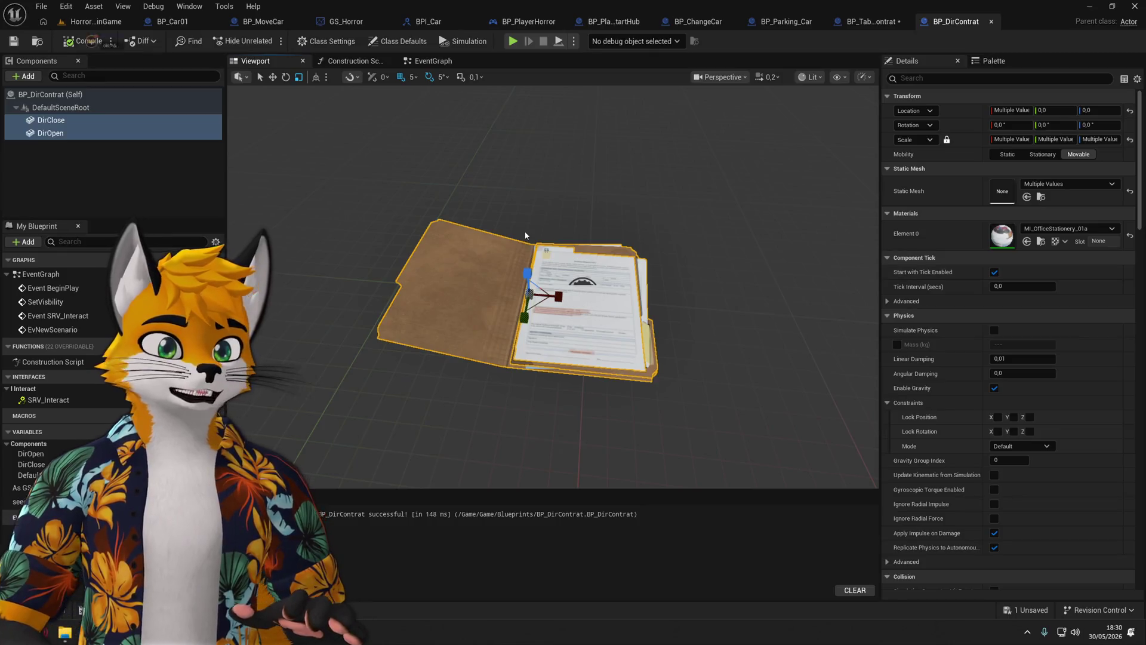
# In BP_TableContrat, select the three folder child actors and frame them in the viewport.
pyautogui.click(871, 21)
pyautogui.click(13, 40)
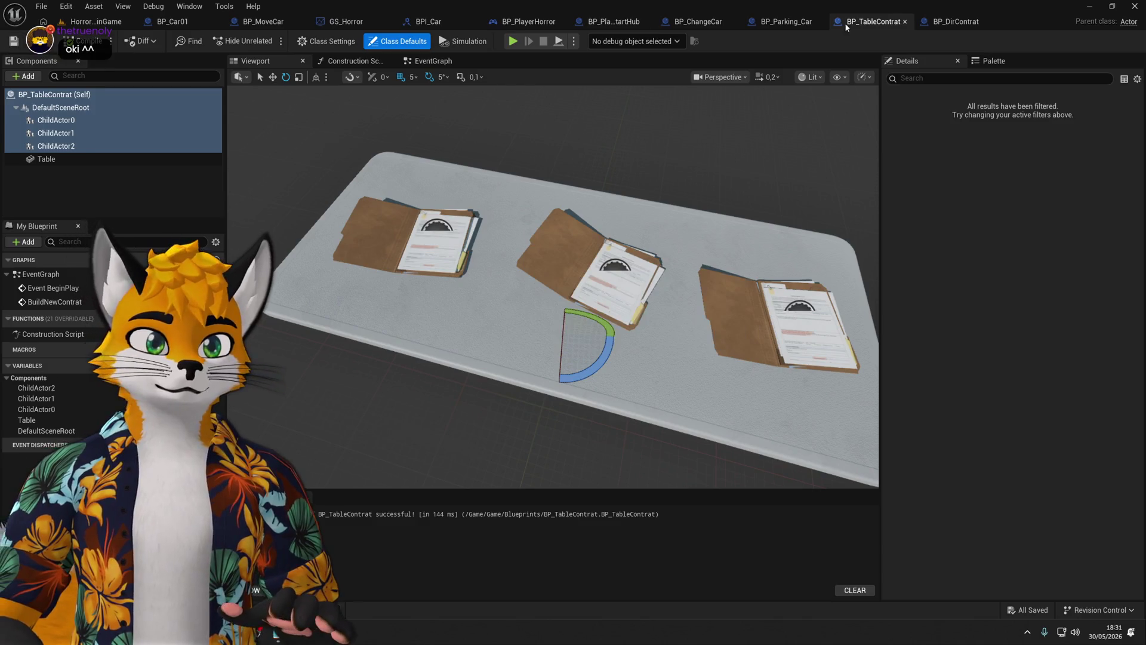
pyautogui.click(59, 146)
pyautogui.click(66, 120)
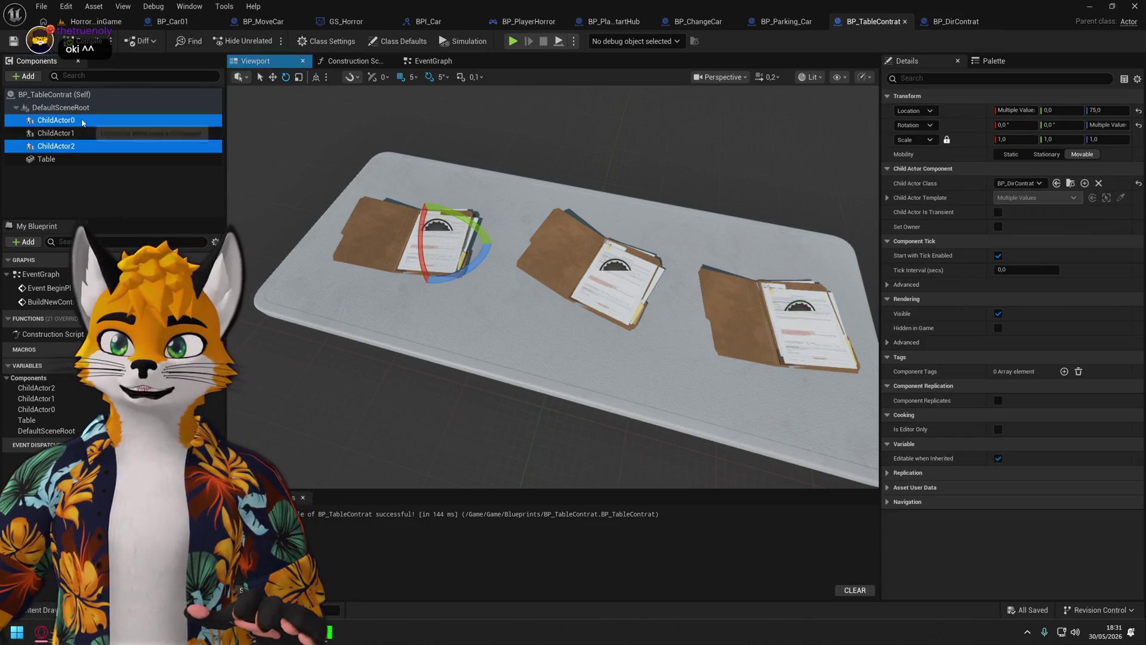
pyautogui.keyDown('ctrl'); pyautogui.click(82, 133); pyautogui.keyUp('ctrl')
pyautogui.keyDown('shift'); pyautogui.click(66, 159); pyautogui.keyUp('shift')
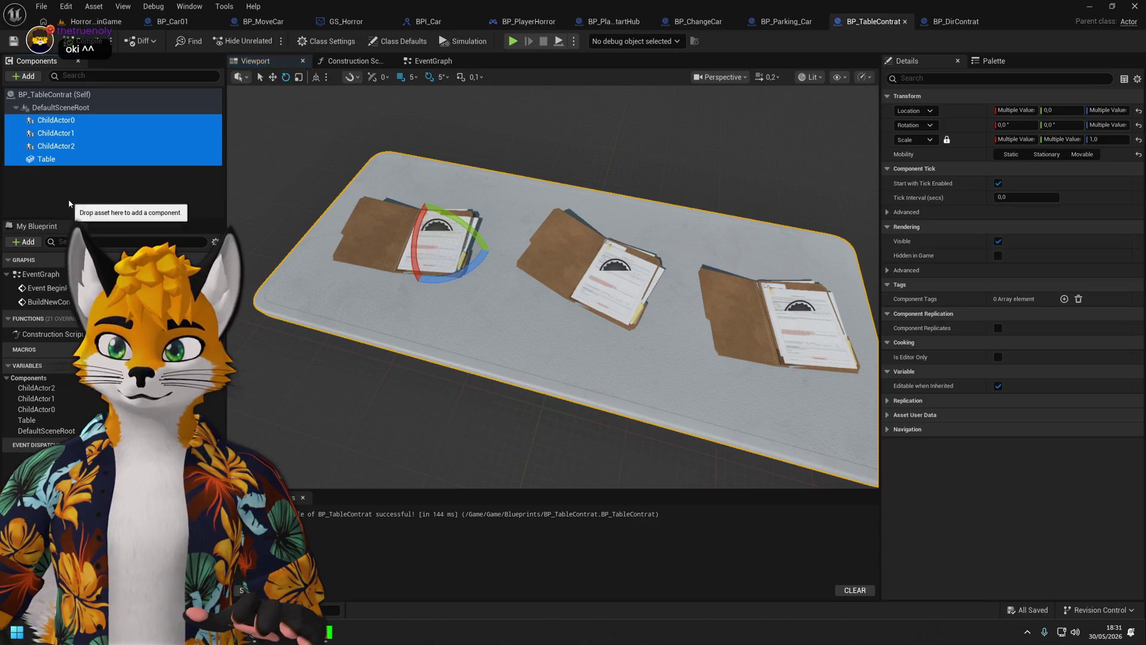
pyautogui.click(60, 120)
pyautogui.keyDown('ctrl'); pyautogui.click(66, 147); pyautogui.keyUp('ctrl')
pyautogui.keyDown('ctrl'); pyautogui.click(60, 132); pyautogui.keyUp('ctrl')
pyautogui.press('f')
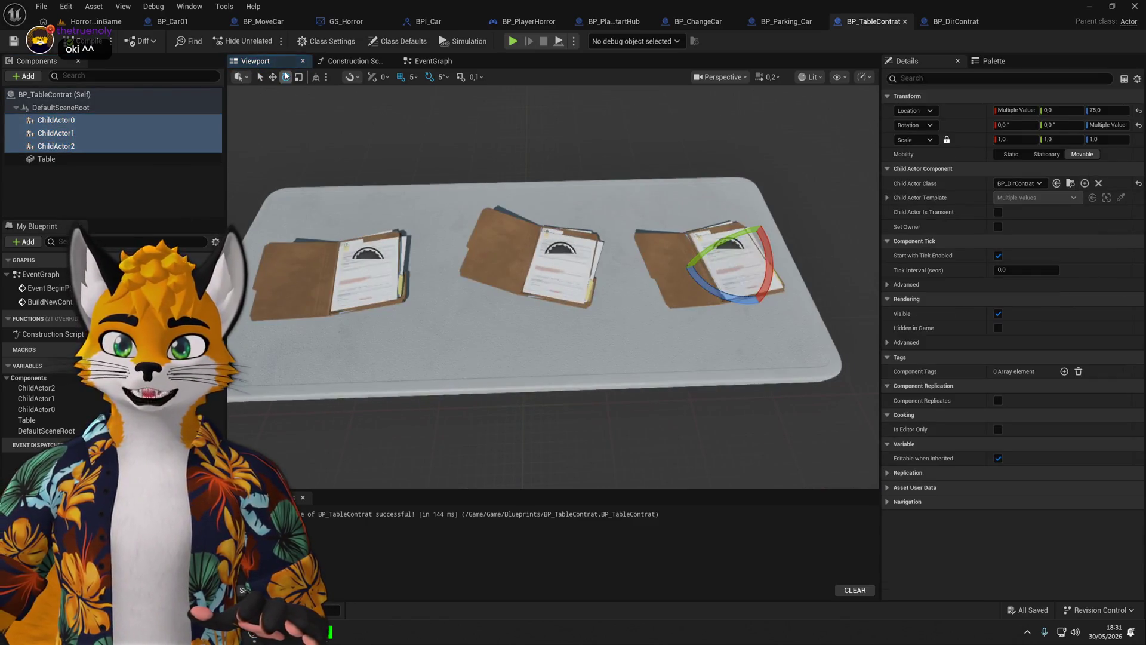
# Scale all three folders up together to about 1.81.
pyautogui.press('r')
pyautogui.moveTo(766, 274)
pyautogui.mouseDown()
pyautogui.moveTo(804, 236)
pyautogui.moveTo(779, 262)
pyautogui.mouseUp()
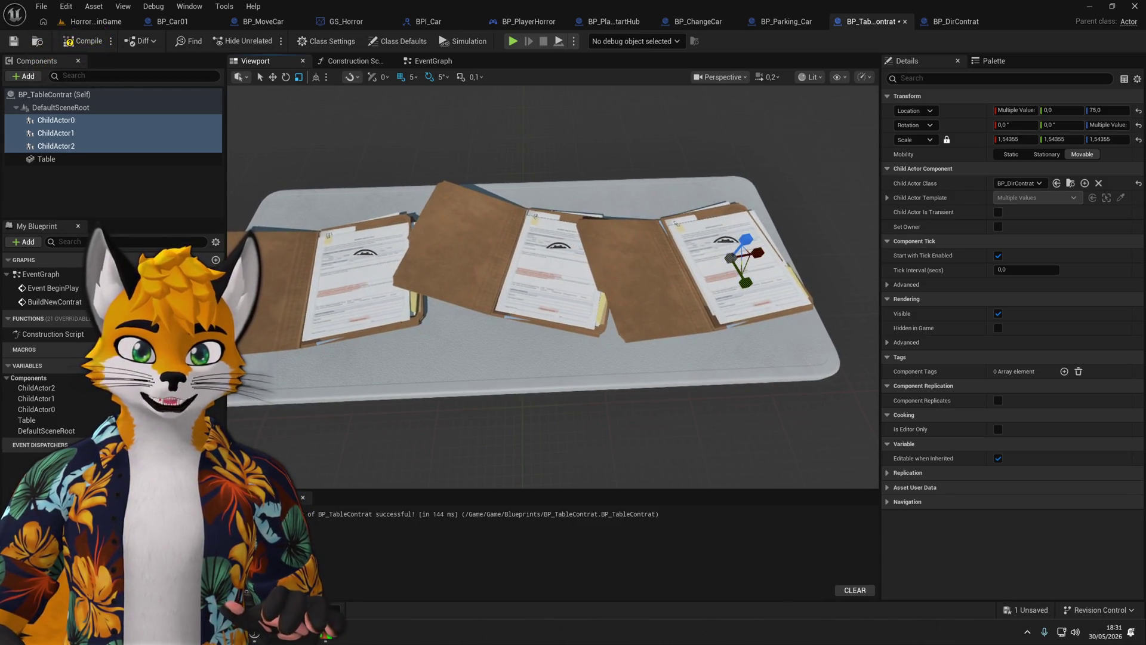
pyautogui.click(272, 76)
pyautogui.click(548, 287)
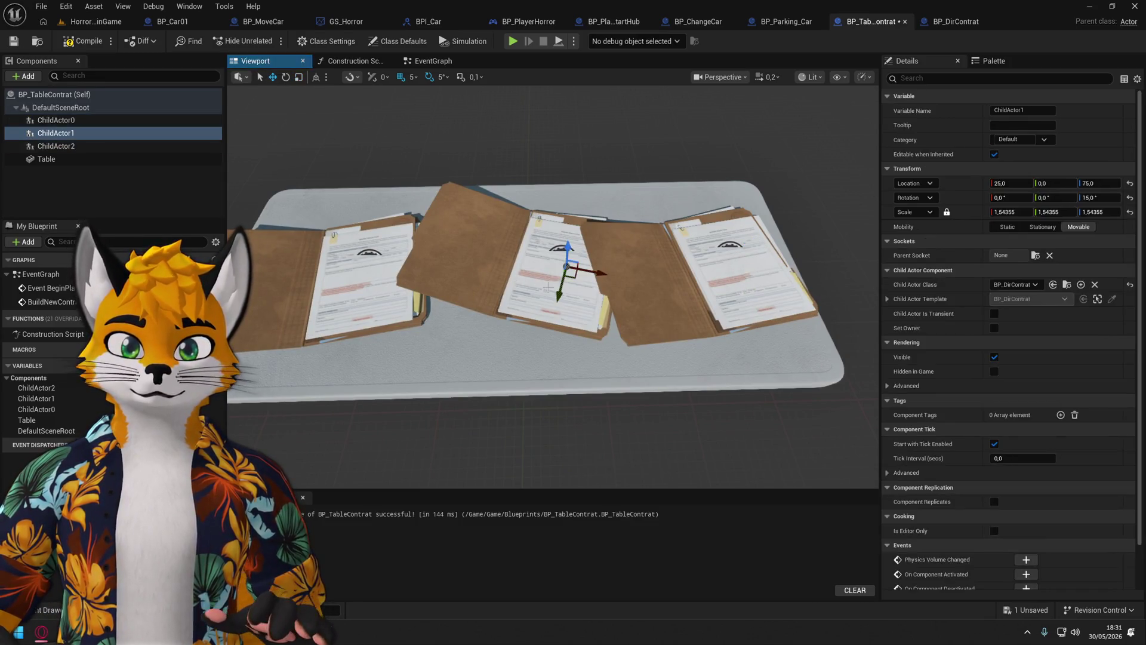
pyautogui.moveTo(600, 273); pyautogui.dragTo(571, 273)
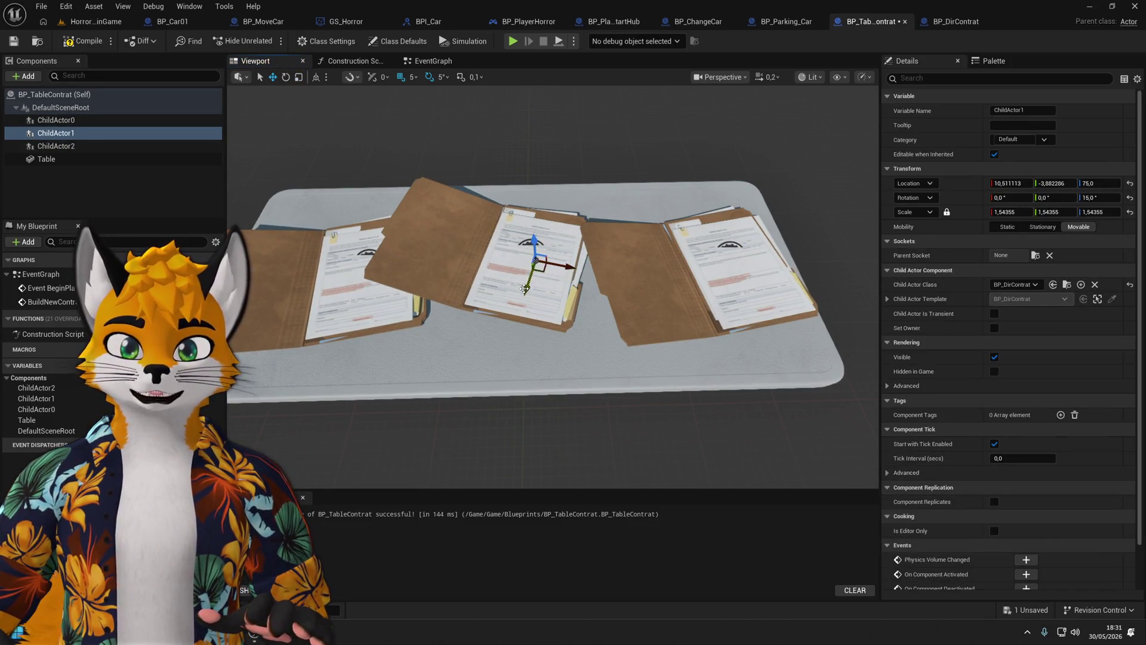
pyautogui.click(741, 269)
pyautogui.keyDown('ctrl'); pyautogui.click(537, 292); pyautogui.keyUp('ctrl')
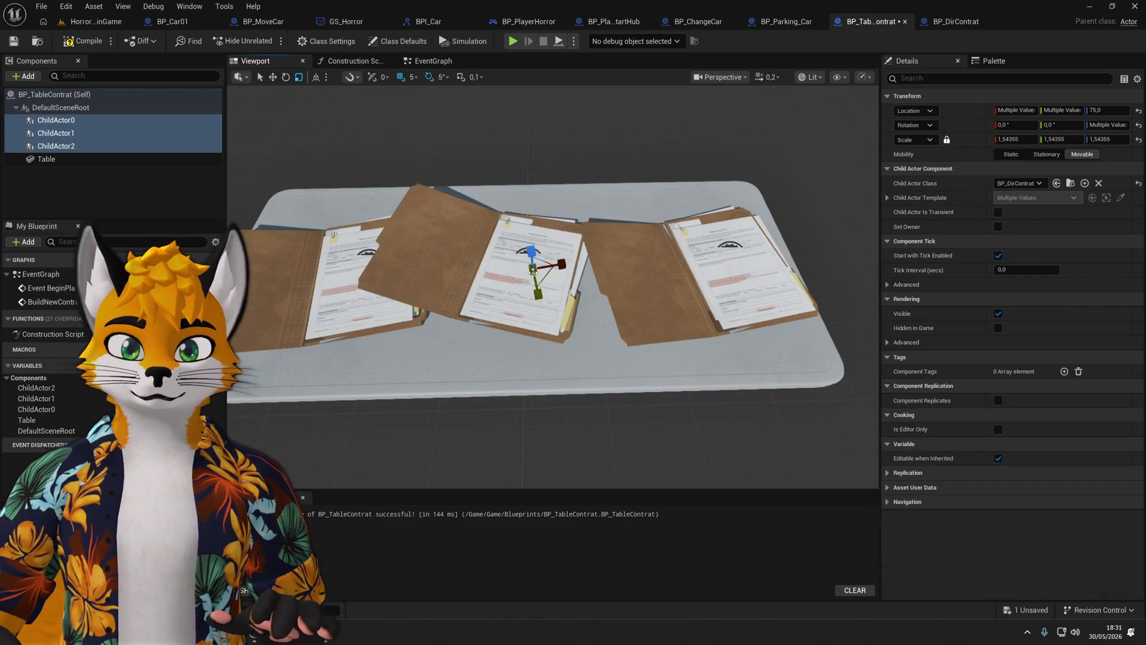
pyautogui.hotkey('ctrl', 'z')
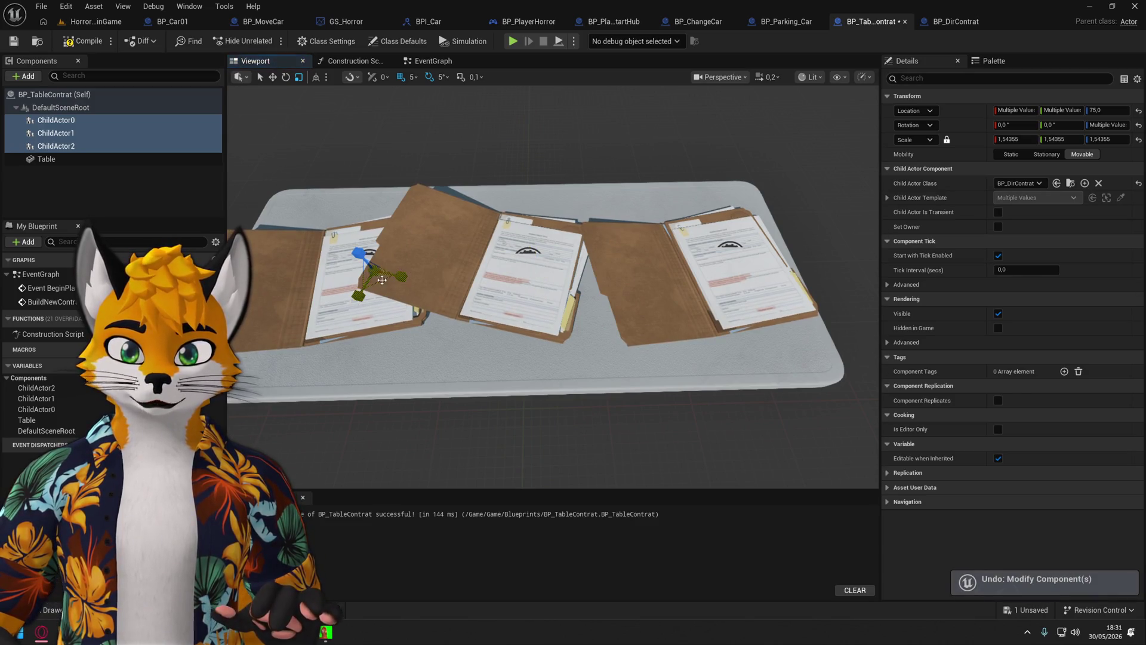
pyautogui.moveTo(377, 271); pyautogui.dragTo(392, 263)
# Move the right folder slightly to the left.
pyautogui.click(273, 77)
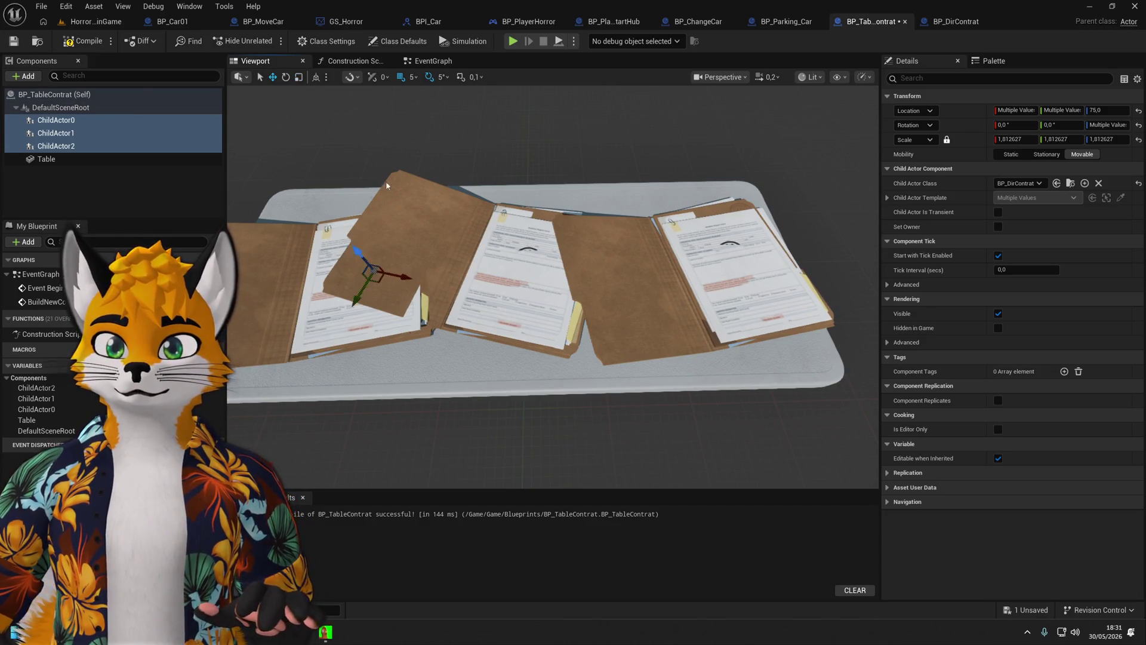
pyautogui.scroll(2, 445, 229)
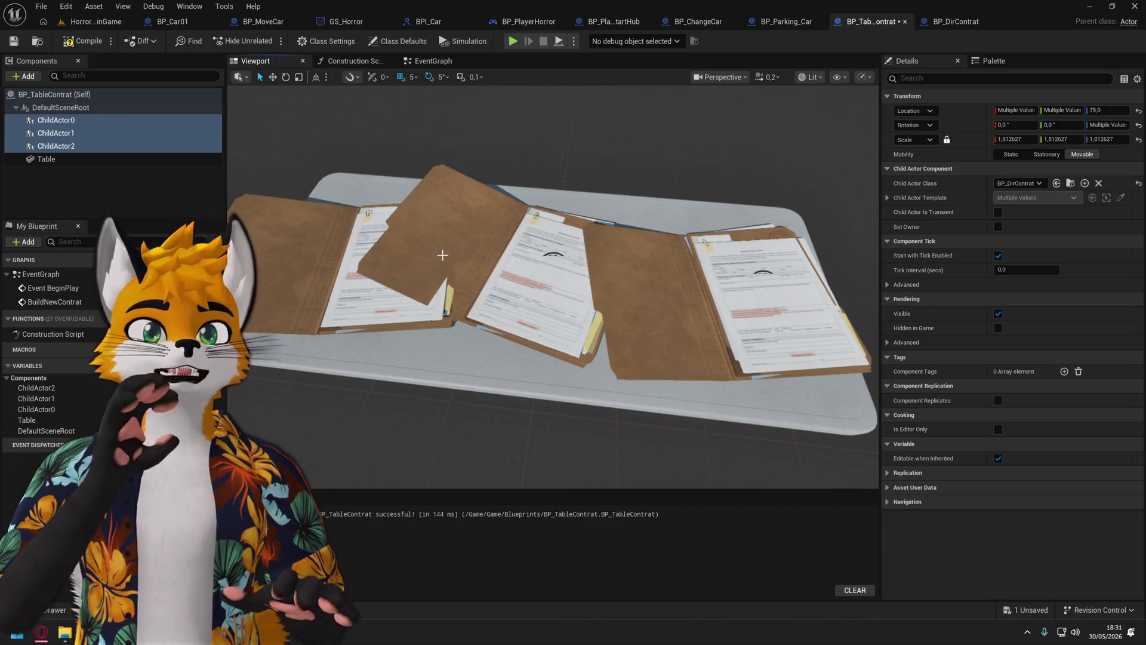
pyautogui.scroll(3, 442, 255)
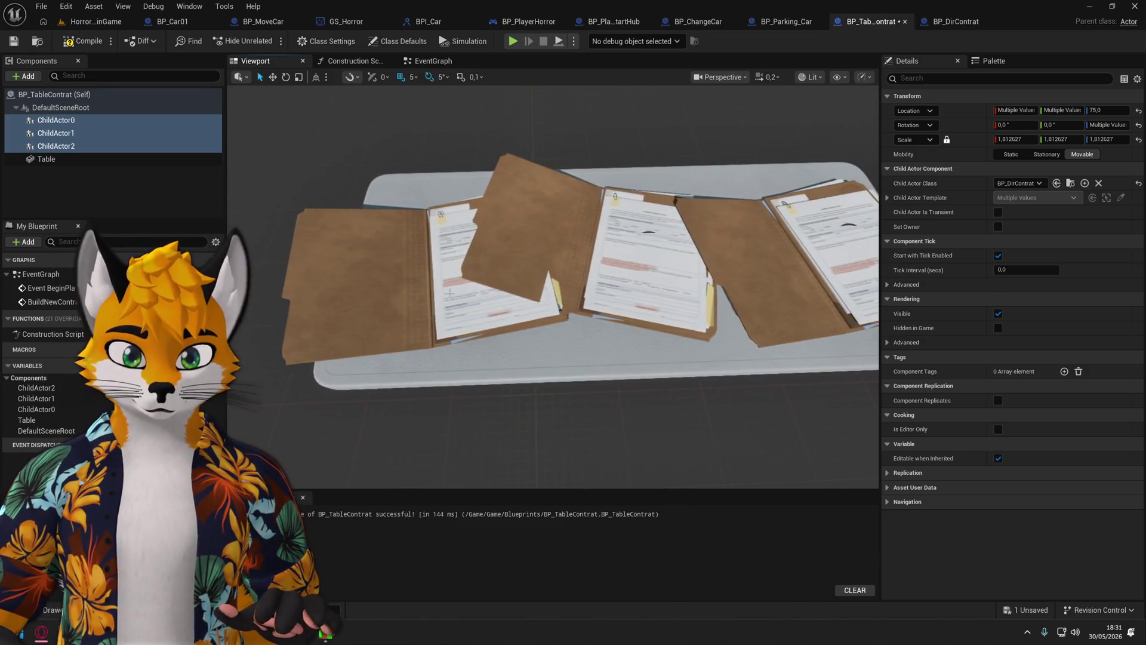
pyautogui.click(417, 286)
pyautogui.click(74, 134)
pyautogui.click(102, 147)
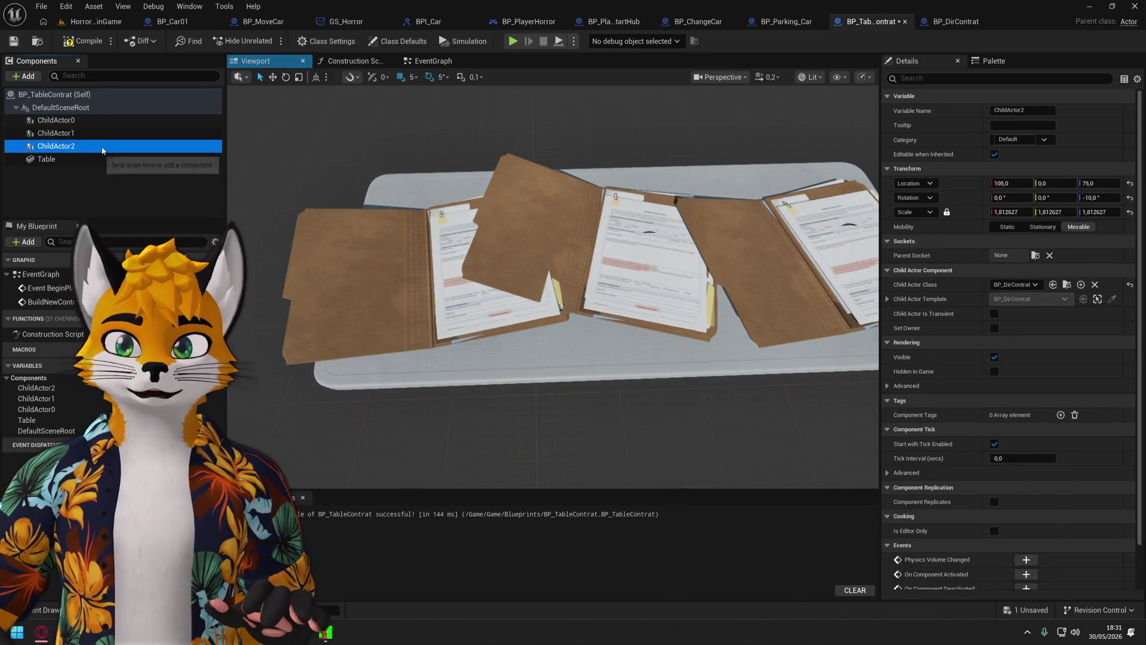
pyautogui.moveTo(286, 120); pyautogui.dragTo(801, 259)
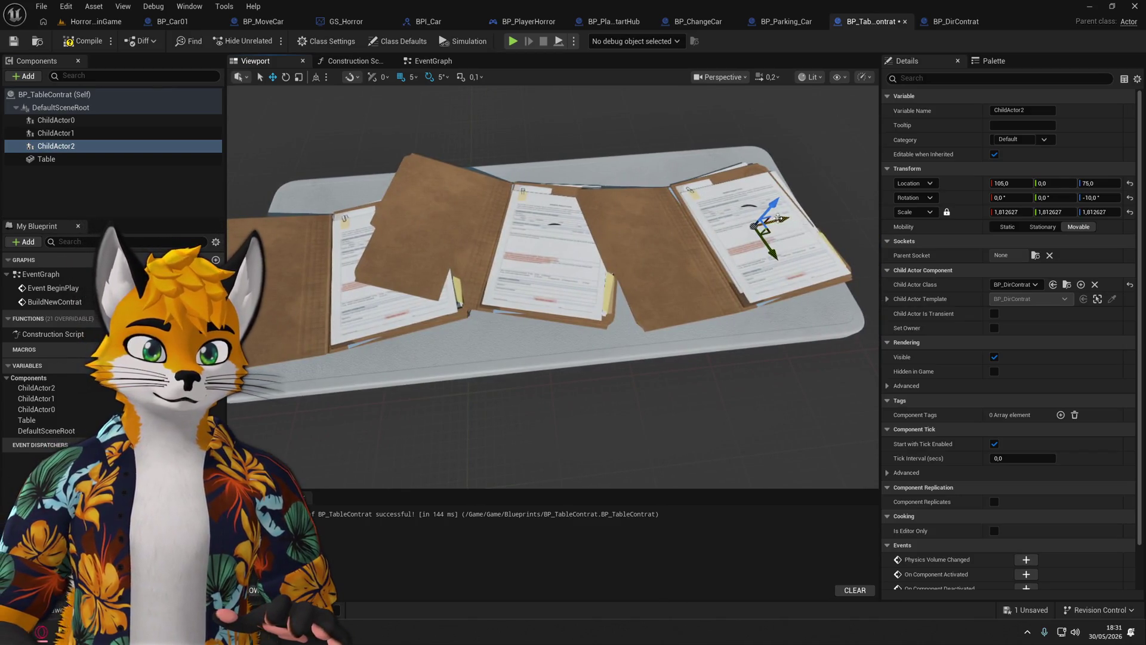
pyautogui.moveTo(779, 218); pyautogui.dragTo(759, 225)
# Shift the middle folder sideways and give it a 10° yaw.
pyautogui.click(72, 133)
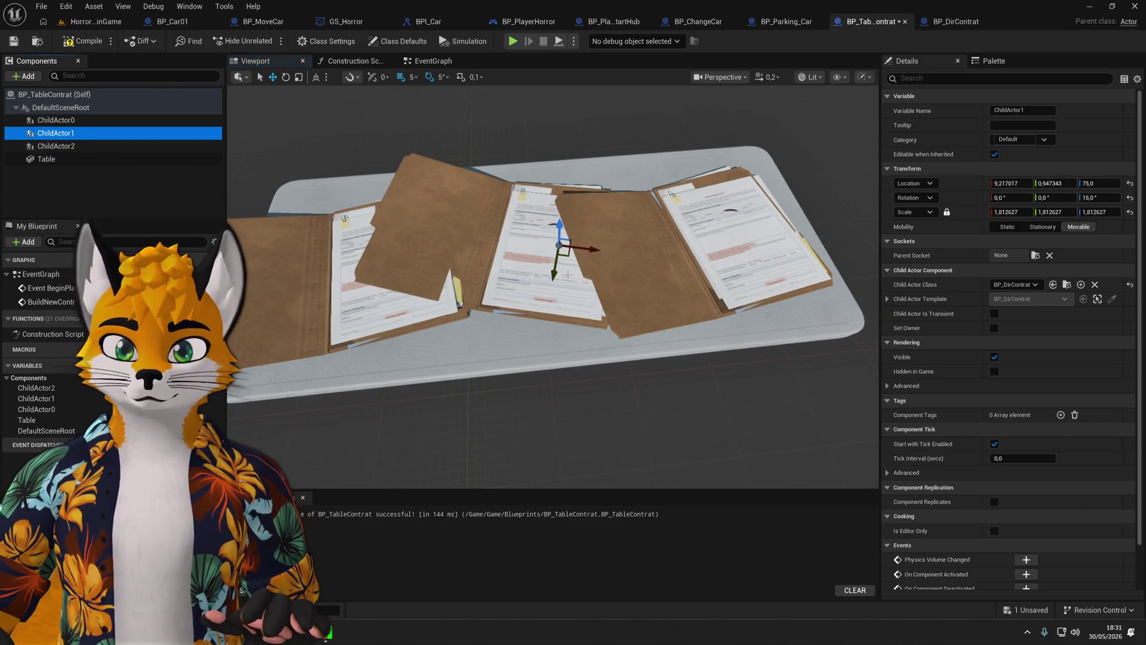
pyautogui.moveTo(552, 272); pyautogui.dragTo(545, 281)
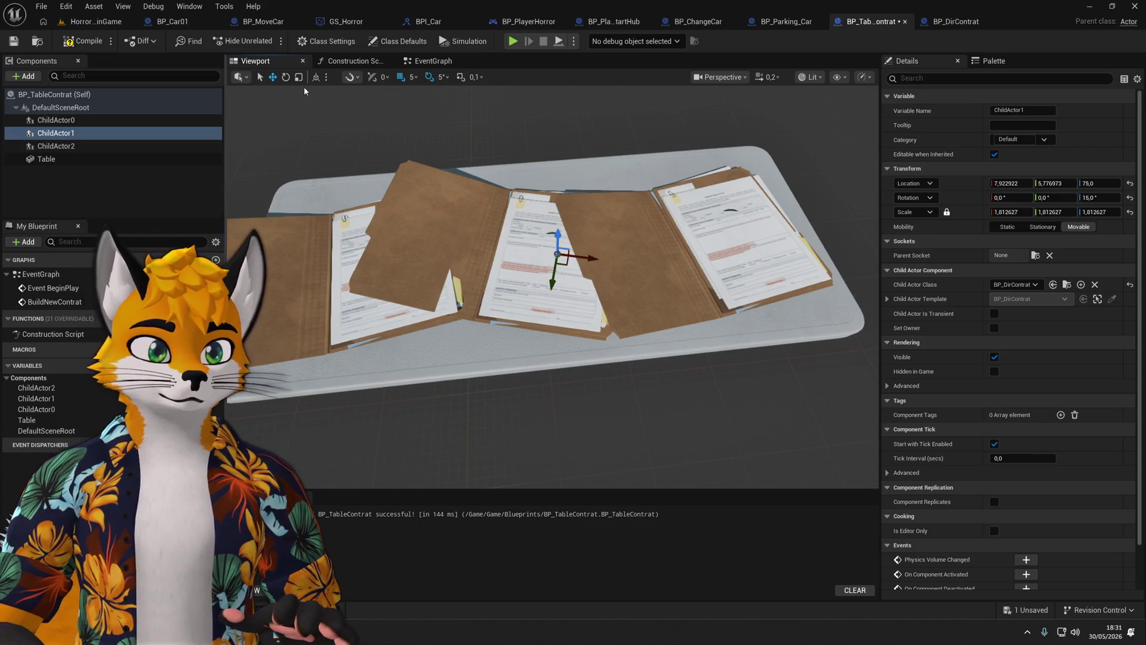
pyautogui.click(1101, 197)
pyautogui.write('10')
pyautogui.press('Return')
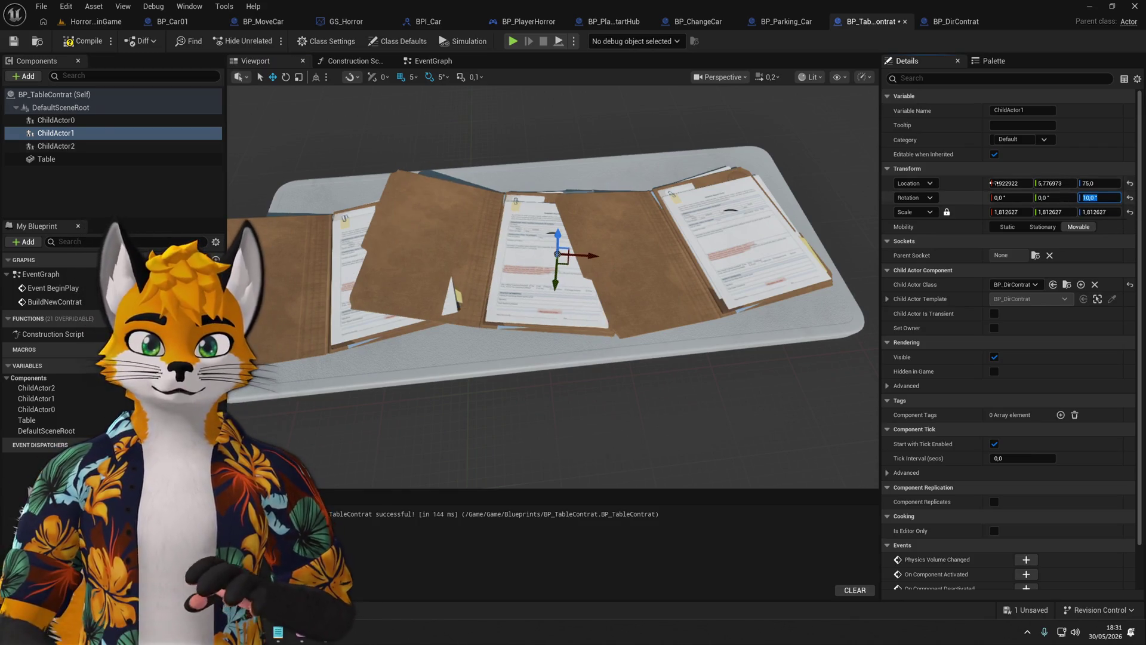
# Move the left folder further left and nudge the middle folder left.
pyautogui.click(749, 239)
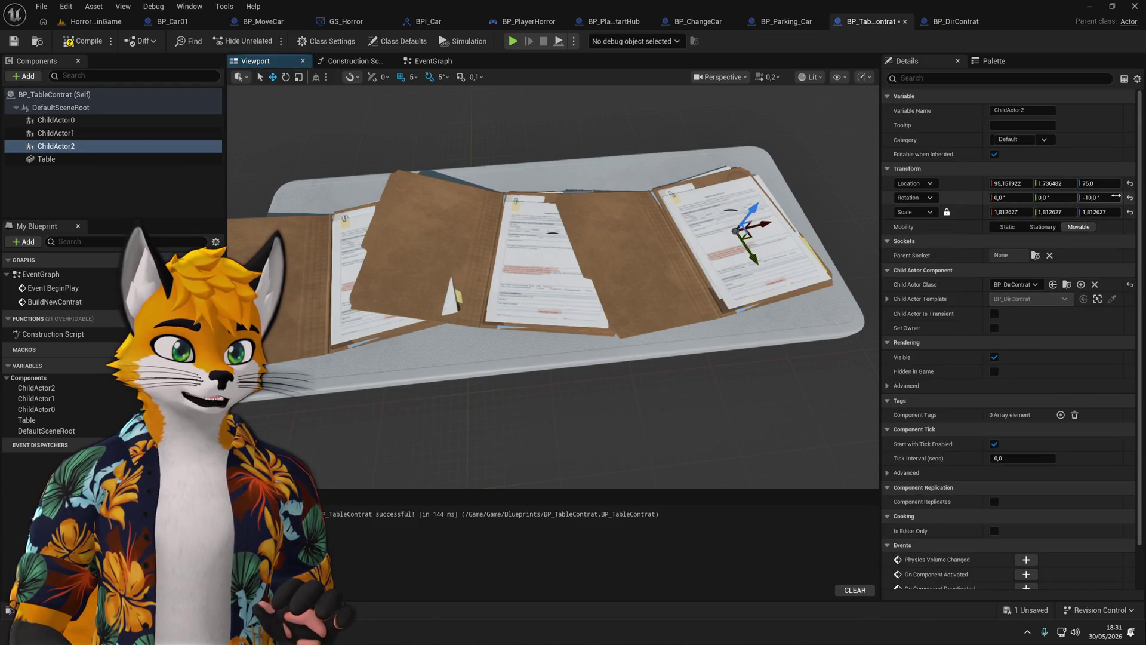
pyautogui.click(326, 336)
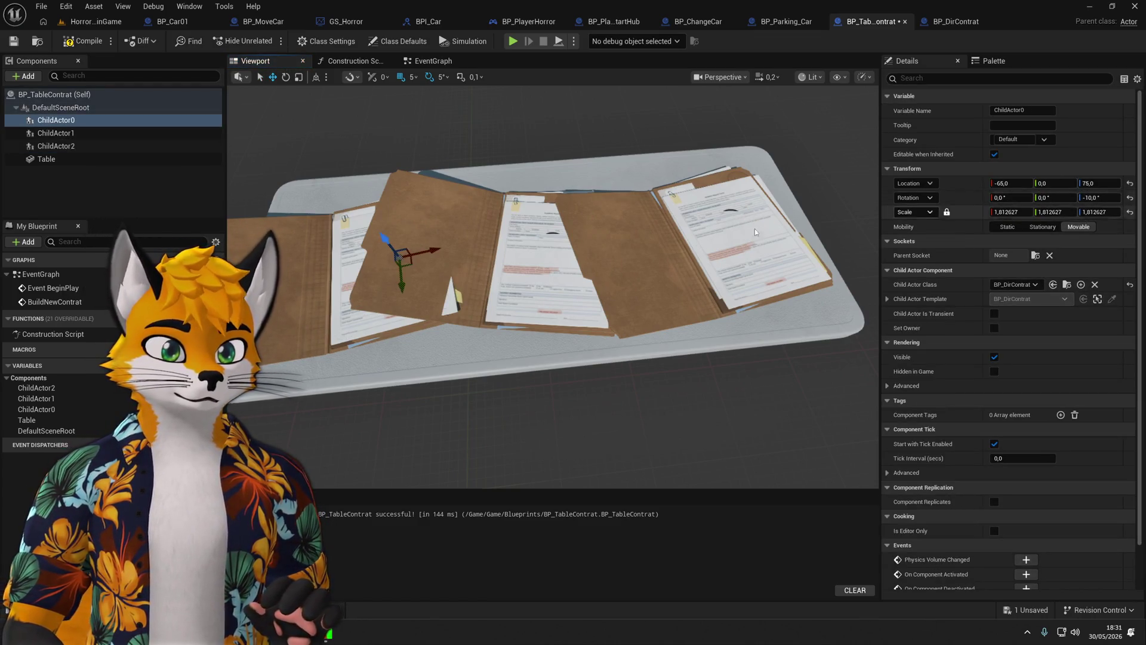
pyautogui.moveTo(496, 254); pyautogui.dragTo(466, 258)
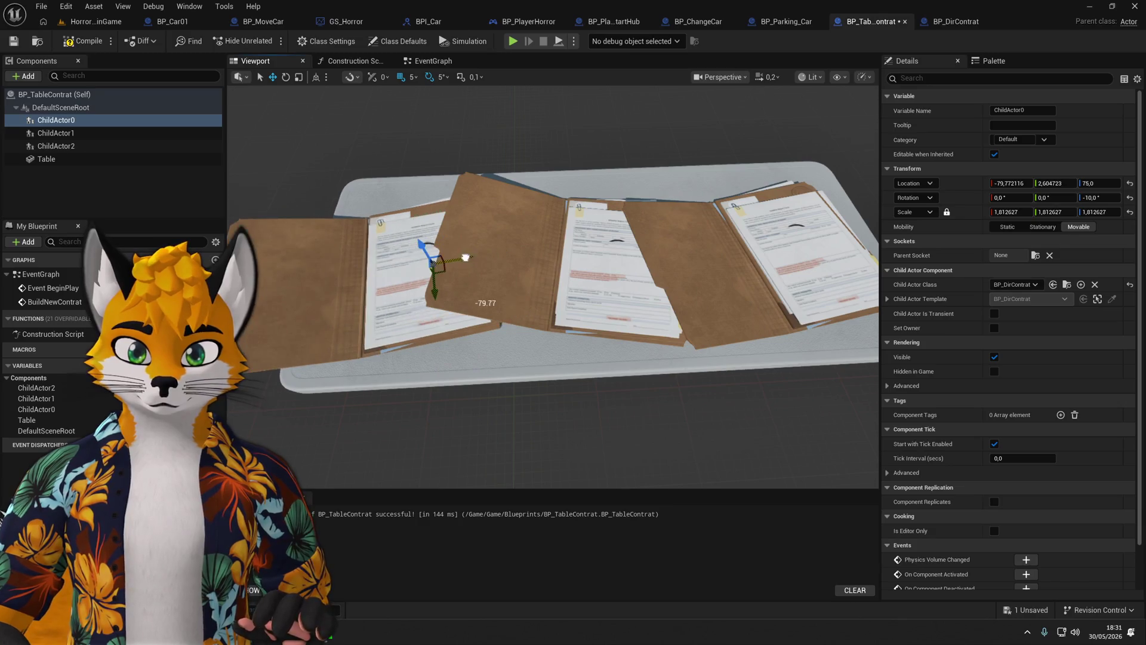
pyautogui.click(639, 284)
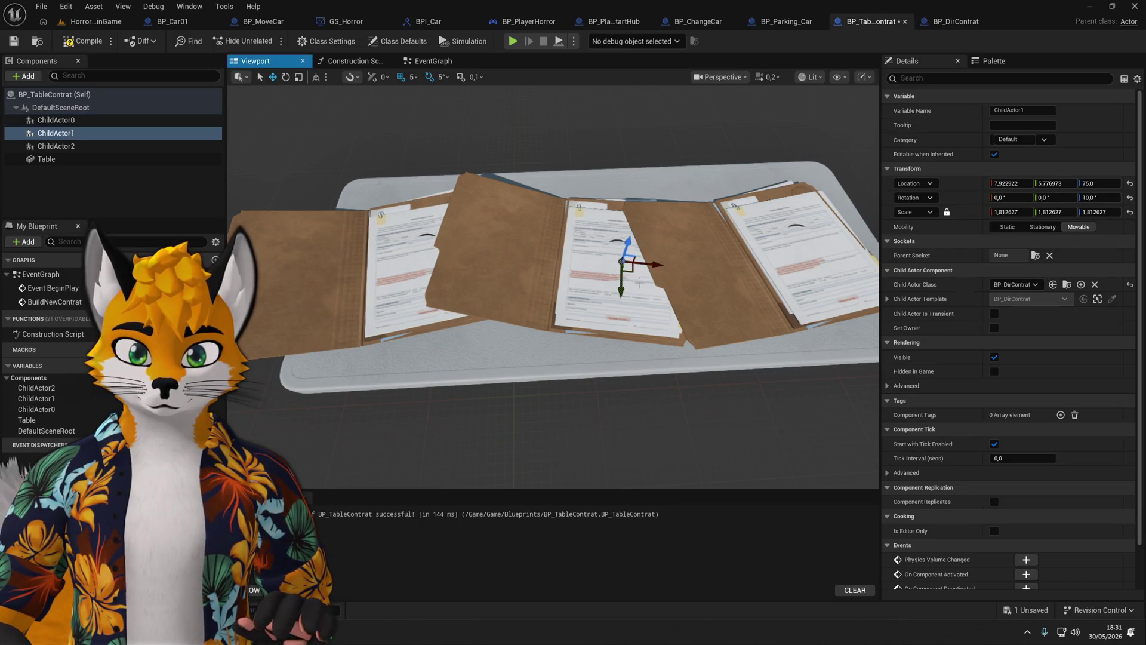
pyautogui.moveTo(660, 267); pyautogui.dragTo(649, 266)
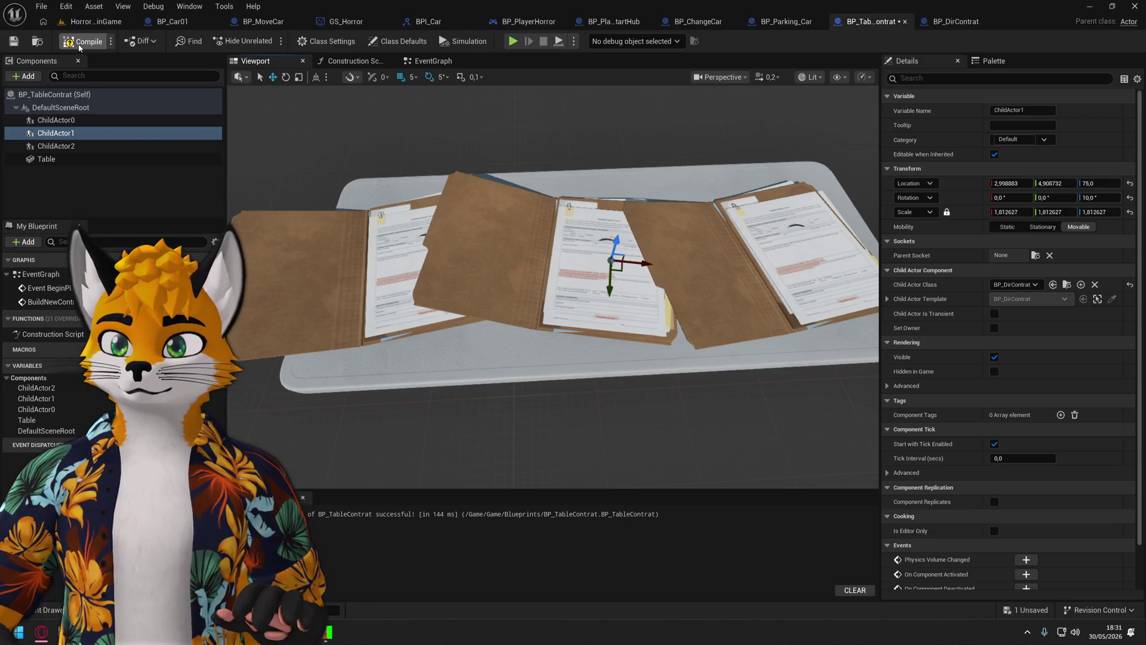
# Play-test the level, interact with two of the folders, then stop the session.
pyautogui.click(512, 41)
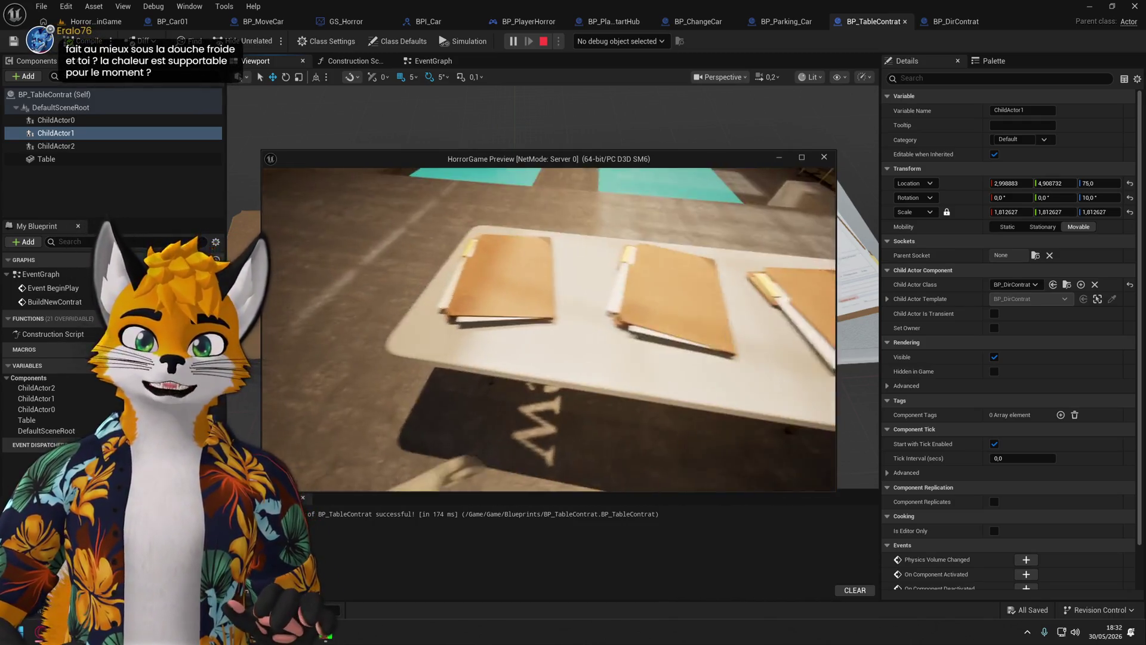
pyautogui.press('e')
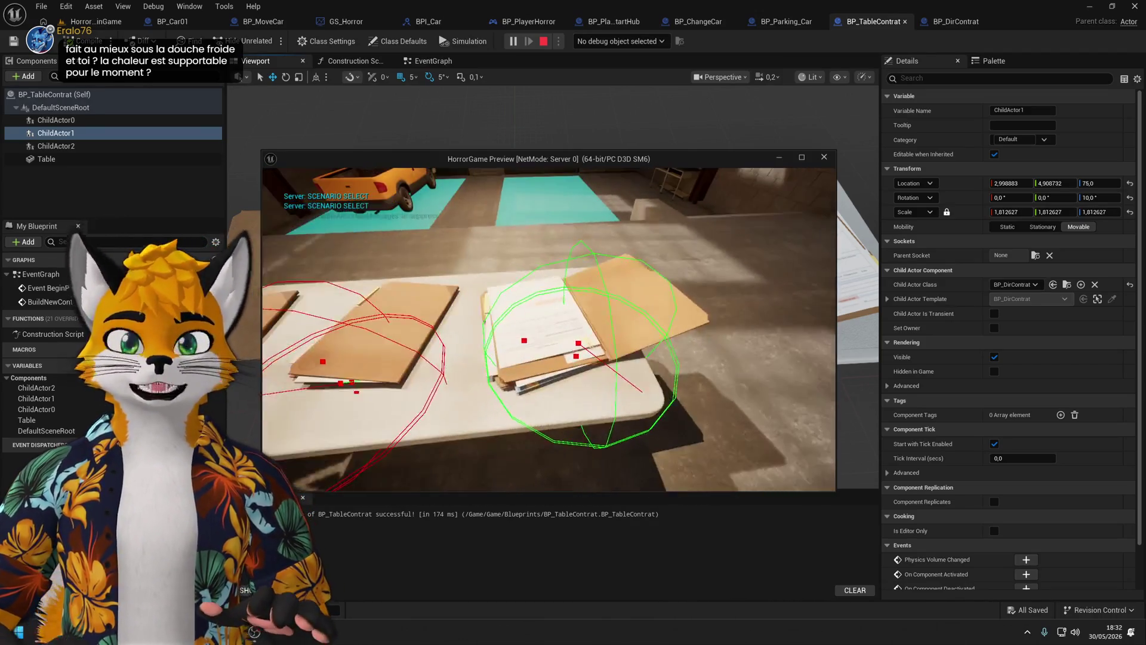
pyautogui.press('e')
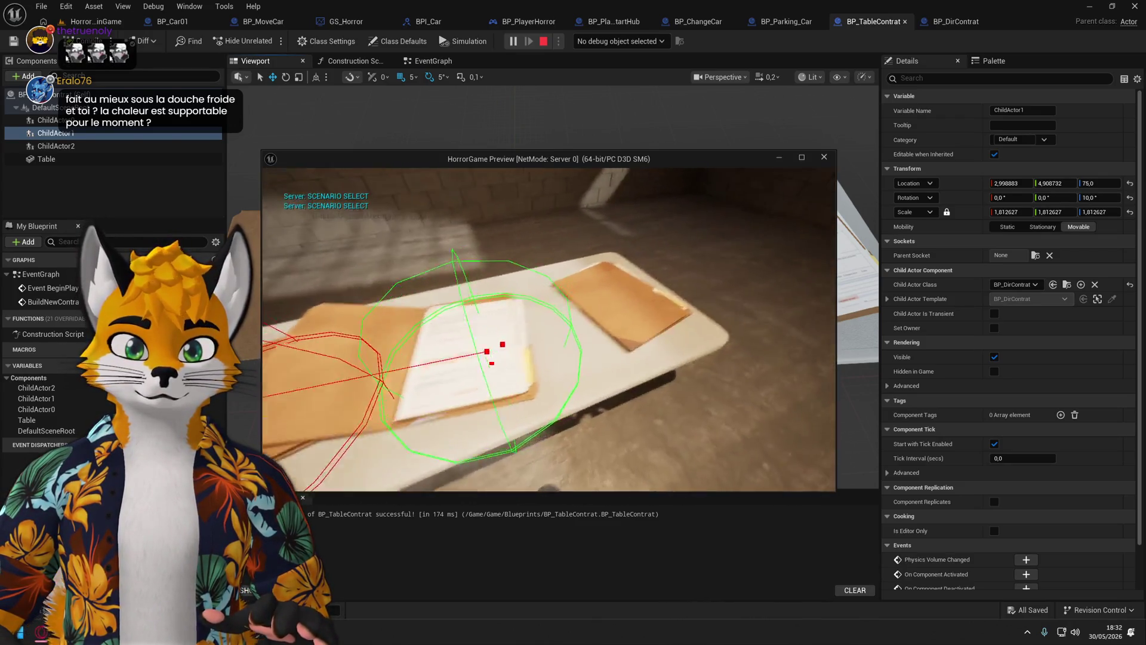
pyautogui.press('Escape')
# In BP_DirContrat's event graph, spread out the scenario nodes to make room beside Event SRV_Interact.
pyautogui.click(956, 21)
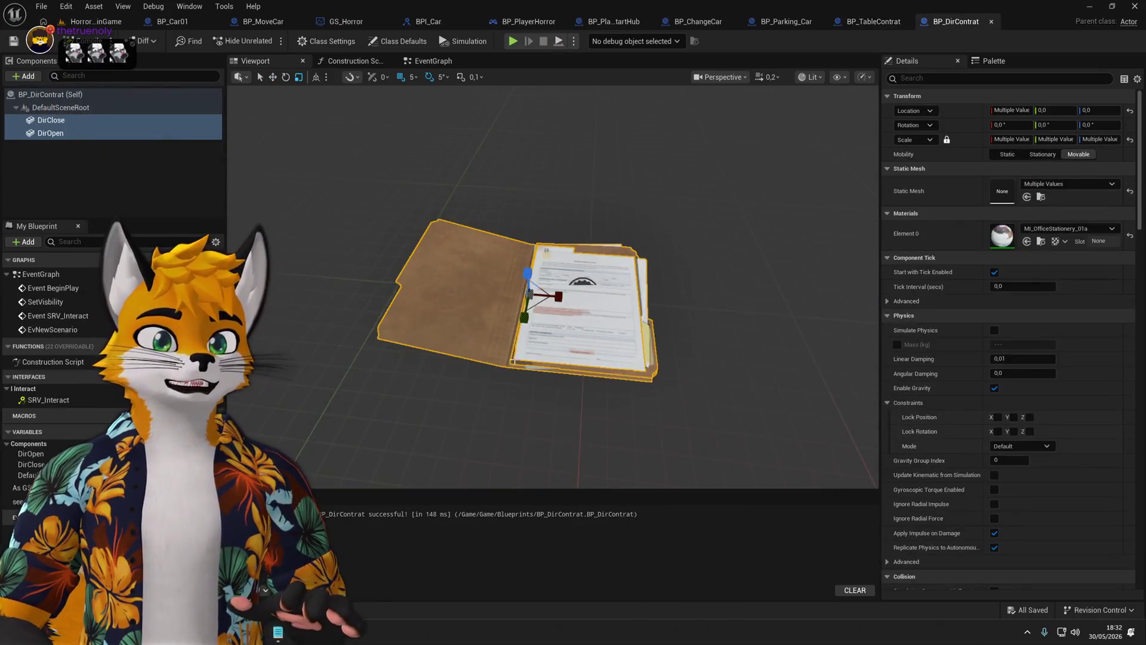
pyautogui.click(432, 61)
pyautogui.scroll(3, 431, 292)
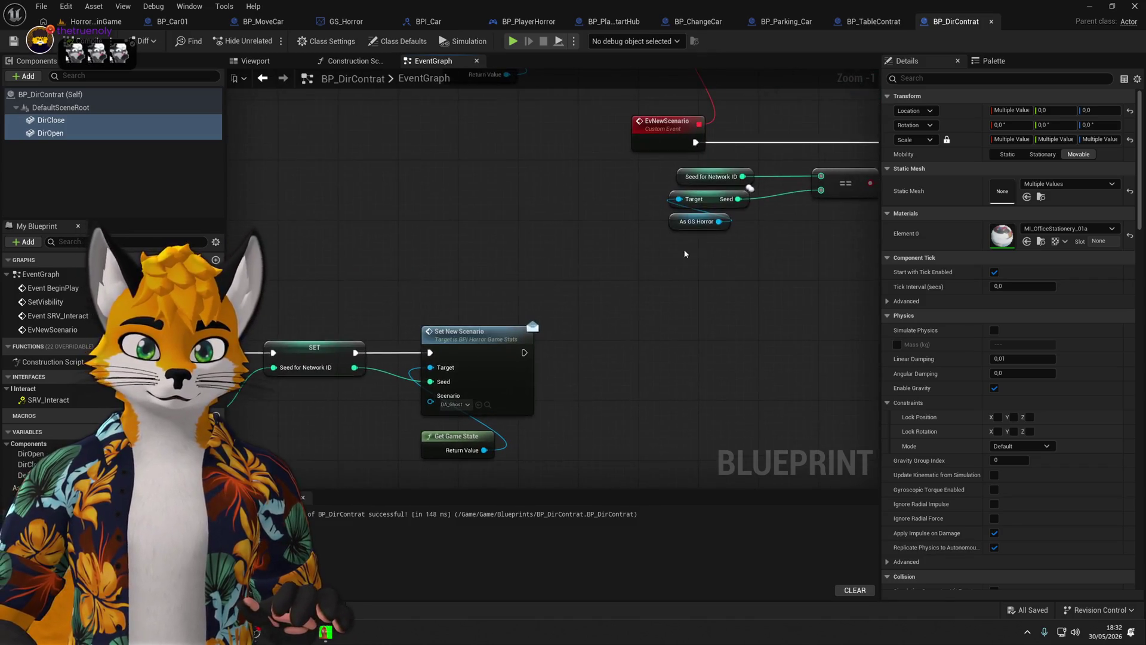
pyautogui.moveTo(746, 190); pyautogui.dragTo(570, 322)
pyautogui.scroll(-1, 765, 205)
pyautogui.moveTo(368, 391); pyautogui.dragTo(706, 292)
pyautogui.moveTo(523, 239); pyautogui.dragTo(735, 245)
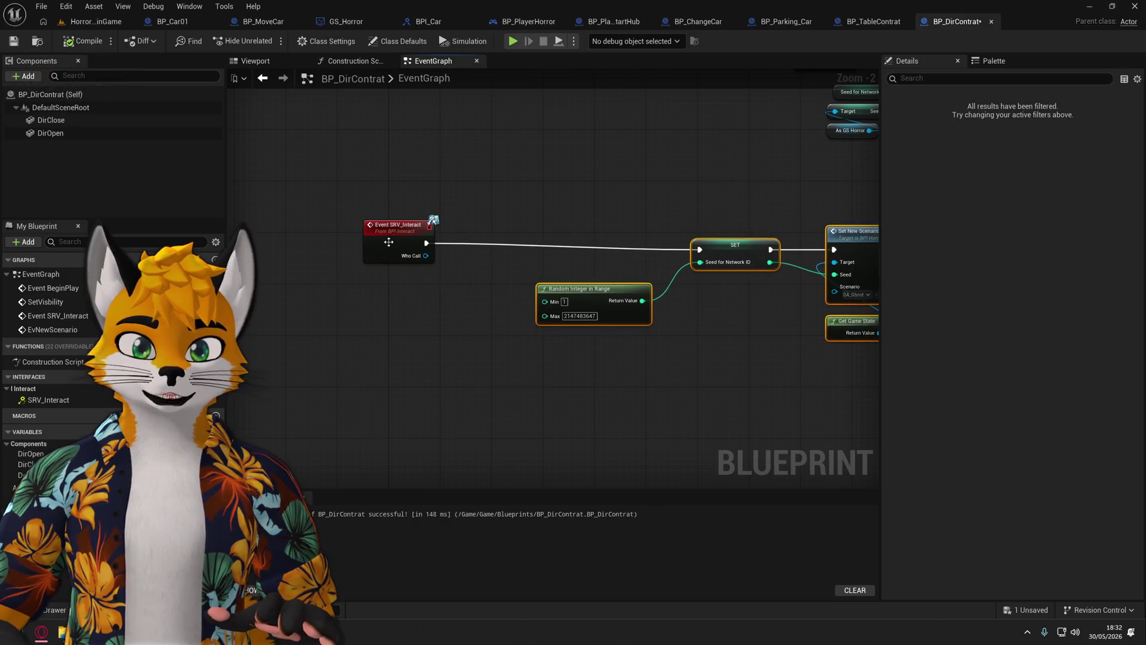
pyautogui.moveTo(397, 233); pyautogui.dragTo(271, 252)
pyautogui.moveTo(847, 111); pyautogui.dragTo(411, 347)
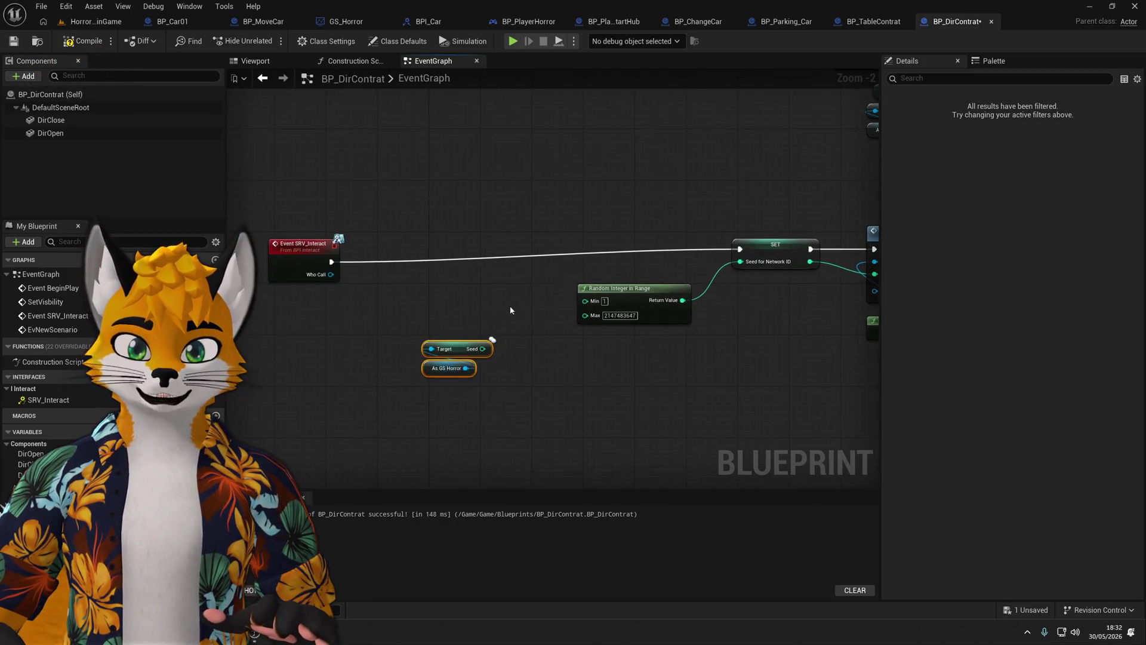
pyautogui.click(472, 349)
pyautogui.hotkey('ctrl', 'z')
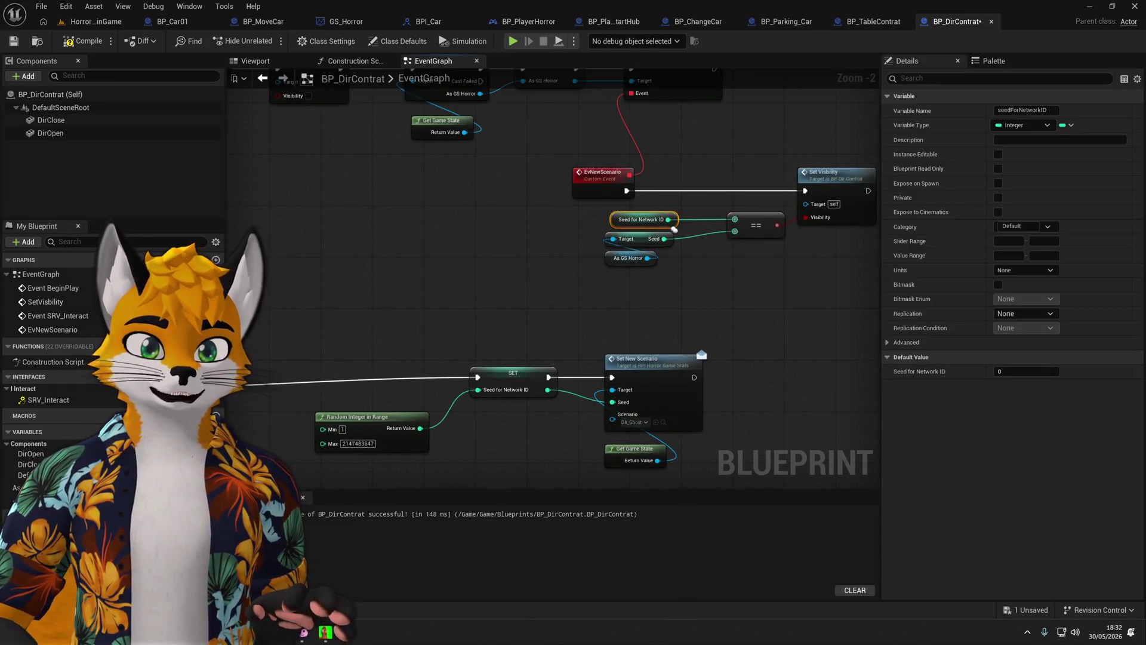
pyautogui.hotkey('ctrl', 'y')
# Compare Seed for Network ID with the GS Horror Seed using == and drive a Branch.
pyautogui.hotkey('ctrl', 'v')
pyautogui.scroll(2, 419, 381)
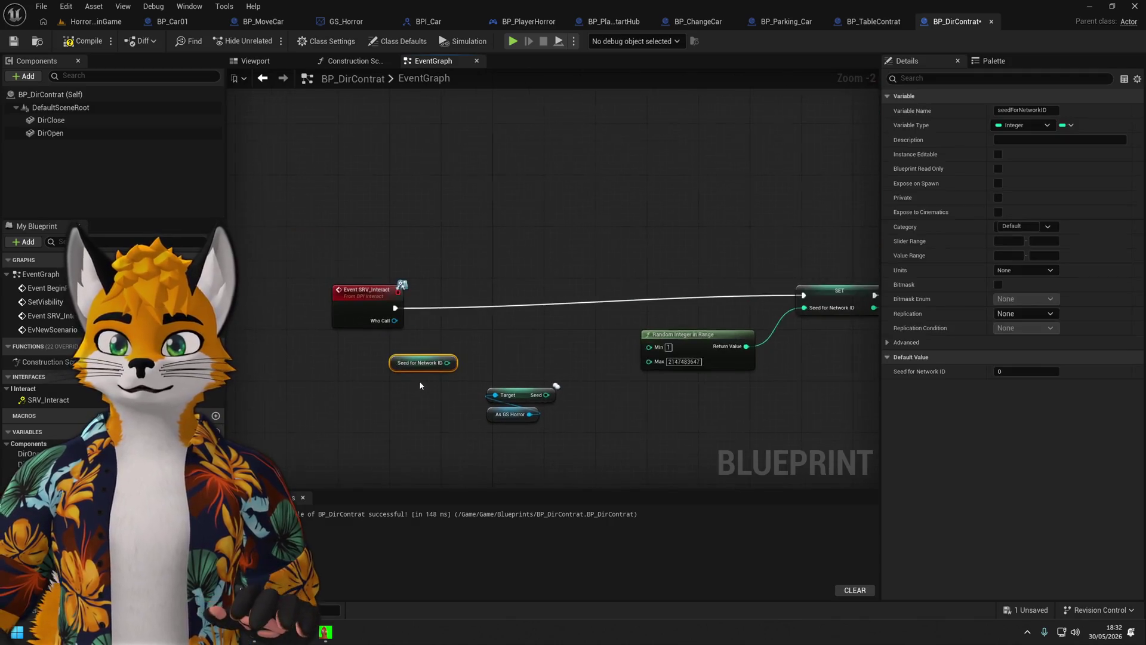
pyautogui.moveTo(455, 356); pyautogui.dragTo(528, 346)
pyautogui.write('==')
pyautogui.press('Return')
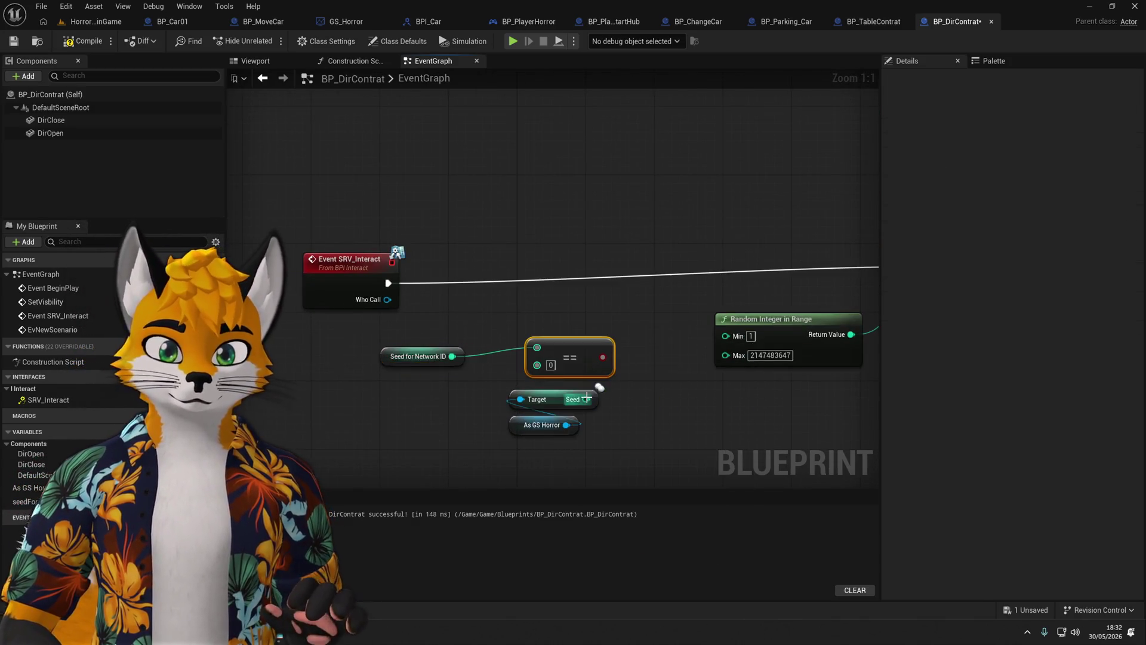
pyautogui.moveTo(525, 454); pyautogui.dragTo(583, 384)
pyautogui.moveTo(540, 424)
pyautogui.mouseDown()
pyautogui.moveTo(419, 416)
pyautogui.moveTo(537, 363)
pyautogui.moveTo(567, 307)
pyautogui.moveTo(537, 277)
pyautogui.mouseUp()
pyautogui.write('if')
pyautogui.click(620, 448)
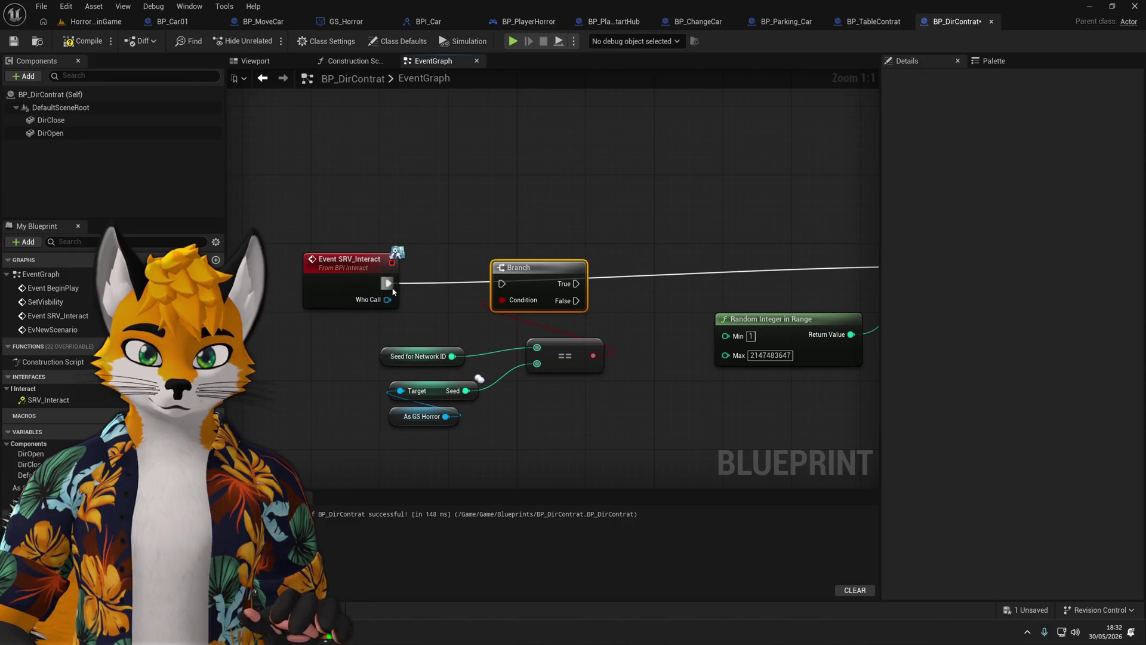
# Tidy the comparison nodes beside the event and regroup the seed-setting nodes.
pyautogui.scroll(-1, 401, 328)
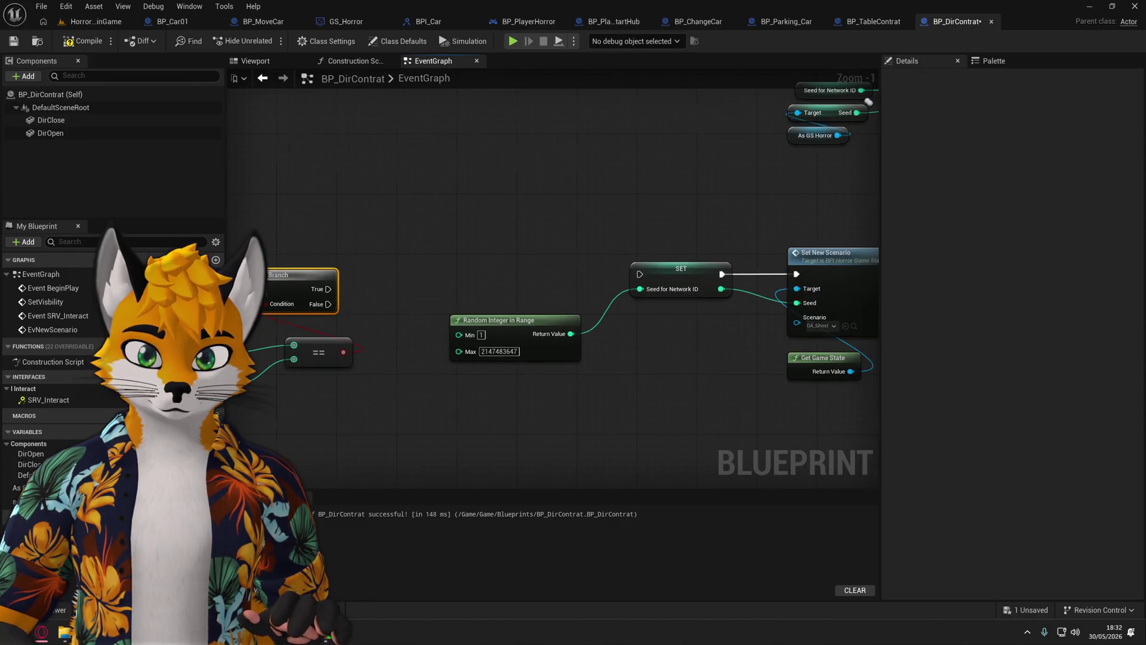
pyautogui.moveTo(334, 311); pyautogui.dragTo(531, 400)
pyautogui.moveTo(525, 332); pyautogui.dragTo(490, 331)
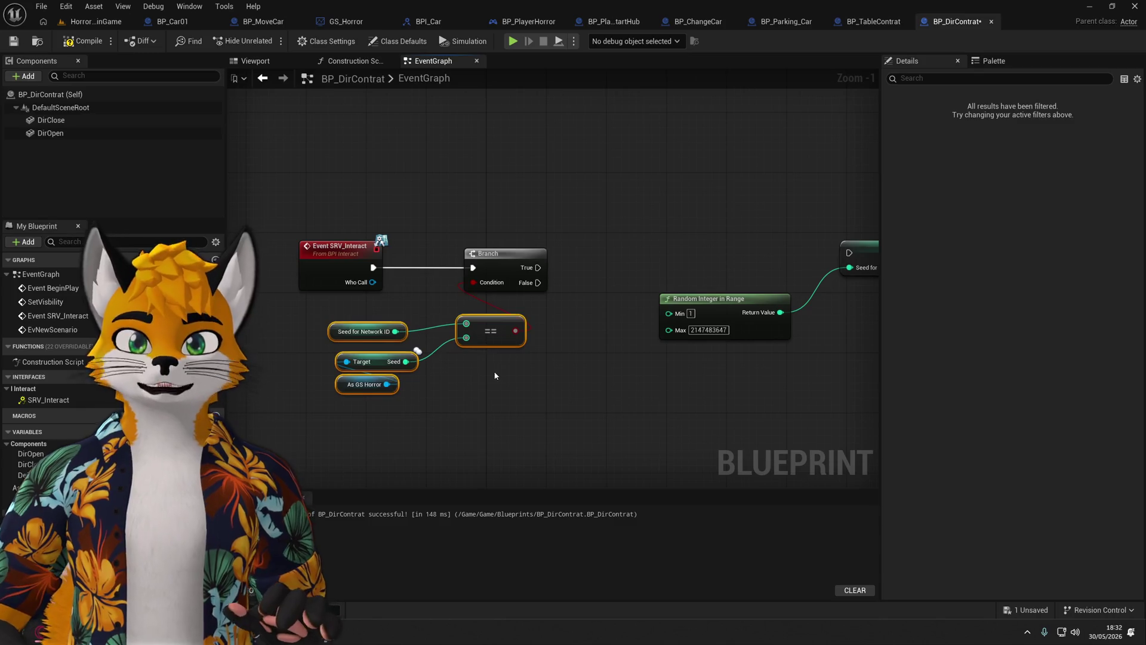
pyautogui.click(495, 376)
pyautogui.moveTo(337, 339); pyautogui.dragTo(344, 339)
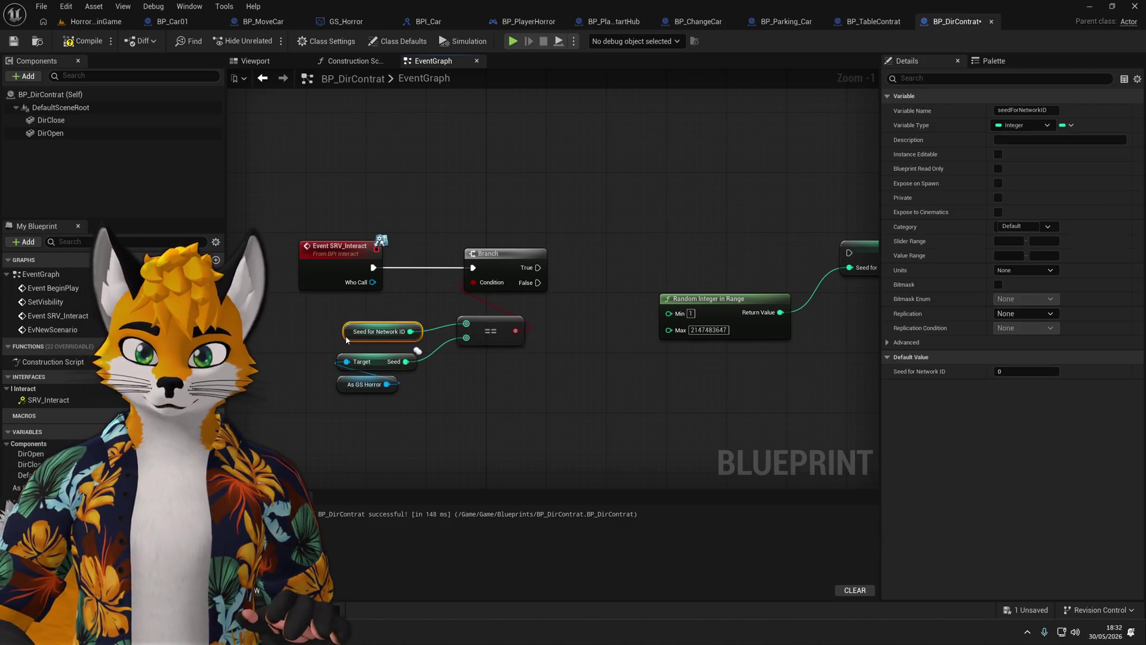
pyautogui.scroll(-1, 657, 366)
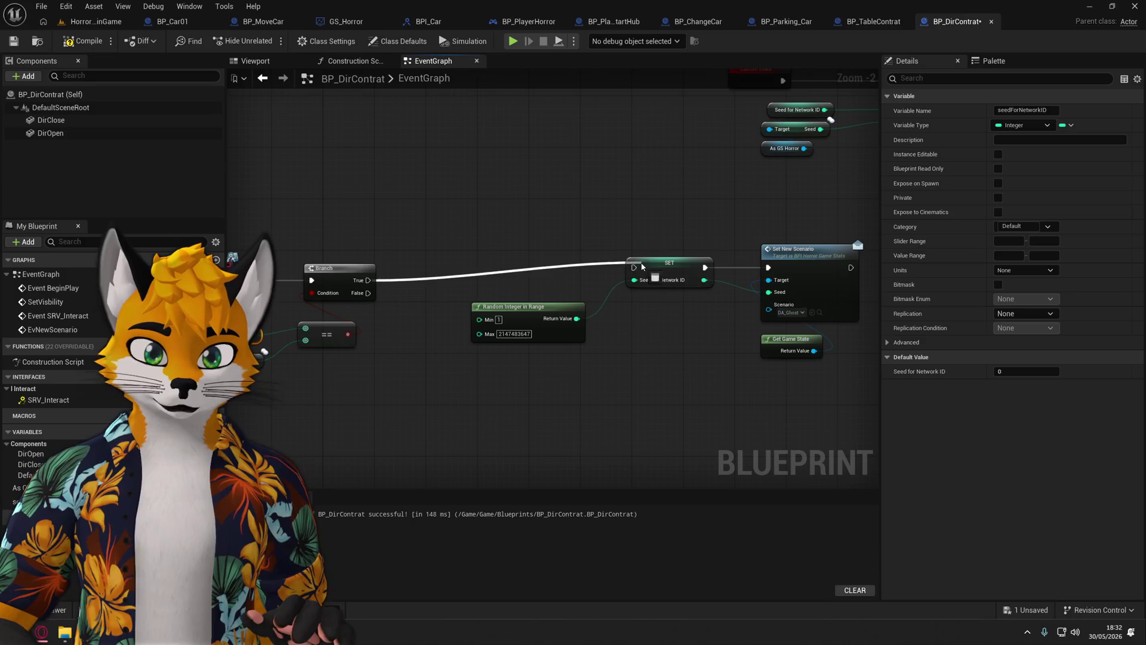
pyautogui.moveTo(541, 387)
pyautogui.mouseDown()
pyautogui.moveTo(811, 256)
pyautogui.moveTo(729, 274)
pyautogui.mouseUp()
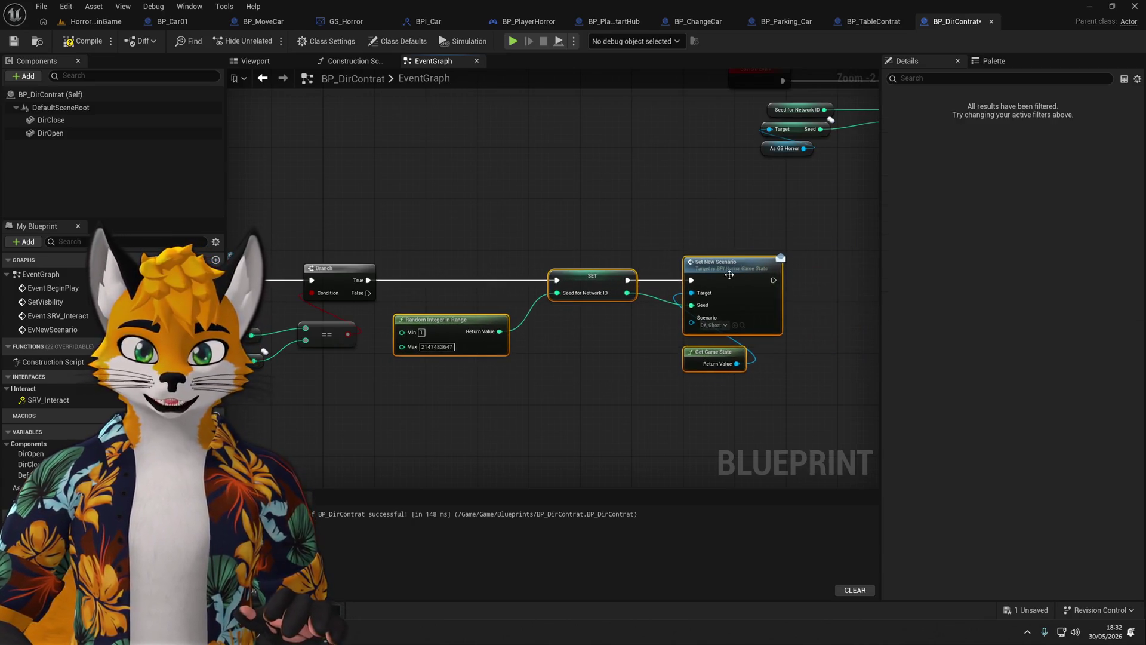
pyautogui.moveTo(483, 327)
pyautogui.mouseDown()
pyautogui.moveTo(652, 326)
pyautogui.moveTo(414, 322)
pyautogui.moveTo(612, 321)
pyautogui.mouseUp()
pyautogui.click(456, 325)
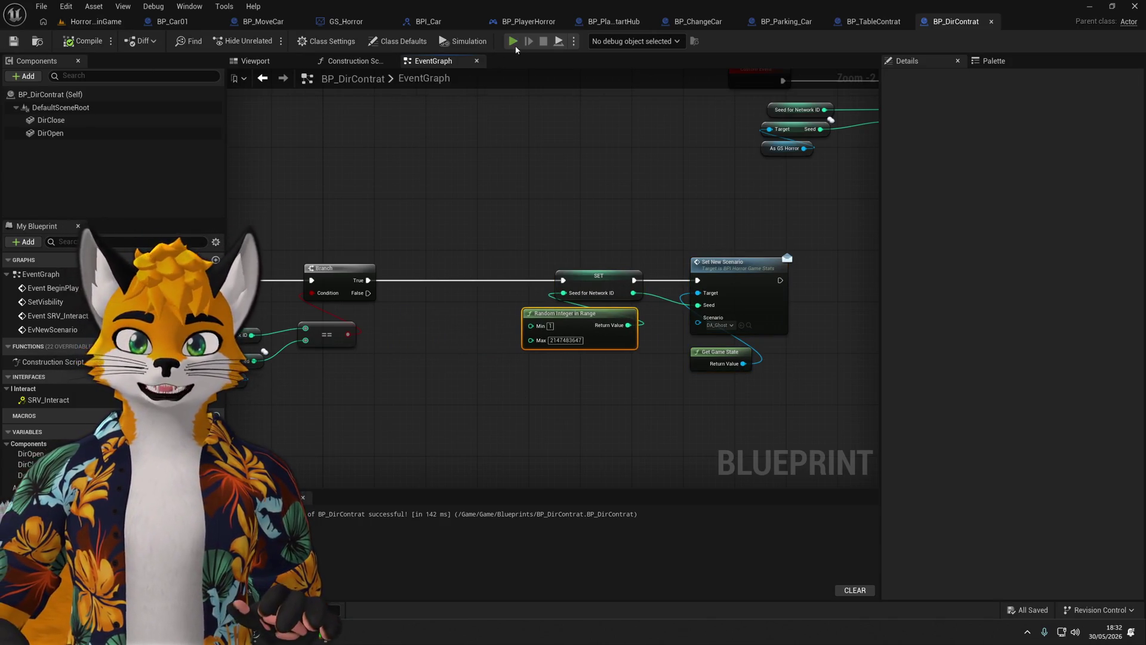
pyautogui.click(513, 42)
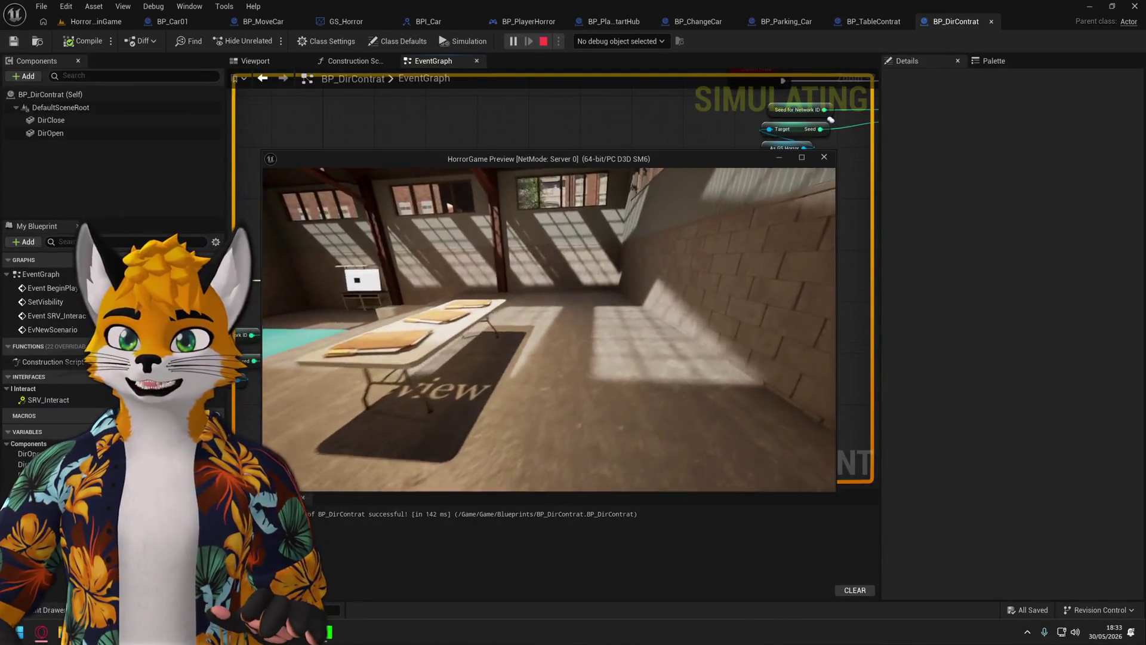
pyautogui.press('e')
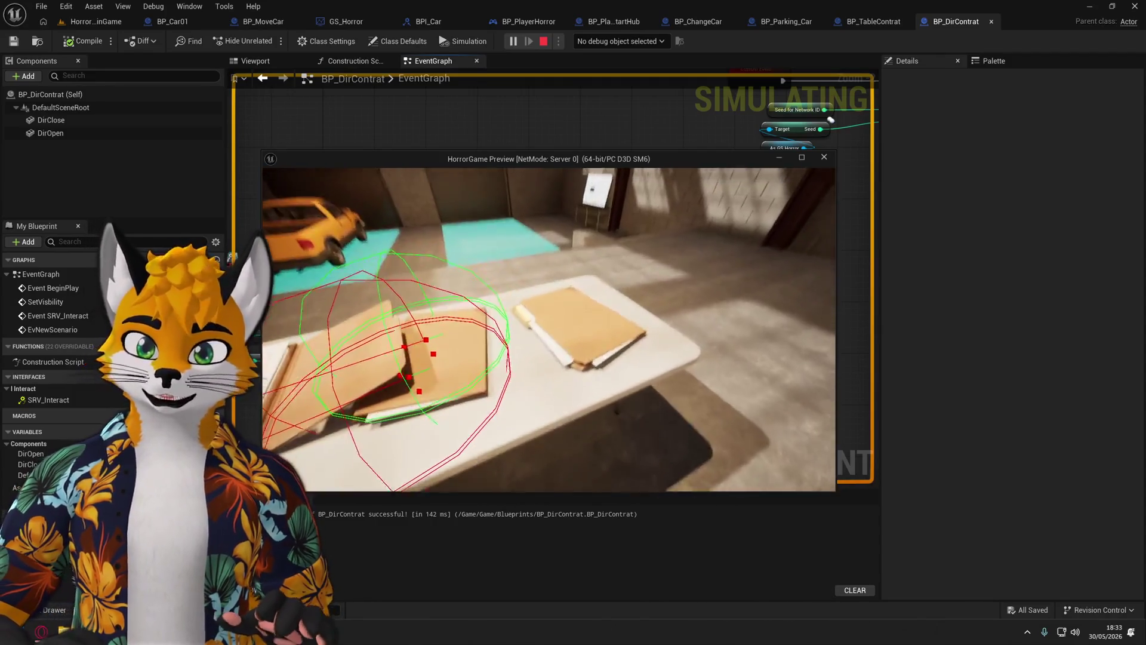
# Stop the play-test, drive SET from the Branch's False pin, and leave Visual Studio.
pyautogui.press('Escape')
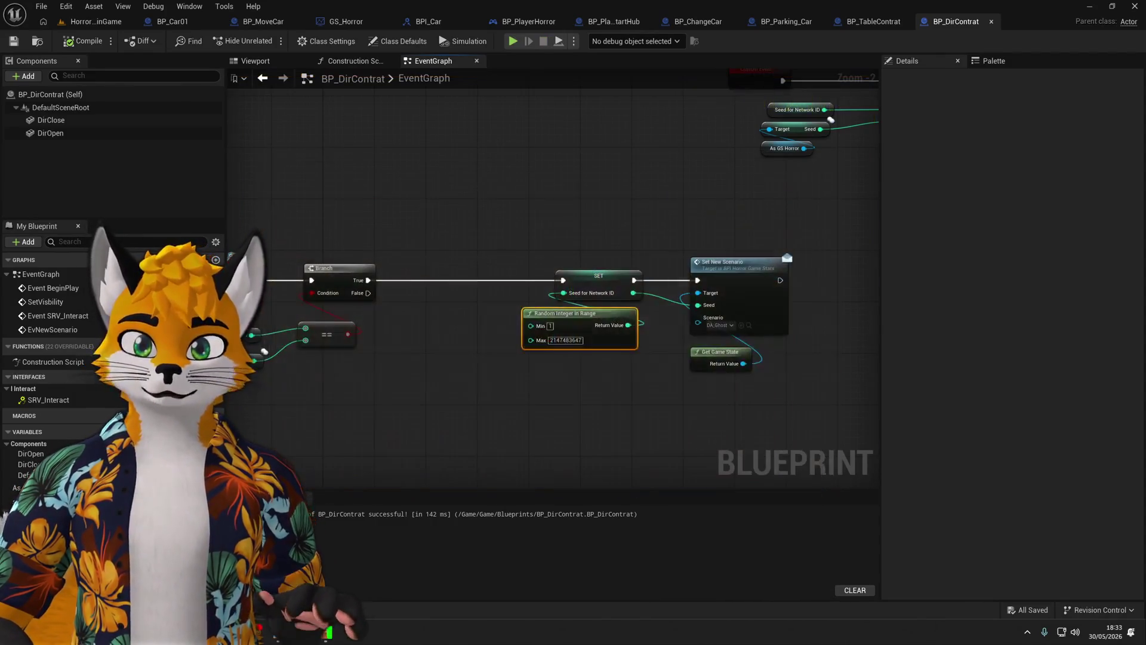
pyautogui.moveTo(400, 281)
pyautogui.mouseDown()
pyautogui.moveTo(407, 293)
pyautogui.moveTo(395, 267)
pyautogui.mouseUp()
pyautogui.click(467, 324)
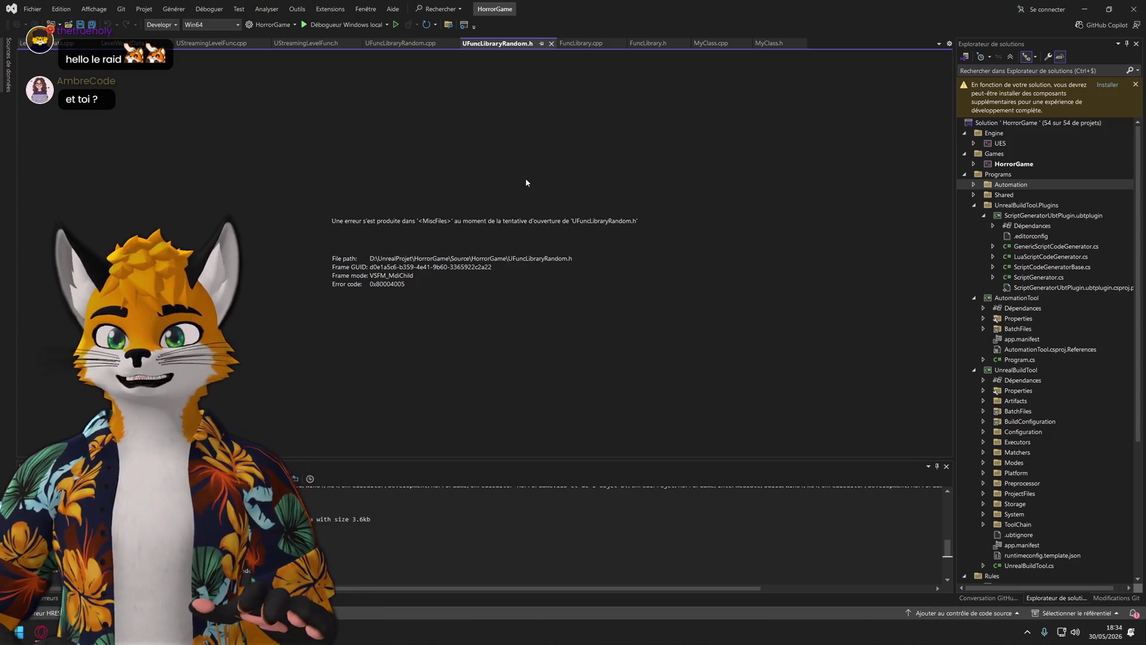
pyautogui.click(1084, 9)
# Pan the BP_DirContrat graph to see all nodes, then switch to the HorrorMainGame level.
pyautogui.scroll(-2, 537, 233)
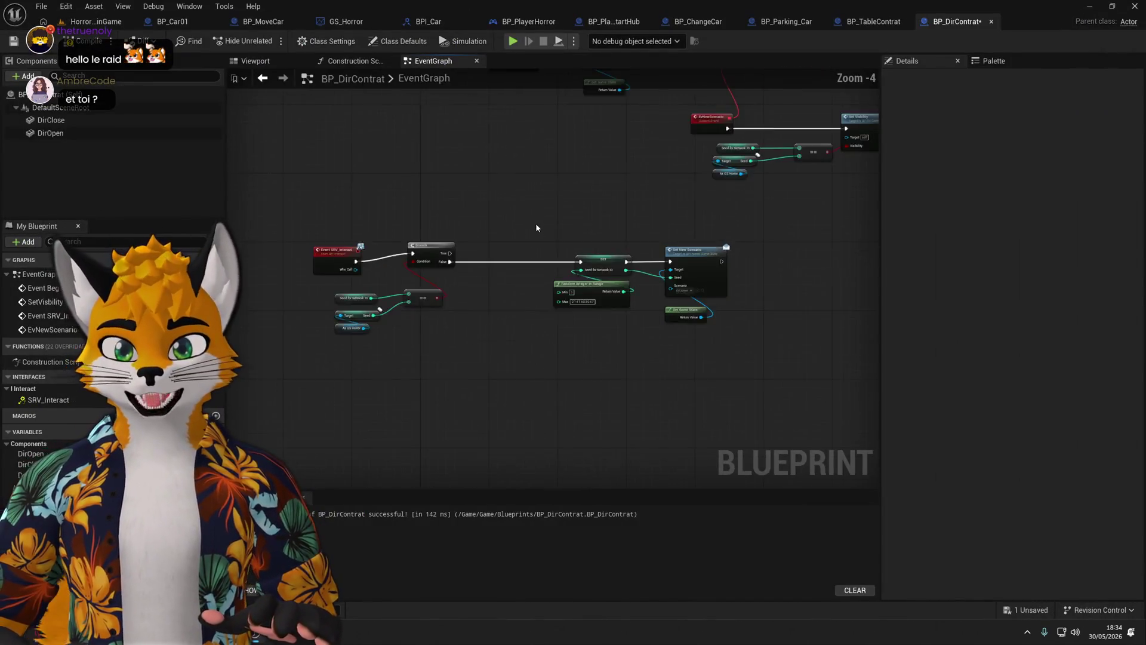
pyautogui.moveTo(553, 263); pyautogui.dragTo(561, 212)
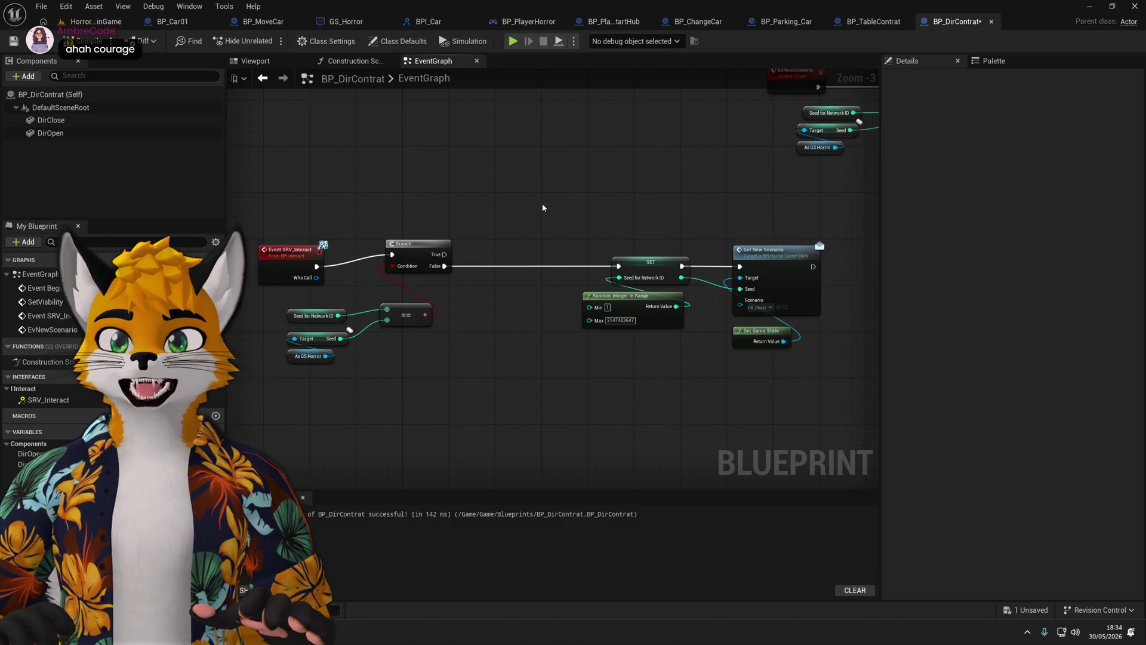
pyautogui.click(94, 21)
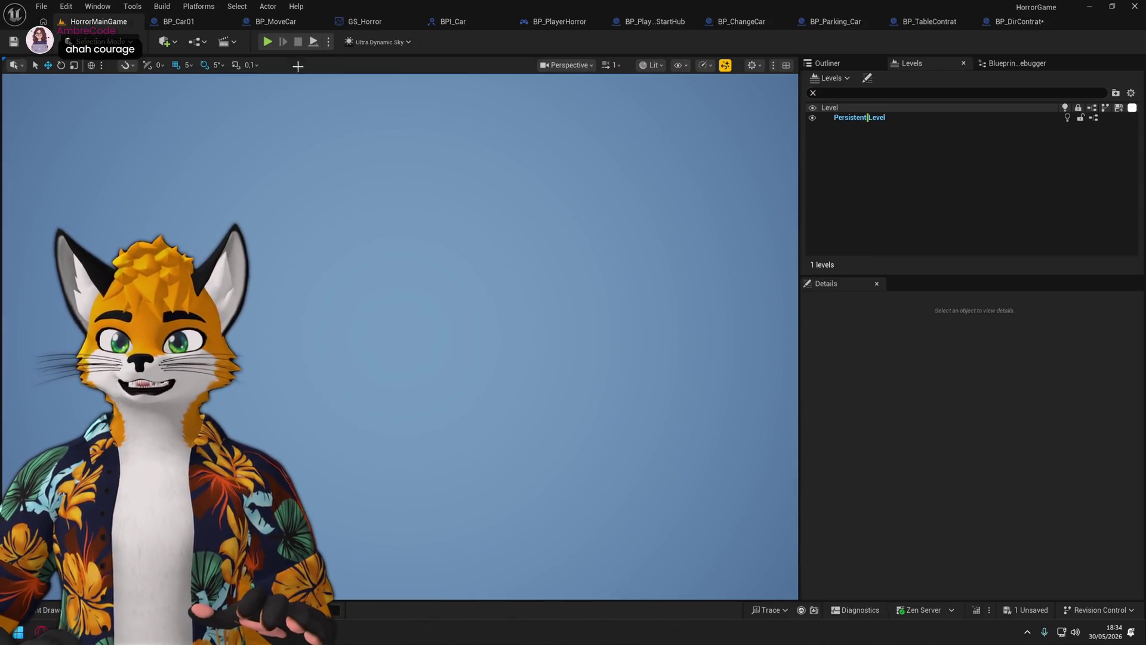
pyautogui.click(273, 42)
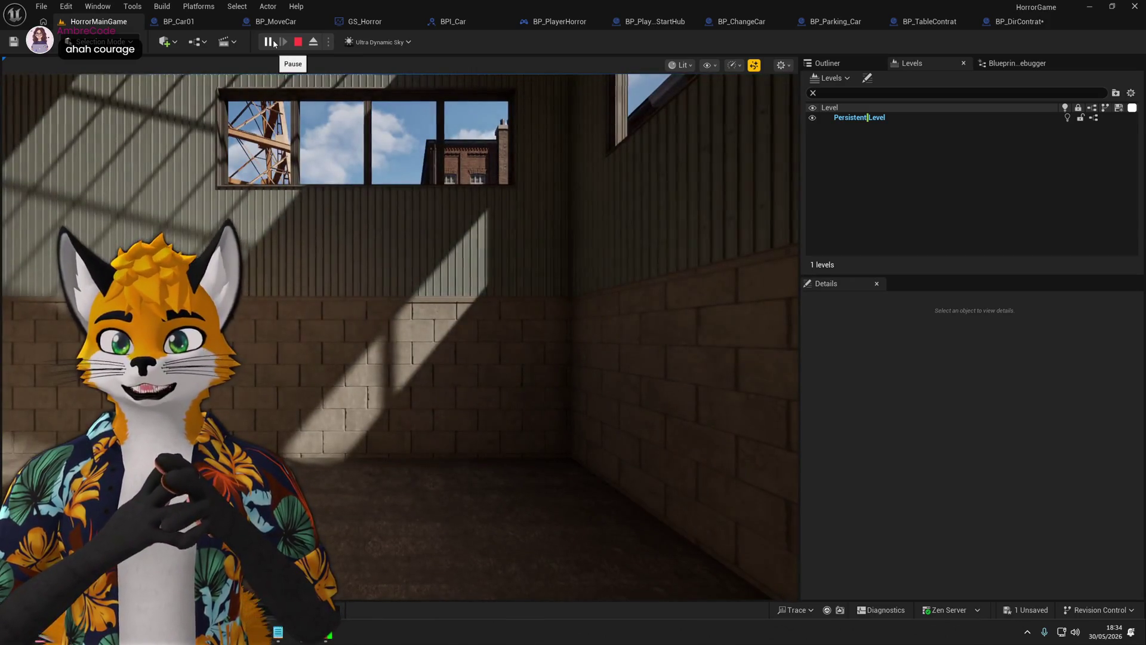
pyautogui.click(418, 208)
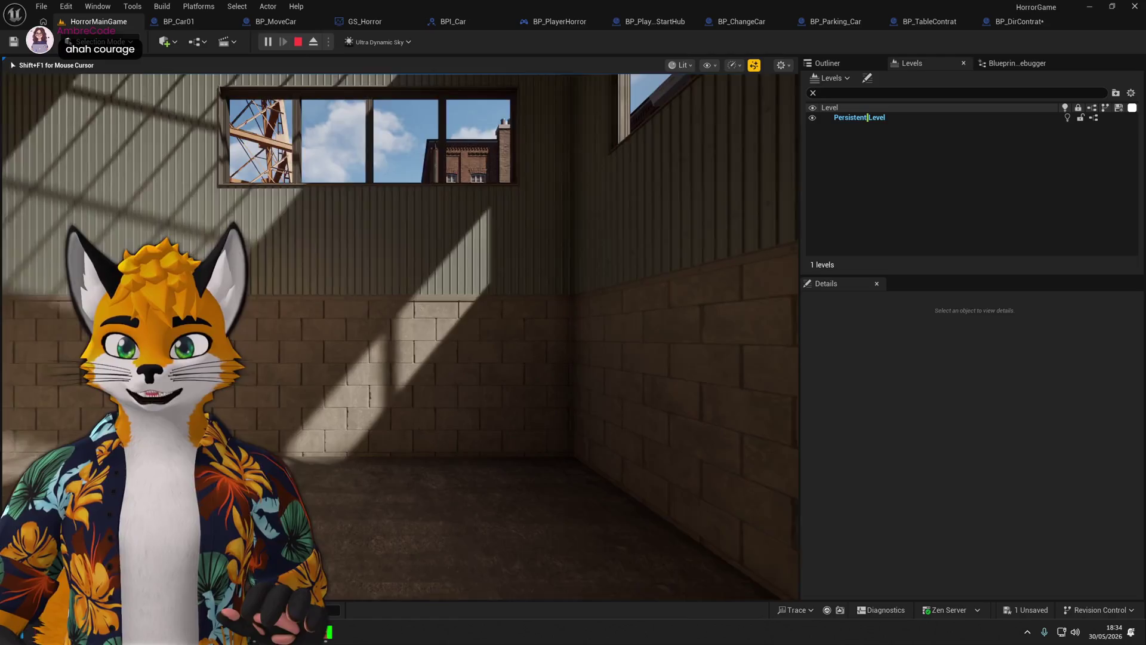
pyautogui.press('w')
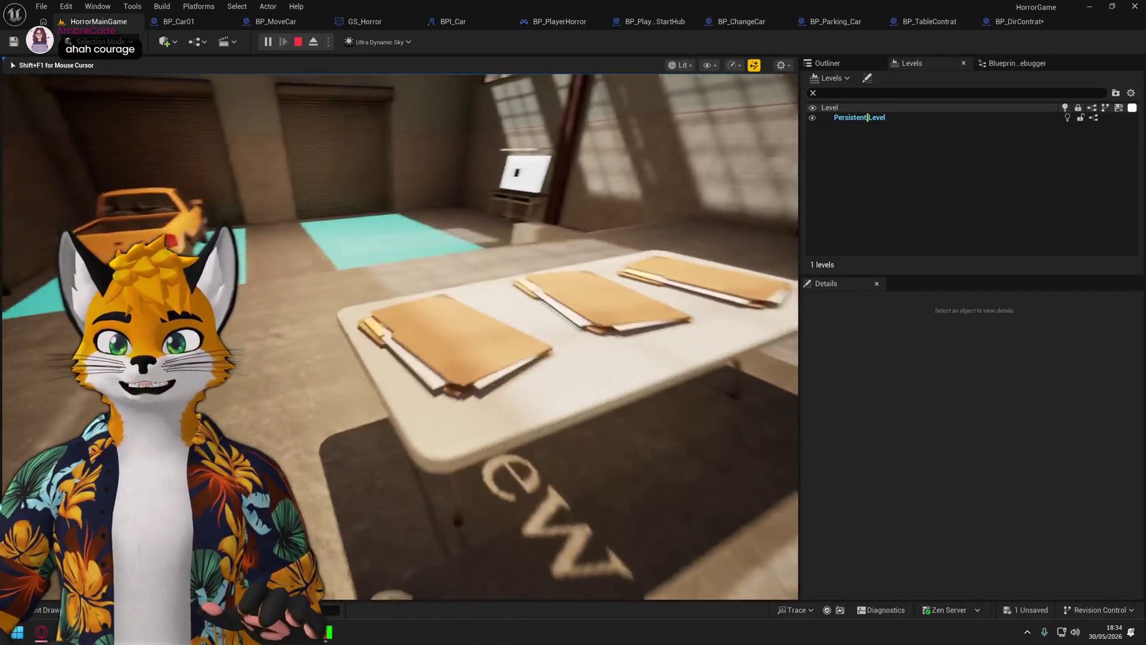
pyautogui.press('e')
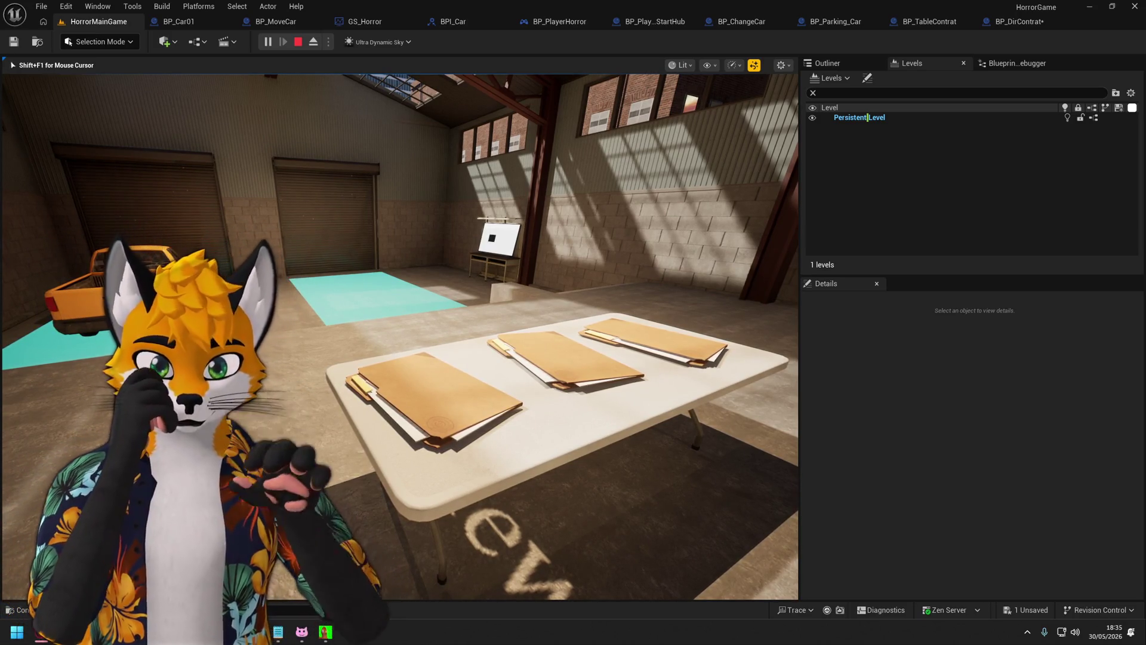
pyautogui.press('w')
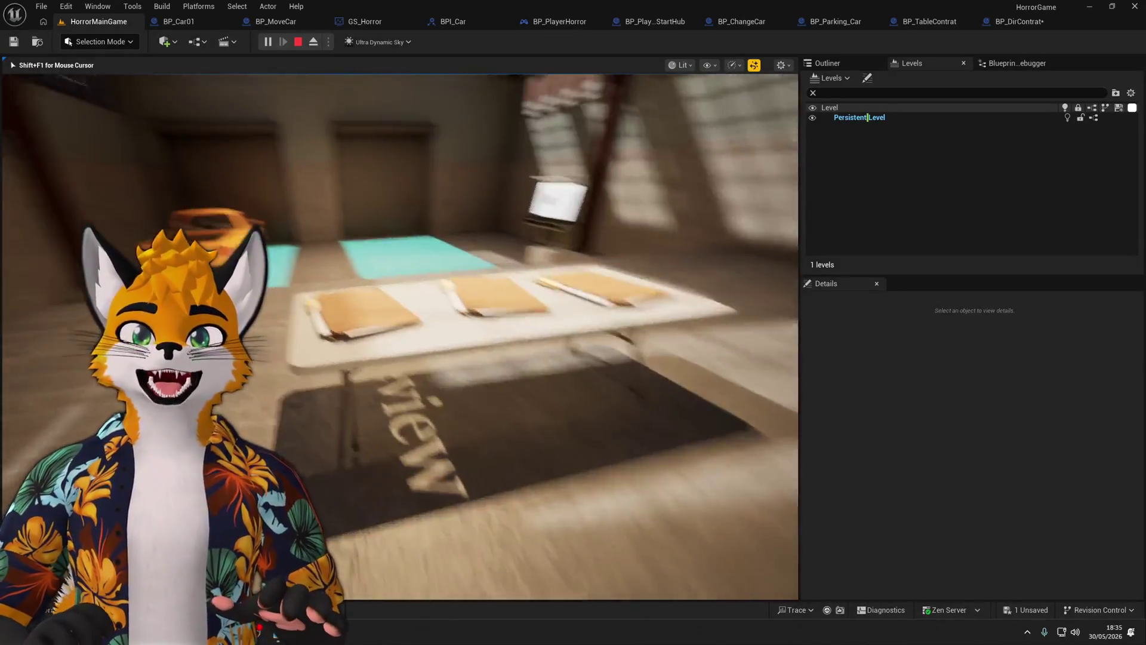
pyautogui.press('Escape')
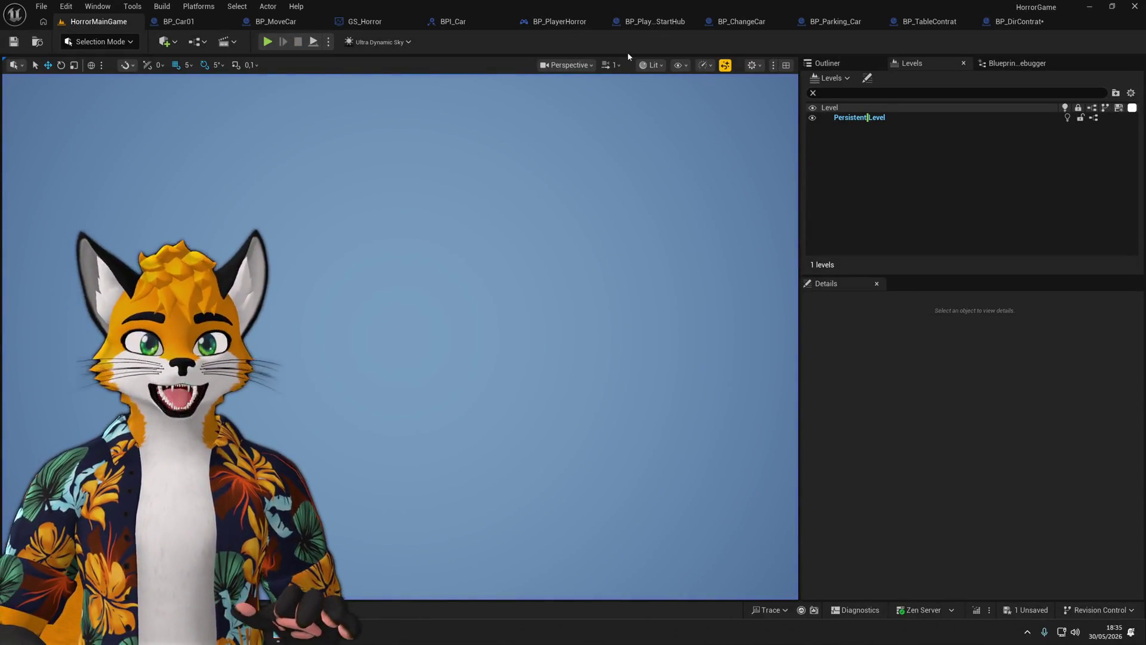
# Back in BP_DirContrat, frame Event SRV_Interact through Set New Scenario and recompile.
pyautogui.click(993, 23)
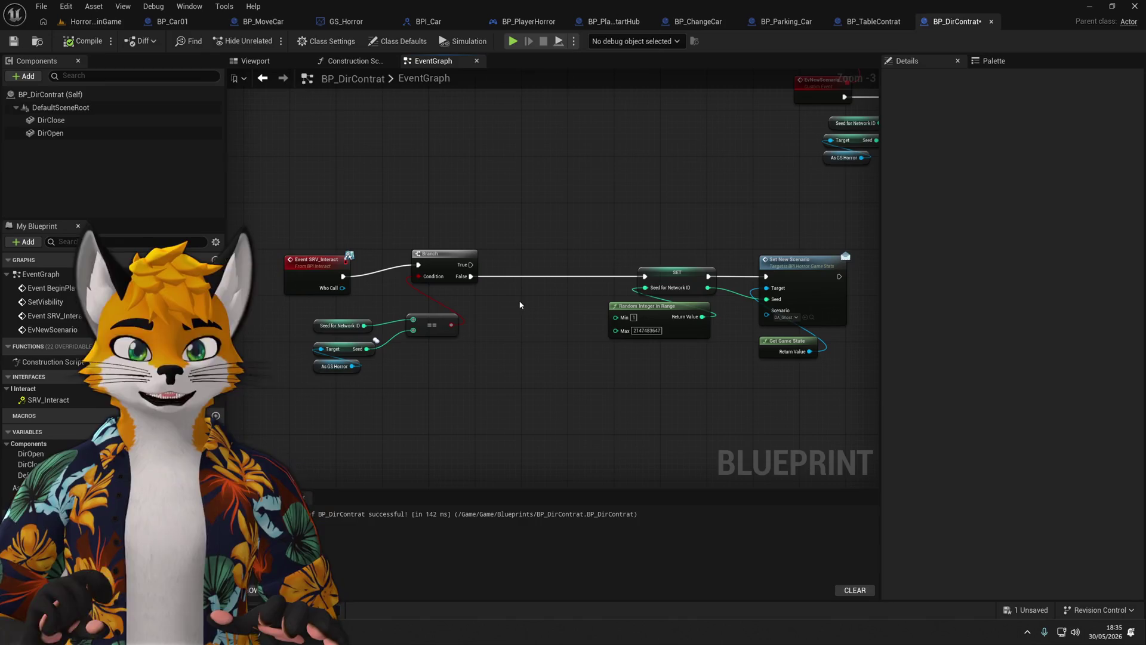
pyautogui.scroll(2, 338, 300)
pyautogui.click(404, 261)
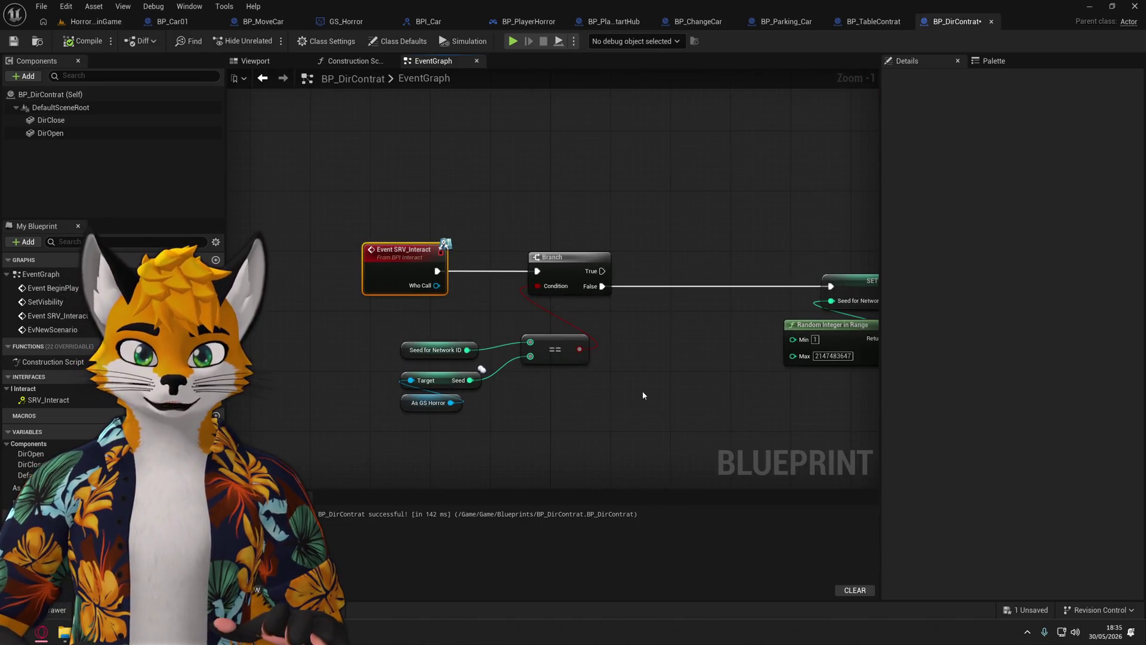
pyautogui.moveTo(644, 396)
pyautogui.mouseDown()
pyautogui.moveTo(531, 374)
pyautogui.moveTo(499, 320)
pyautogui.mouseUp()
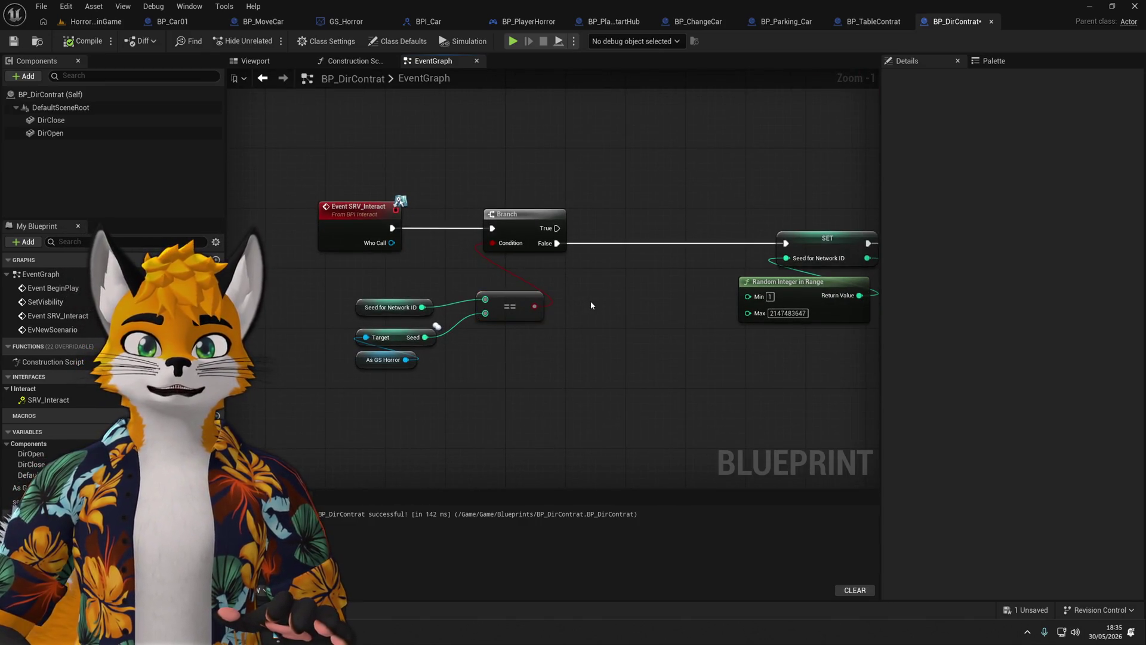
pyautogui.moveTo(590, 305); pyautogui.dragTo(345, 312)
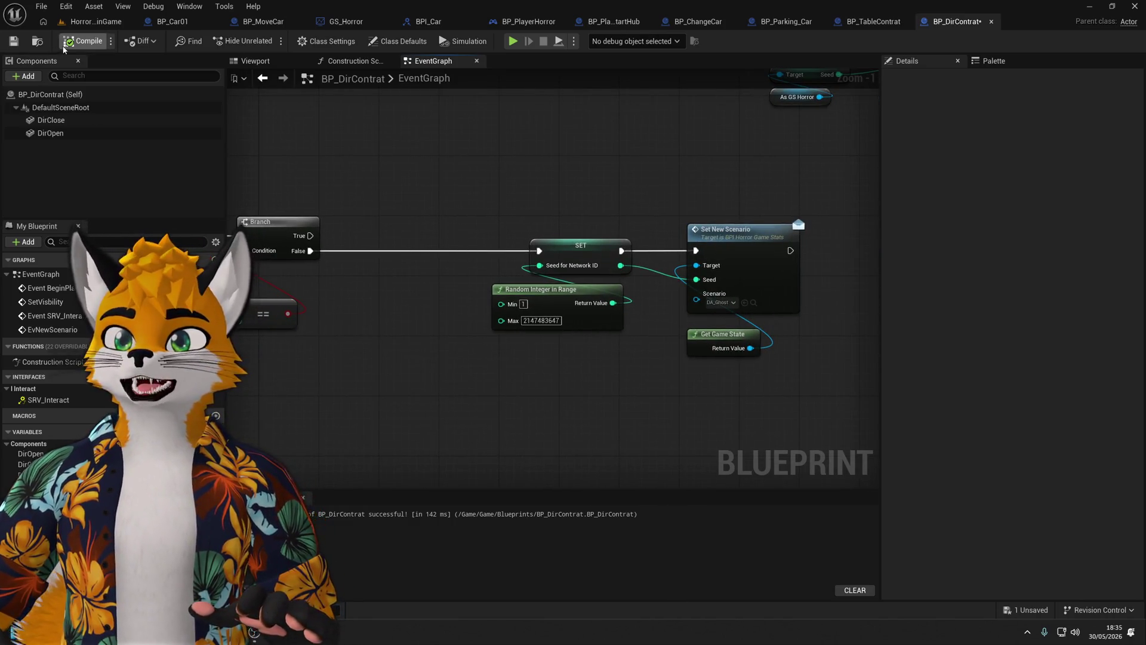
pyautogui.click(64, 45)
pyautogui.scroll(-2, 394, 310)
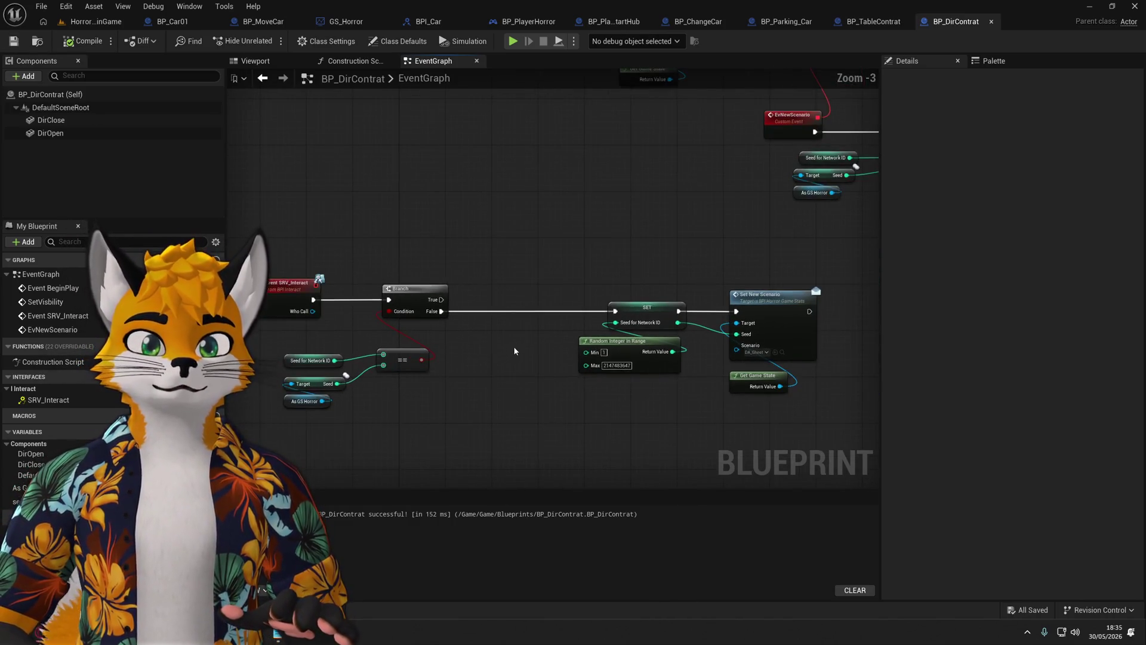
# Make the seedForNetworkID variable replicated and recompile the blueprint.
pyautogui.click(666, 309)
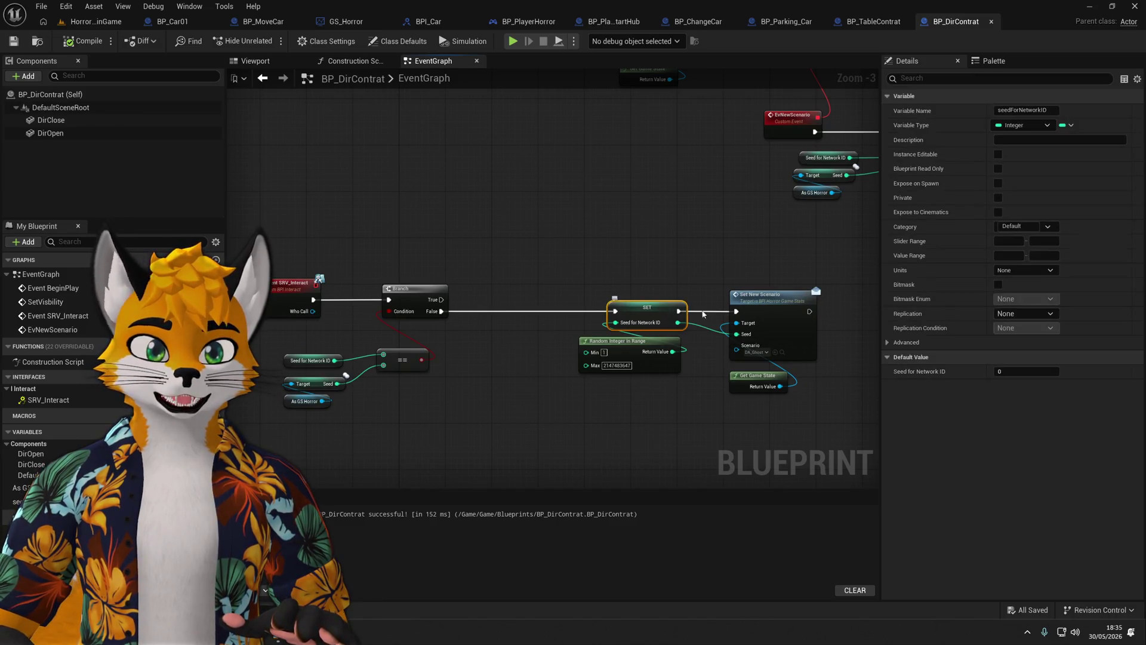
pyautogui.click(1045, 271)
pyautogui.click(983, 310)
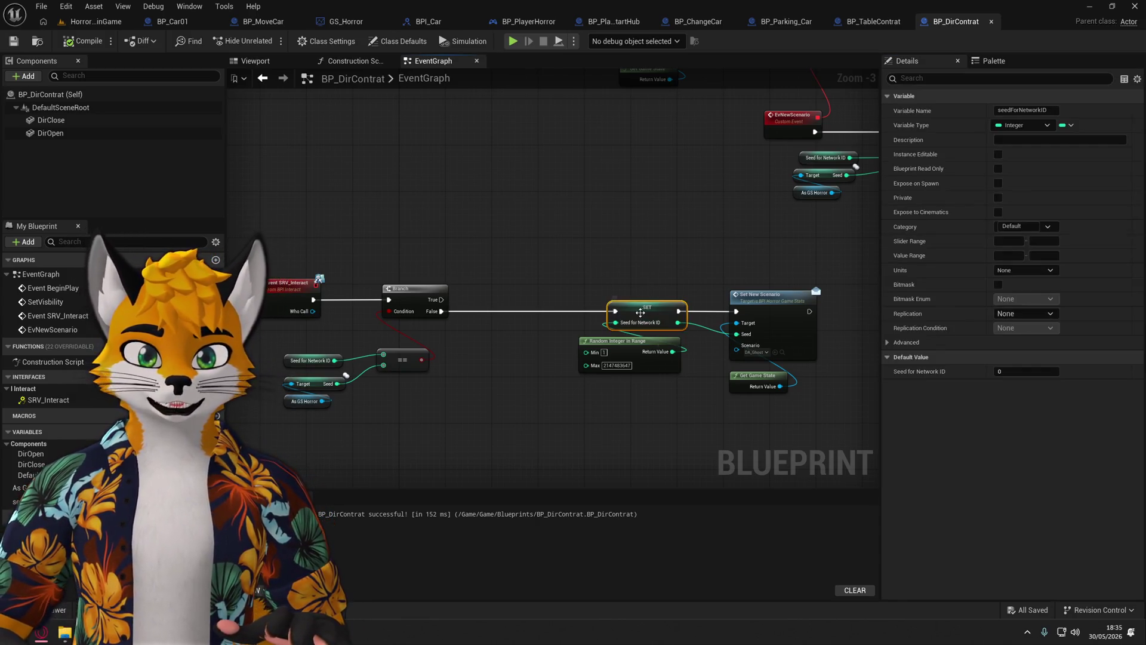
pyautogui.scroll(2, 570, 411)
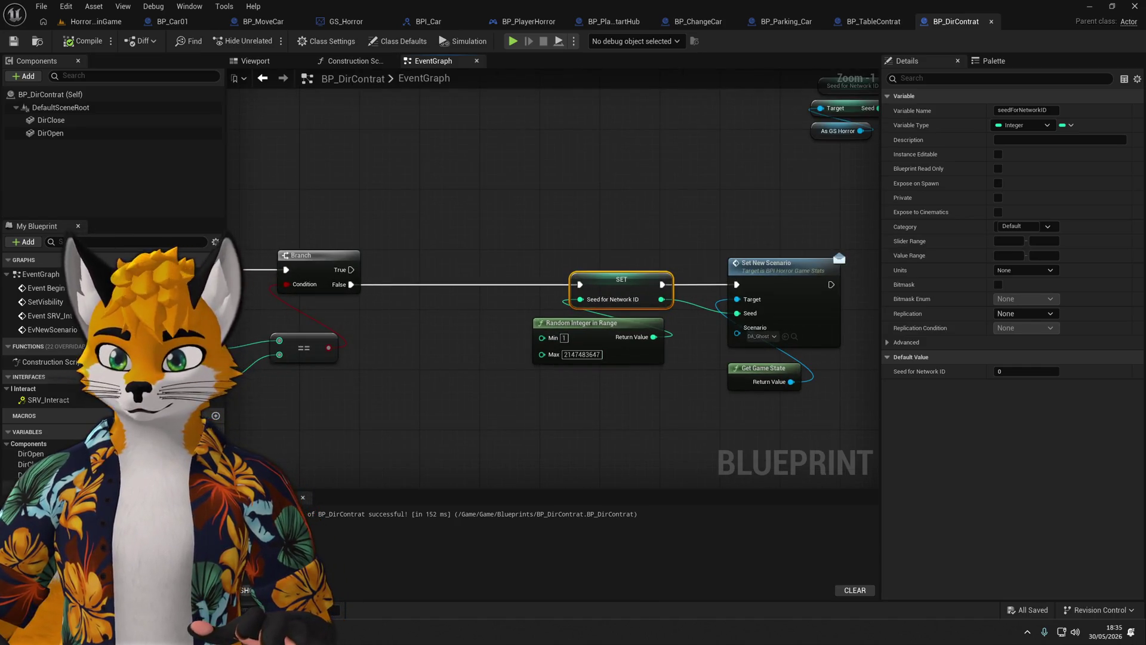
pyautogui.click(36, 501)
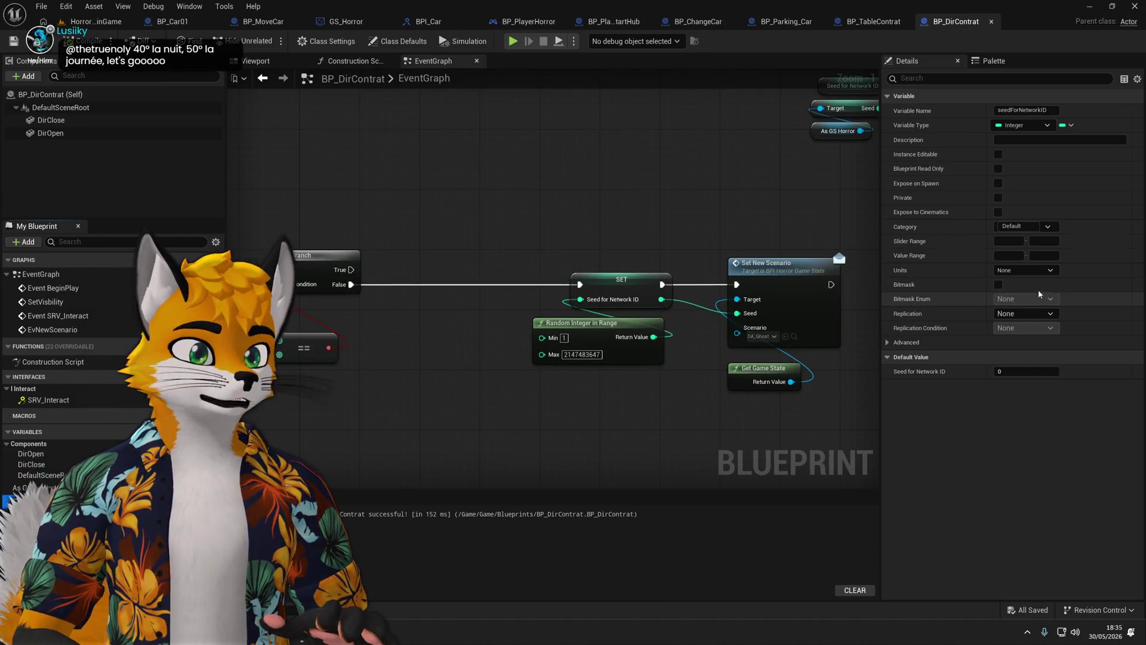
pyautogui.click(1024, 314)
pyautogui.click(1014, 333)
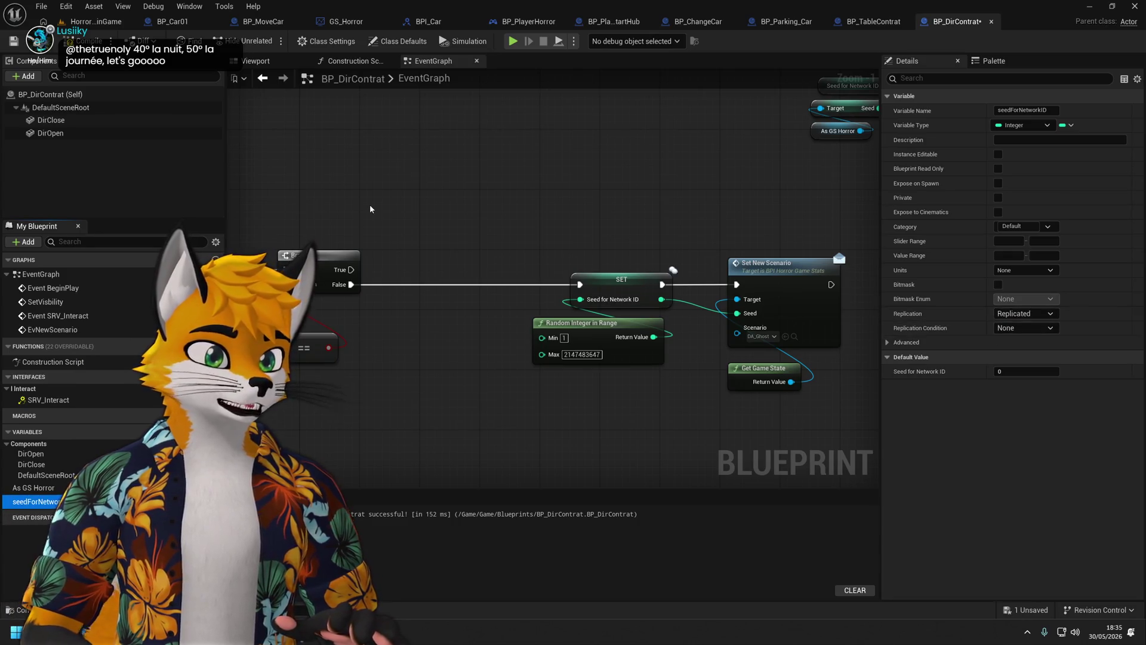
pyautogui.click(87, 41)
# Reposition the Seed for Network ID getter and inspect the ==, Seed and SET nodes.
pyautogui.moveTo(471, 202); pyautogui.dragTo(682, 205)
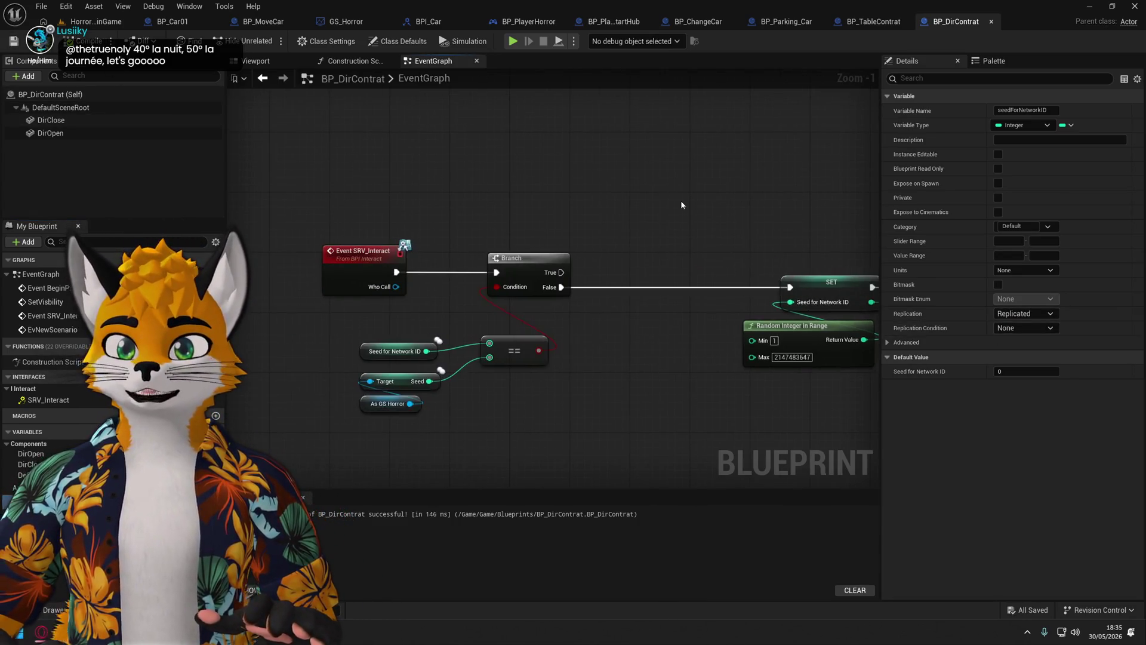
pyautogui.moveTo(362, 355); pyautogui.dragTo(369, 347)
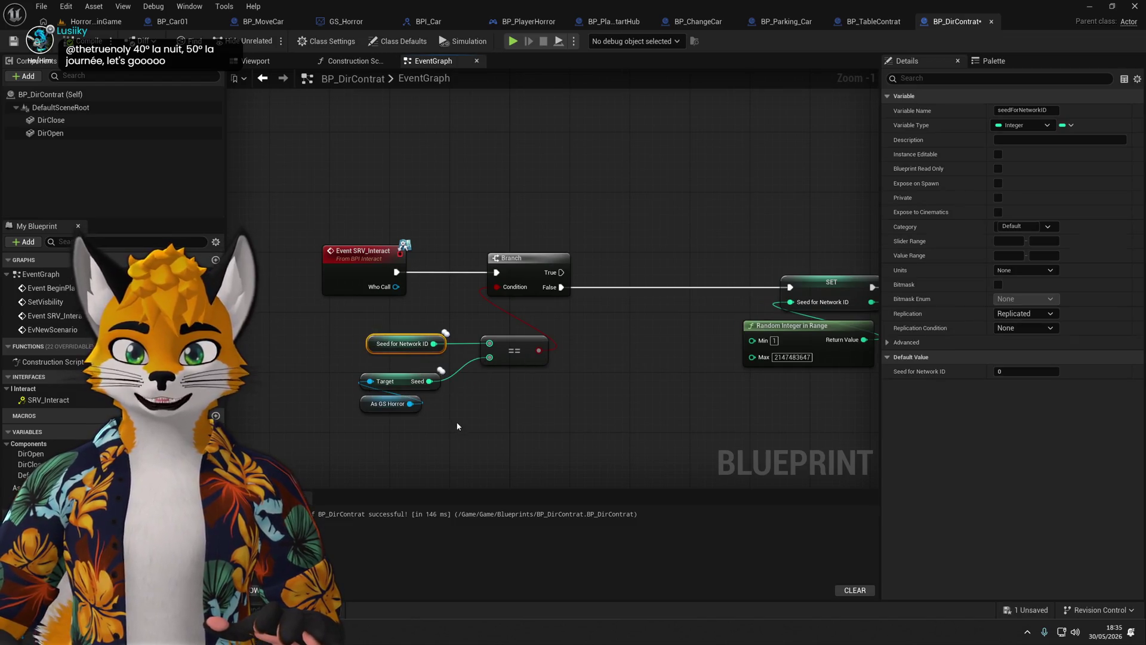
pyautogui.click(514, 349)
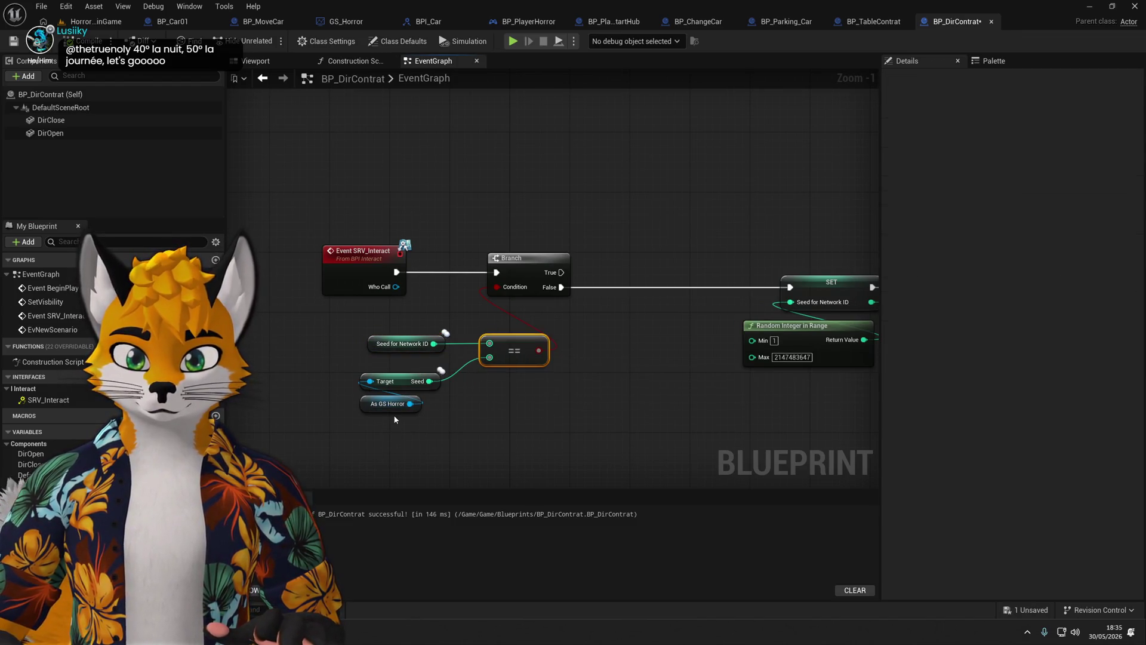
pyautogui.click(407, 388)
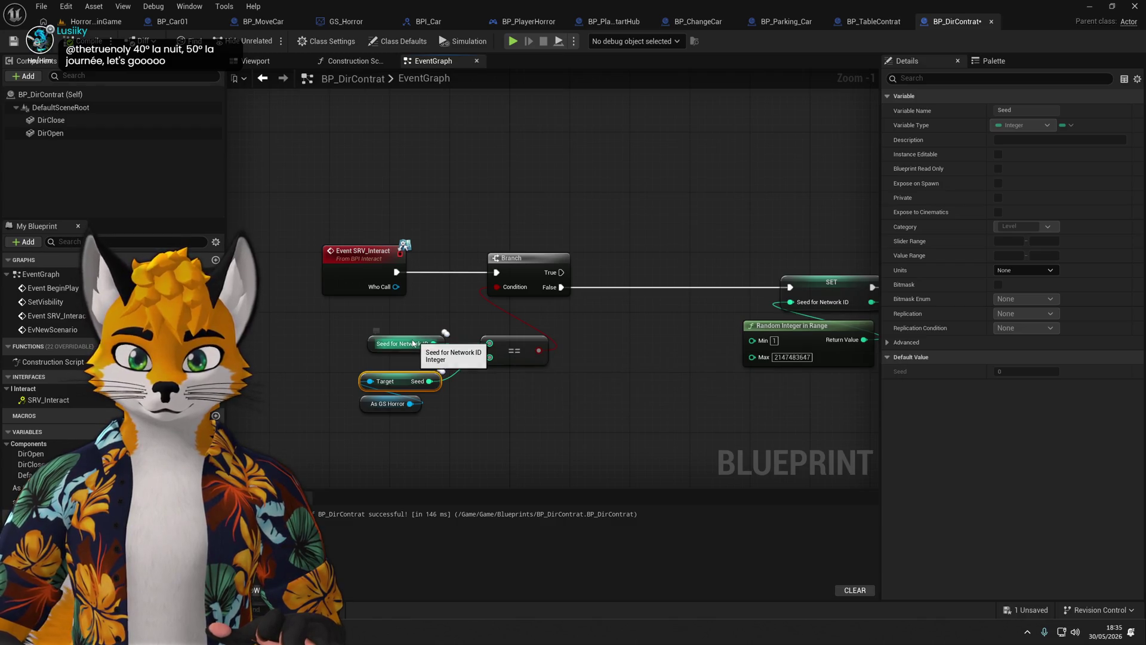
pyautogui.click(676, 348)
pyautogui.moveTo(676, 347); pyautogui.dragTo(537, 348)
pyautogui.click(692, 284)
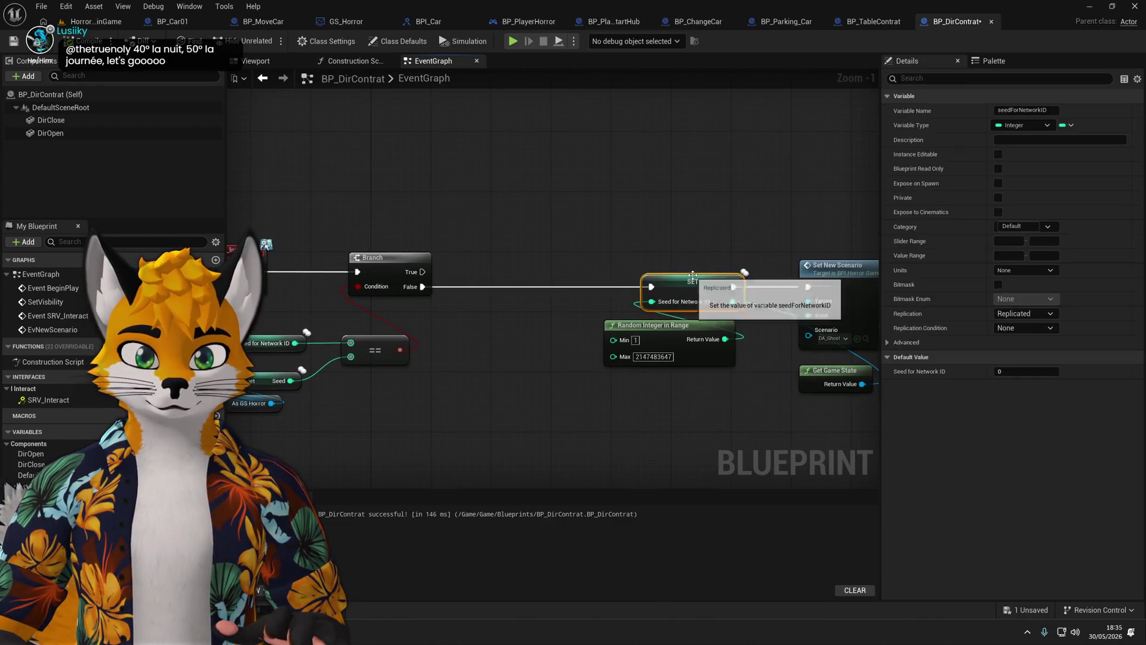
pyautogui.scroll(-2, 596, 222)
pyautogui.click(617, 197)
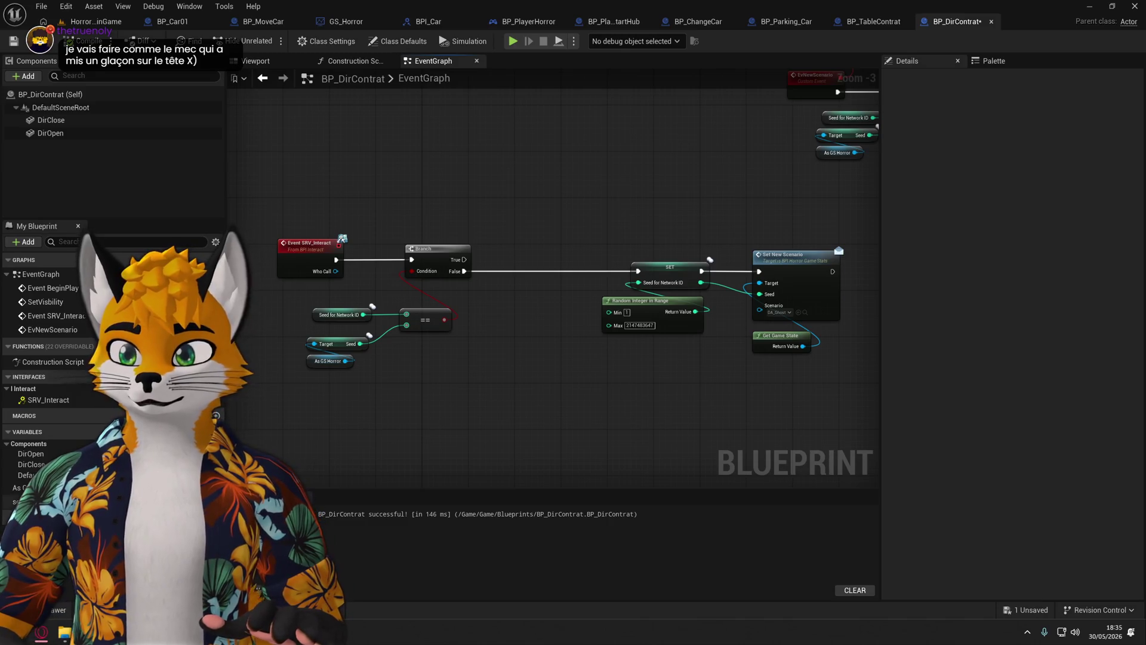
# Set seedForNetworkID's default value to 100 and start a play-test.
pyautogui.click(32, 501)
pyautogui.click(1020, 371)
pyautogui.write('100')
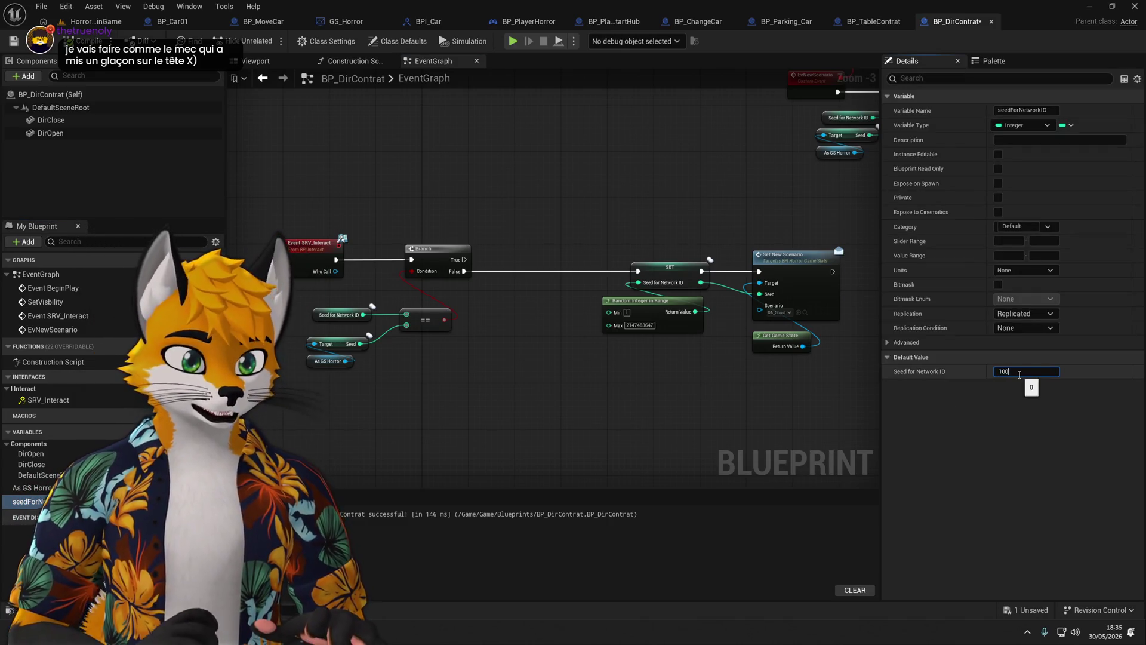
pyautogui.press('Return')
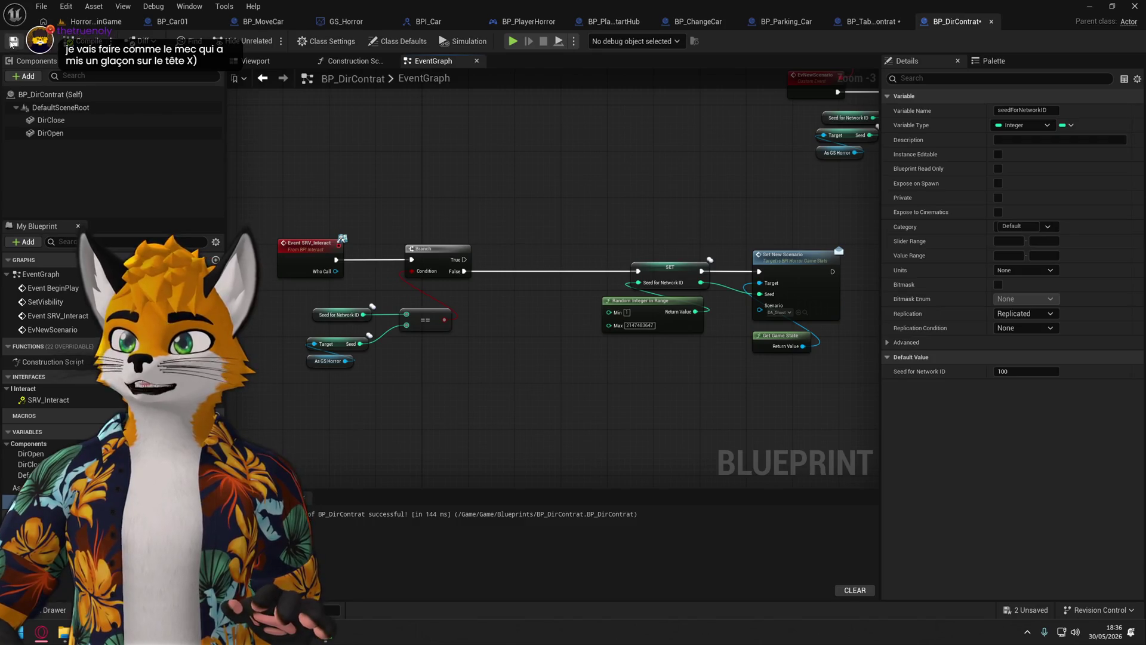
pyautogui.click(513, 41)
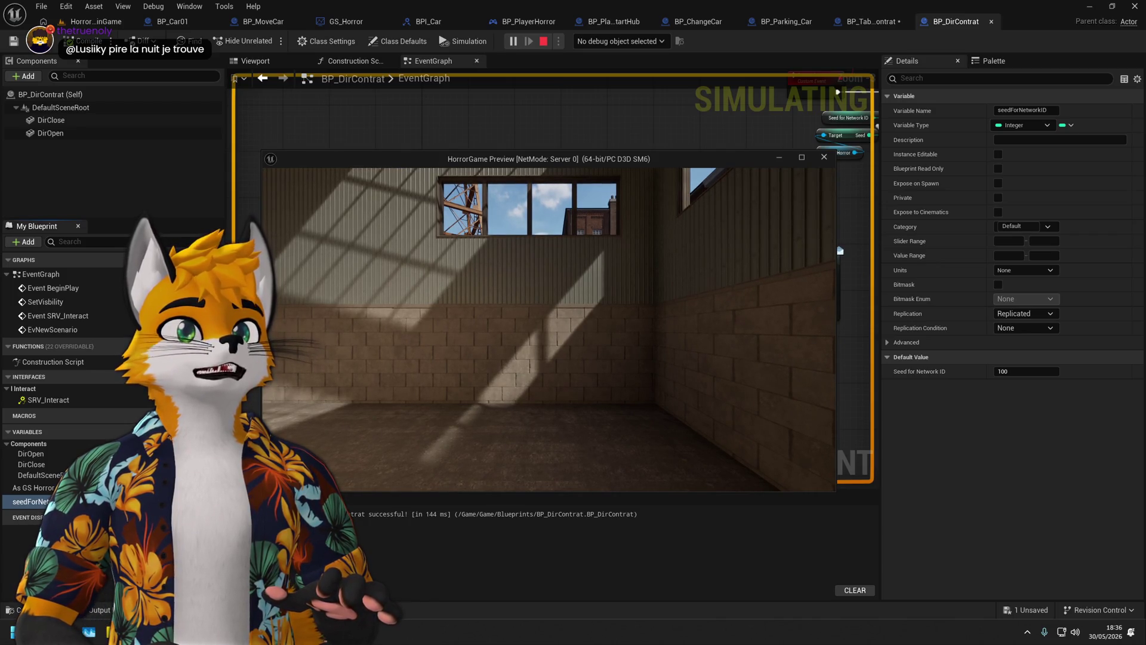
pyautogui.press('w')
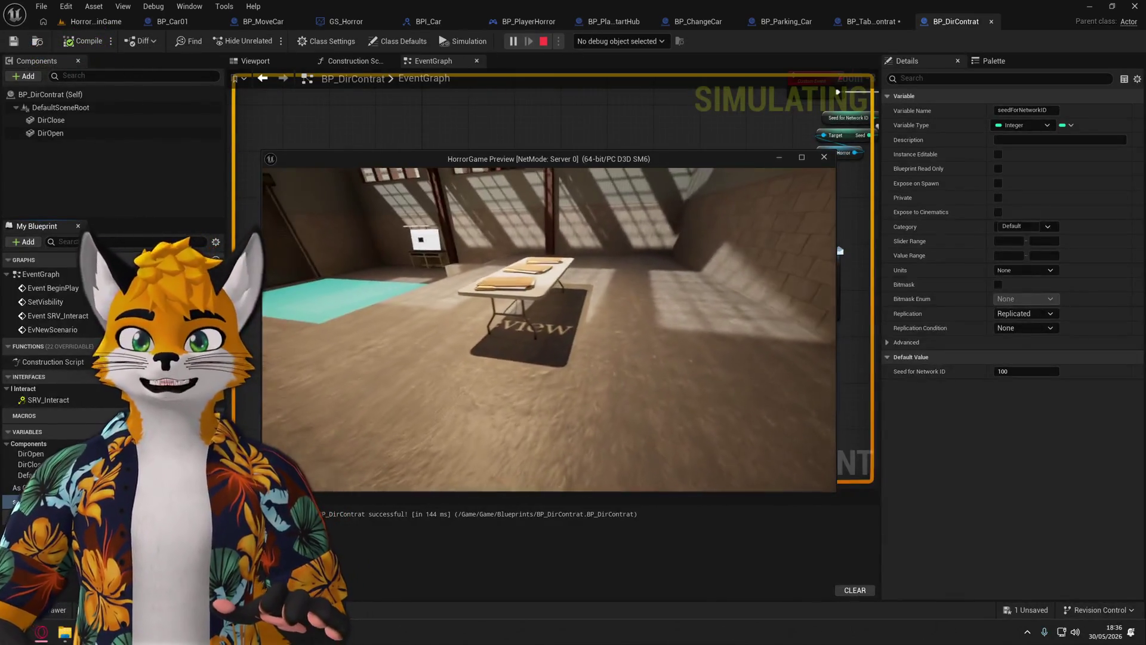
pyautogui.press('w')
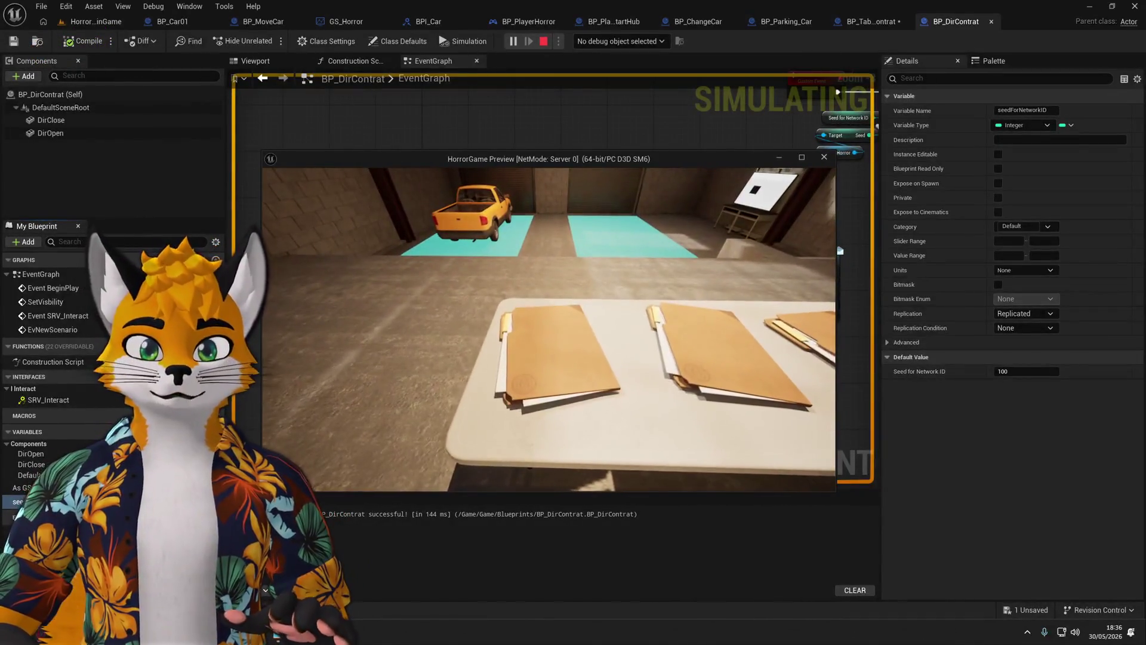
pyautogui.press('w')
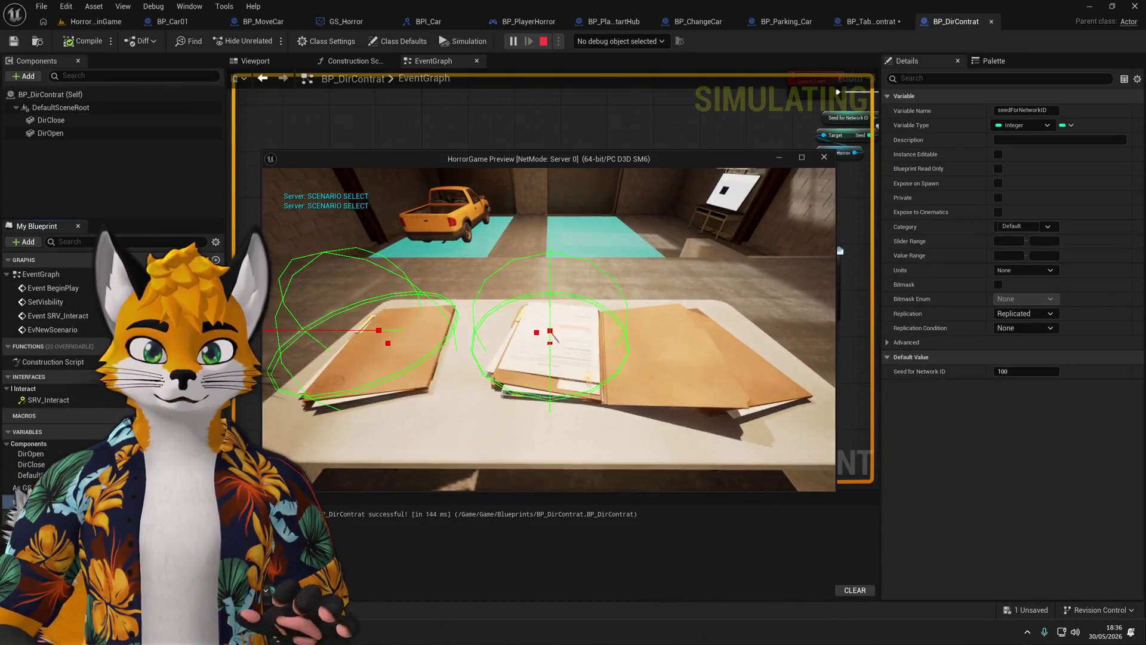
pyautogui.press('d')
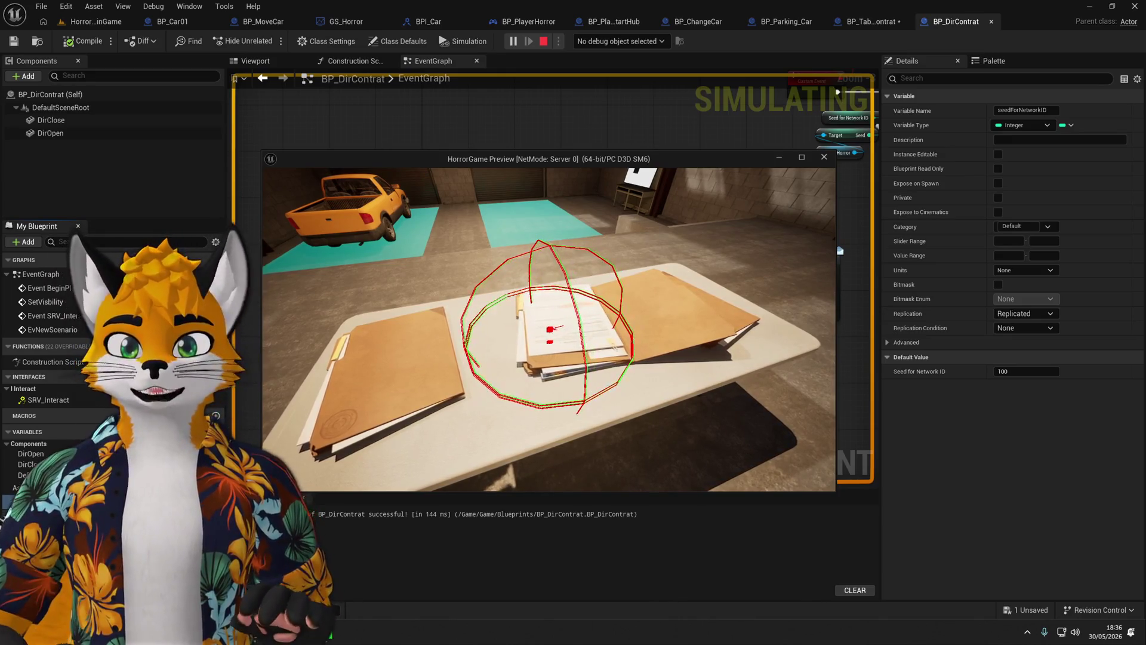
pyautogui.press('e')
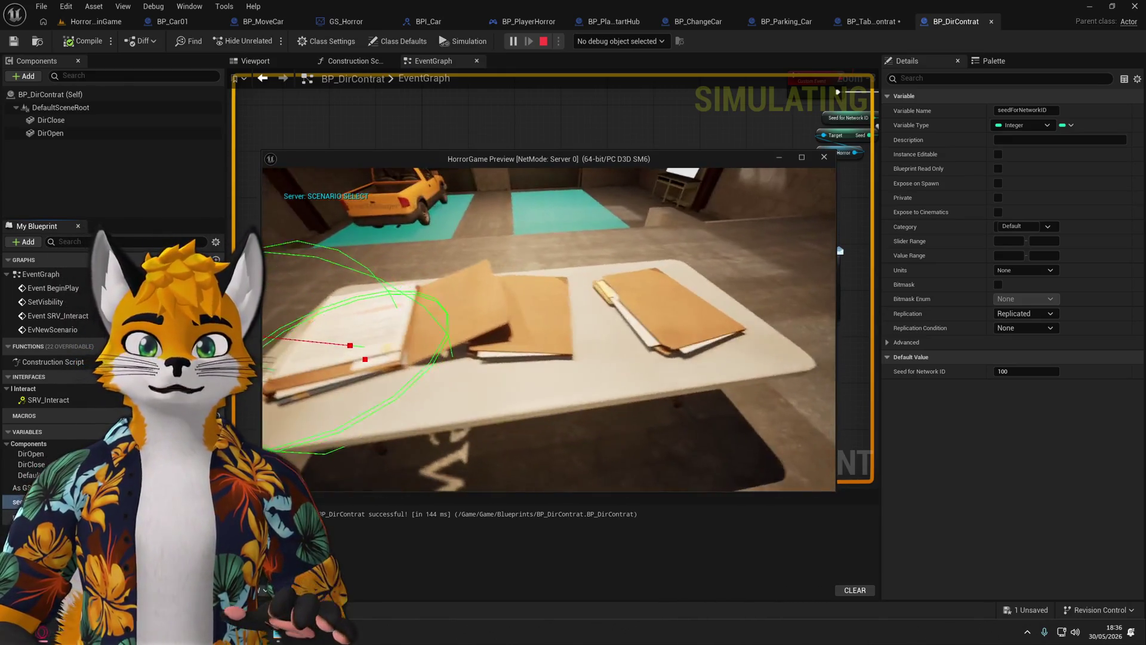
pyautogui.press('e')
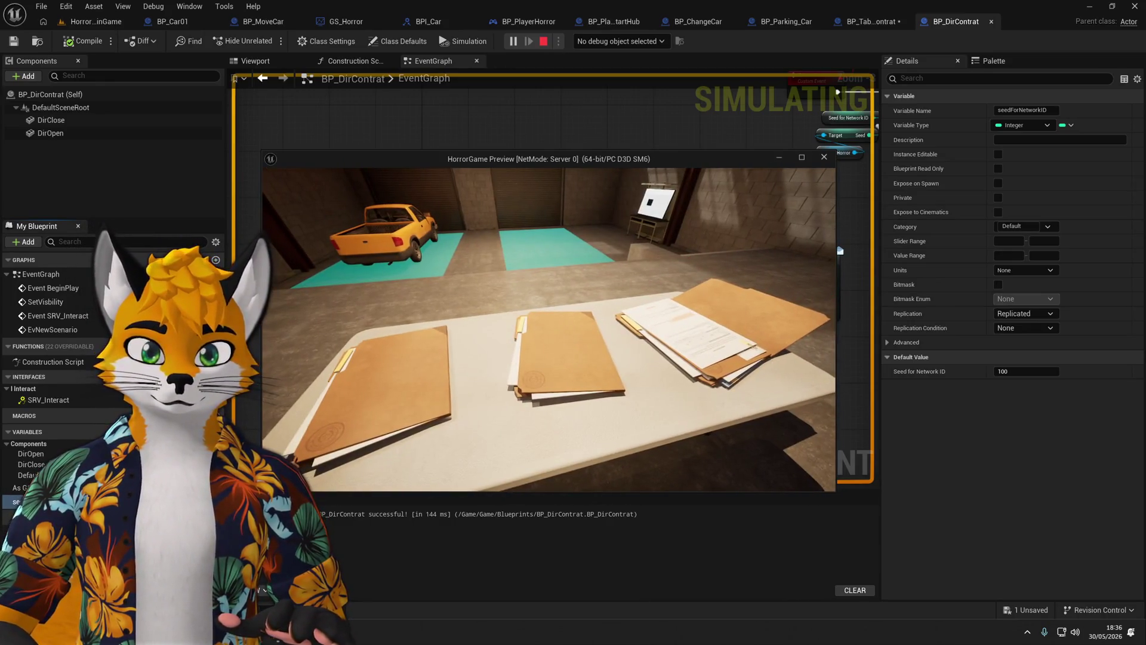
pyautogui.hotkey('shift', 'F1')
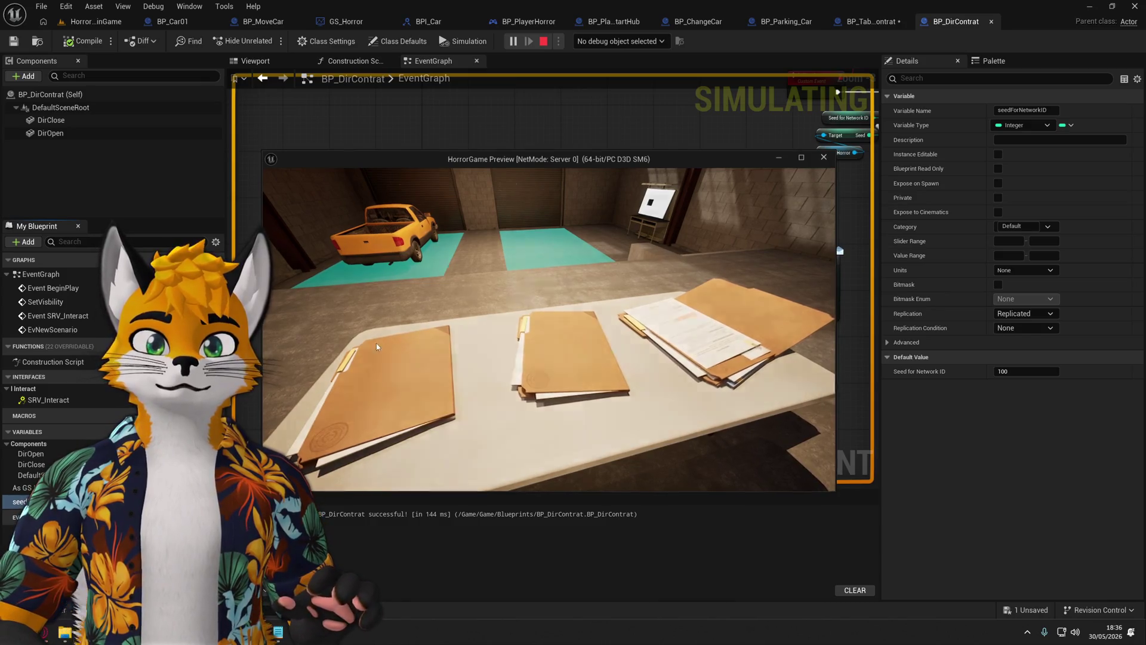
pyautogui.press('Escape')
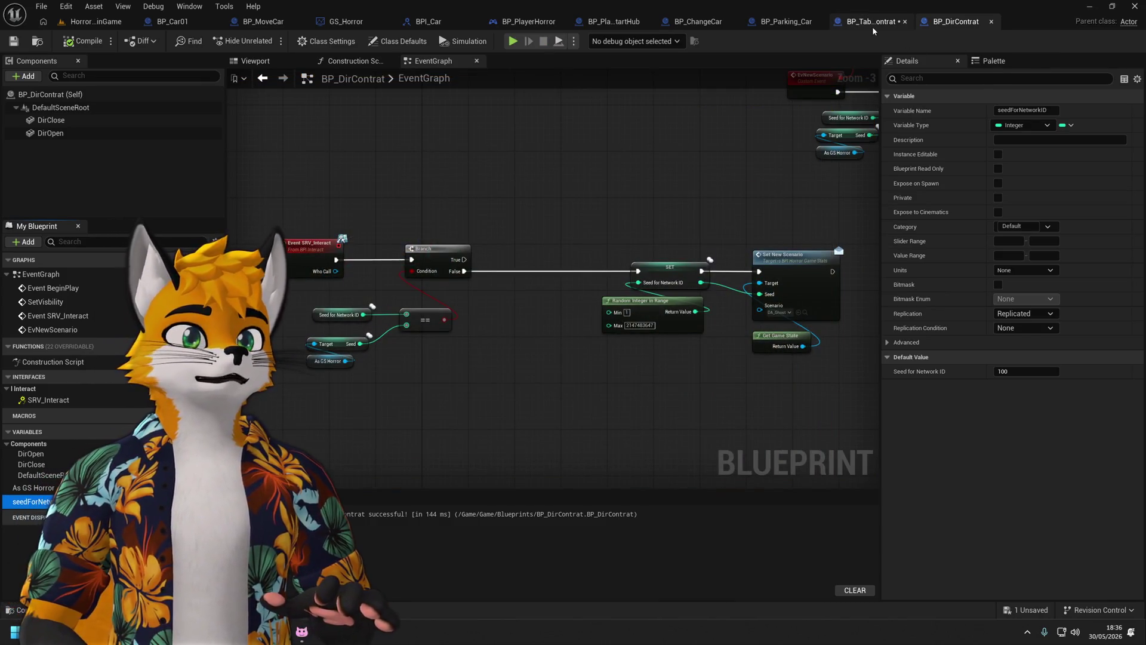
# Box-select the SET, Random Integer, Set New Scenario and Get Game State nodes and move them up-left beside the Branch.
pyautogui.click(872, 27)
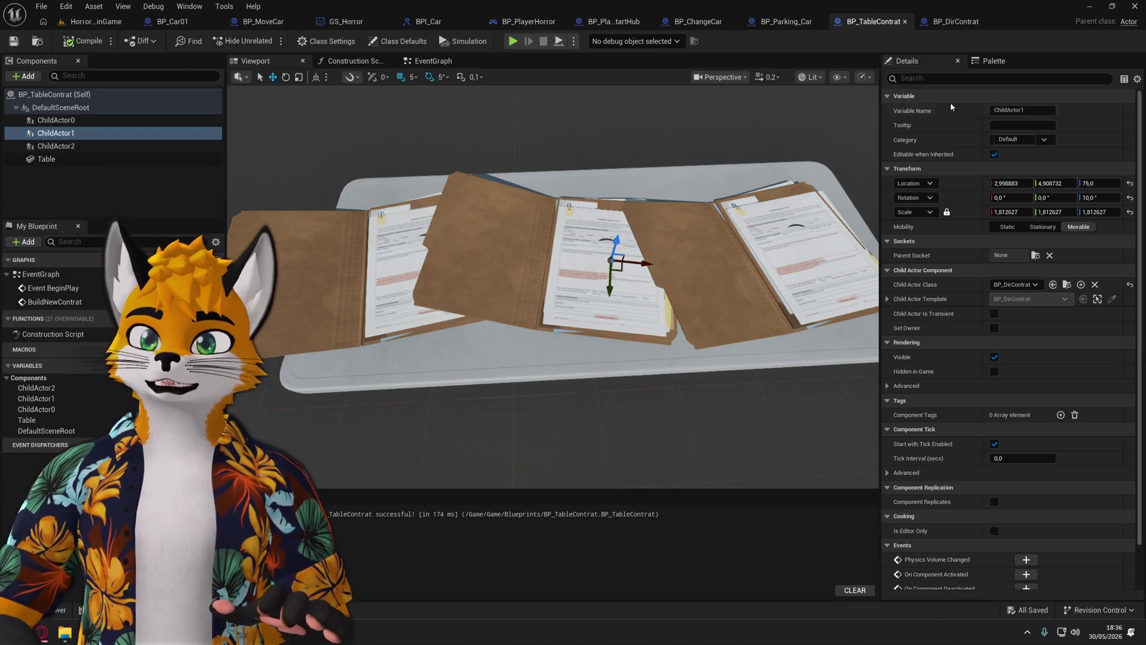
pyautogui.click(955, 22)
pyautogui.moveTo(603, 249)
pyautogui.mouseDown()
pyautogui.moveTo(565, 242)
pyautogui.moveTo(652, 291)
pyautogui.mouseUp()
pyautogui.scroll(-1, 652, 291)
pyautogui.moveTo(716, 355); pyautogui.dragTo(591, 290)
pyautogui.moveTo(506, 384)
pyautogui.mouseDown()
pyautogui.moveTo(588, 393)
pyautogui.moveTo(644, 468)
pyautogui.mouseUp()
pyautogui.scroll(3, 632, 392)
pyautogui.moveTo(366, 435)
pyautogui.mouseDown()
pyautogui.moveTo(633, 357)
pyautogui.moveTo(413, 340)
pyautogui.mouseUp()
pyautogui.moveTo(735, 382)
pyautogui.mouseDown()
pyautogui.moveTo(506, 264)
pyautogui.moveTo(495, 271)
pyautogui.mouseUp()
# Wrap the Branch and seed comparison nodes in a comment, keeping Event SRV_Interact outside it.
pyautogui.scroll(-2, 436, 223)
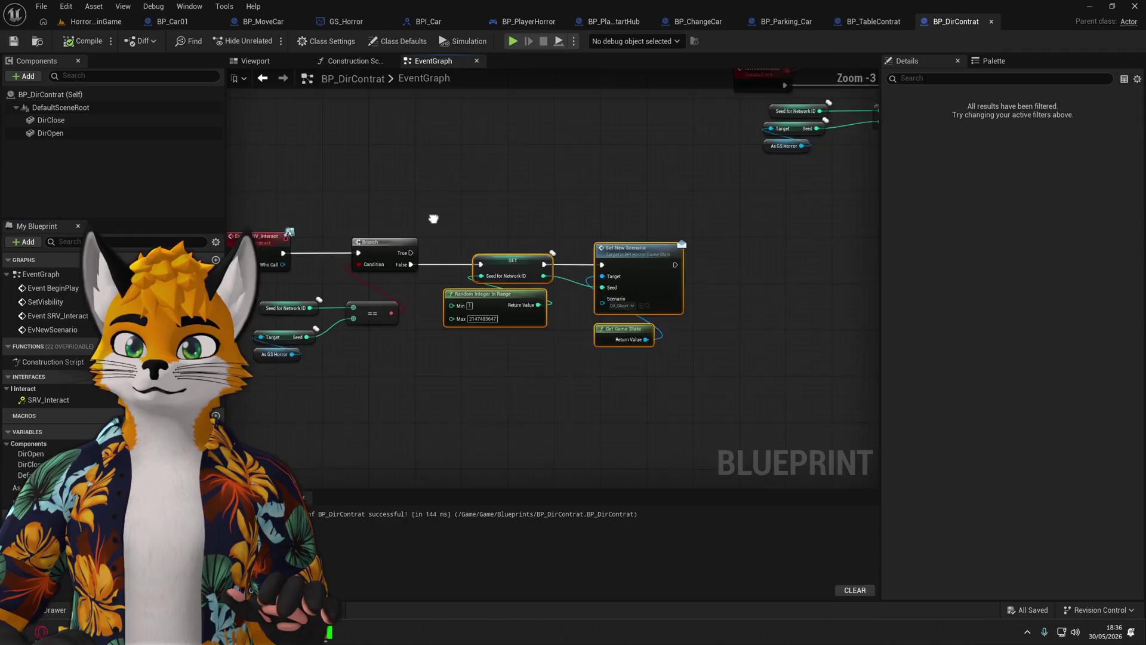
pyautogui.moveTo(703, 248)
pyautogui.mouseDown()
pyautogui.moveTo(854, 215)
pyautogui.moveTo(716, 322)
pyautogui.moveTo(729, 255)
pyautogui.mouseUp()
pyautogui.click(323, 379)
pyautogui.moveTo(310, 378); pyautogui.dragTo(471, 240)
pyautogui.write('c')
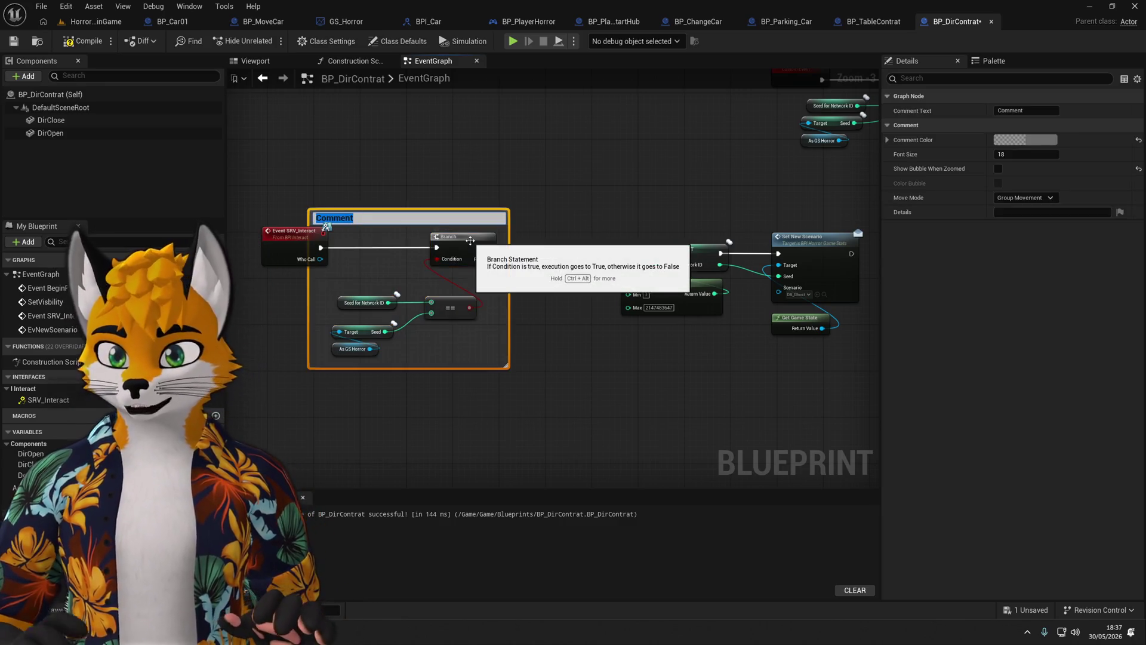
pyautogui.write('Eviter le multi appuit')
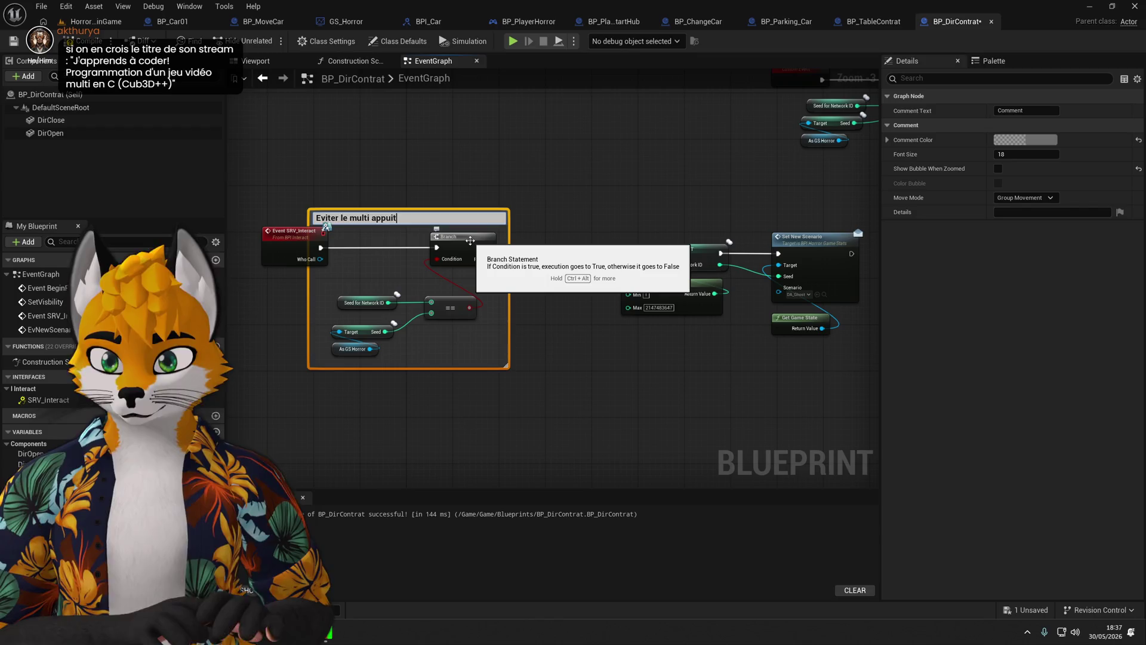
pyautogui.press('Return')
pyautogui.moveTo(300, 345); pyautogui.dragTo(523, 327)
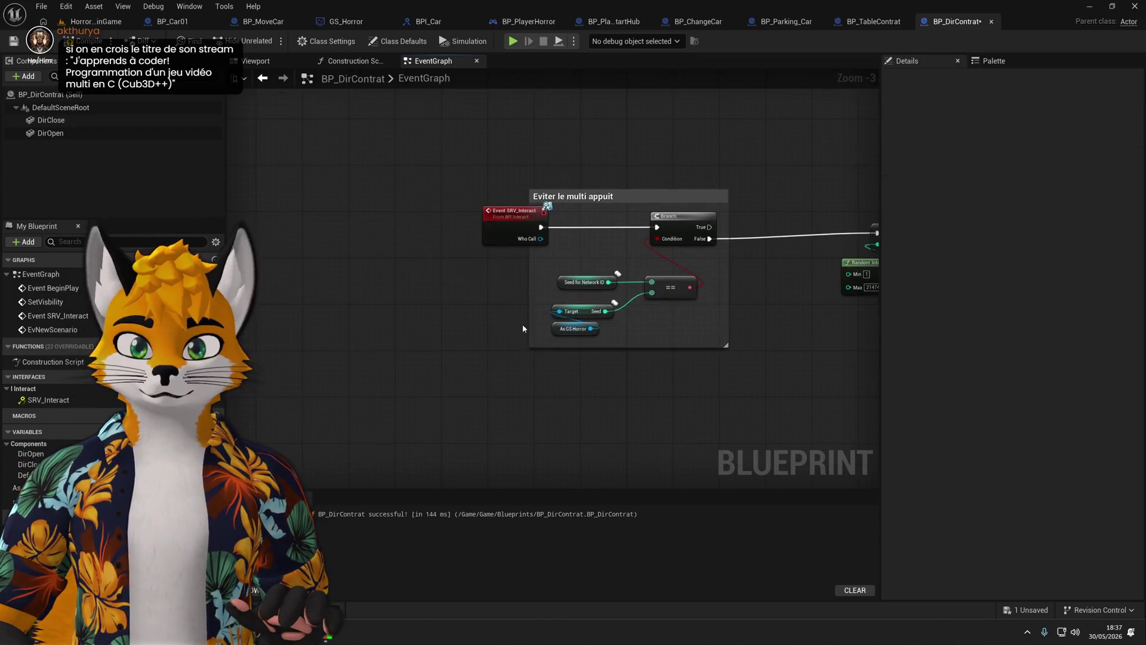
pyautogui.moveTo(513, 221)
pyautogui.mouseDown()
pyautogui.moveTo(453, 223)
pyautogui.moveTo(469, 227)
pyautogui.mouseUp()
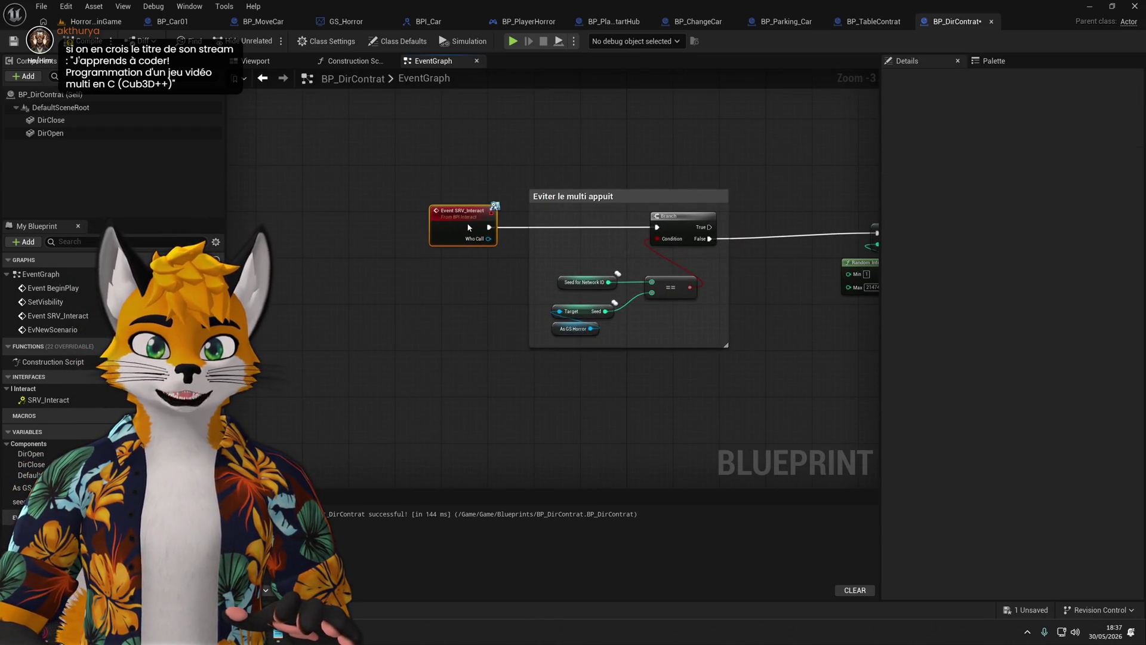
# Retitle the comment to 'Eviter la création du meme contrat'.
pyautogui.click(629, 203)
pyautogui.click(1047, 111)
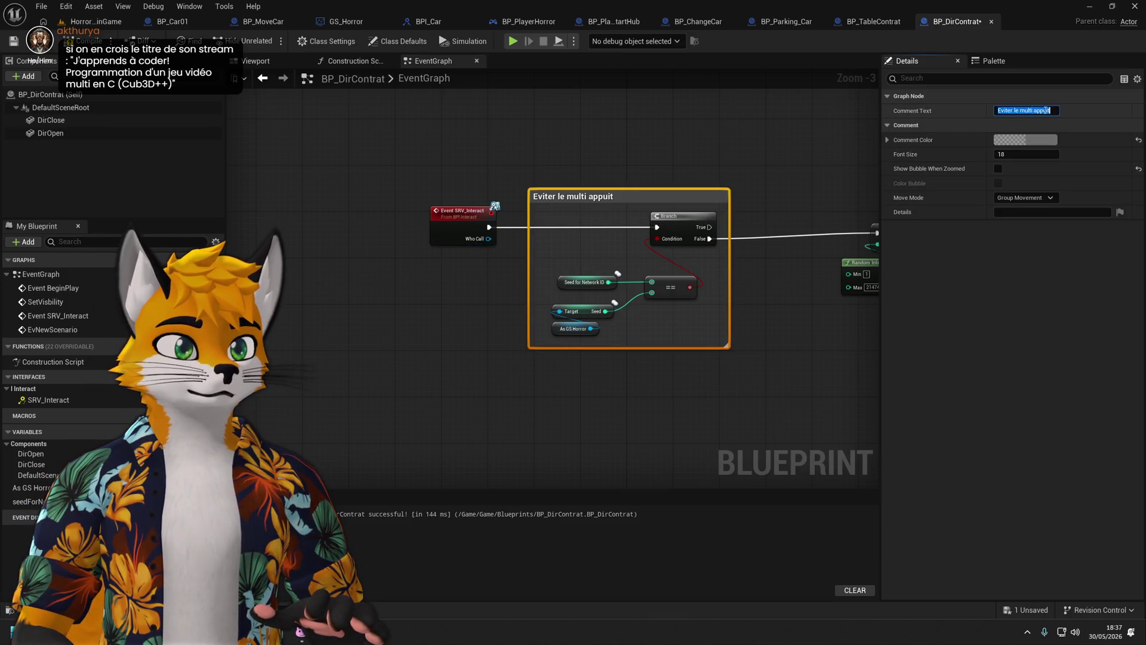
pyautogui.write('Evit')
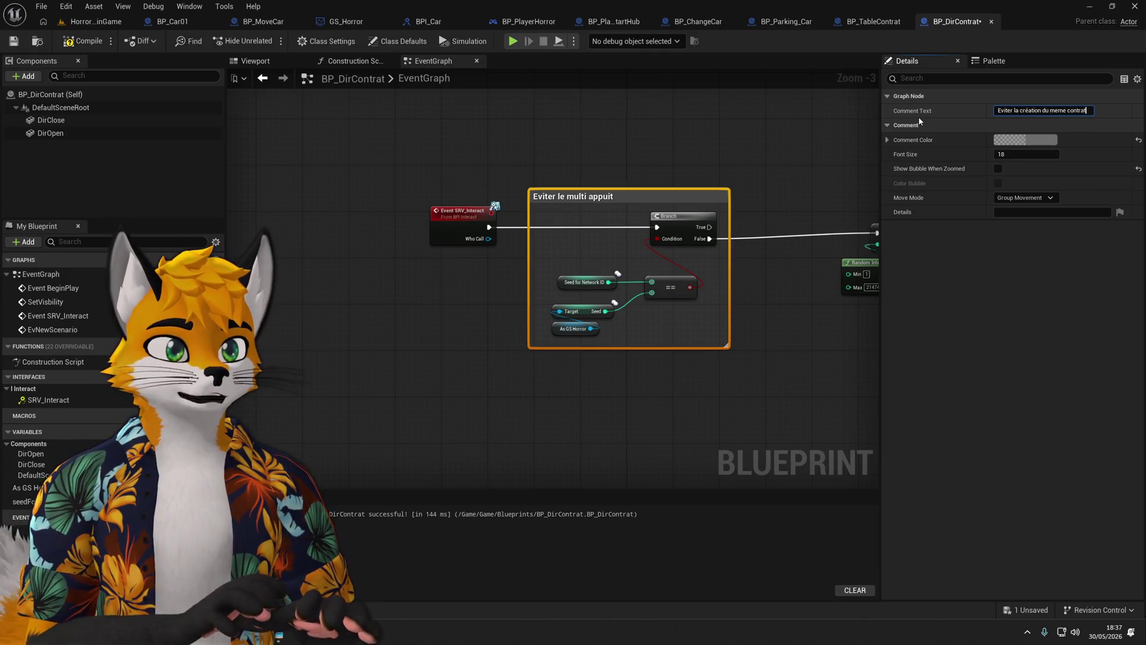
pyautogui.press('Return')
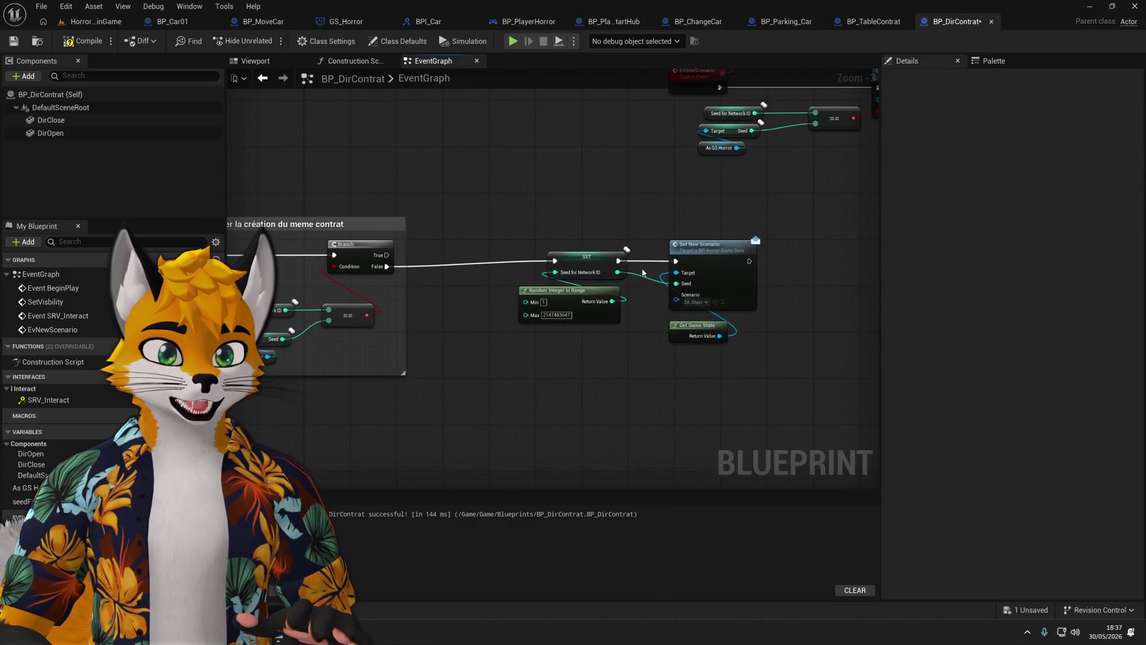
# Box-select the four seed-setting nodes and comment them as 'Select new contrat'.
pyautogui.moveTo(752, 358); pyautogui.dragTo(561, 272)
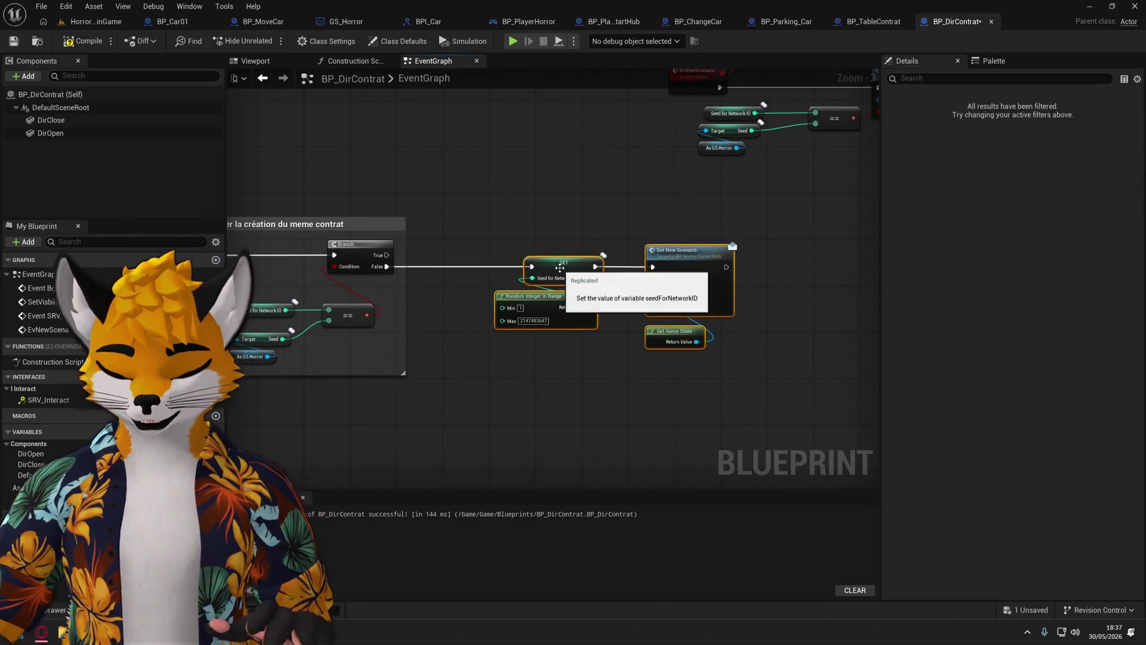
pyautogui.press('c')
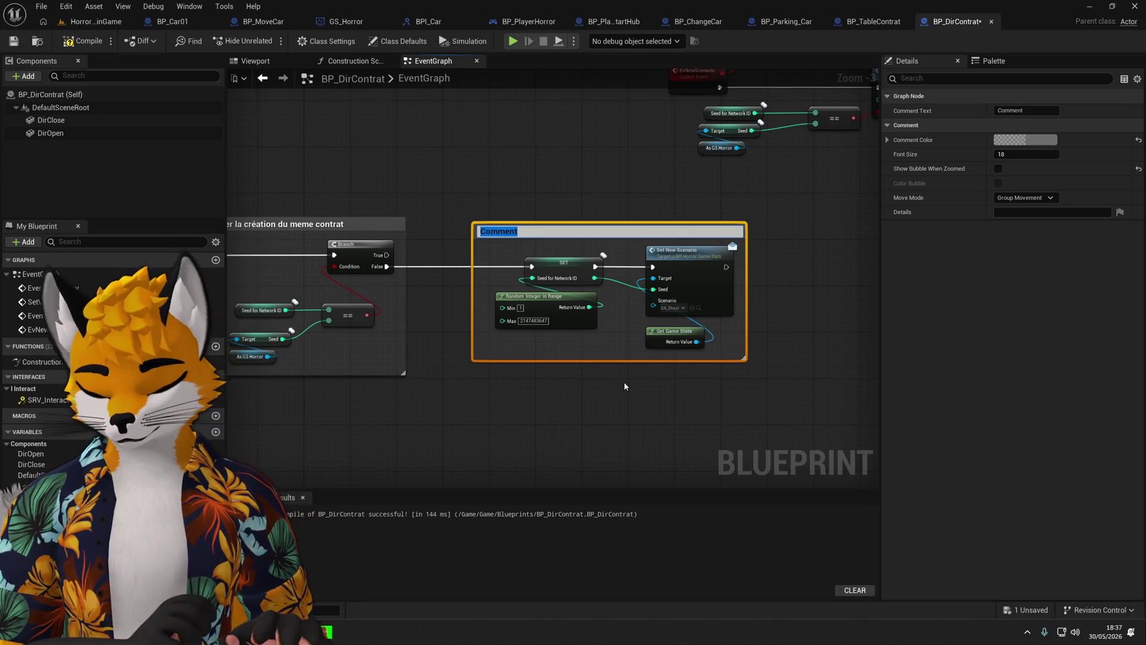
pyautogui.write('Select new')
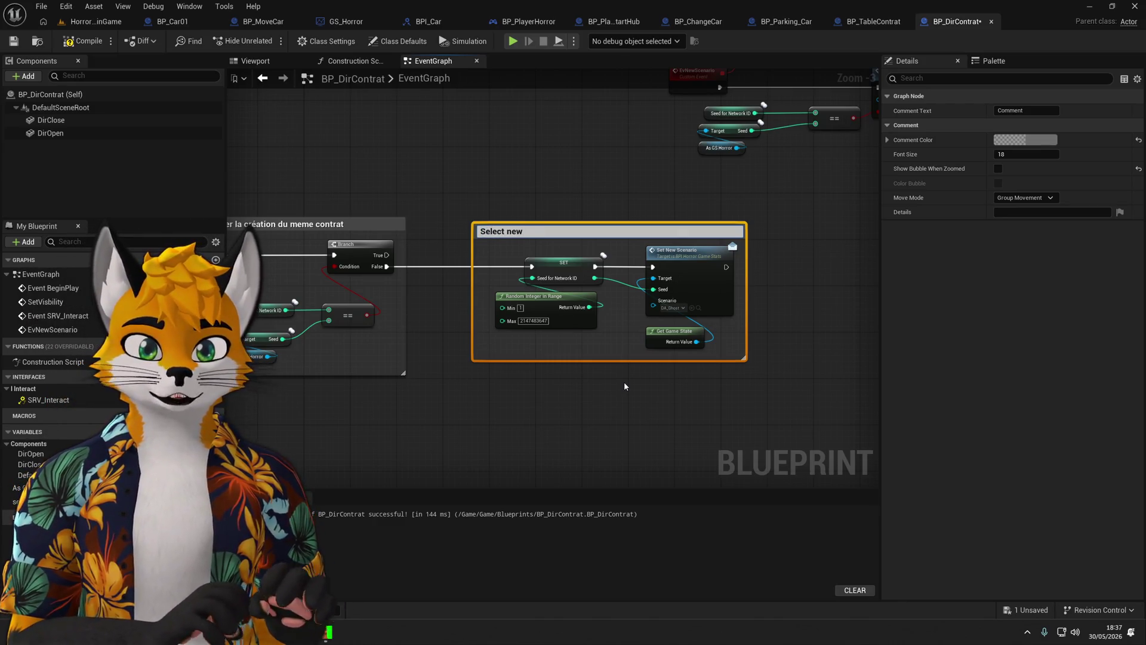
pyautogui.write(' contrat')
pyautogui.press('Return')
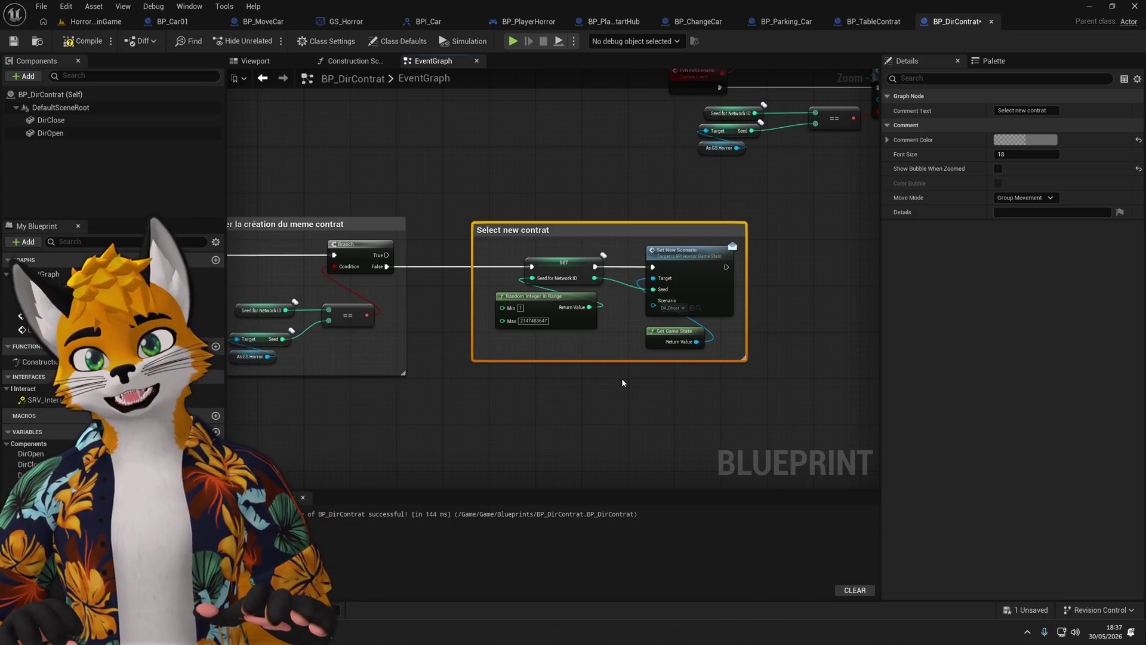
pyautogui.click(723, 387)
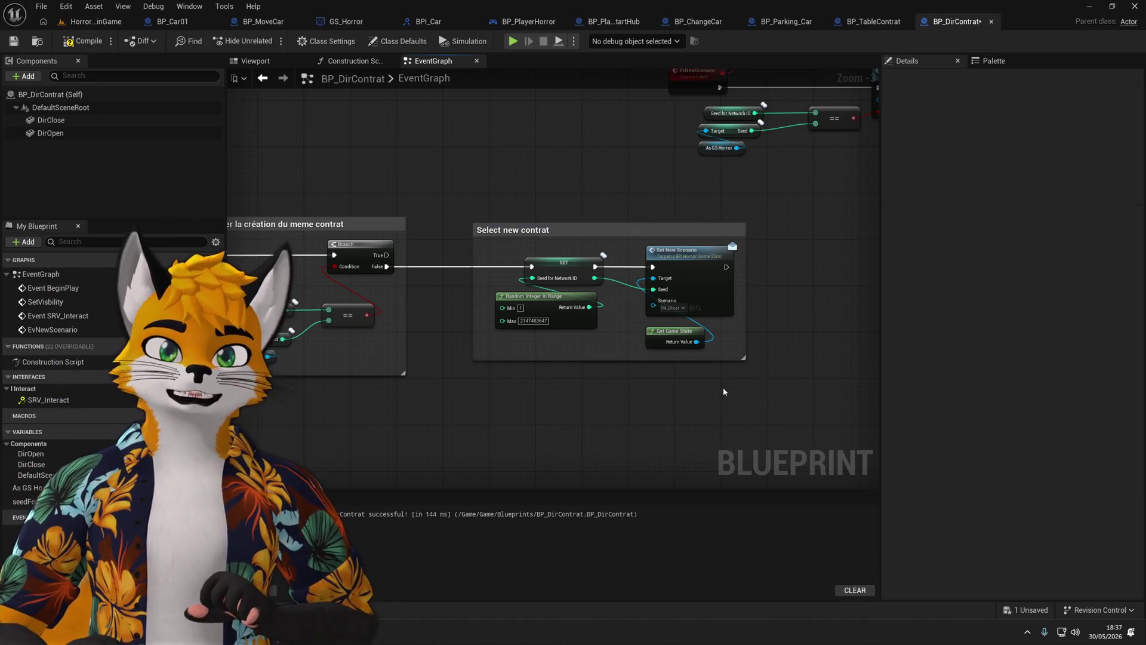
pyautogui.scroll(-2, 722, 386)
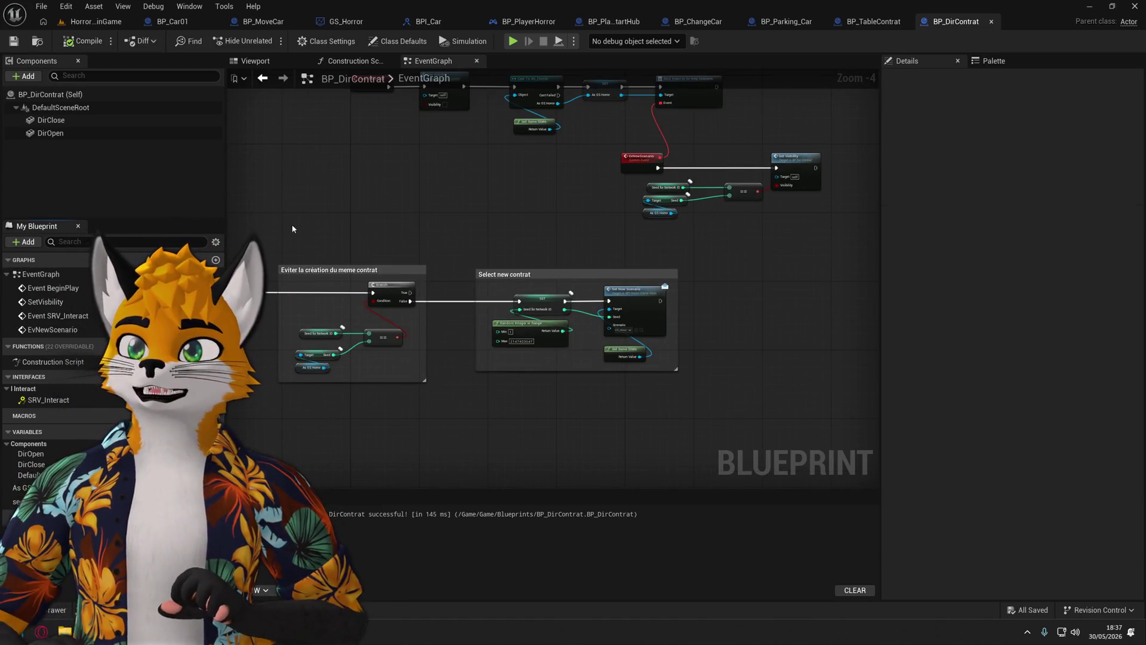
pyautogui.scroll(-1, 412, 269)
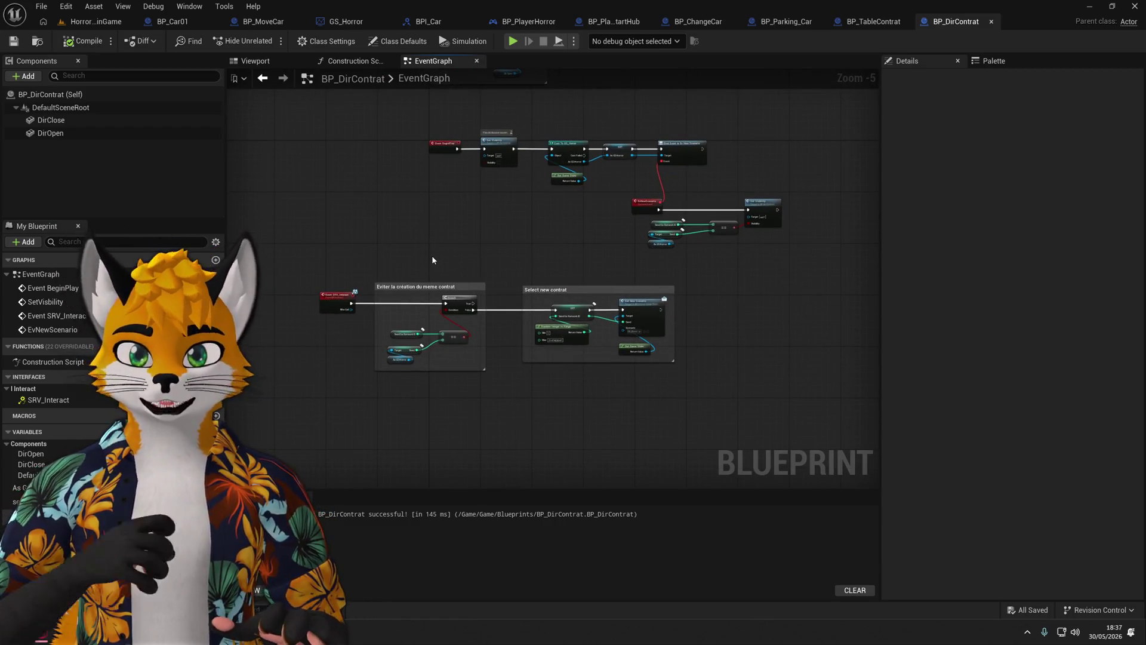
pyautogui.scroll(-1, 431, 256)
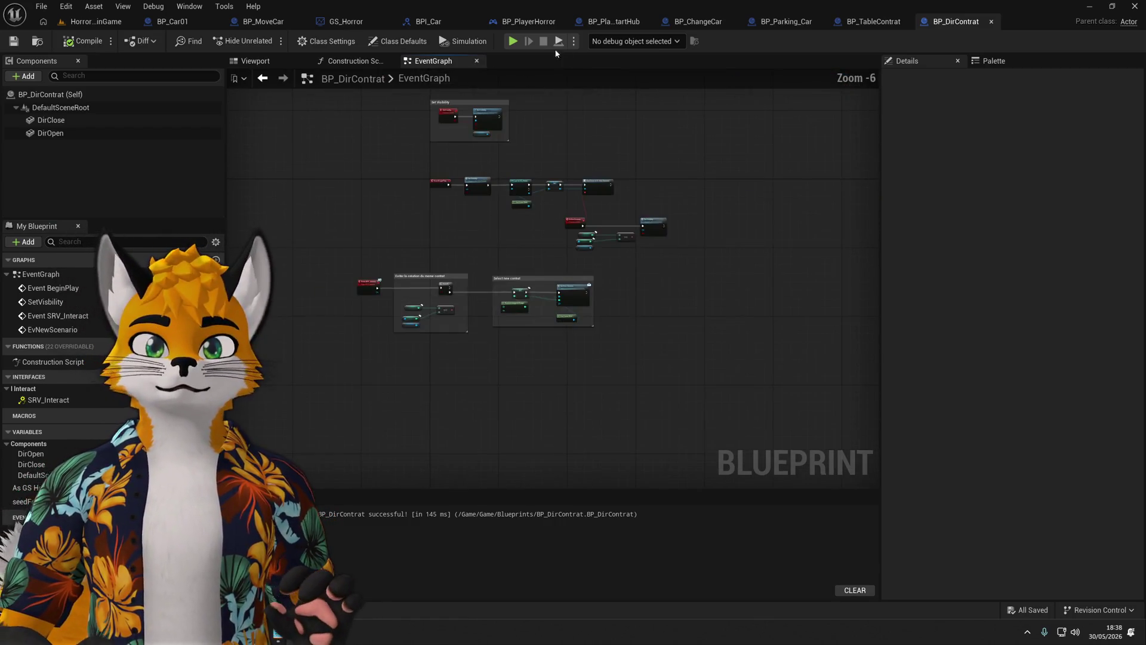
pyautogui.click(559, 42)
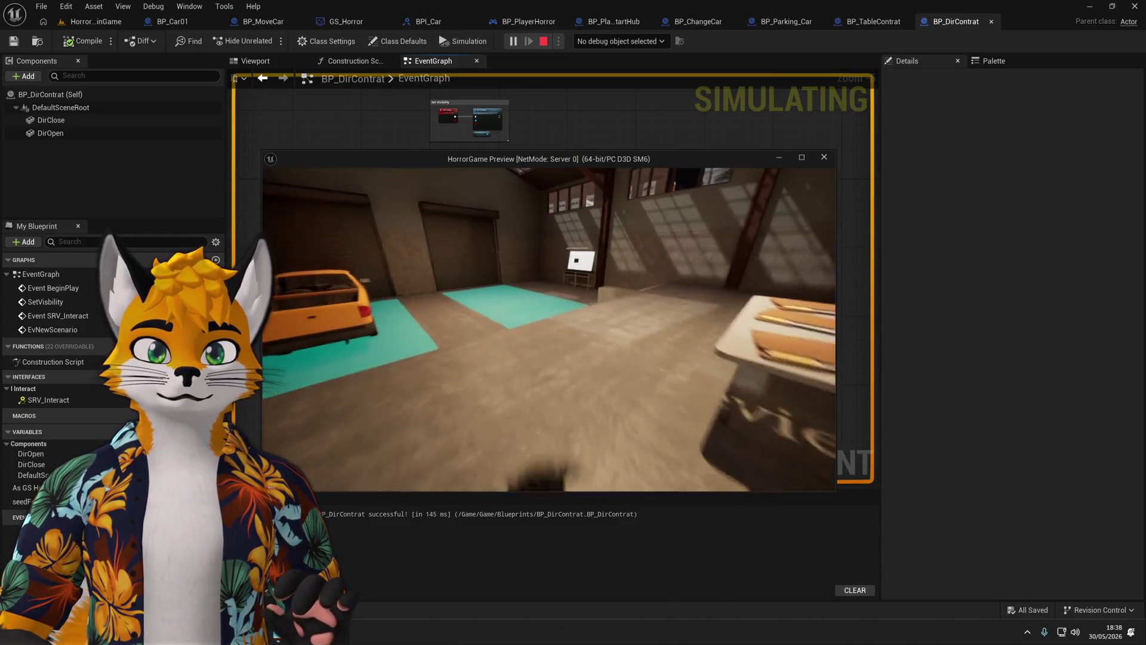
pyautogui.press('w')
pyautogui.press('e')
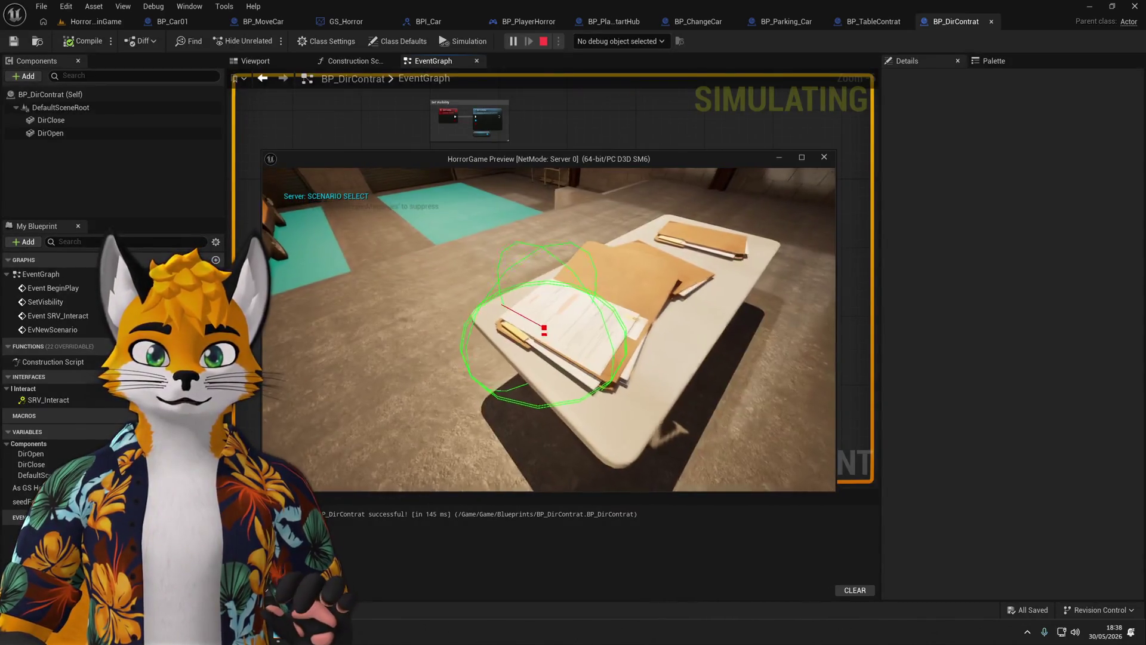
pyautogui.press('e')
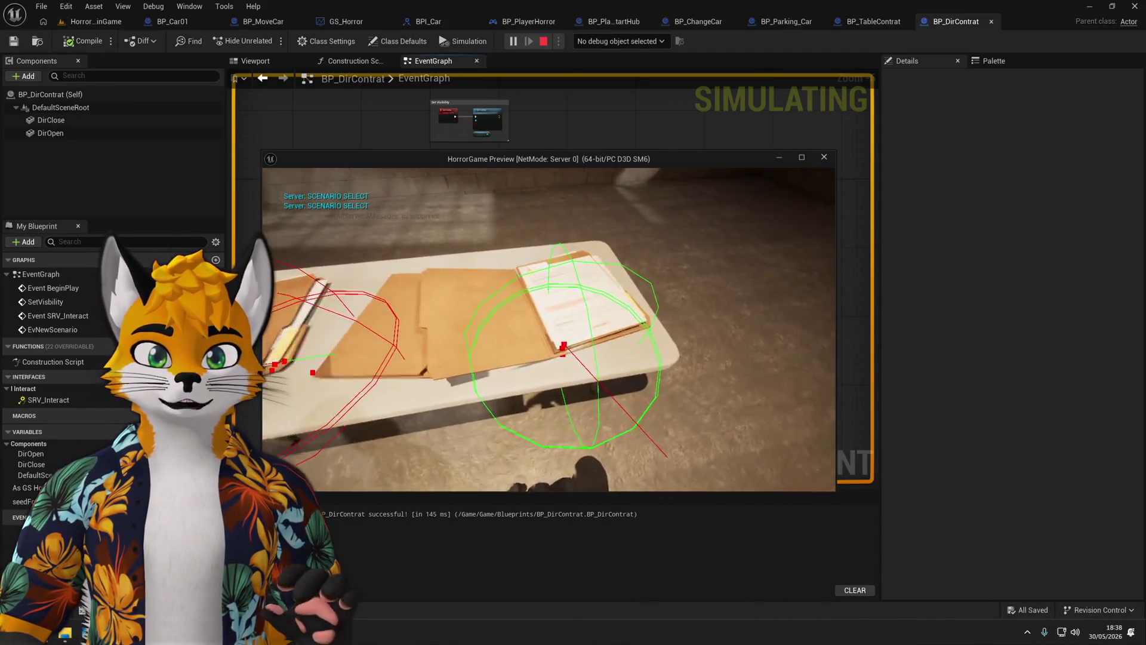
pyautogui.press('Escape')
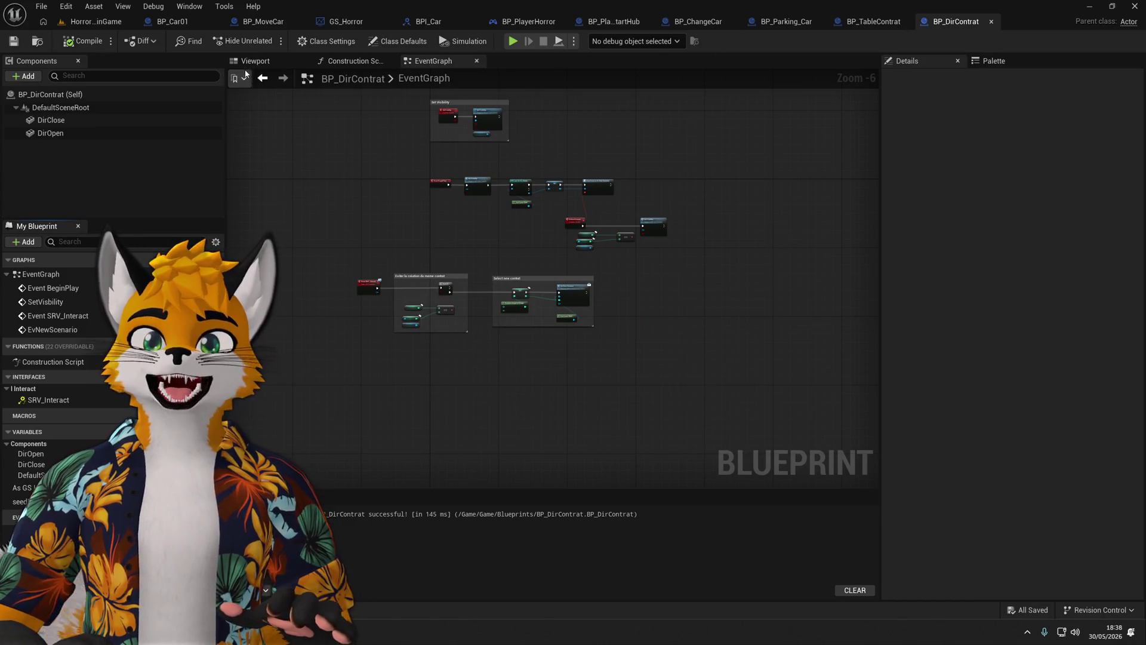
# In BP_TableContrat's viewport, select the three folders ChildActor0, ChildActor1 and ChildActor2.
pyautogui.click(256, 60)
pyautogui.click(873, 21)
pyautogui.keyDown('ctrl'); pyautogui.click(56, 120); pyautogui.keyUp('ctrl')
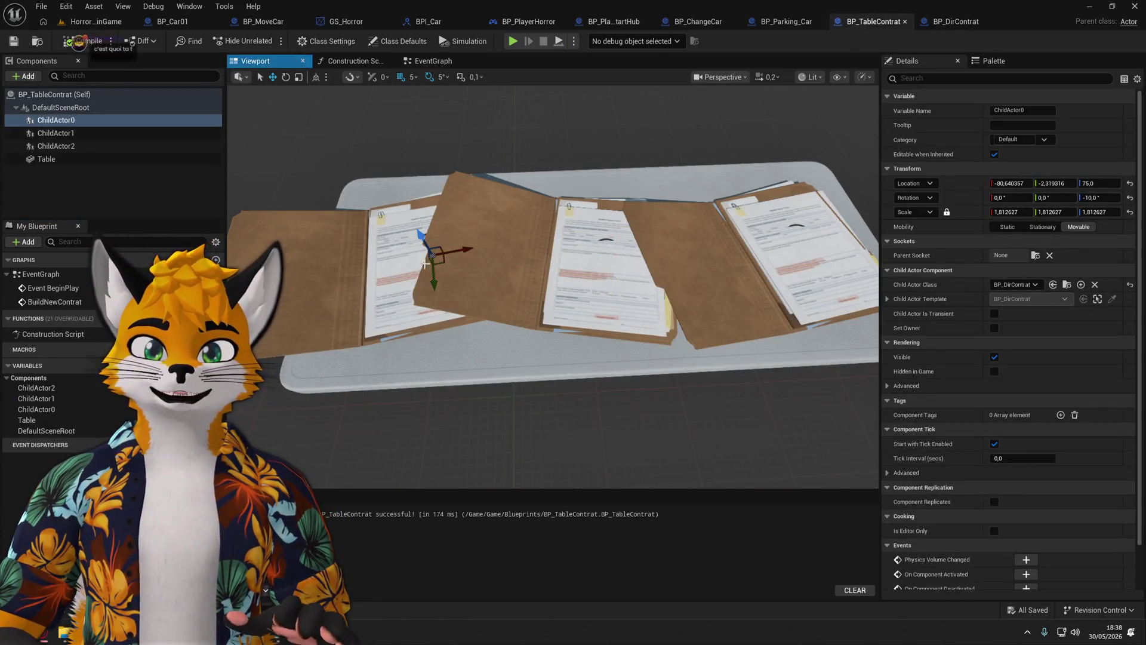
pyautogui.keyDown('ctrl'); pyautogui.click(89, 146); pyautogui.keyUp('ctrl')
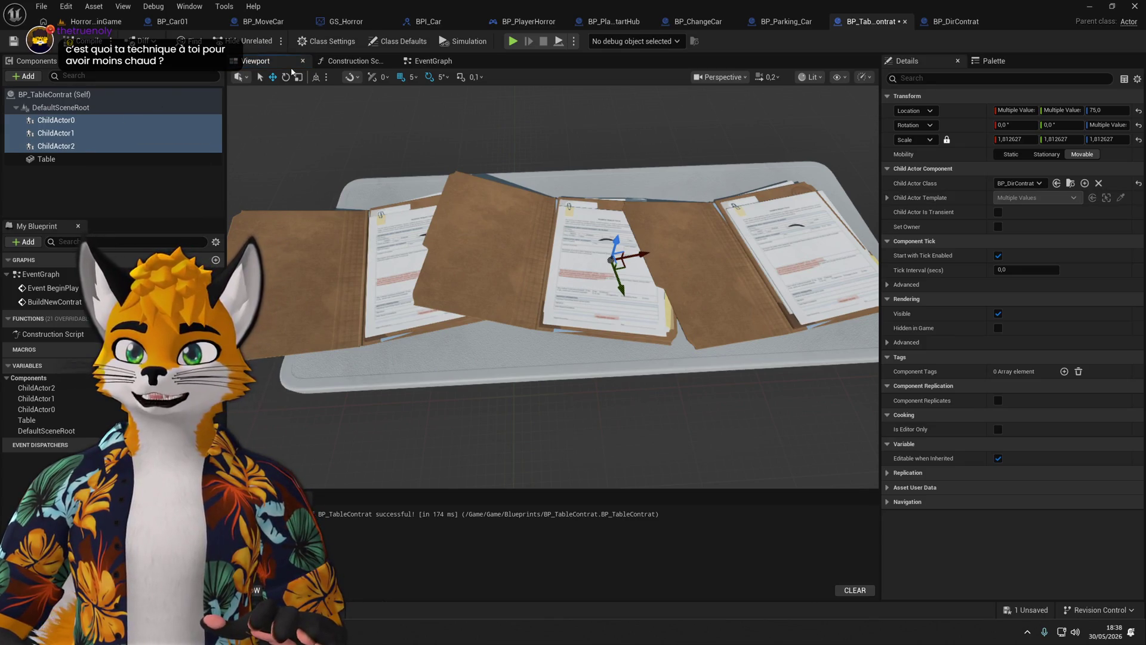
# Scale the selected folders to 1.457674, compile the blueprint and launch a play-test.
pyautogui.click(298, 77)
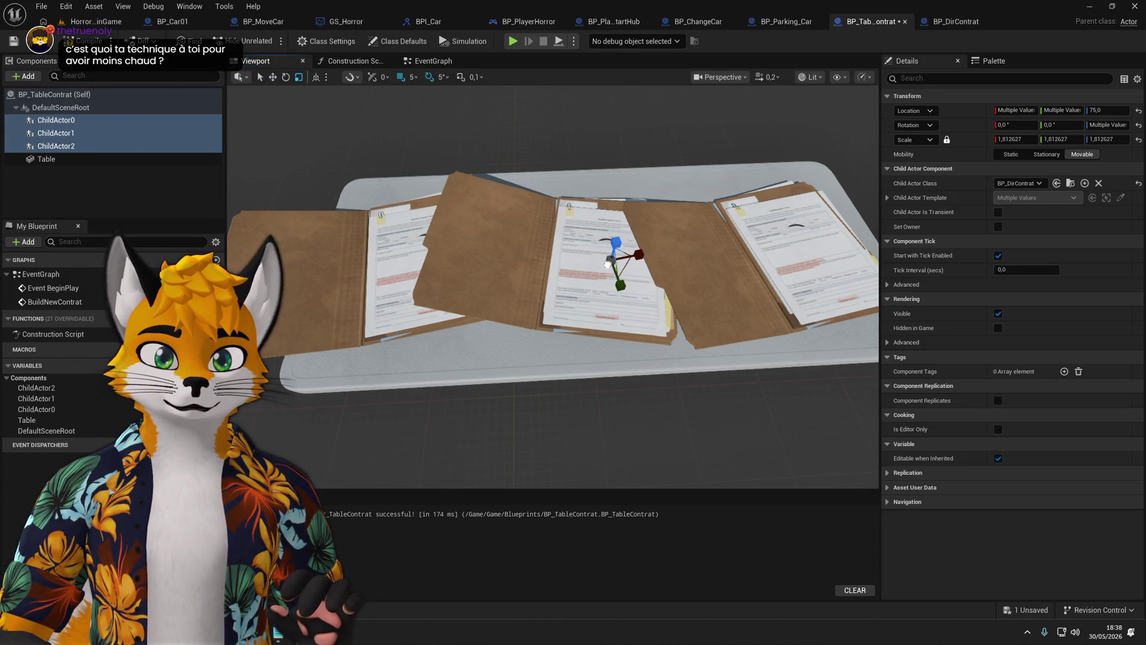
pyautogui.moveTo(611, 261); pyautogui.dragTo(477, 245)
pyautogui.click(78, 40)
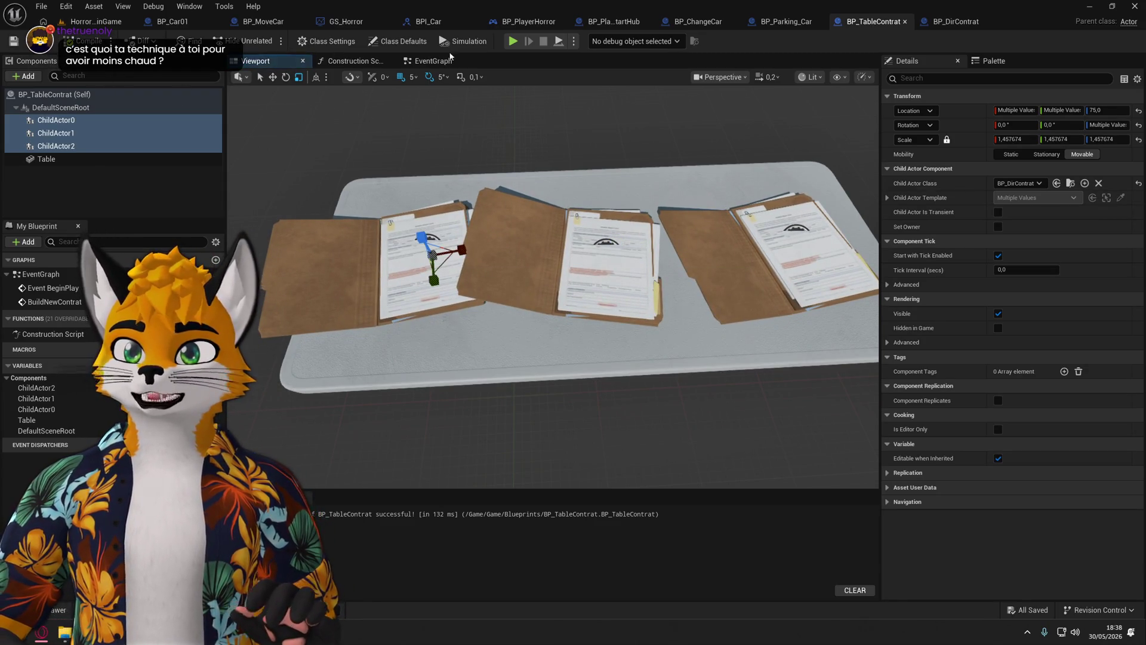
pyautogui.click(514, 41)
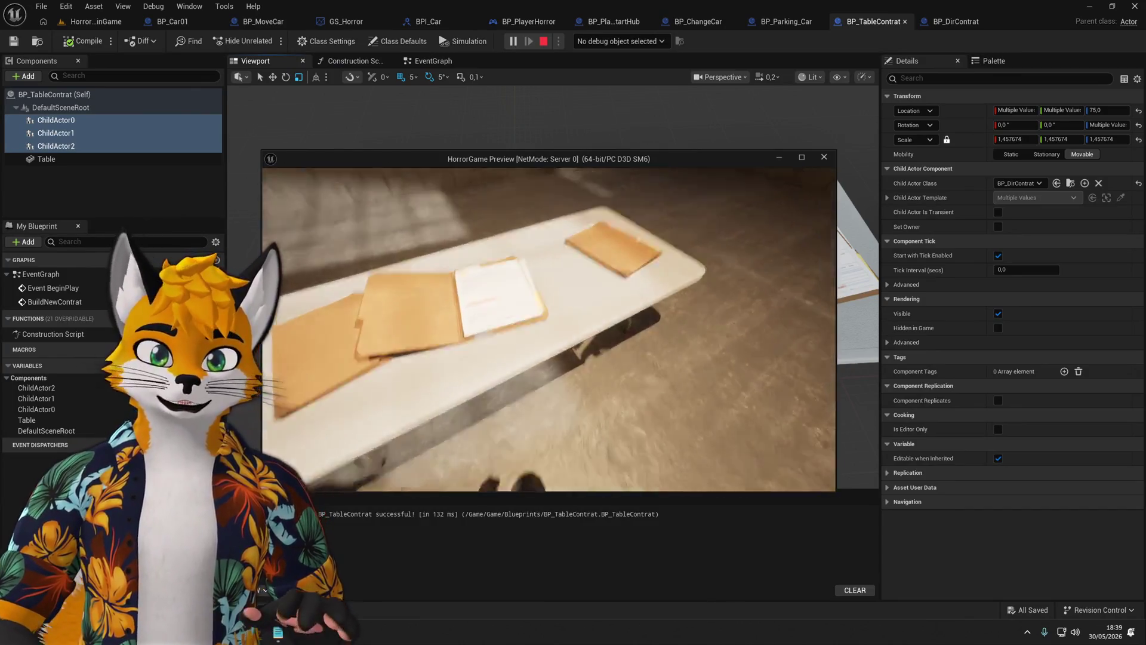
pyautogui.press('e')
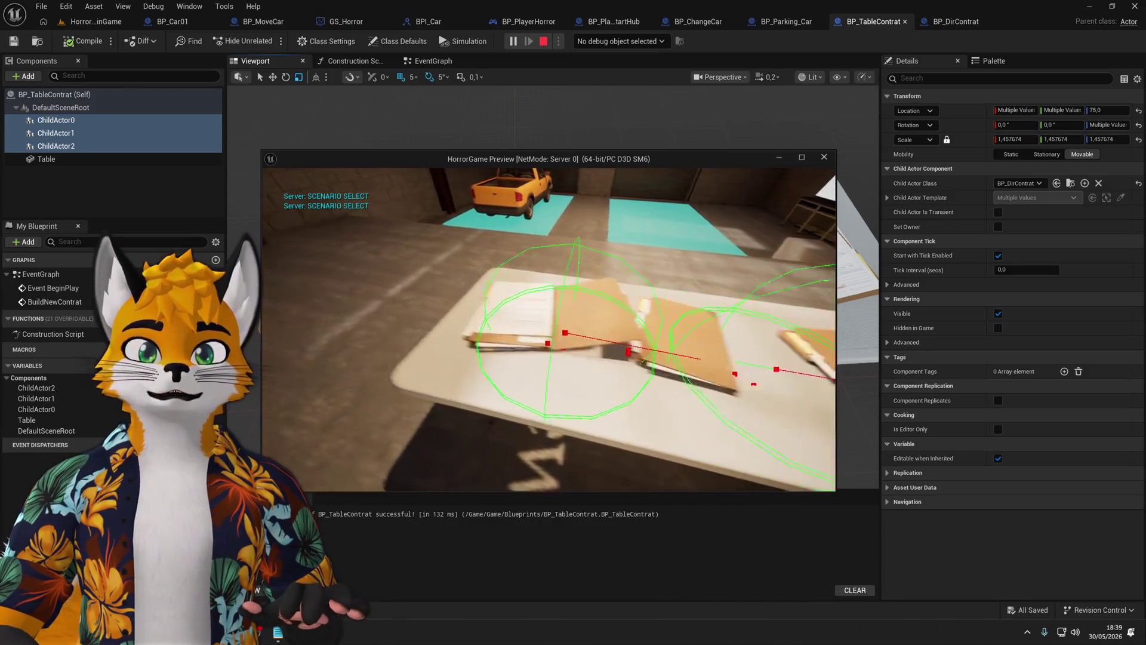
pyautogui.press('w')
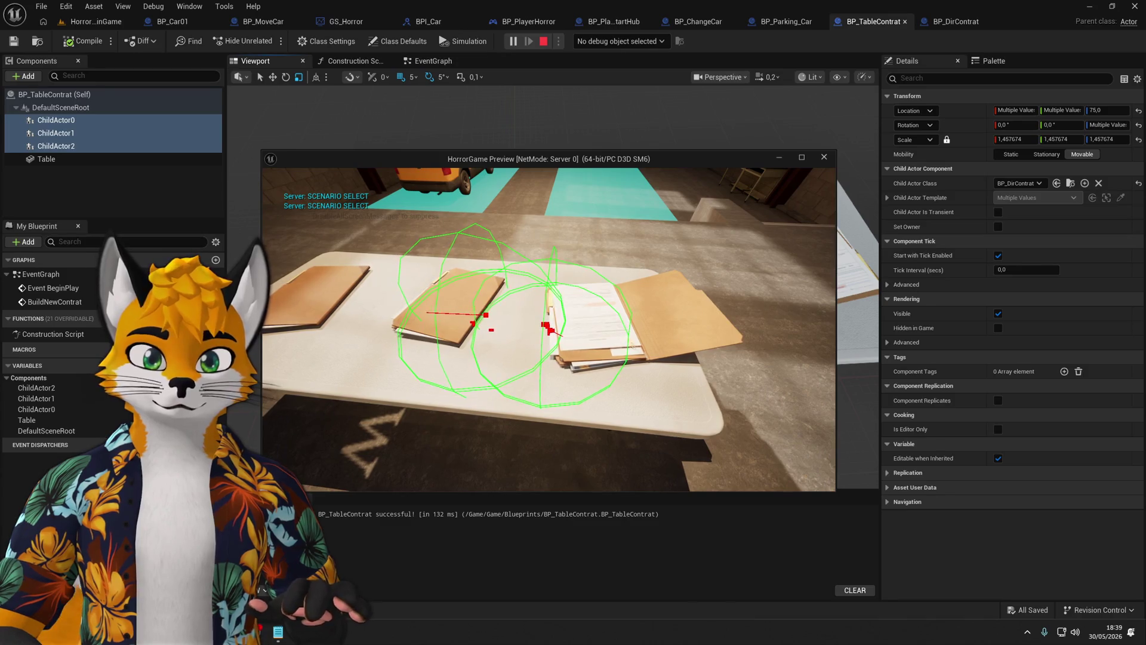
pyautogui.press('Escape')
# Move the middle folder ChildActor1 back along Y to -14.79.
pyautogui.click(56, 133)
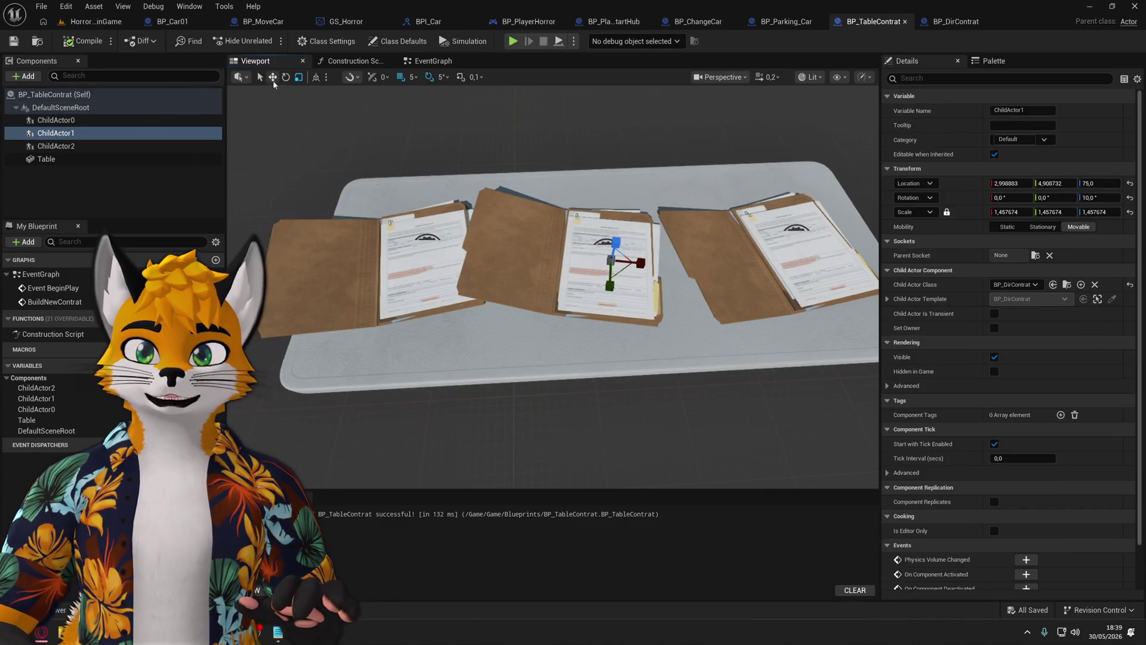
pyautogui.click(272, 77)
pyautogui.moveTo(610, 283); pyautogui.dragTo(613, 252)
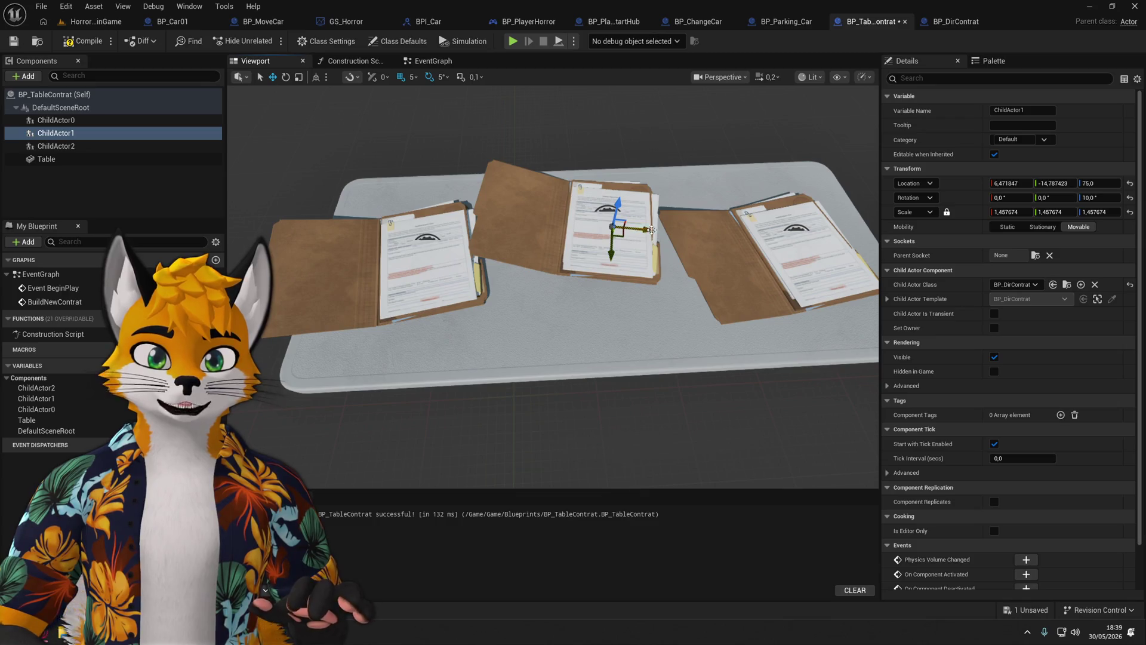
# Move the left folder ChildActor0 along Y to 12.45, then compile and play-test again.
pyautogui.click(430, 268)
pyautogui.moveTo(436, 287); pyautogui.dragTo(440, 311)
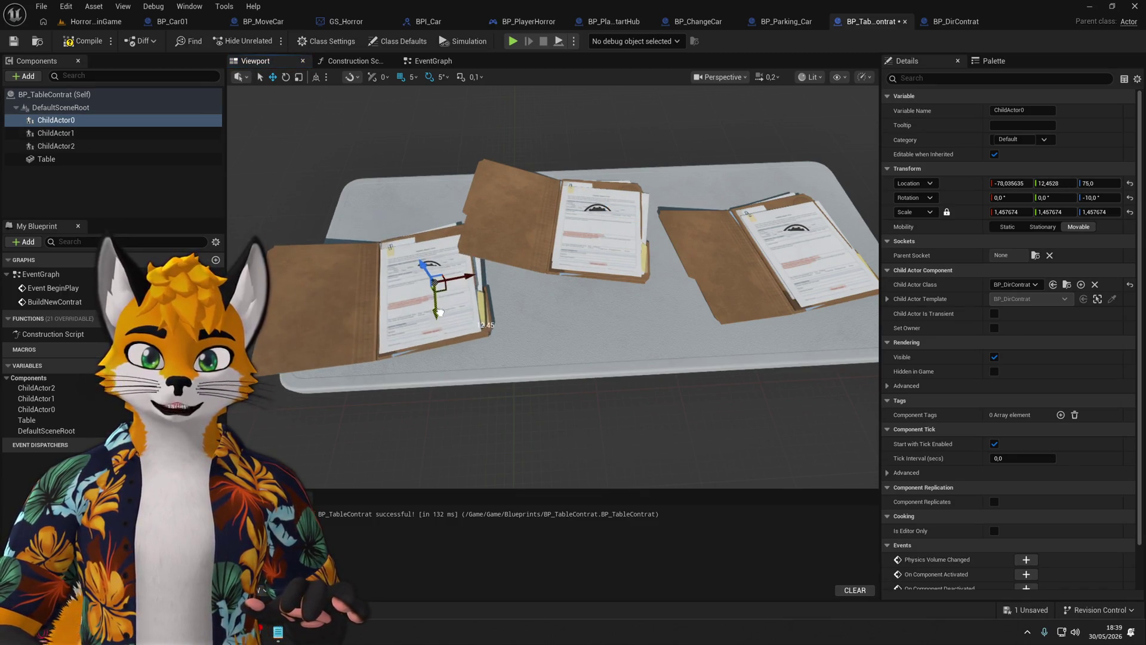
pyautogui.click(13, 41)
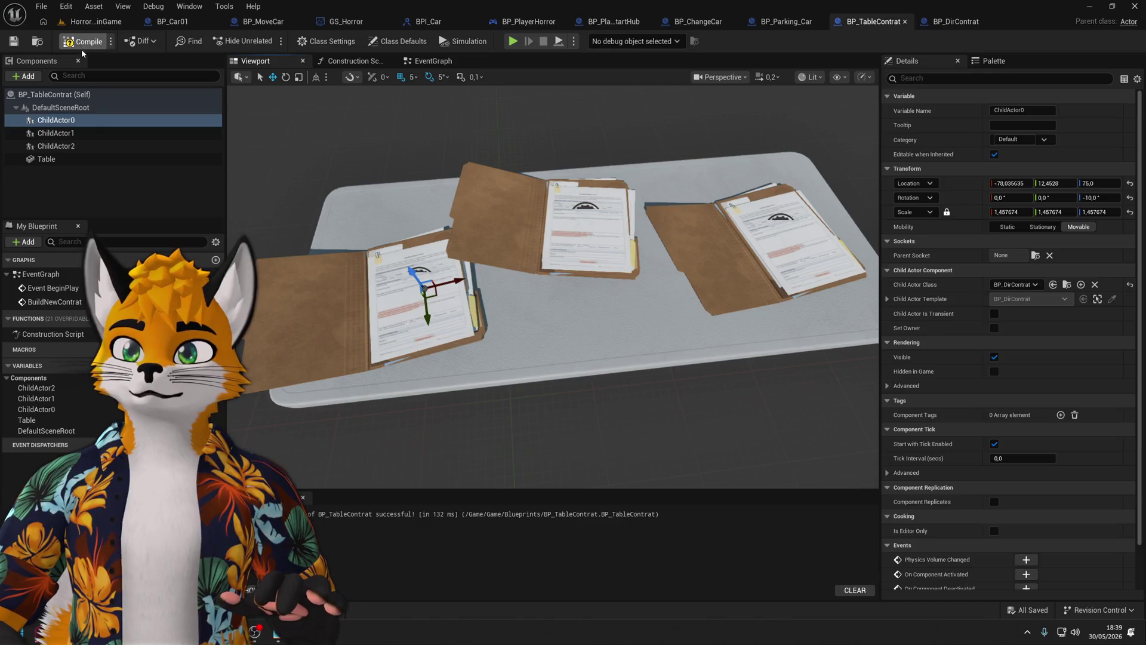
pyautogui.click(513, 41)
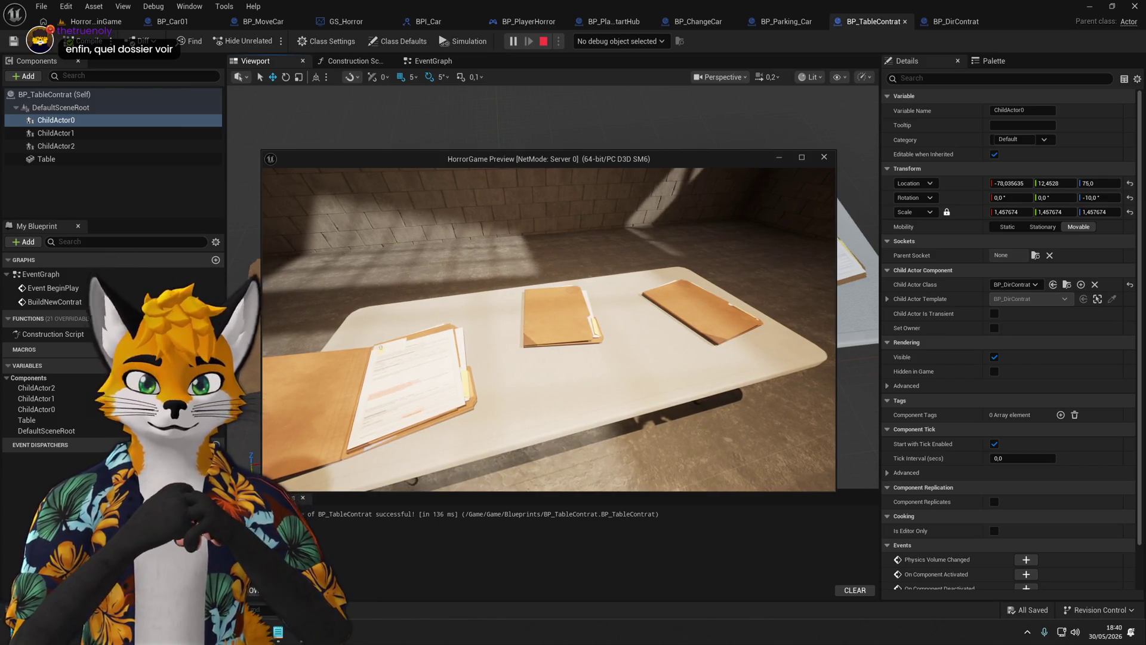
pyautogui.press('e')
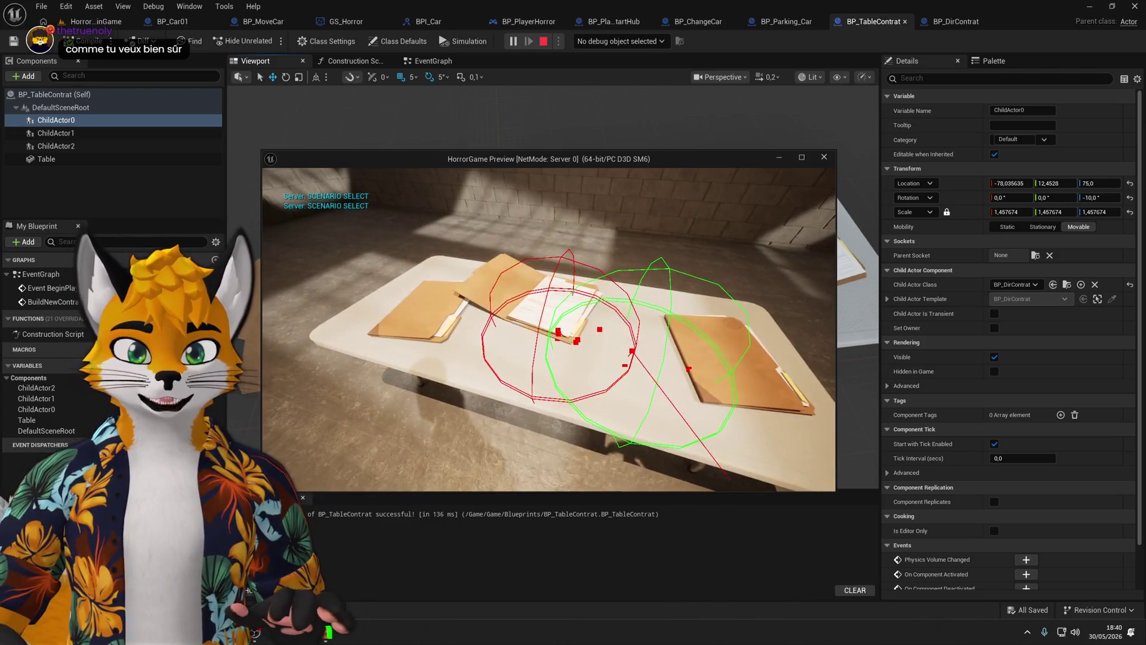
pyautogui.press('Escape')
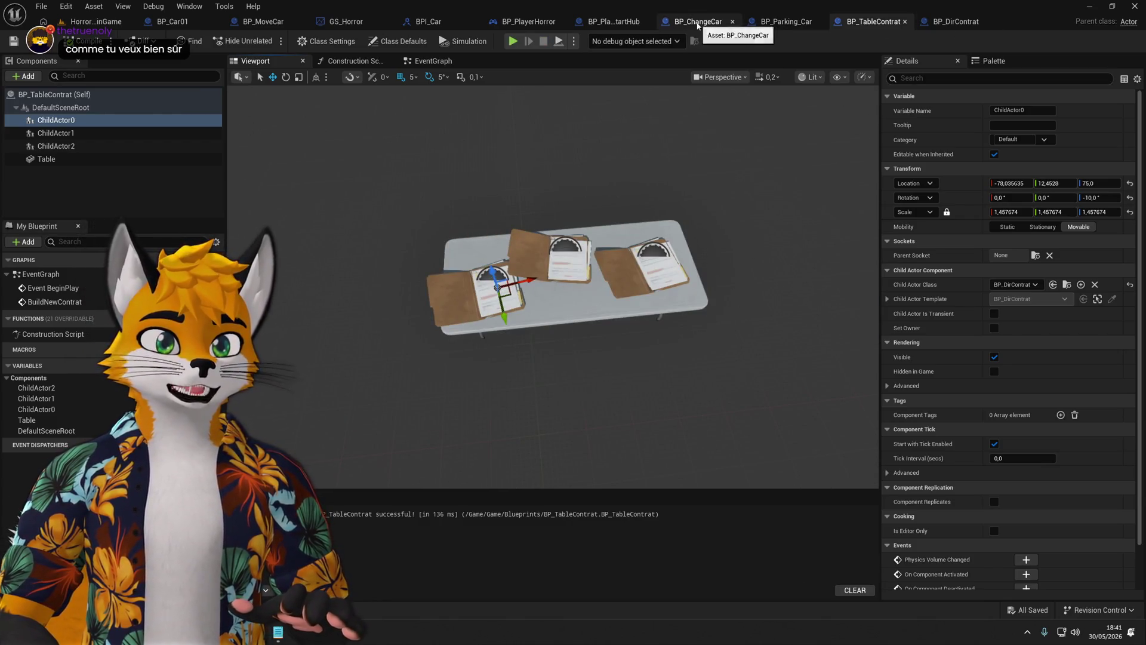
# Switch to the GS_Horror blueprint and move its Print String node further right.
pyautogui.click(613, 22)
pyautogui.click(528, 22)
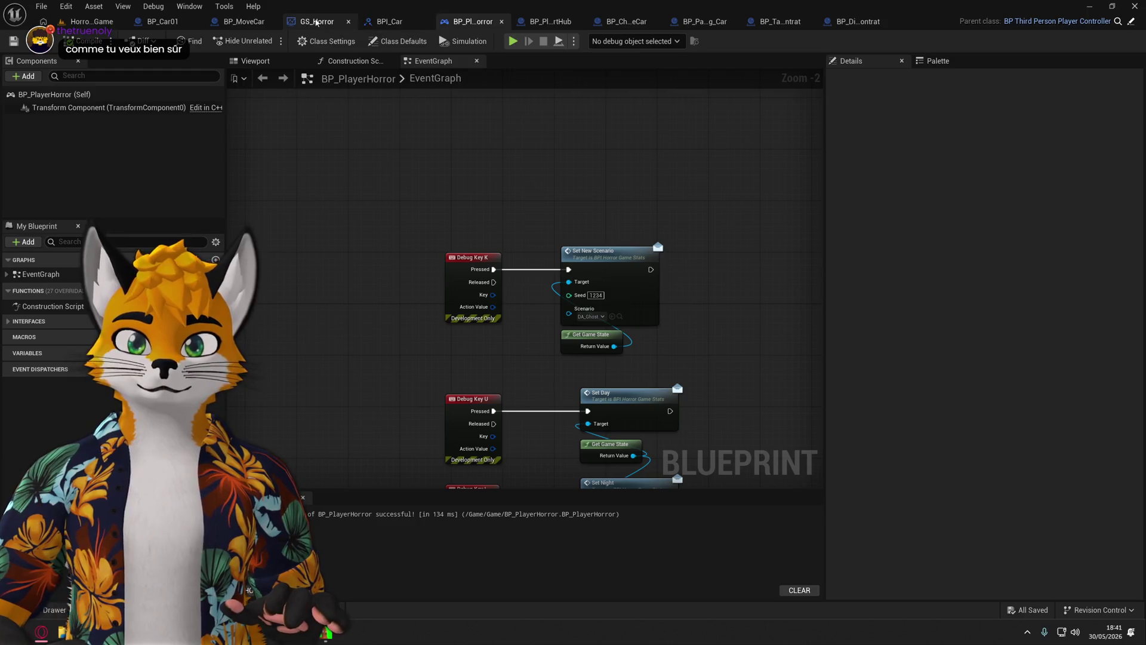
pyautogui.click(317, 22)
pyautogui.moveTo(641, 226); pyautogui.dragTo(449, 273)
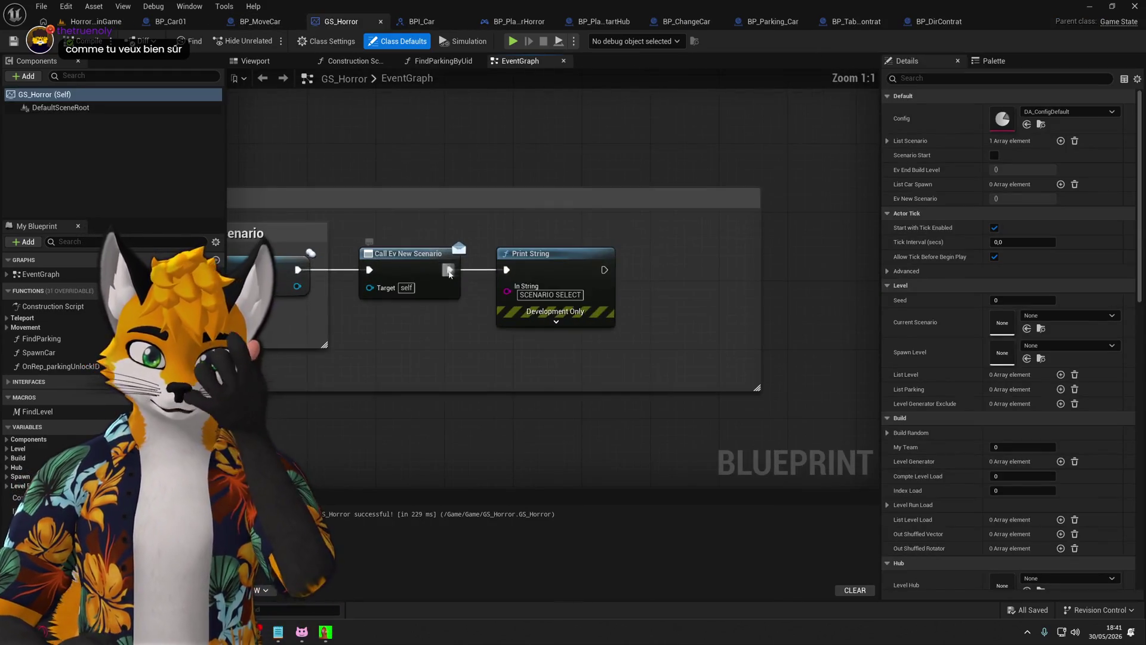
pyautogui.moveTo(560, 261); pyautogui.dragTo(704, 269)
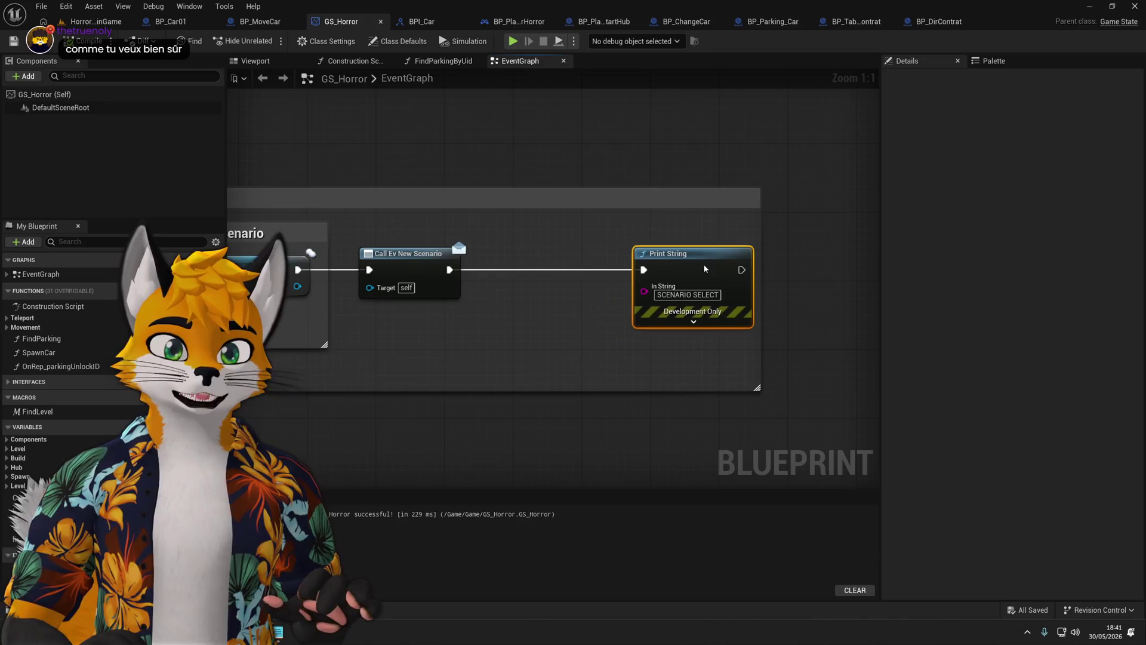
# Feed Print String's In String from a new Append node starting with 'NEW SCENARIO:'.
pyautogui.moveTo(639, 293); pyautogui.dragTo(501, 323)
pyautogui.write('app')
pyautogui.press('Return')
pyautogui.write('NEW SCENARIO')
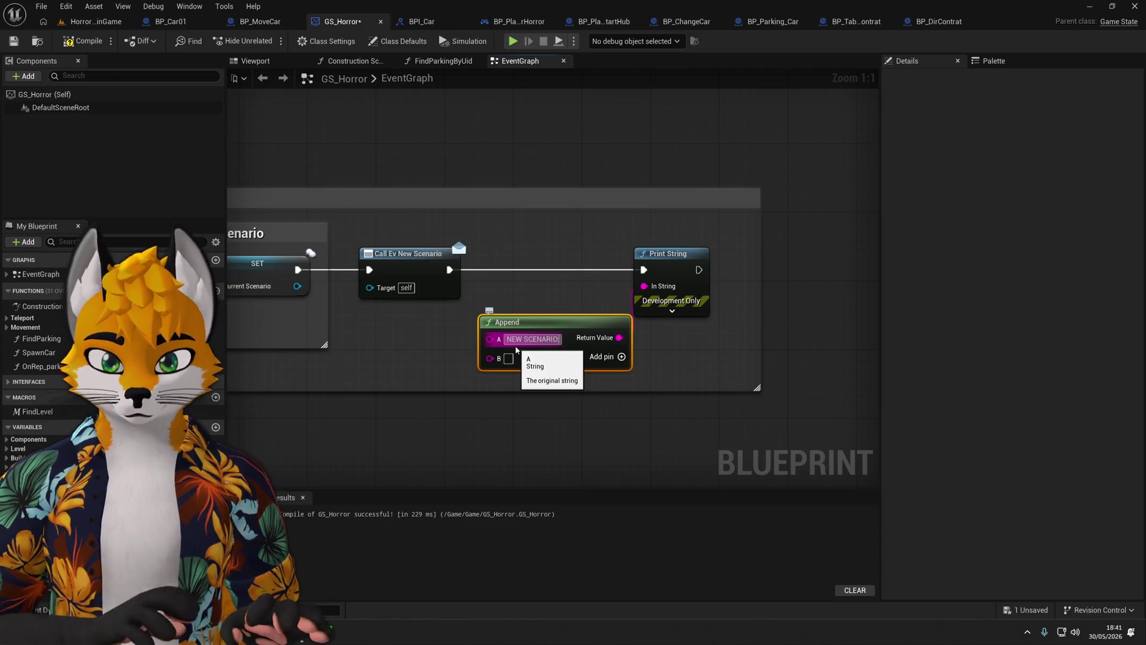
pyautogui.press('Return')
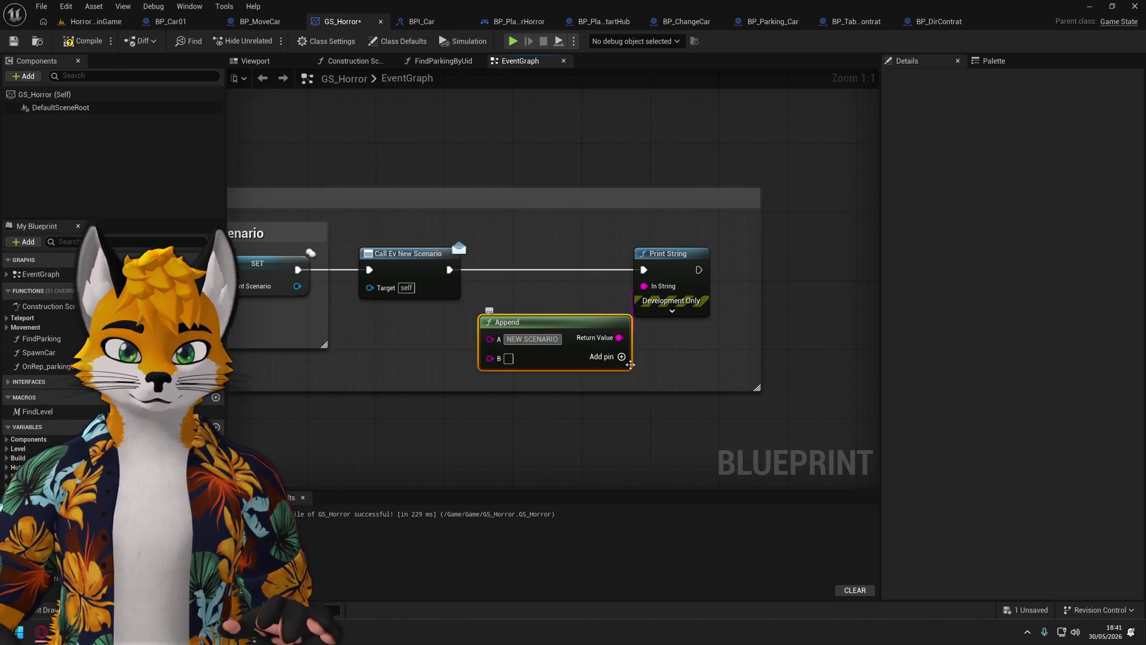
pyautogui.moveTo(573, 332); pyautogui.dragTo(555, 324)
pyautogui.moveTo(659, 285); pyautogui.dragTo(684, 285)
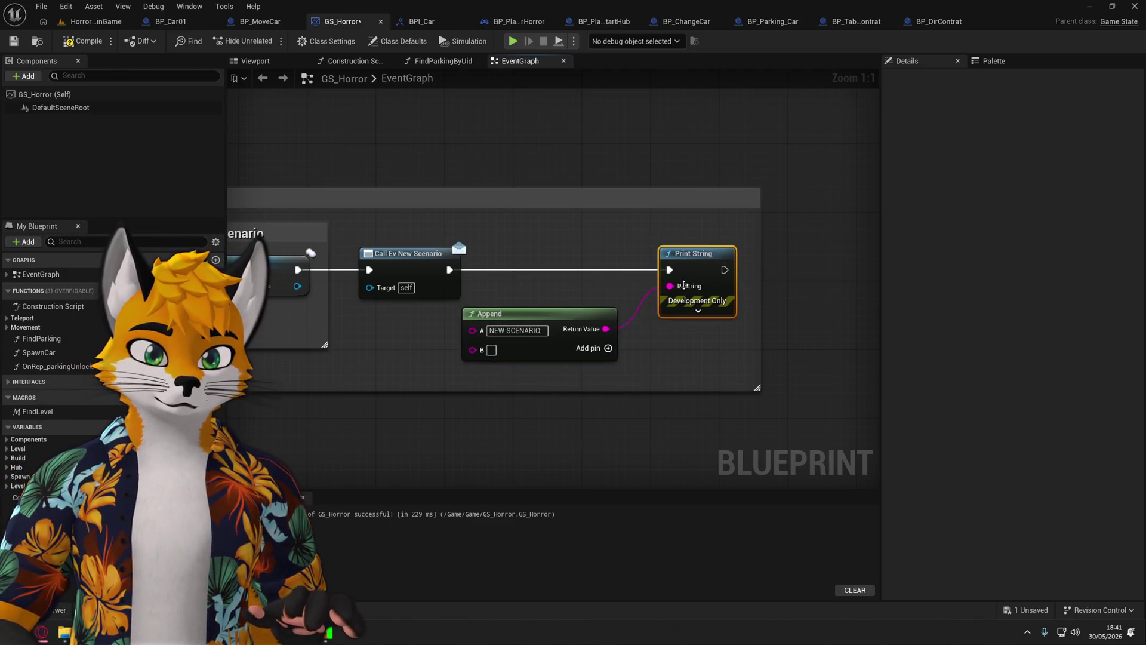
pyautogui.moveTo(563, 320); pyautogui.dragTo(607, 319)
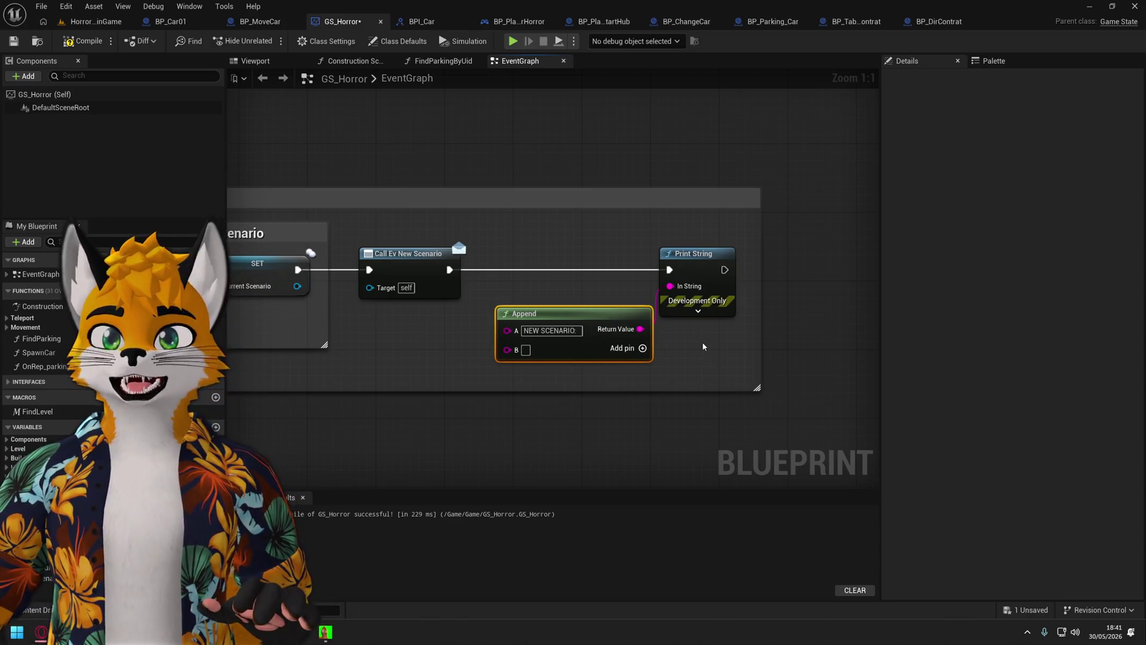
# Widen the Set New Scenario comment box and shift Append and Print String further right.
pyautogui.scroll(-3, 702, 346)
pyautogui.moveTo(698, 411); pyautogui.dragTo(736, 303)
pyautogui.scroll(3, 736, 303)
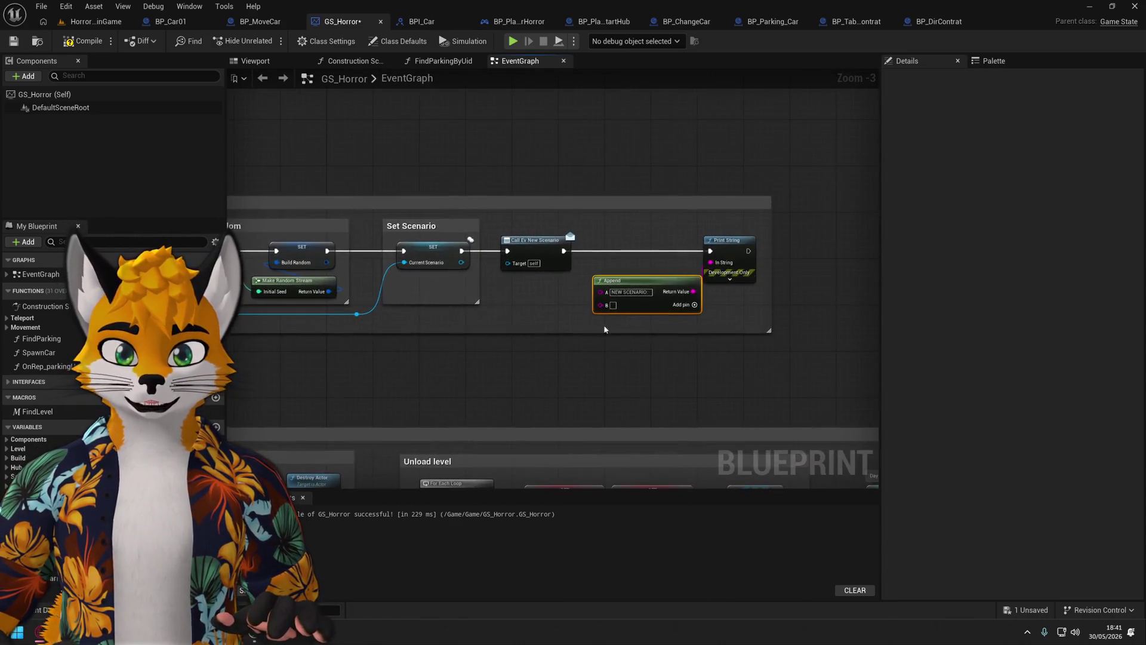
pyautogui.scroll(-5, 630, 358)
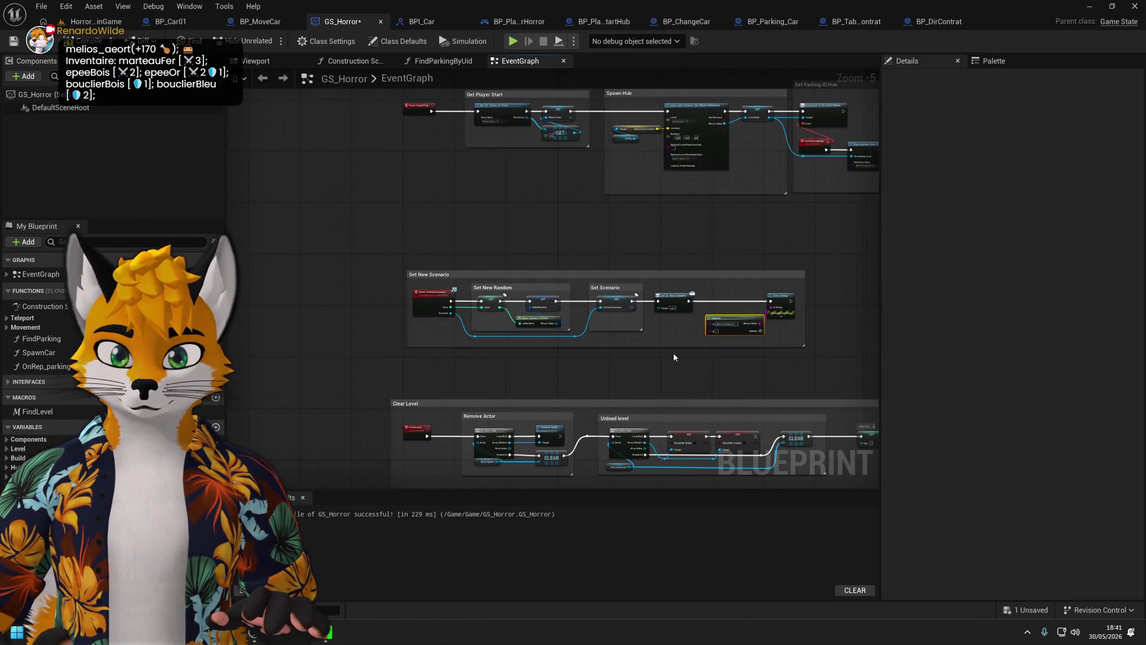
pyautogui.scroll(5, 672, 353)
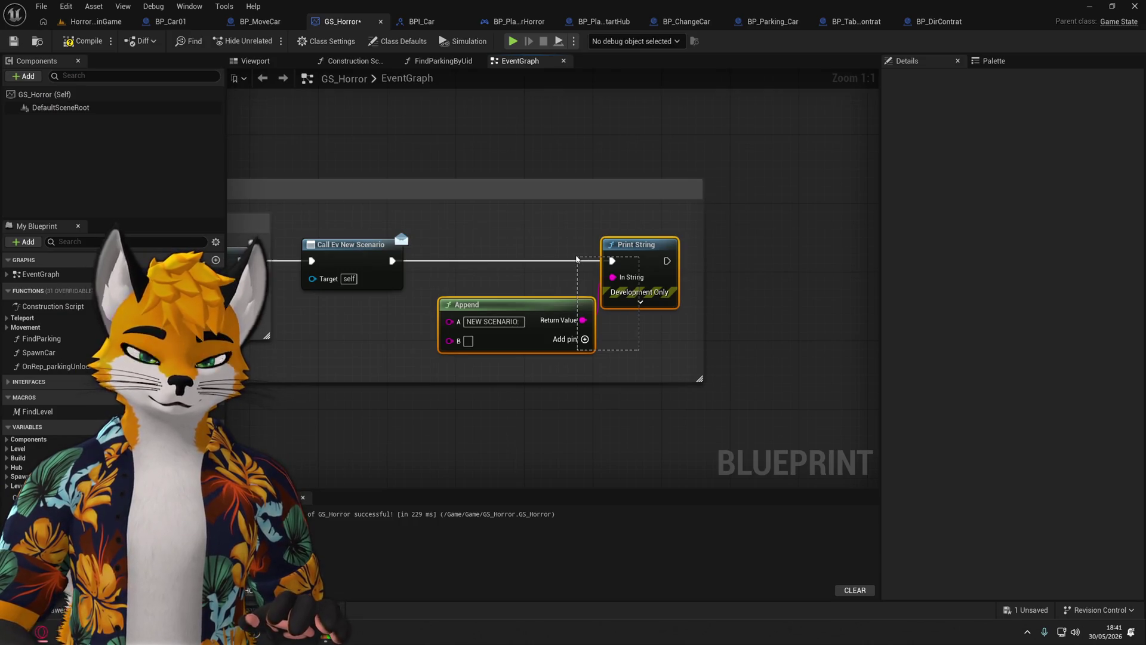
pyautogui.moveTo(576, 258); pyautogui.dragTo(576, 255)
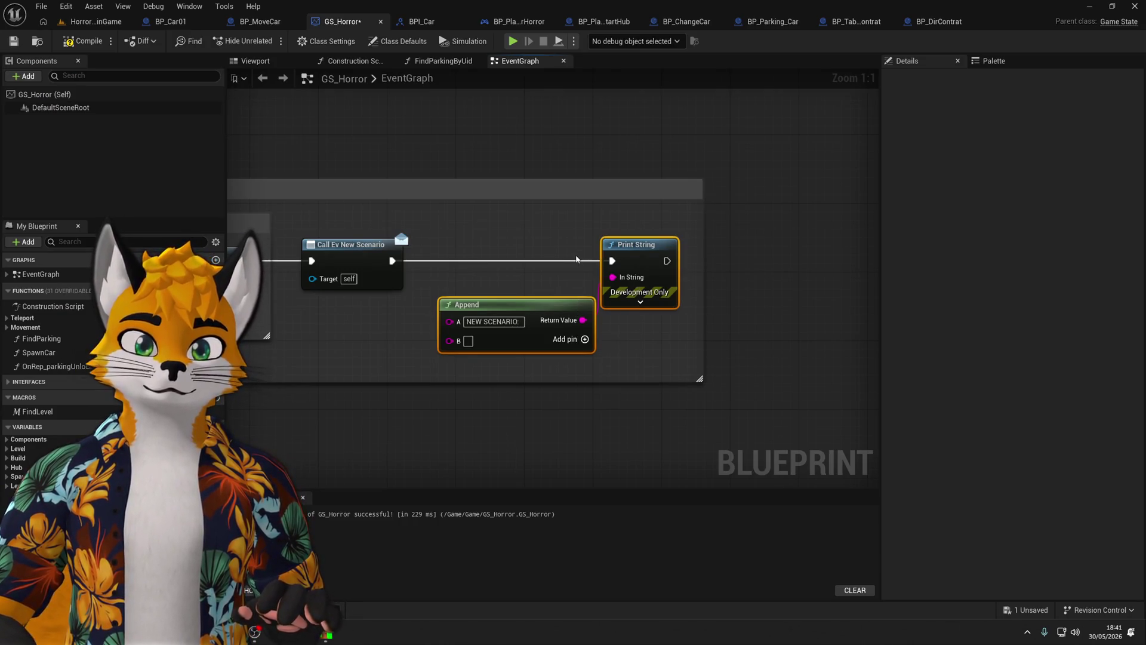
pyautogui.press('Delete')
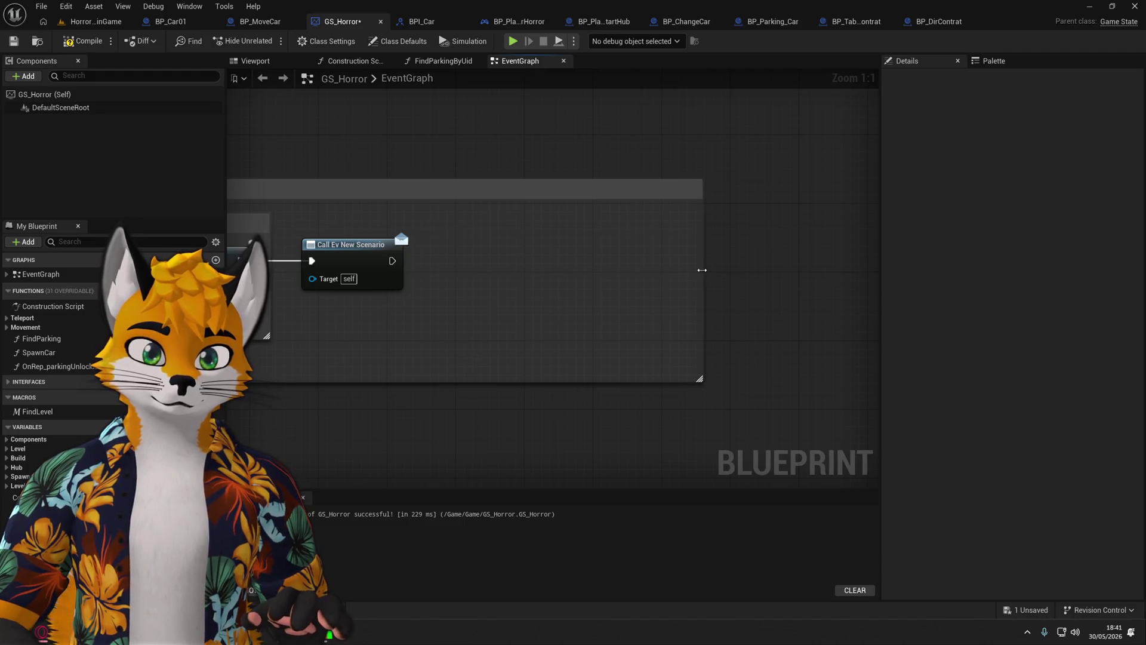
pyautogui.moveTo(705, 270)
pyautogui.mouseDown()
pyautogui.moveTo(570, 265)
pyautogui.moveTo(745, 271)
pyautogui.mouseUp()
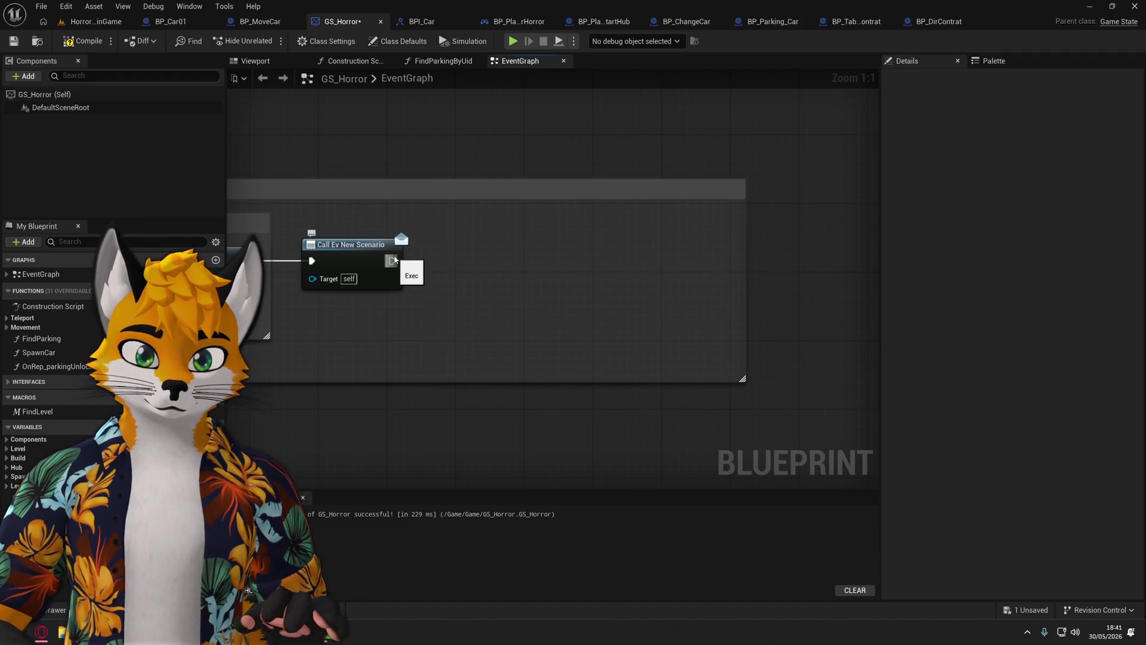
pyautogui.hotkey('ctrl', 'z')
pyautogui.hotkey('ctrl', 'z')
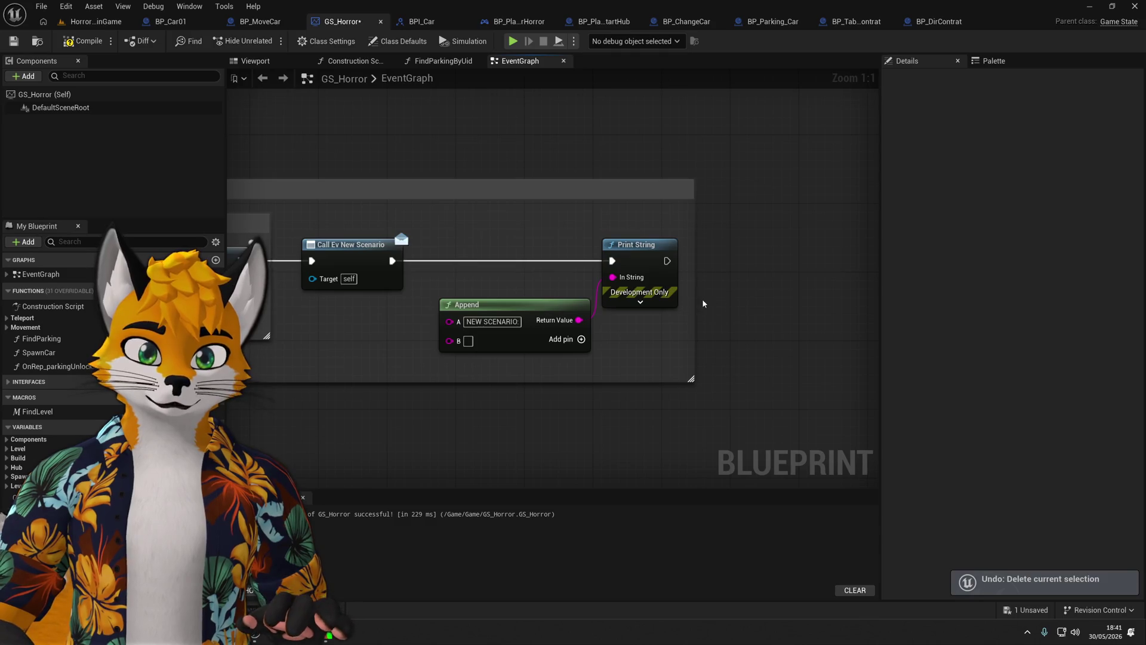
pyautogui.hotkey('ctrl', 'z')
pyautogui.moveTo(462, 349)
pyautogui.mouseDown()
pyautogui.moveTo(585, 350)
pyautogui.moveTo(574, 350)
pyautogui.mouseUp()
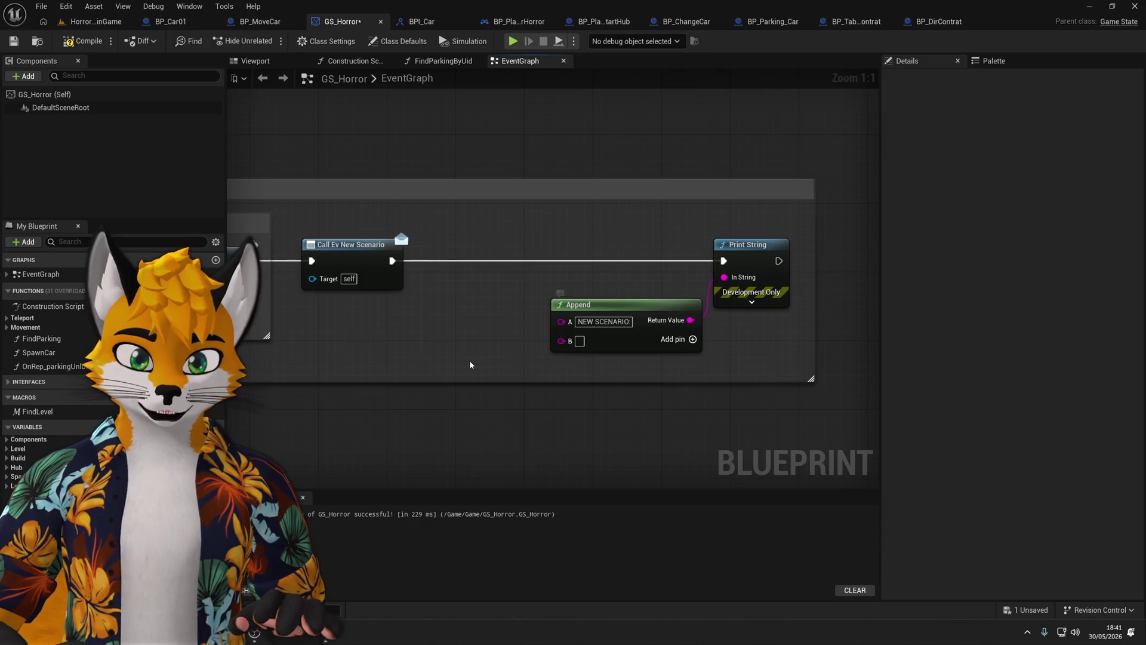
# Expand the Build and Level variable categories and drag currentScenario into the graph.
pyautogui.moveTo(413, 321)
pyautogui.mouseDown()
pyautogui.moveTo(663, 281)
pyautogui.moveTo(546, 313)
pyautogui.mouseUp()
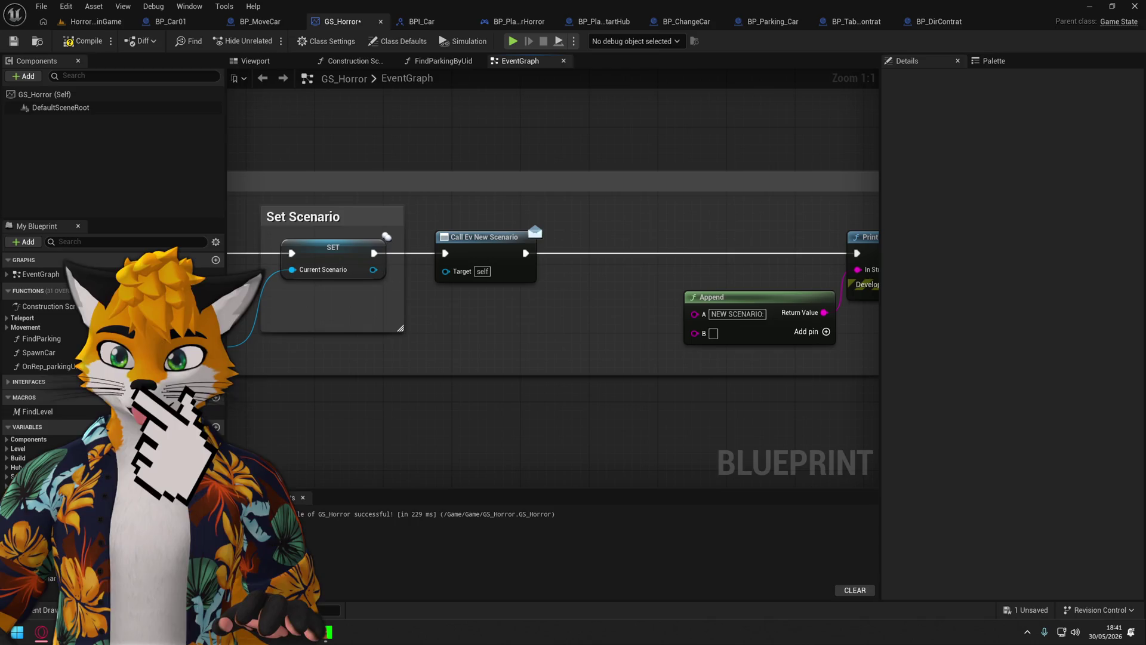
pyautogui.click(9, 460)
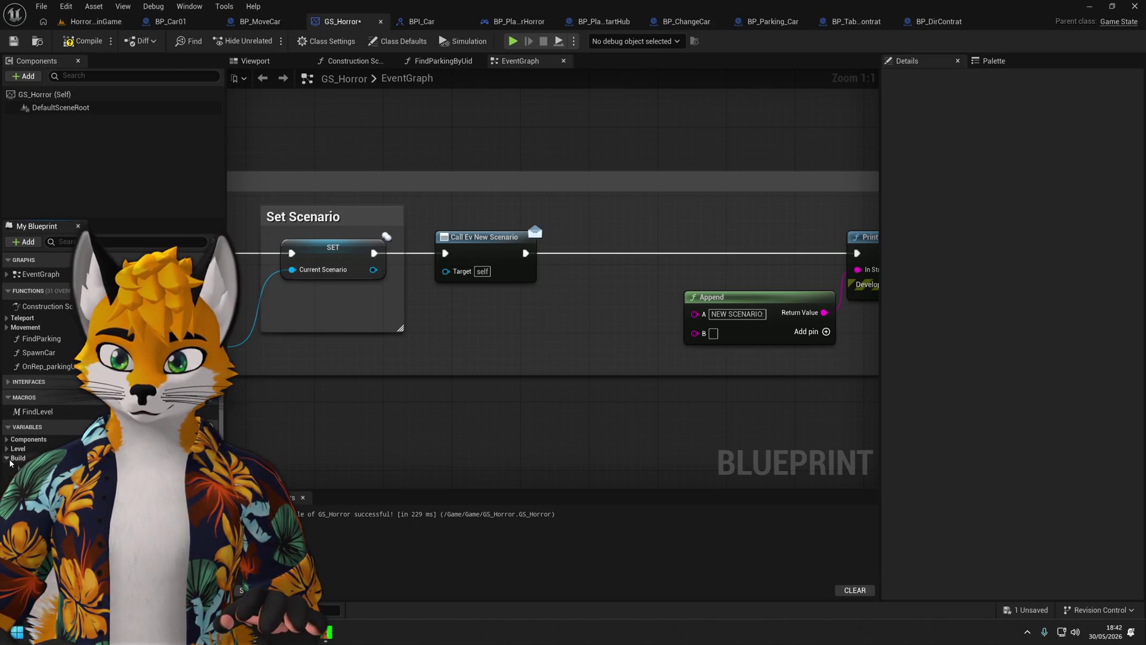
pyautogui.click(6, 448)
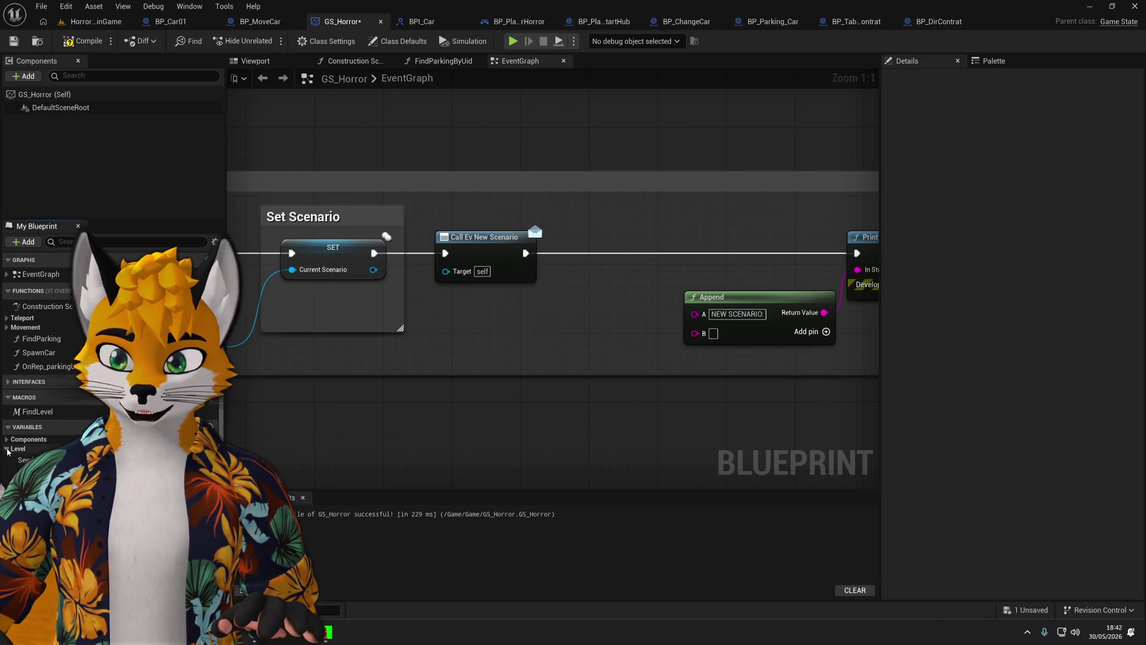
pyautogui.moveTo(11, 474)
pyautogui.mouseDown()
pyautogui.moveTo(625, 440)
pyautogui.moveTo(614, 422)
pyautogui.moveTo(697, 334)
pyautogui.moveTo(592, 314)
pyautogui.mouseUp()
# Wire currentScenario's display name into Append B and add a C input reading '-- Seed:'.
pyautogui.click(651, 437)
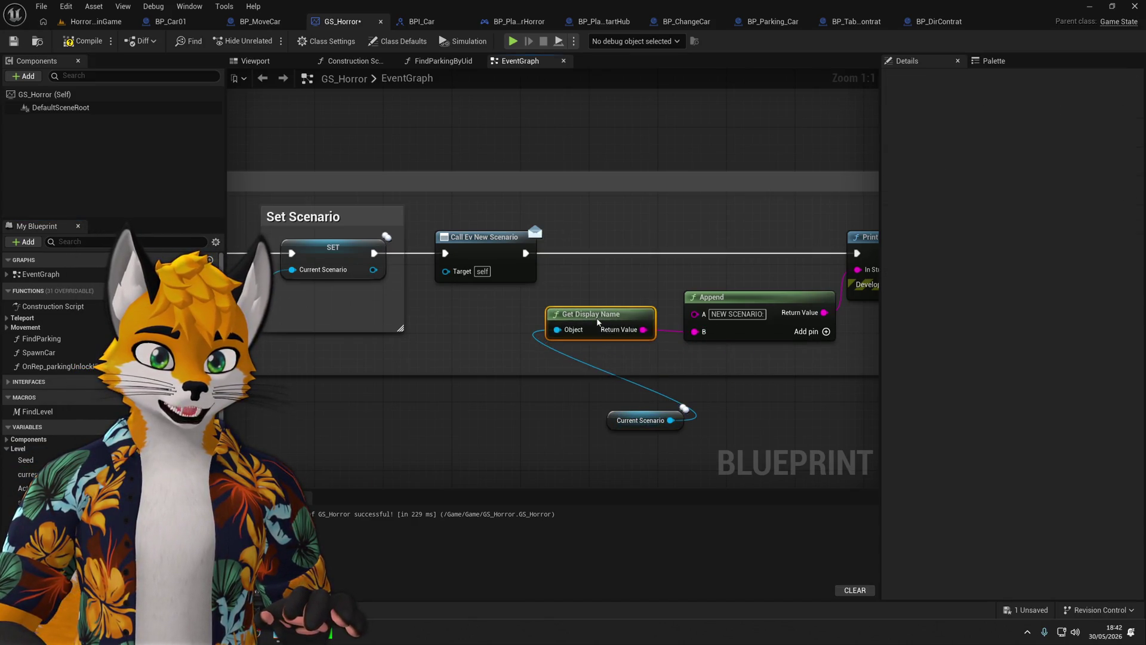
pyautogui.moveTo(605, 428)
pyautogui.mouseDown()
pyautogui.moveTo(528, 376)
pyautogui.moveTo(536, 368)
pyautogui.mouseUp()
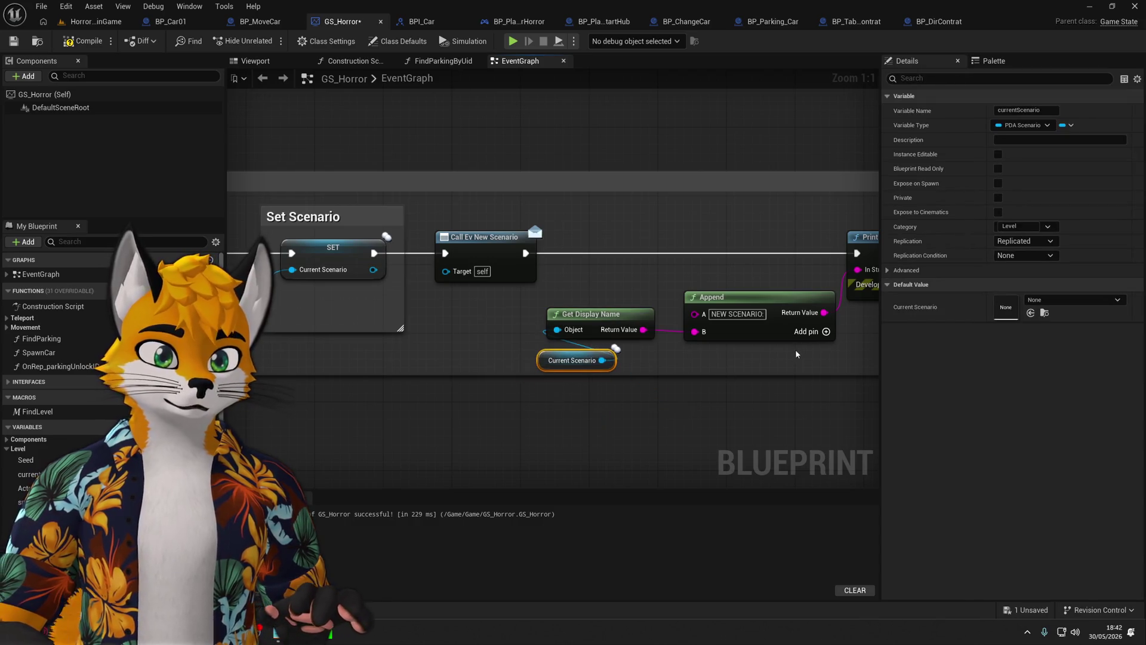
pyautogui.click(826, 331)
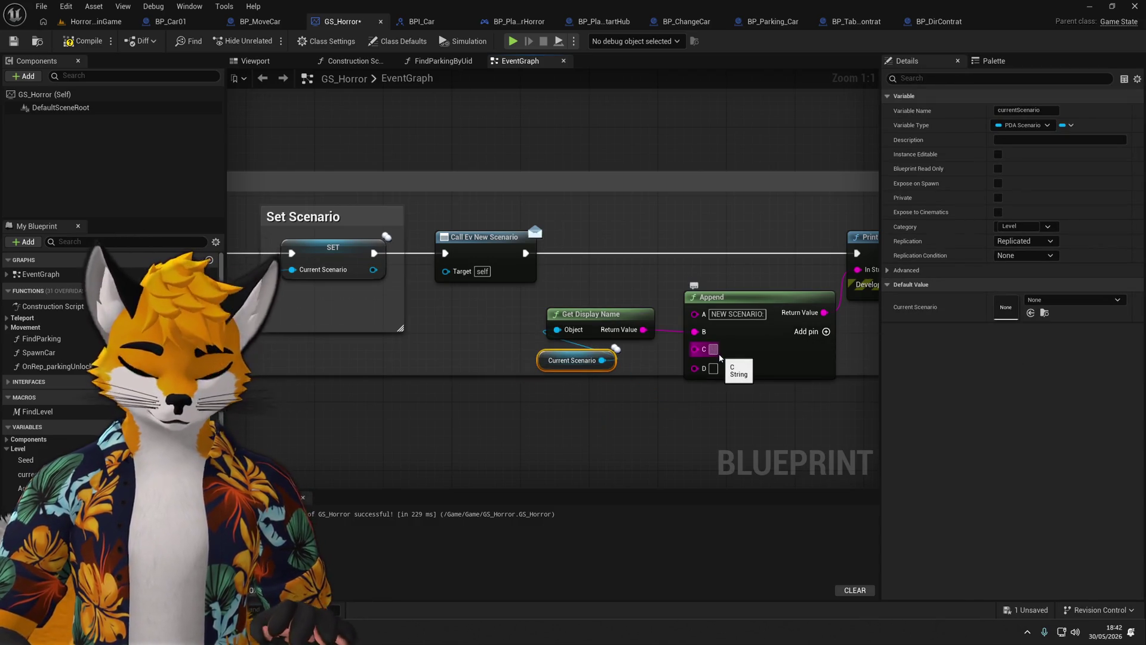
pyautogui.write('--')
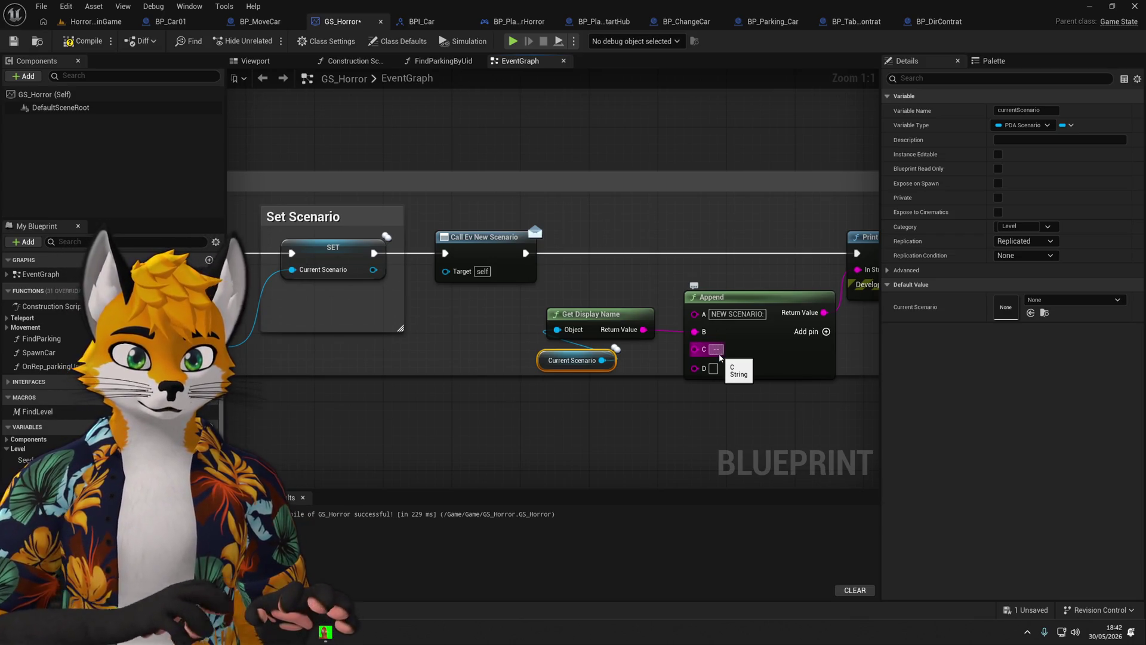
pyautogui.write(' See')
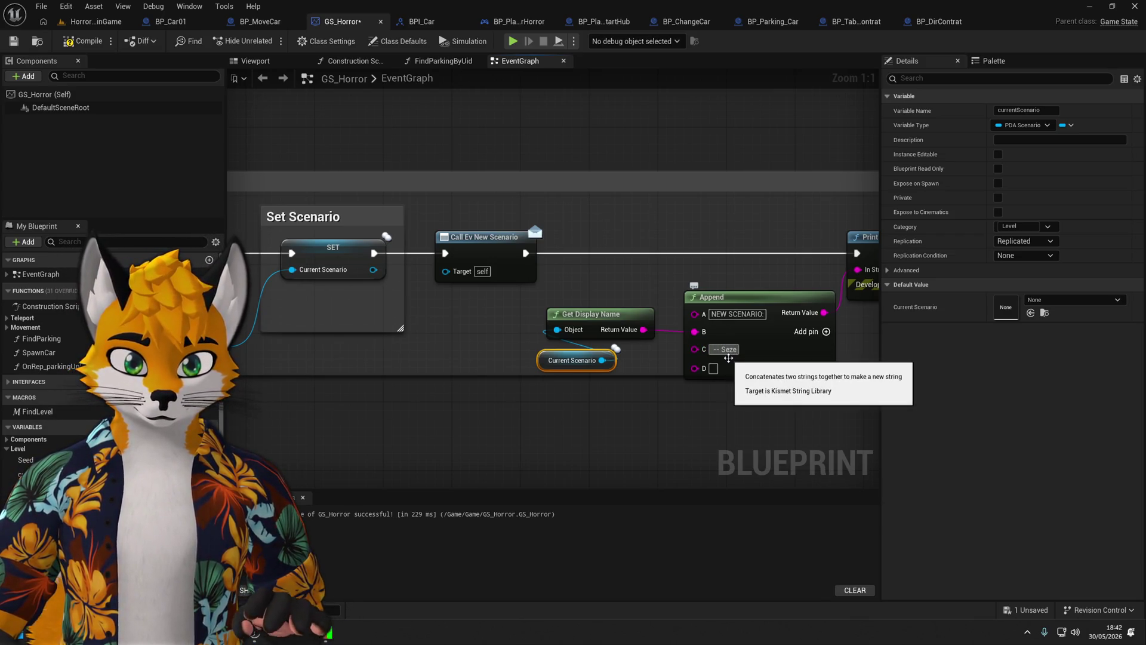
pyautogui.write('d:')
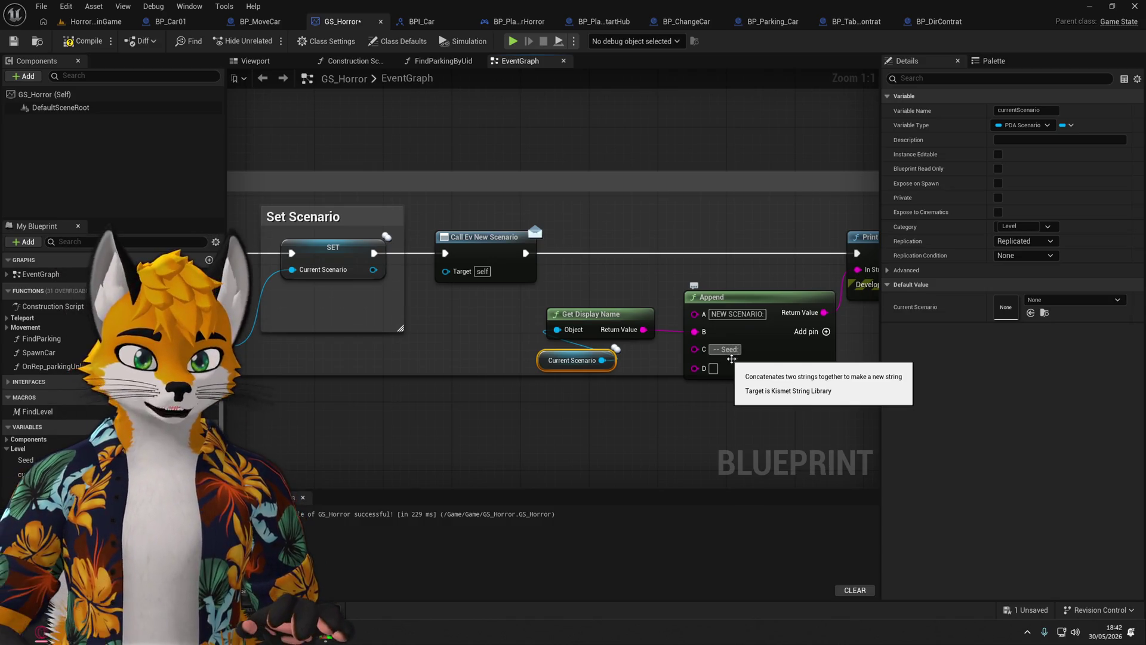
pyautogui.click(537, 435)
# Bring the Seed variable from the Level category into the graph and wire it into Append D.
pyautogui.scroll(-2, 163, 328)
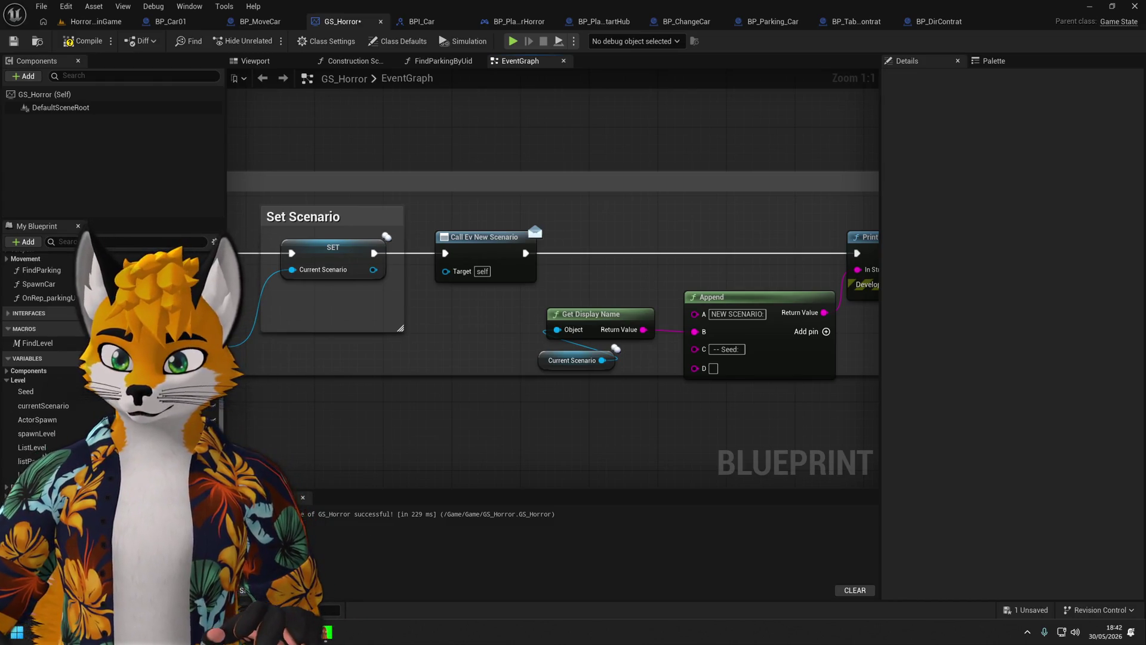
pyautogui.click(6, 413)
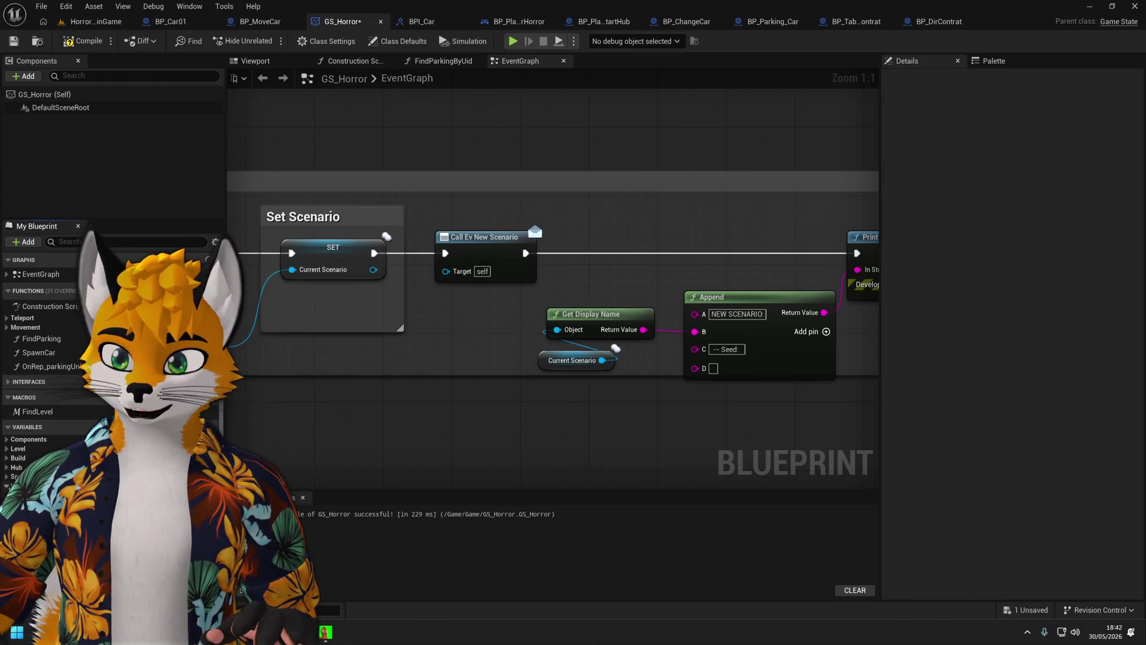
pyautogui.click(6, 468)
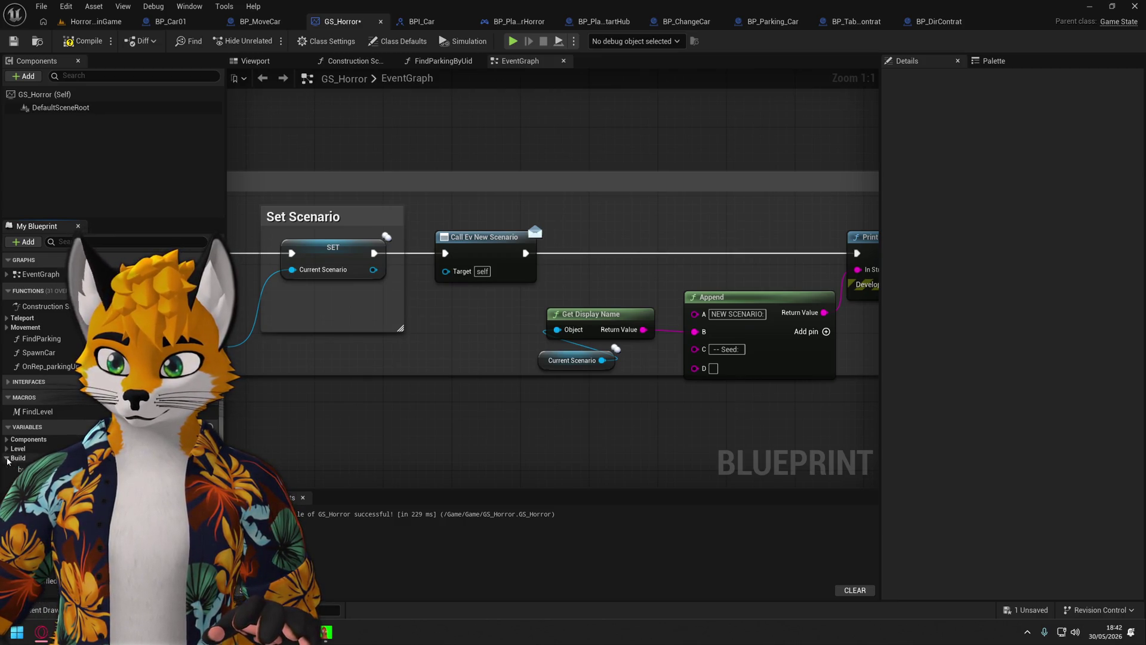
pyautogui.scroll(-1, 36, 417)
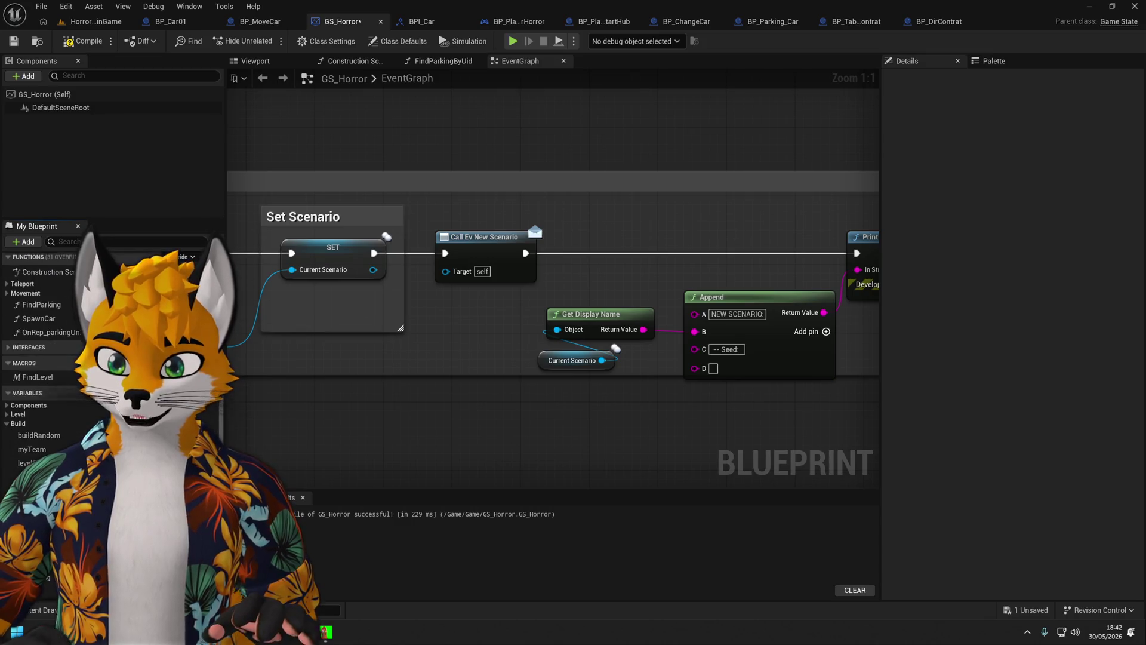
pyautogui.scroll(1, 35, 418)
pyautogui.click(6, 448)
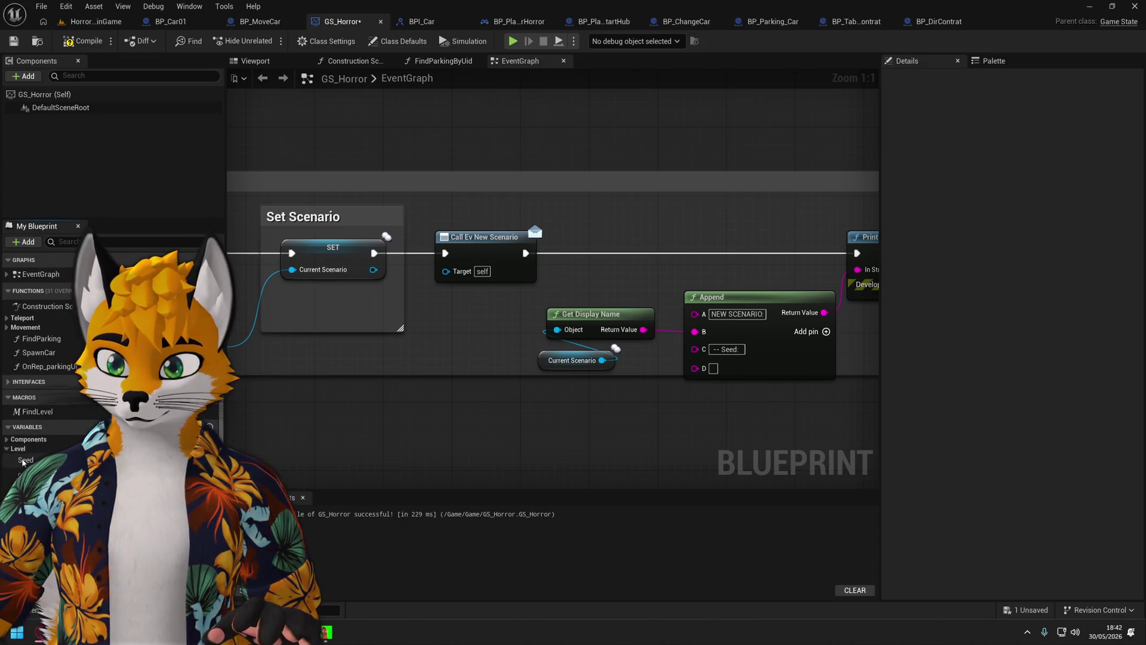
pyautogui.moveTo(22, 462)
pyautogui.mouseDown()
pyautogui.moveTo(626, 413)
pyautogui.moveTo(697, 376)
pyautogui.moveTo(605, 394)
pyautogui.moveTo(559, 429)
pyautogui.moveTo(529, 393)
pyautogui.mouseUp()
pyautogui.click(651, 418)
pyautogui.moveTo(571, 359); pyautogui.dragTo(486, 343)
# Tidy the new nodes, extend the comment around Seed, save GS_Horror and start a play-test.
pyautogui.moveTo(592, 326); pyautogui.dragTo(592, 352)
pyautogui.moveTo(489, 343); pyautogui.dragTo(498, 351)
pyautogui.click(513, 425)
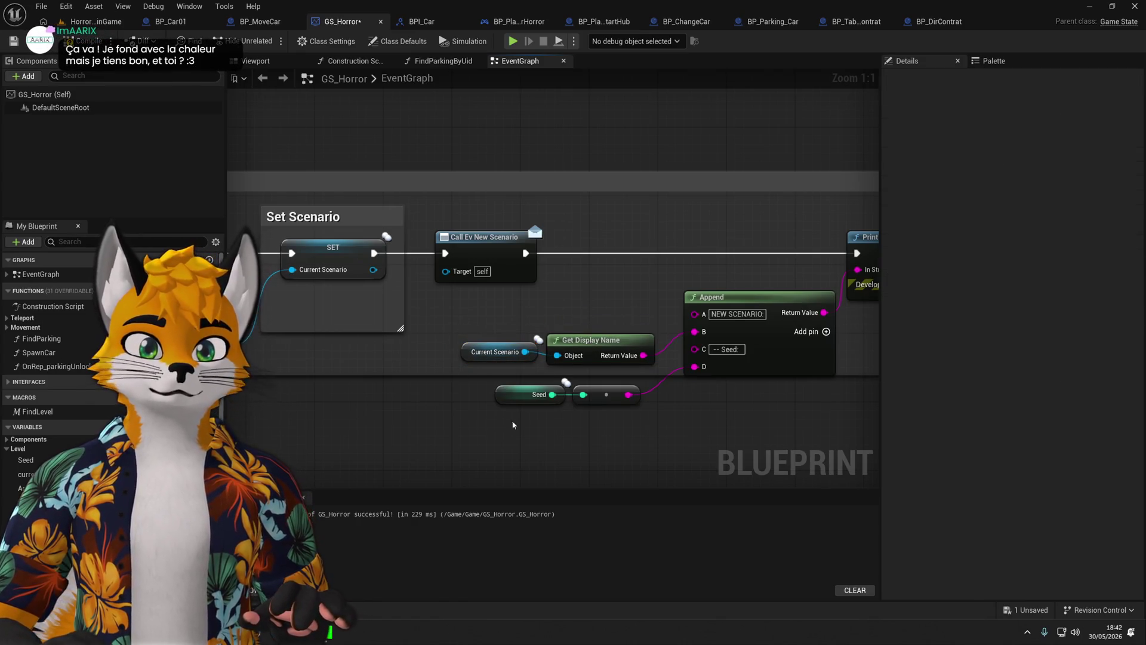
pyautogui.scroll(-1, 513, 425)
pyautogui.moveTo(724, 371); pyautogui.dragTo(711, 405)
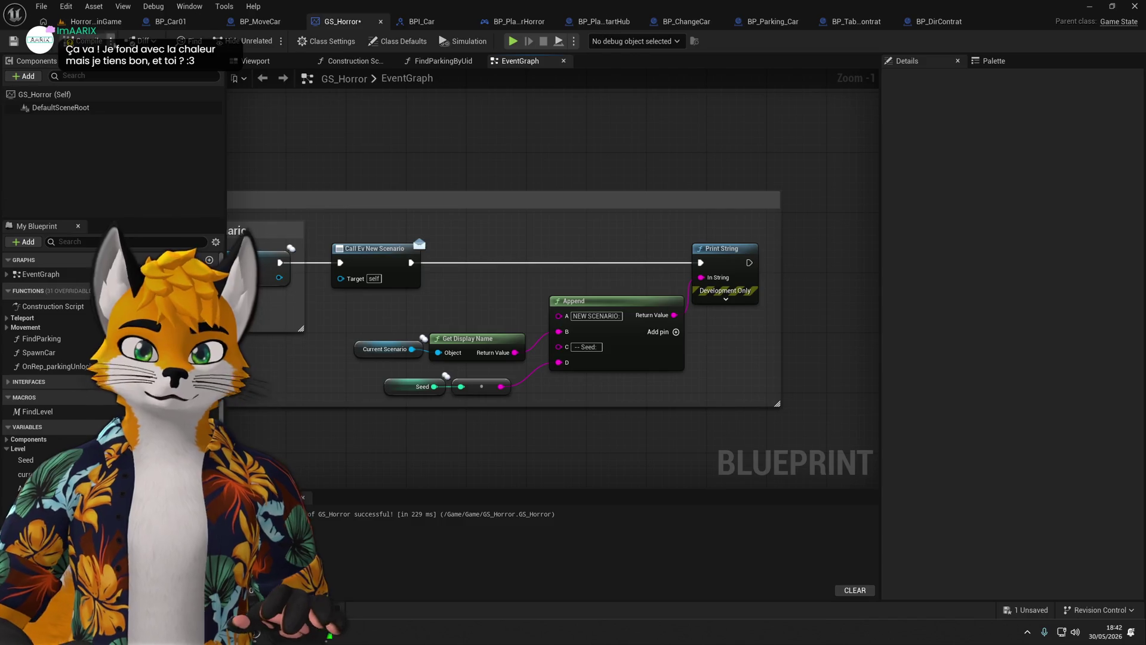
pyautogui.hotkey('ctrl', 's')
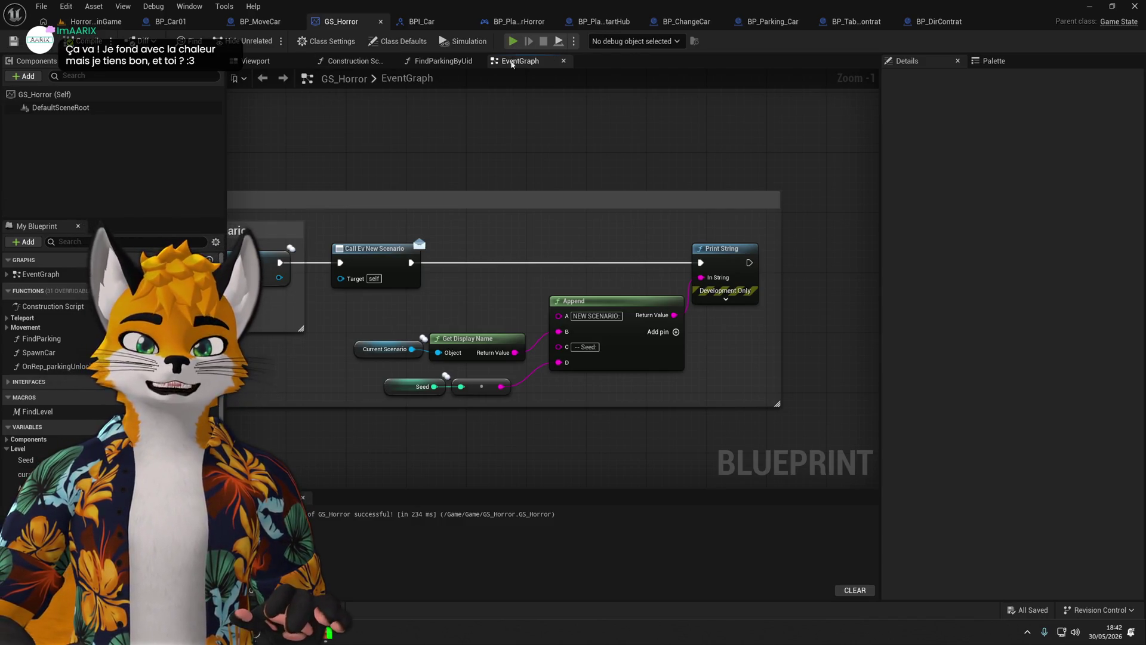
pyautogui.click(512, 41)
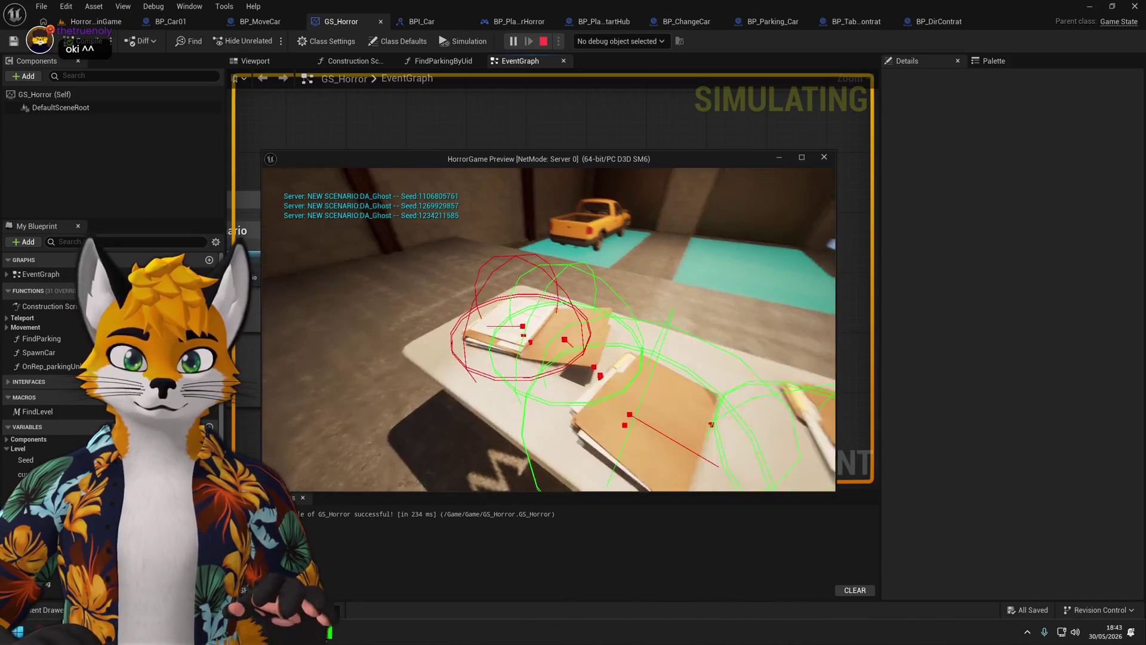
# Stop the play-test with Esc once the NEW SCENARIO and seed messages have printed.
pyautogui.press('Escape')
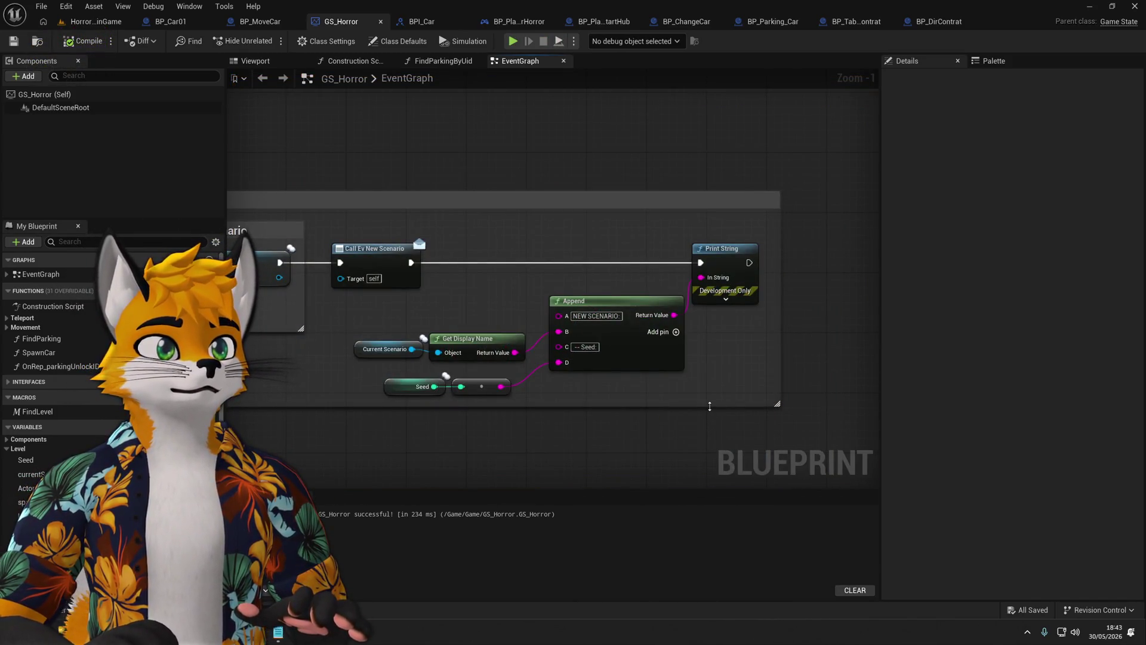
pyautogui.scroll(-5, 564, 384)
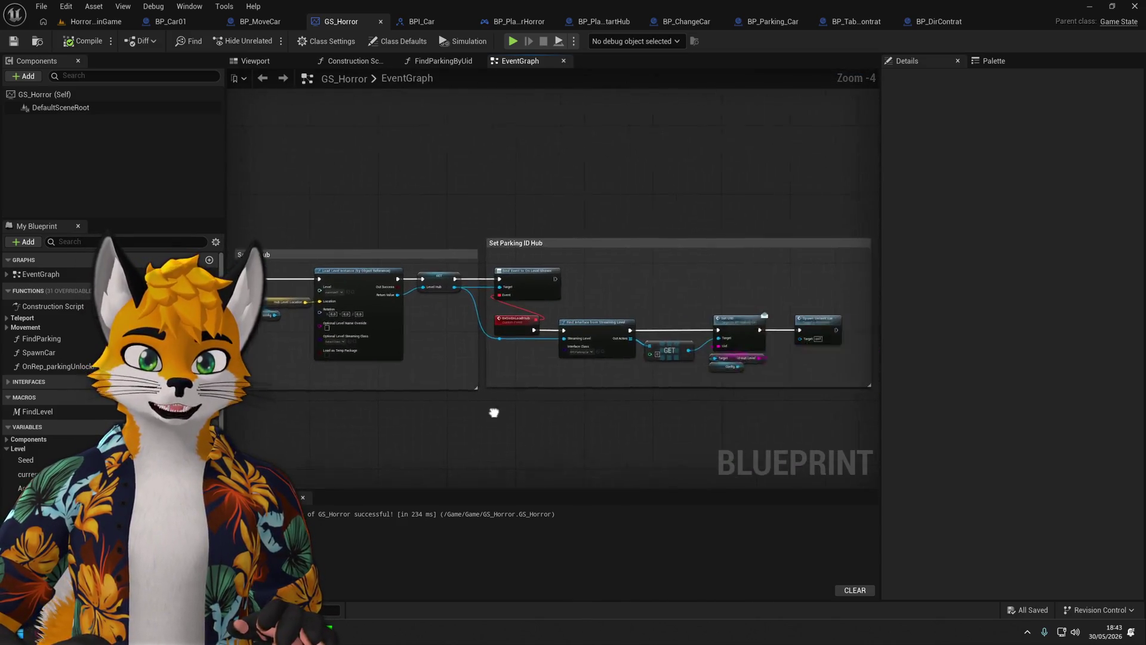
pyautogui.moveTo(512, 392); pyautogui.dragTo(632, 288)
pyautogui.scroll(3, 619, 253)
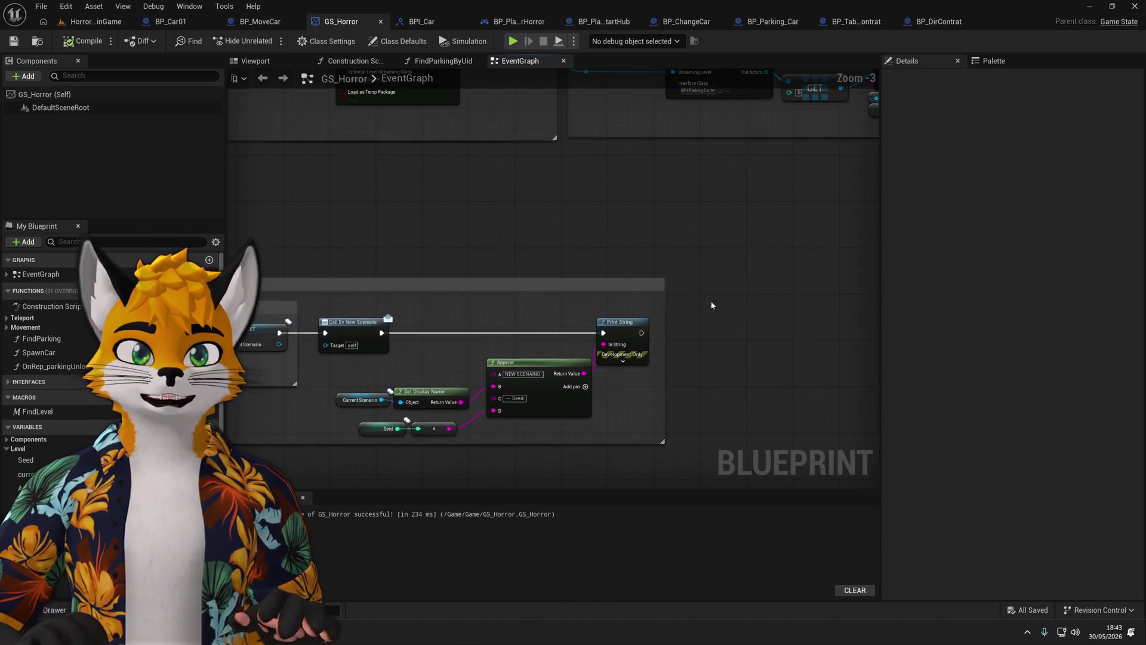
pyautogui.click(949, 24)
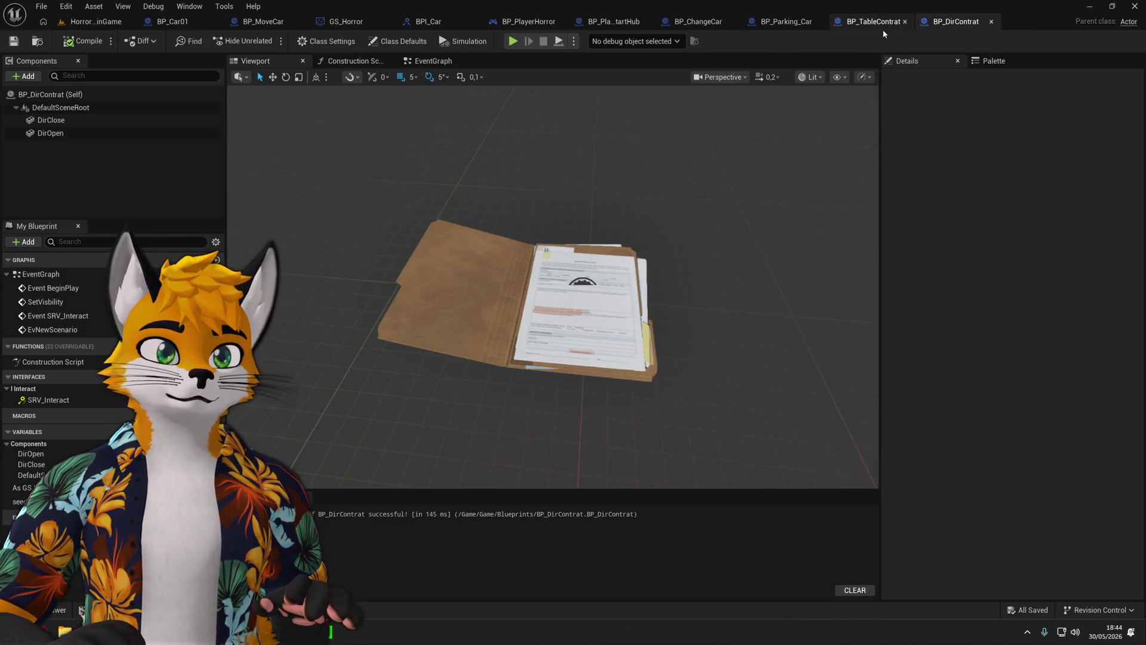
pyautogui.click(860, 21)
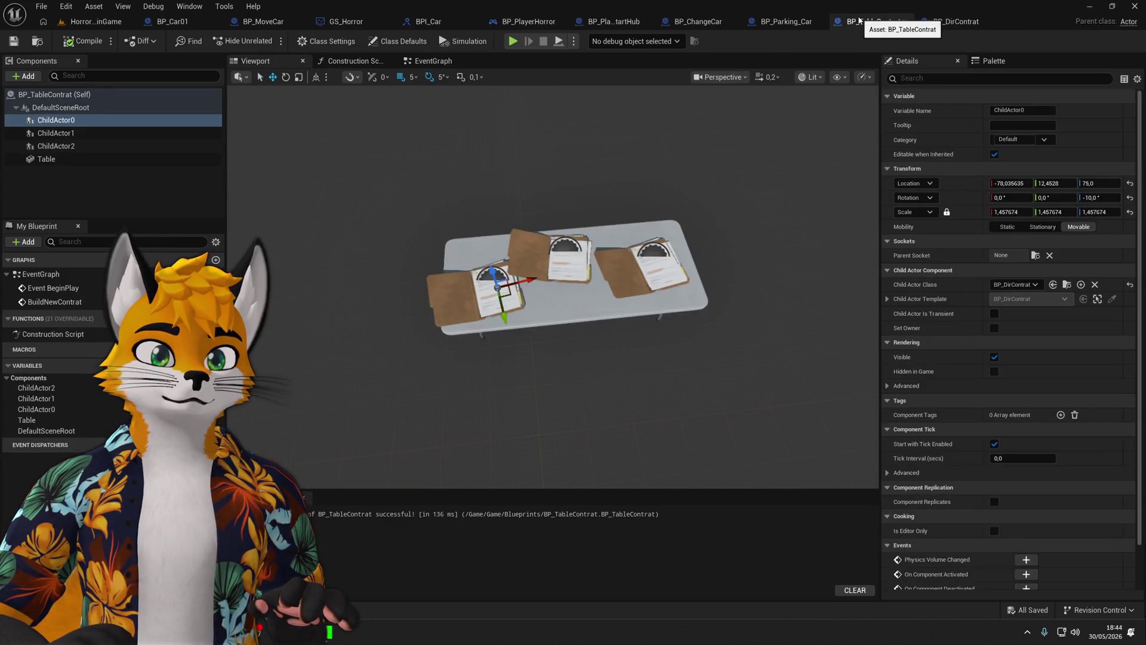
pyautogui.moveTo(555, 358)
pyautogui.mouseDown()
pyautogui.moveTo(620, 322)
pyautogui.moveTo(561, 358)
pyautogui.mouseUp()
pyautogui.click(782, 23)
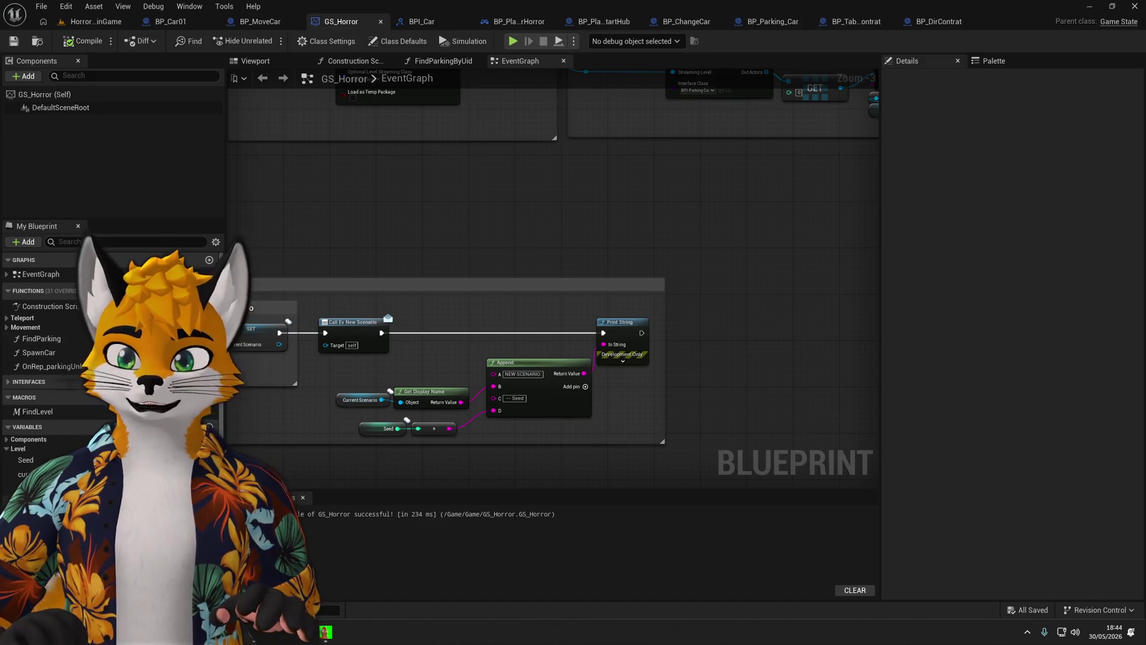
# Create a new event dispatcher in the GS_Horror blueprint.
pyautogui.scroll(-3, 42, 358)
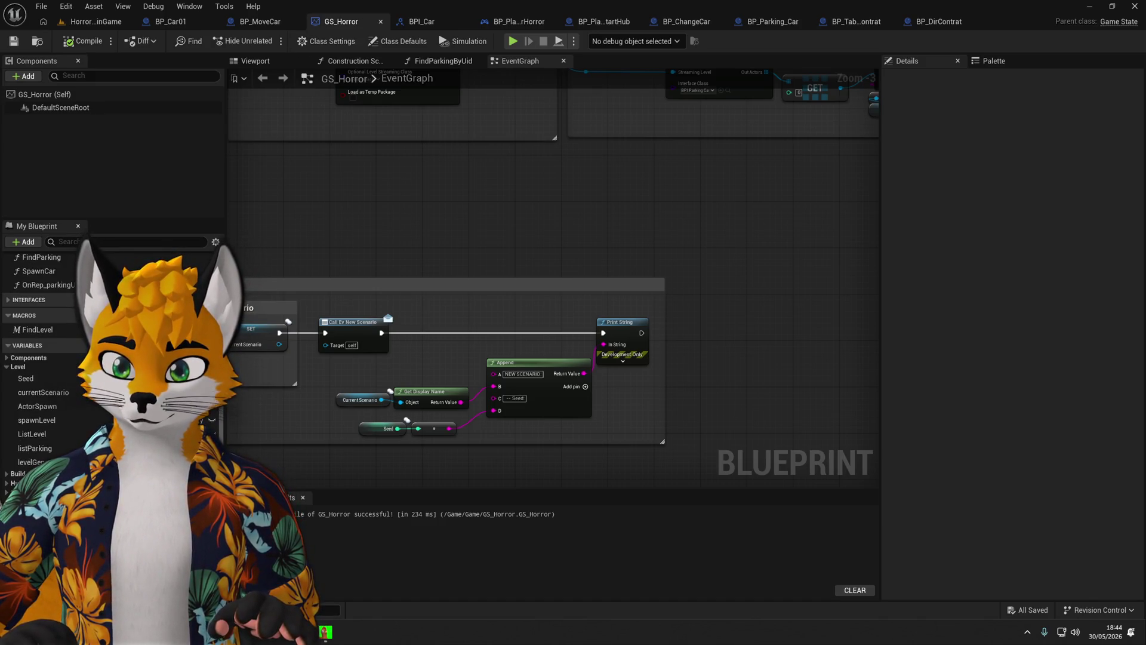
pyautogui.click(168, 335)
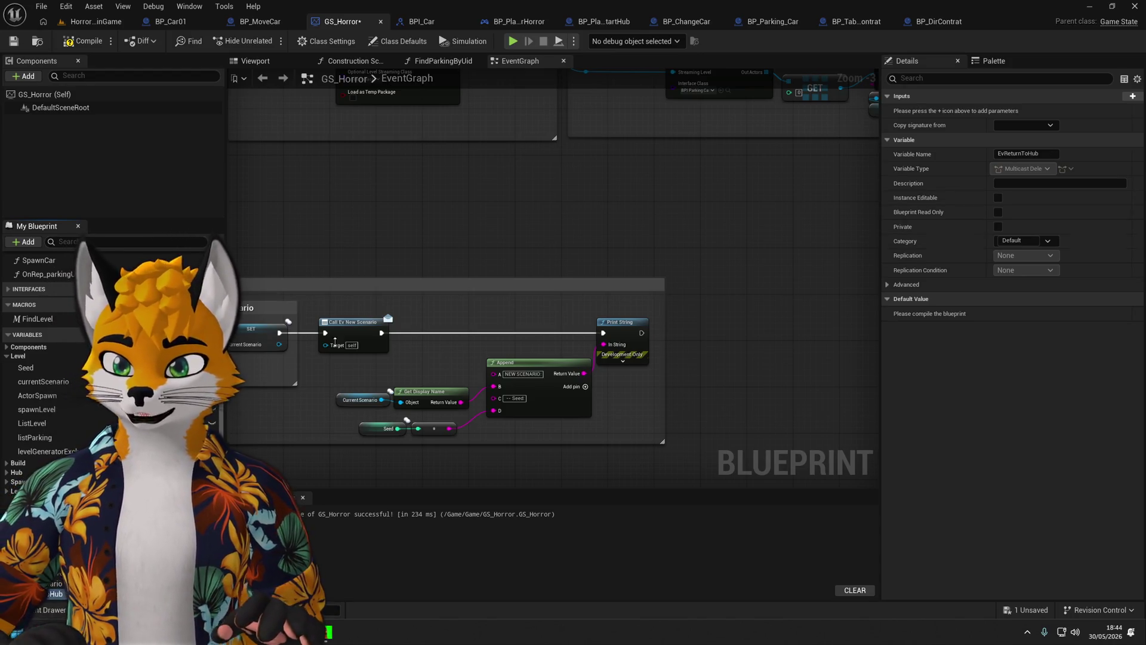
pyautogui.scroll(-3, 507, 379)
pyautogui.scroll(3, 507, 379)
# Add a call to the Ev Return to Hub dispatcher after the Scenario Start node.
pyautogui.moveTo(508, 379)
pyautogui.mouseDown()
pyautogui.moveTo(668, 406)
pyautogui.moveTo(686, 324)
pyautogui.moveTo(499, 391)
pyautogui.moveTo(486, 388)
pyautogui.moveTo(480, 288)
pyautogui.mouseUp()
pyautogui.moveTo(501, 337); pyautogui.dragTo(486, 302)
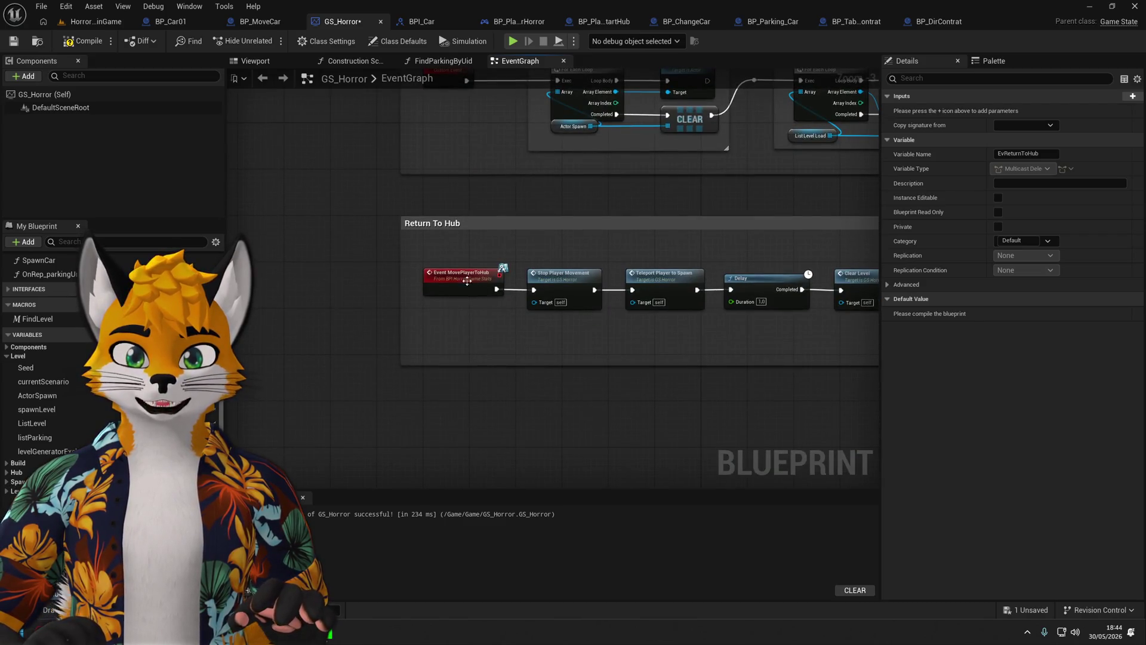
pyautogui.scroll(3, 463, 278)
pyautogui.scroll(-2, 463, 278)
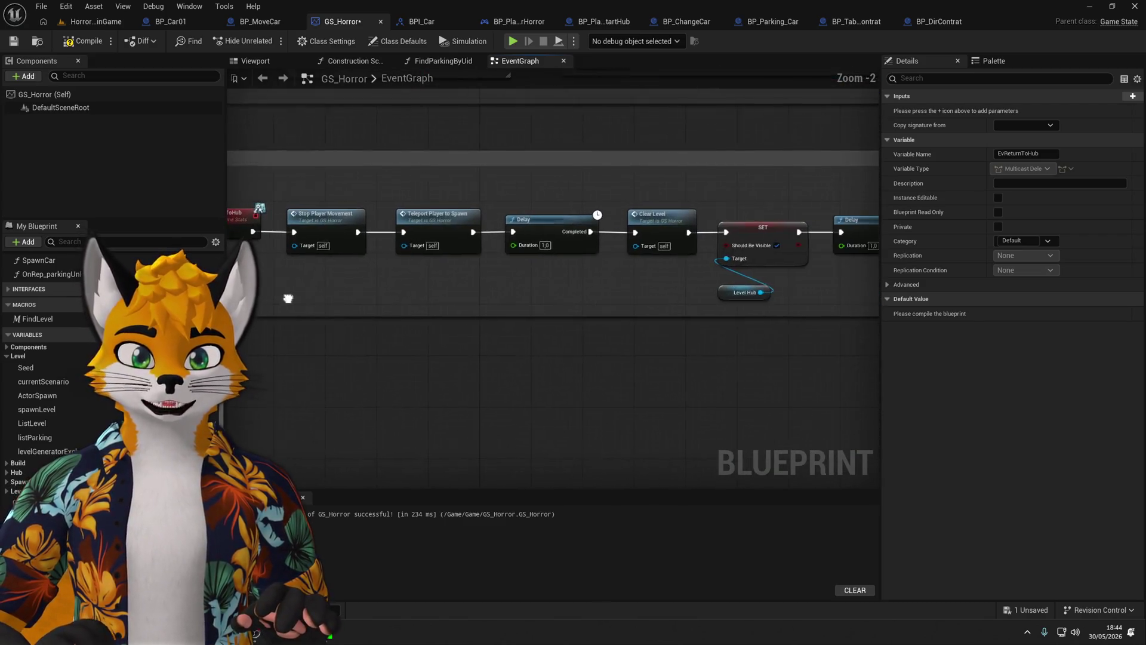
pyautogui.moveTo(542, 350)
pyautogui.mouseDown()
pyautogui.moveTo(563, 327)
pyautogui.moveTo(479, 312)
pyautogui.moveTo(516, 307)
pyautogui.mouseUp()
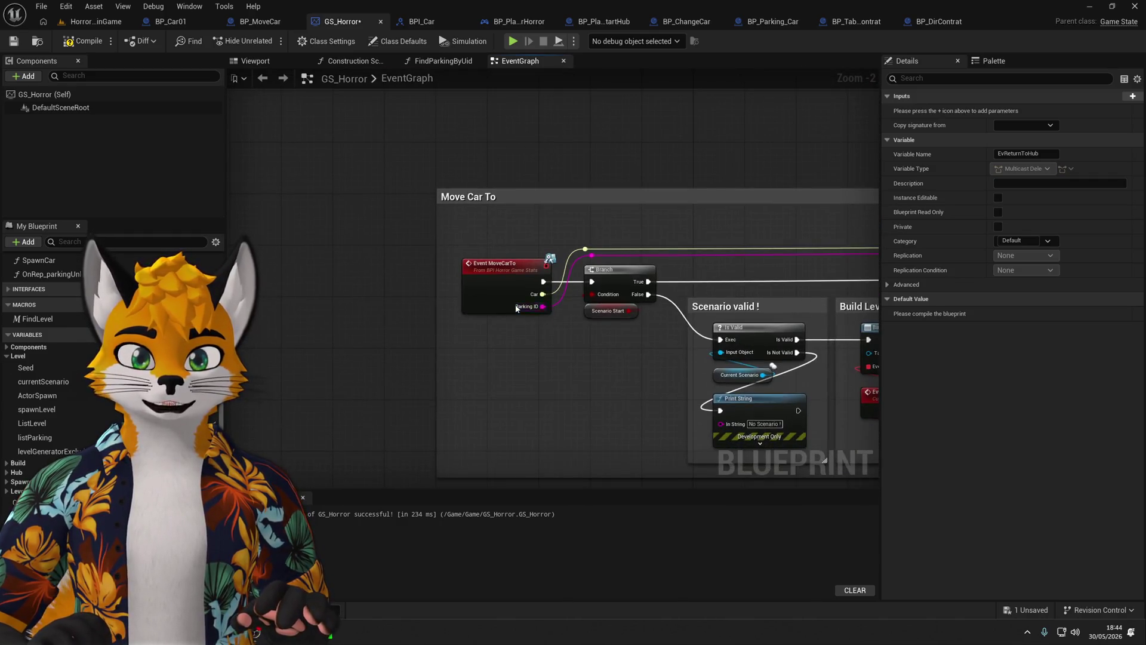
pyautogui.moveTo(584, 400)
pyautogui.mouseDown()
pyautogui.moveTo(520, 328)
pyautogui.moveTo(524, 248)
pyautogui.mouseUp()
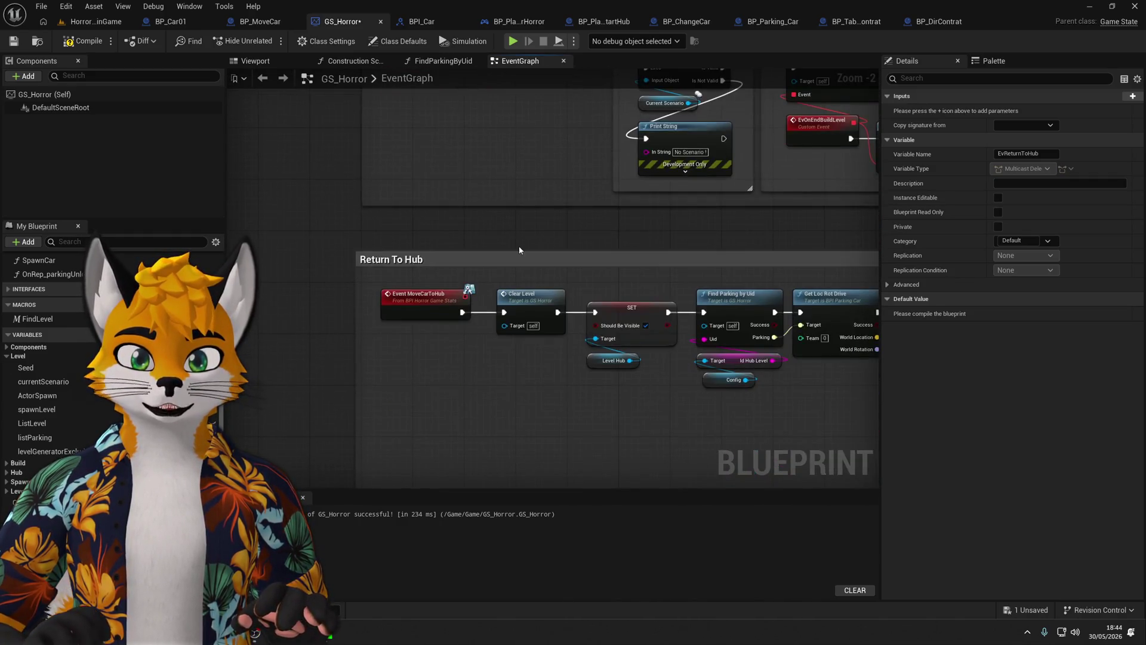
pyautogui.moveTo(395, 305)
pyautogui.mouseDown()
pyautogui.moveTo(264, 260)
pyautogui.moveTo(669, 273)
pyautogui.moveTo(637, 273)
pyautogui.moveTo(450, 339)
pyautogui.moveTo(499, 277)
pyautogui.mouseUp()
pyautogui.click(515, 288)
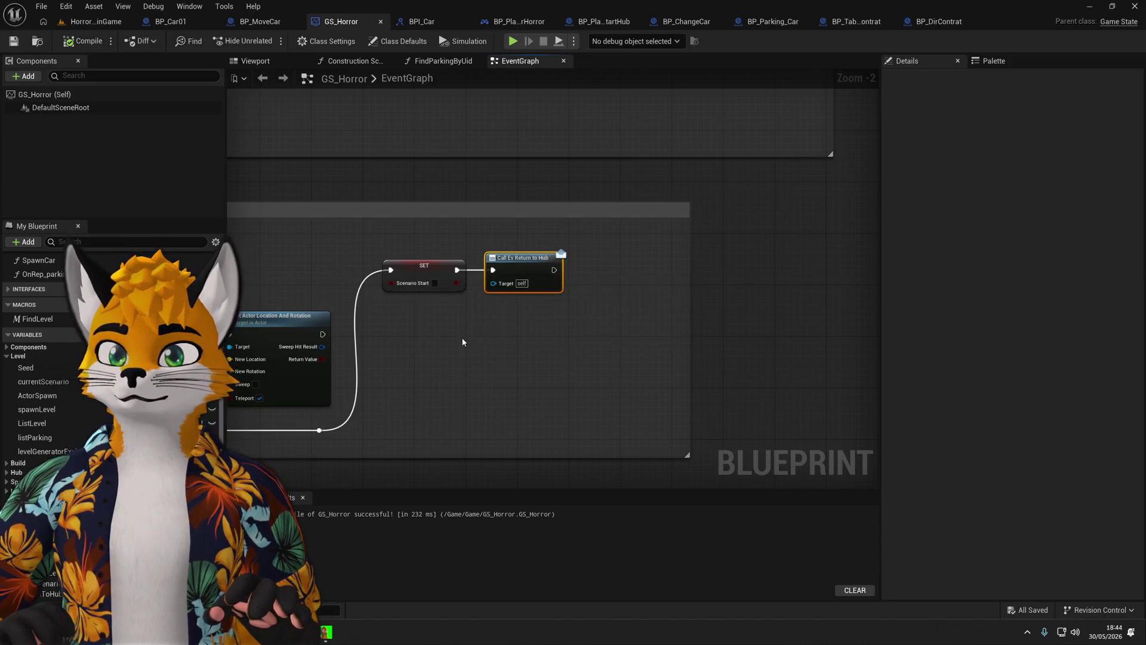
# Switch over to the BP_DirContrat blueprint.
pyautogui.moveTo(463, 343)
pyautogui.mouseDown()
pyautogui.moveTo(572, 404)
pyautogui.moveTo(670, 348)
pyautogui.mouseUp()
pyautogui.scroll(-2, 579, 408)
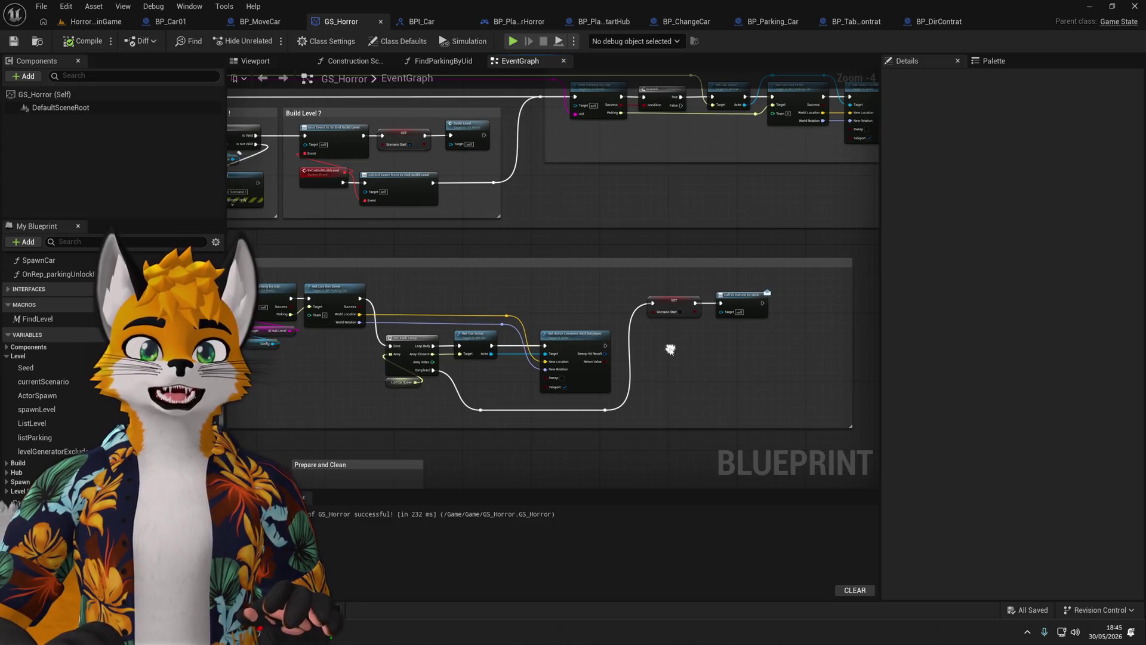
pyautogui.click(939, 21)
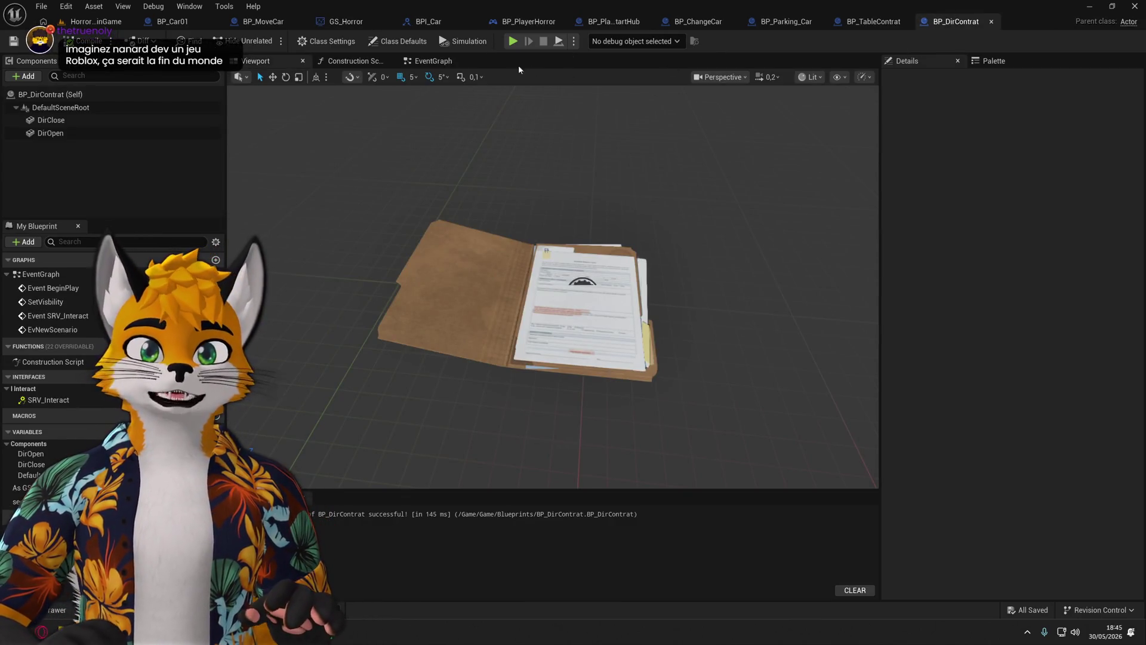
# Show BP_DirContrat's EventGraph and look over the BeginPlay binding chain and its comment groups.
pyautogui.click(433, 61)
pyautogui.scroll(4, 627, 203)
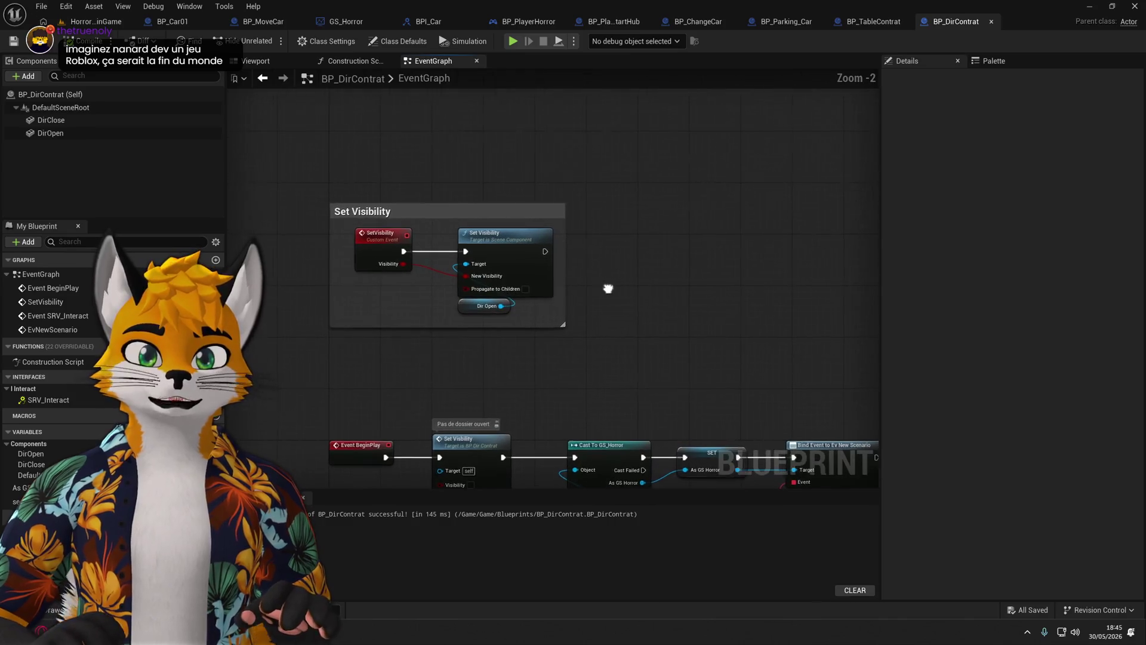
pyautogui.moveTo(607, 286); pyautogui.dragTo(550, 125)
pyautogui.moveTo(402, 191); pyautogui.dragTo(296, 327)
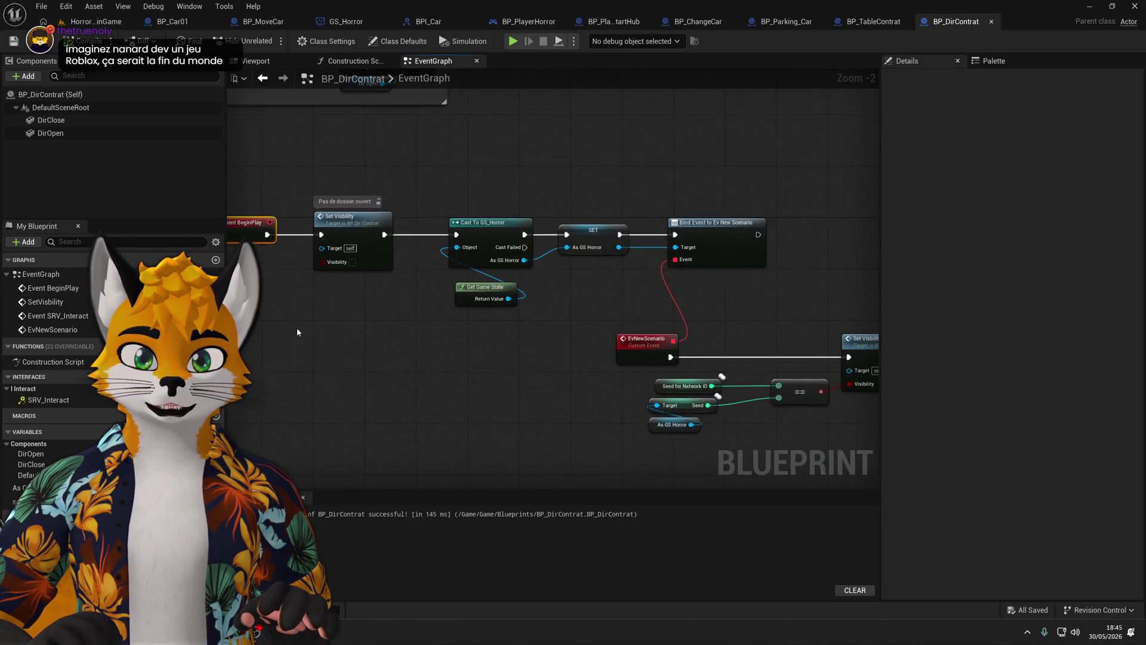
pyautogui.scroll(-1, 409, 353)
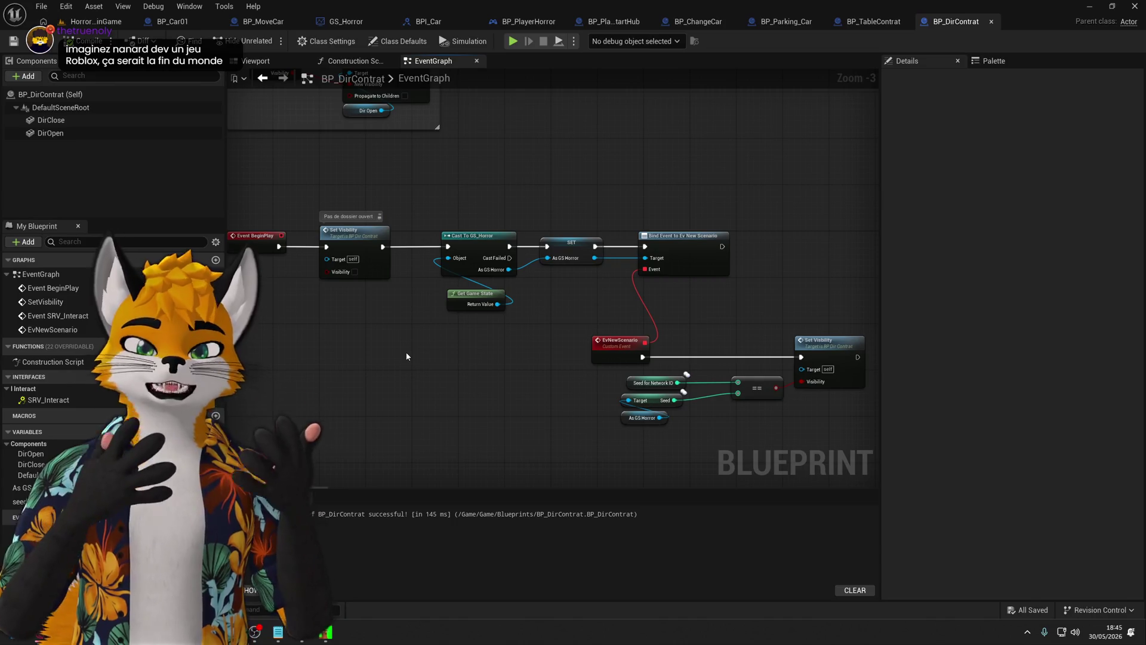
pyautogui.moveTo(369, 348); pyautogui.dragTo(416, 360)
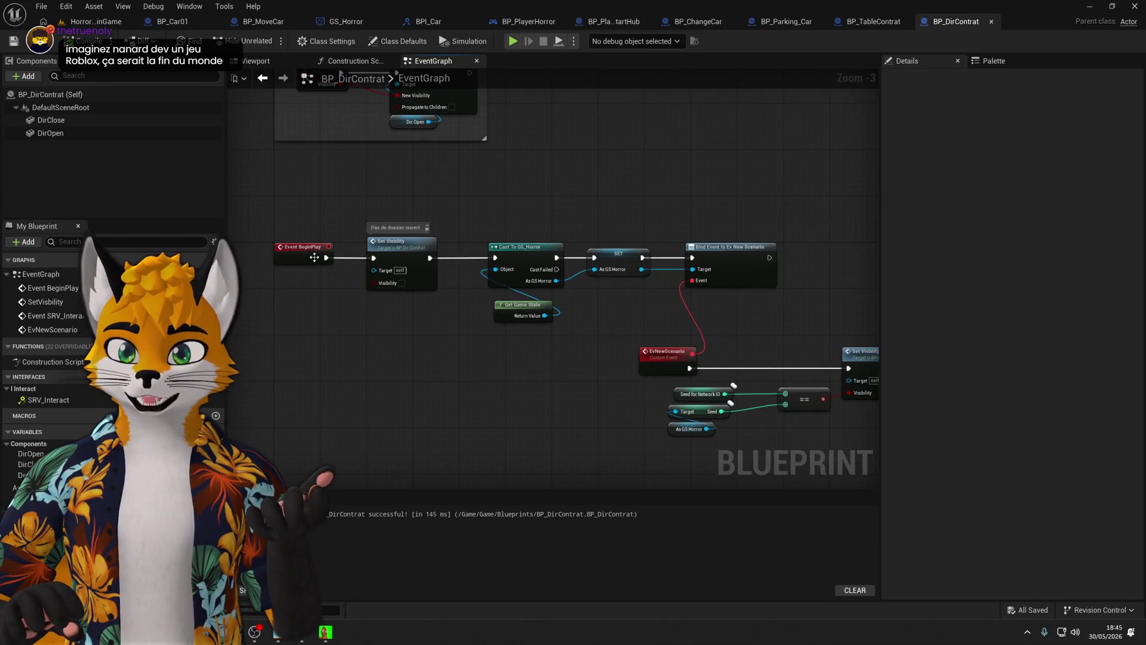
pyautogui.scroll(-1, 548, 361)
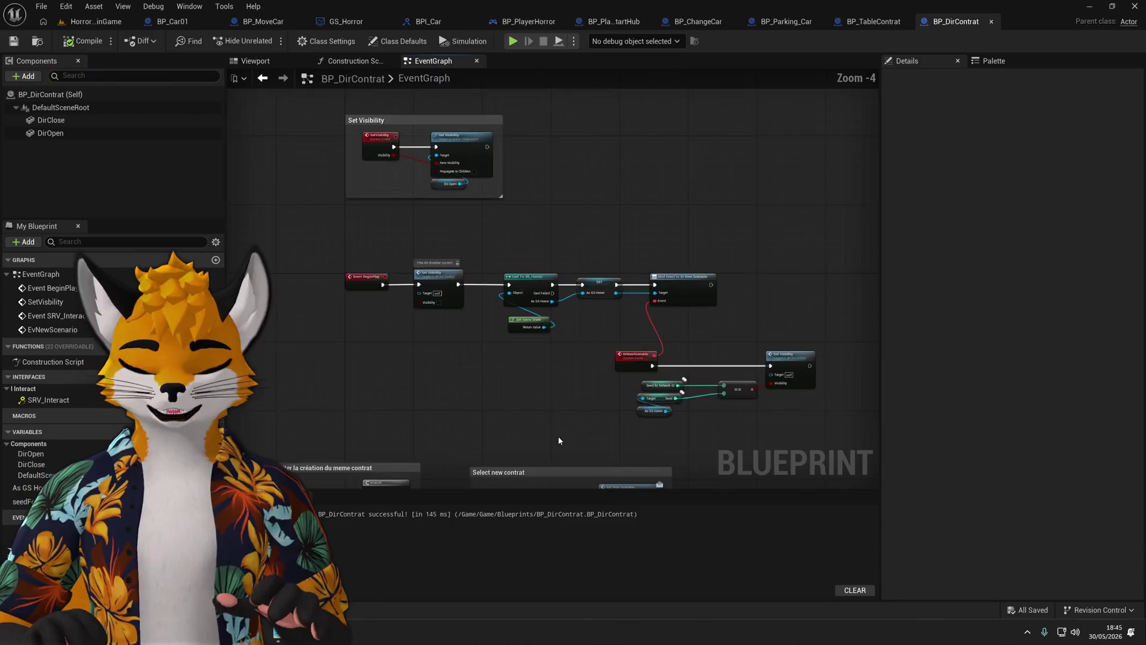
pyautogui.moveTo(548, 360)
pyautogui.mouseDown()
pyautogui.moveTo(607, 328)
pyautogui.moveTo(567, 351)
pyautogui.moveTo(486, 245)
pyautogui.moveTo(643, 128)
pyautogui.moveTo(563, 453)
pyautogui.moveTo(450, 438)
pyautogui.moveTo(516, 252)
pyautogui.mouseUp()
# Add a custom event to the graph and name it BuildNewContrat.
pyautogui.rightClick(577, 256)
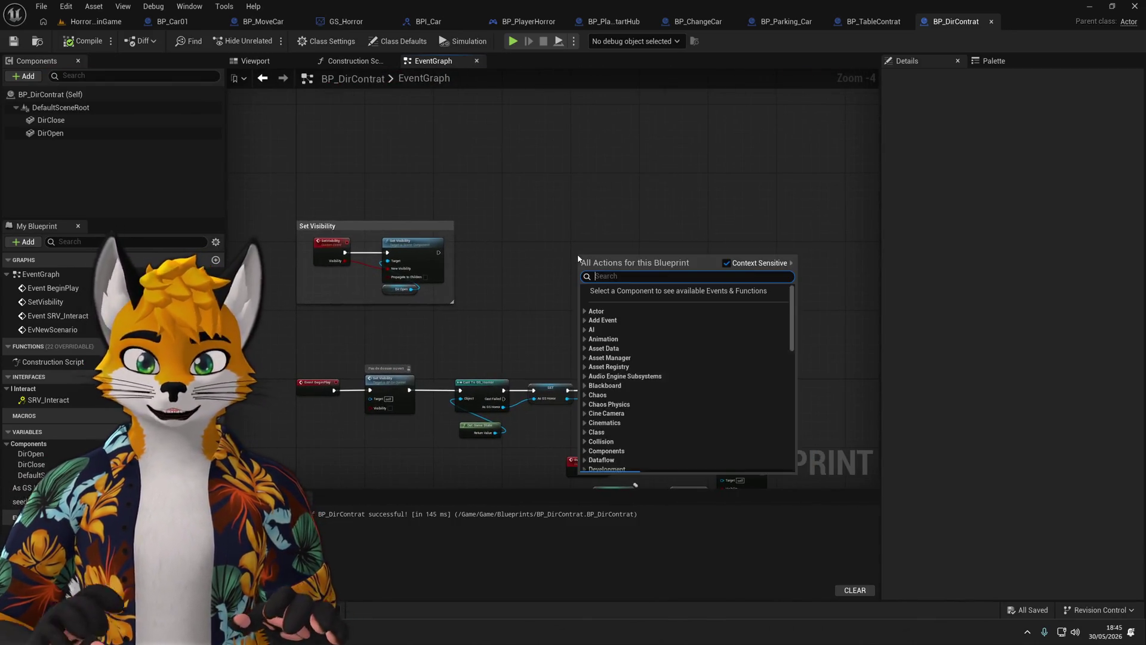
pyautogui.write('custom')
pyautogui.press('Return')
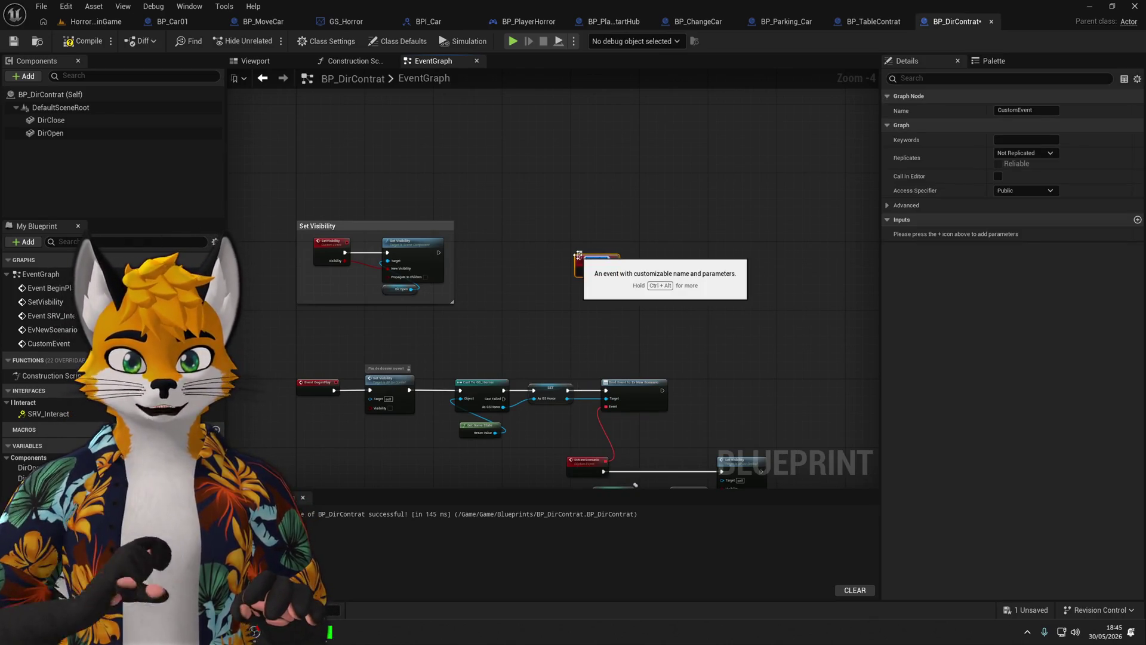
pyautogui.scroll(4, 644, 265)
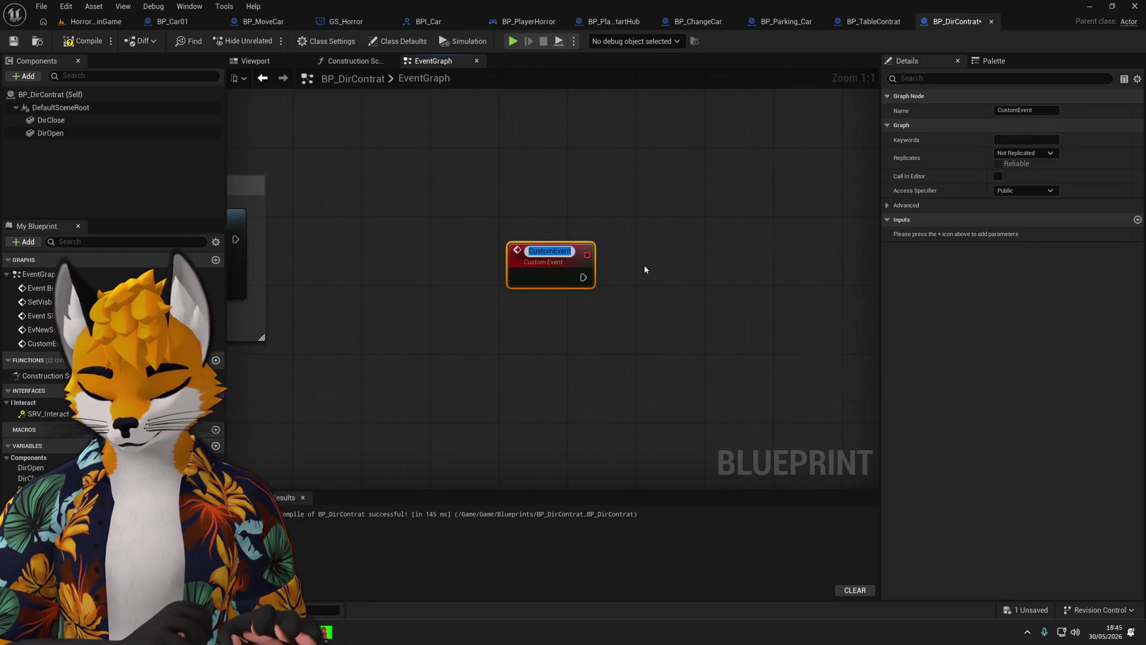
pyautogui.write('Bui')
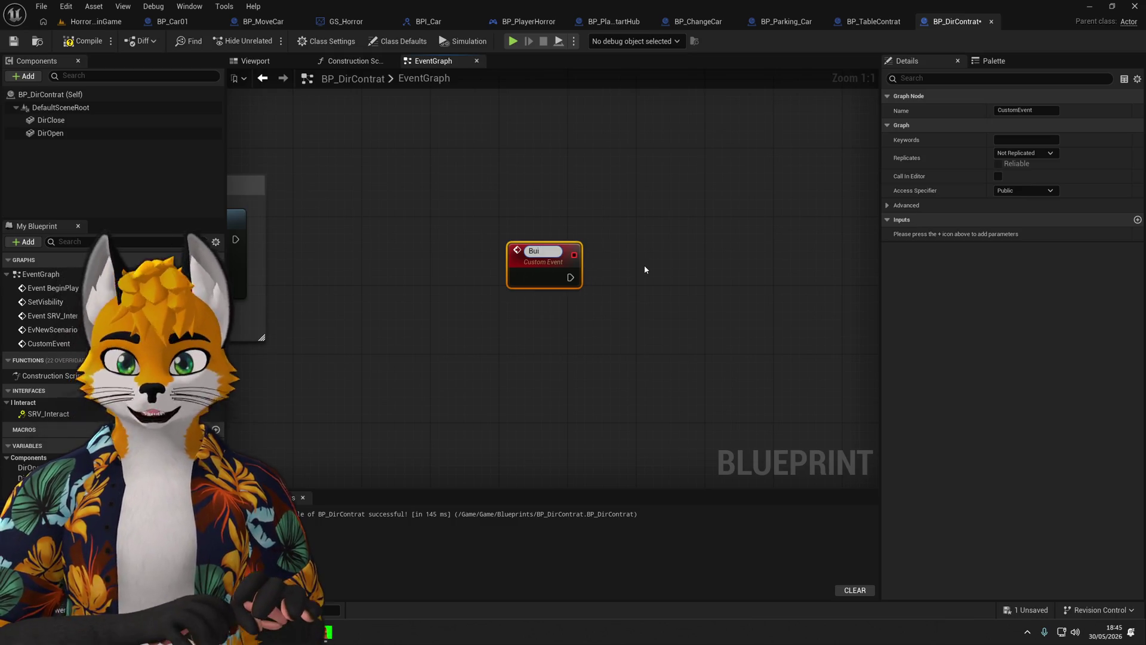
pyautogui.write('ldNewCont')
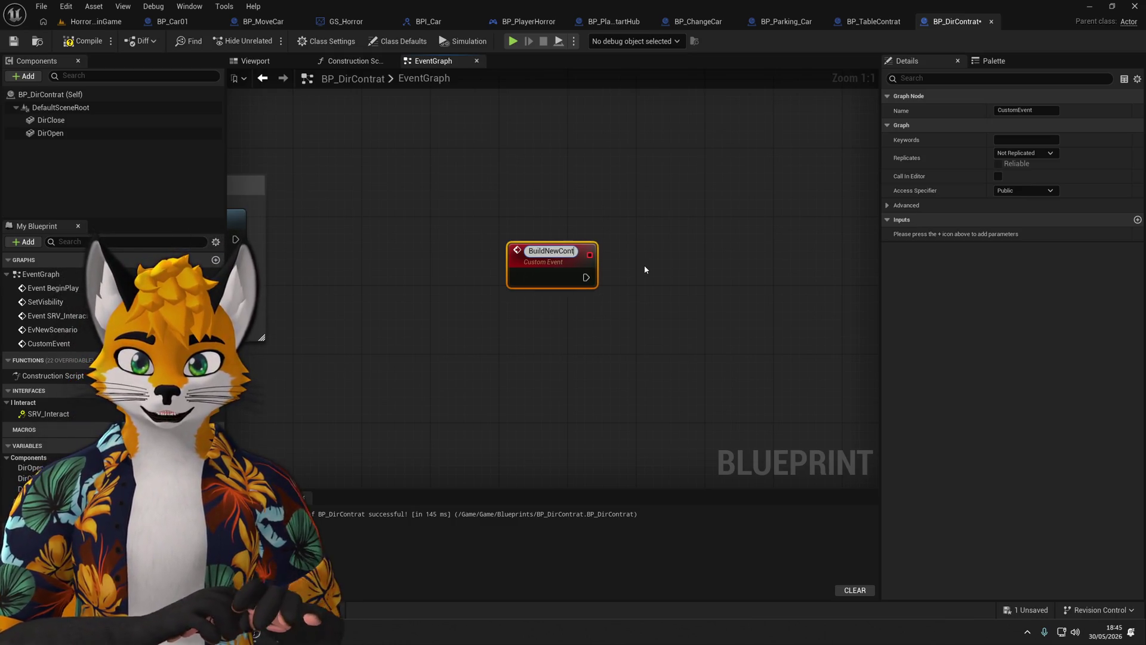
pyautogui.write('rat')
pyautogui.press('Return')
# Pick up the seed-setting nodes for reuse and promote the Scenario input to a variable.
pyautogui.scroll(-2, 713, 264)
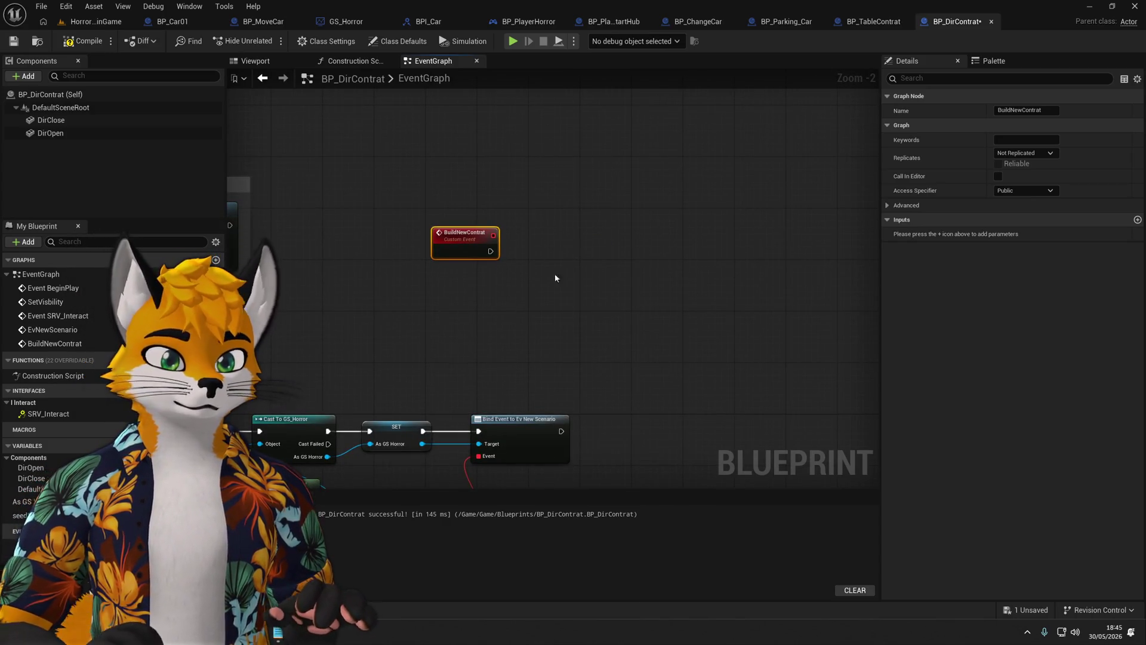
pyautogui.scroll(-2, 555, 277)
pyautogui.scroll(4, 507, 340)
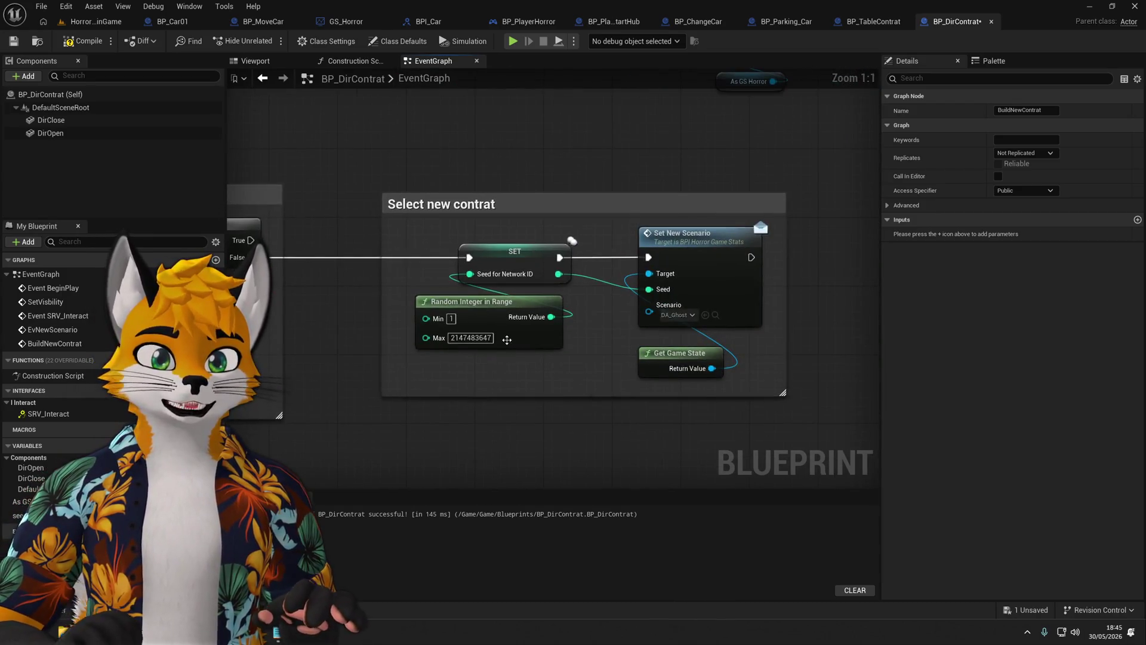
pyautogui.click(520, 263)
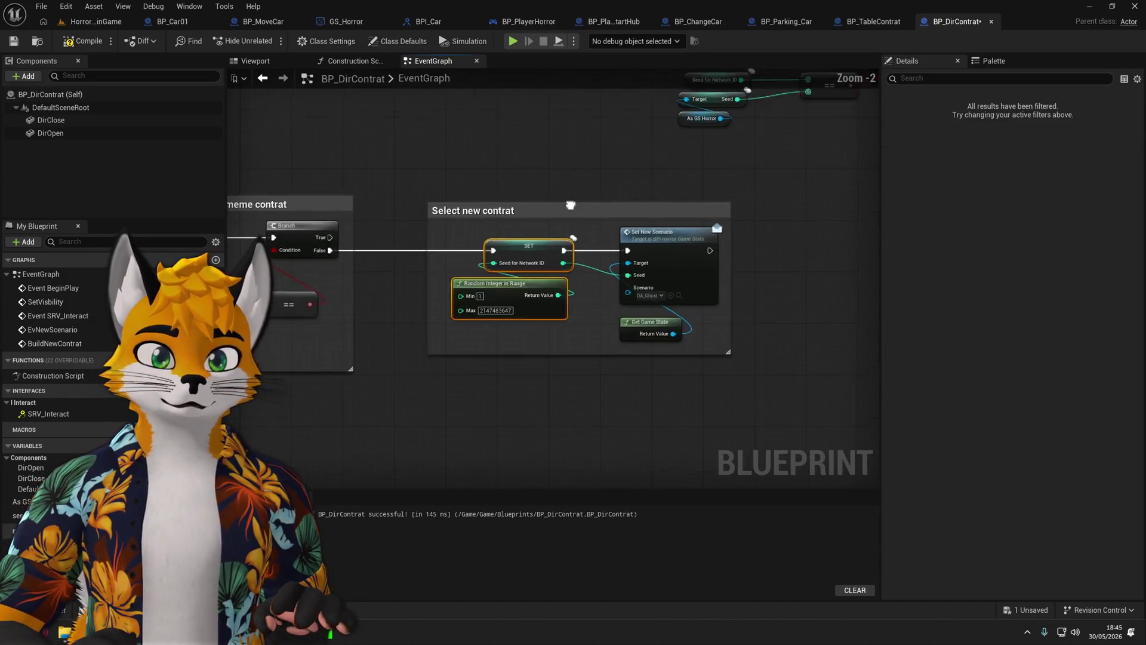
pyautogui.scroll(-2, 520, 264)
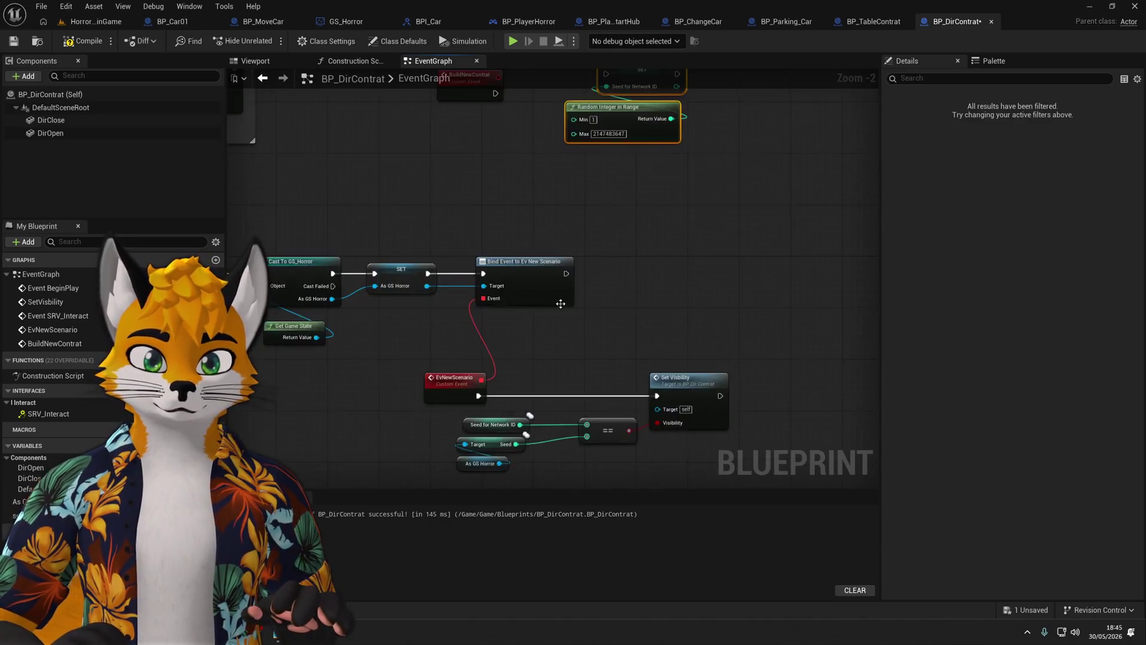
pyautogui.rightClick(555, 267)
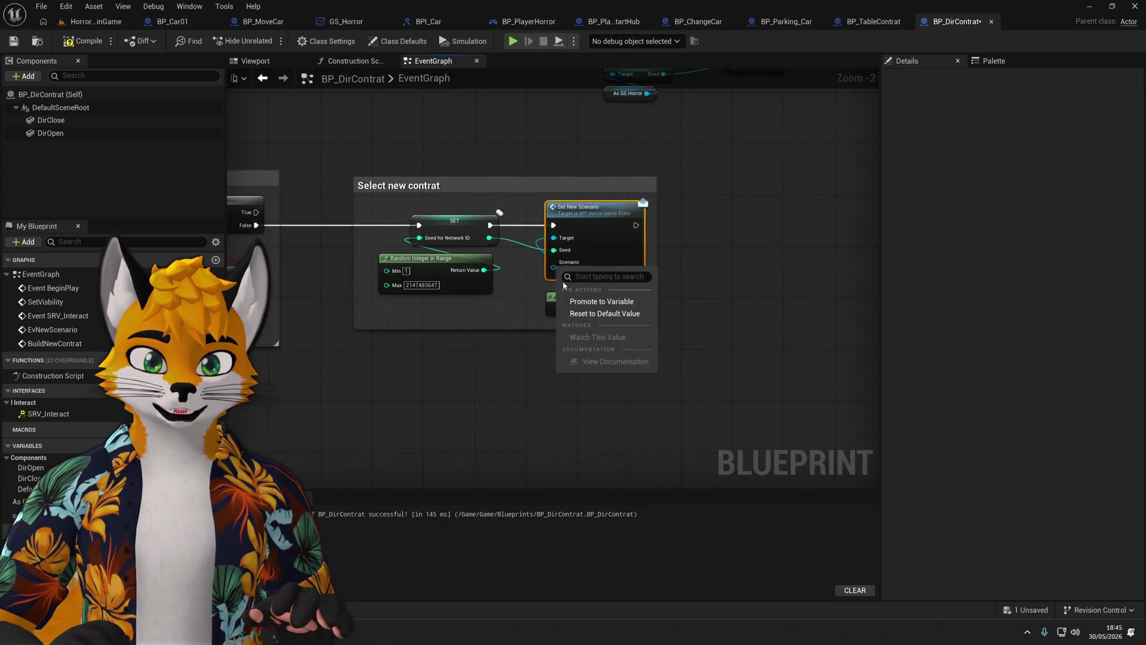
pyautogui.click(591, 302)
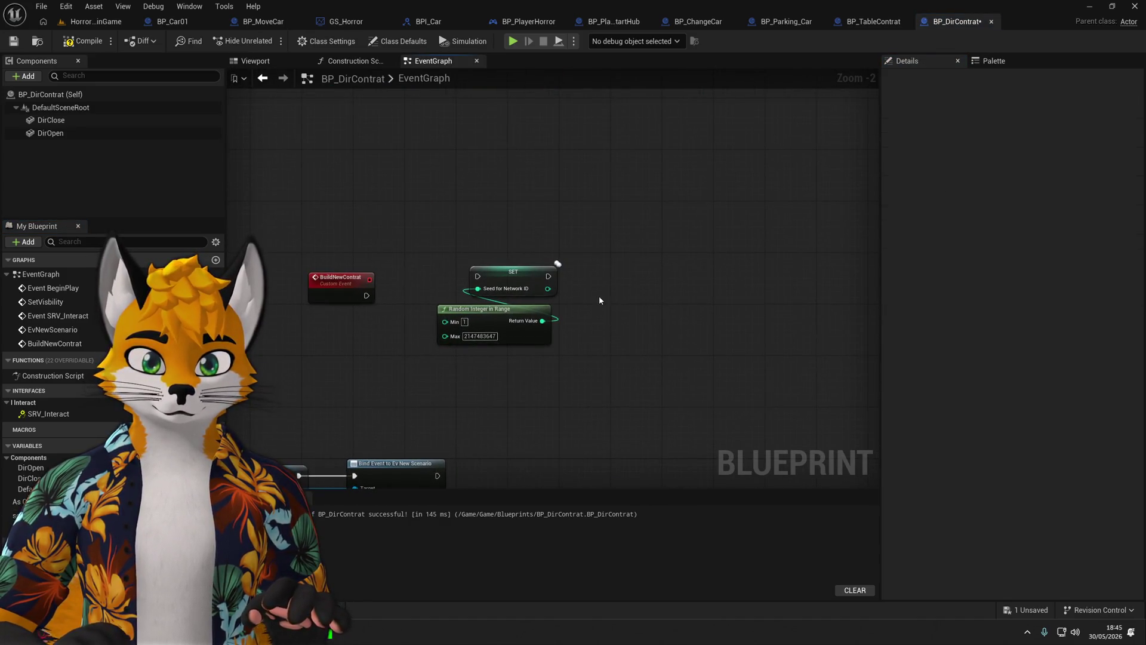
# Paste the copied nodes and place the seed SET and Random Integer right after BuildNewContrat.
pyautogui.hotkey('ctrl', 'v')
pyautogui.moveTo(546, 331); pyautogui.dragTo(527, 332)
pyautogui.click(537, 354)
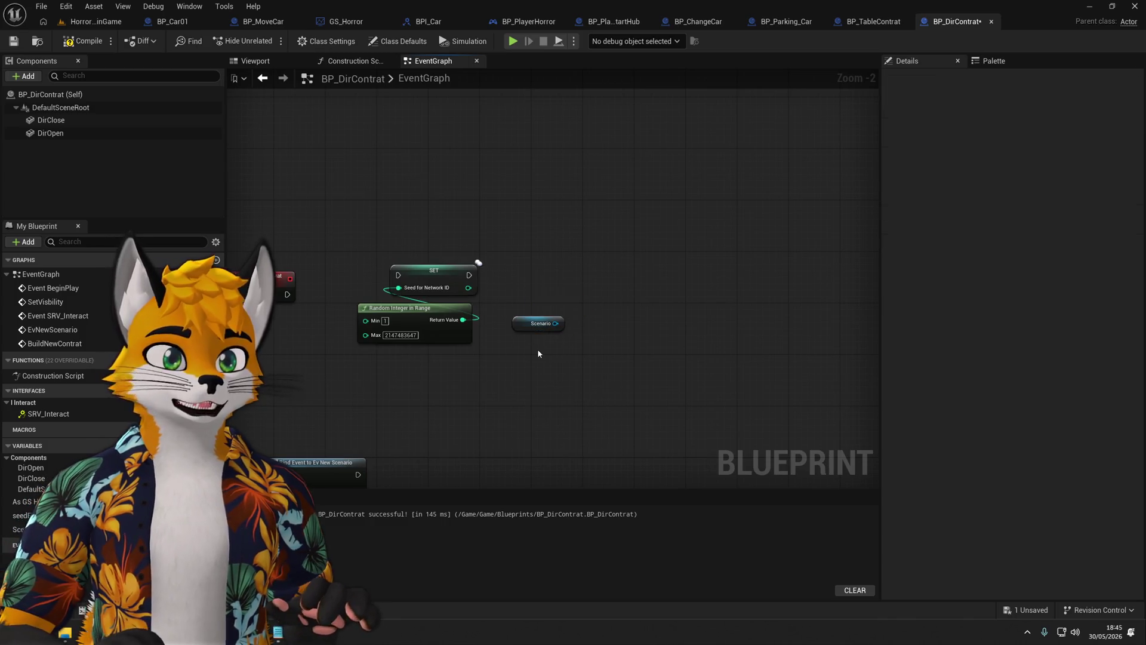
pyautogui.click(539, 323)
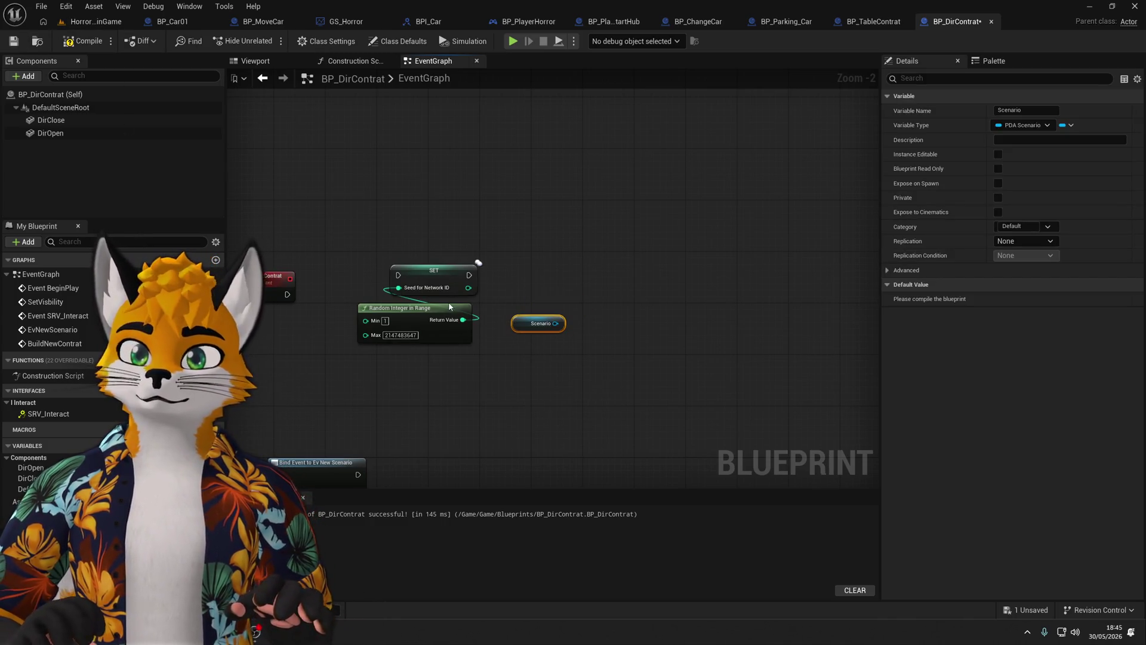
pyautogui.moveTo(450, 306); pyautogui.dragTo(507, 283)
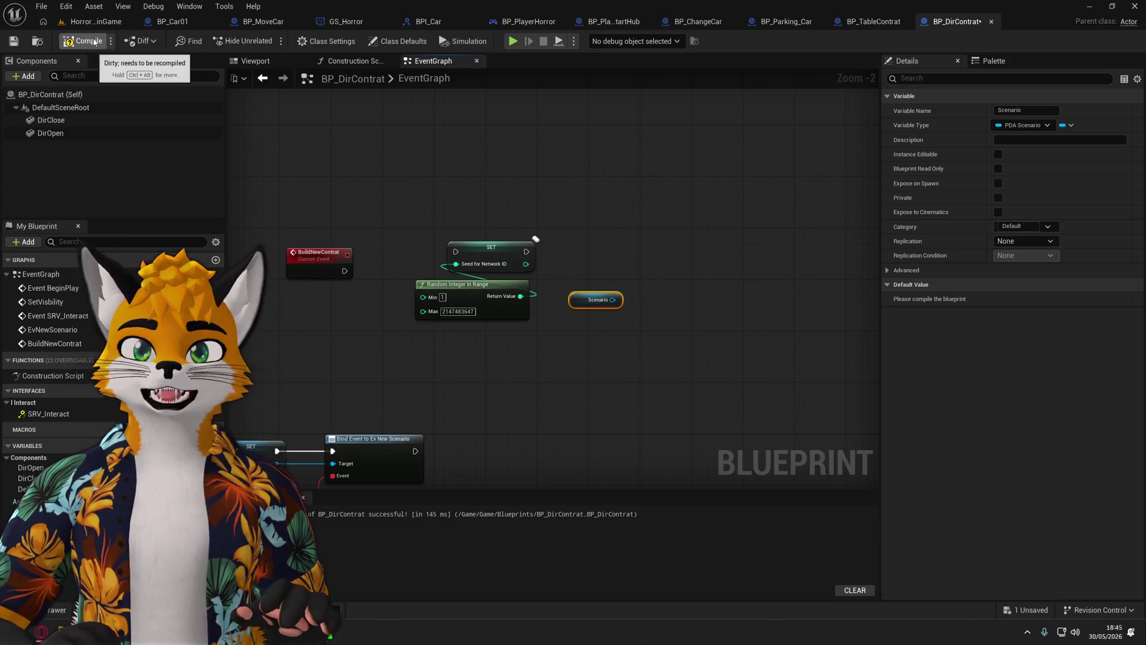
pyautogui.moveTo(537, 370)
pyautogui.mouseDown()
pyautogui.moveTo(479, 188)
pyautogui.moveTo(437, 214)
pyautogui.mouseUp()
pyautogui.scroll(2, 474, 268)
pyautogui.moveTo(292, 224); pyautogui.dragTo(398, 225)
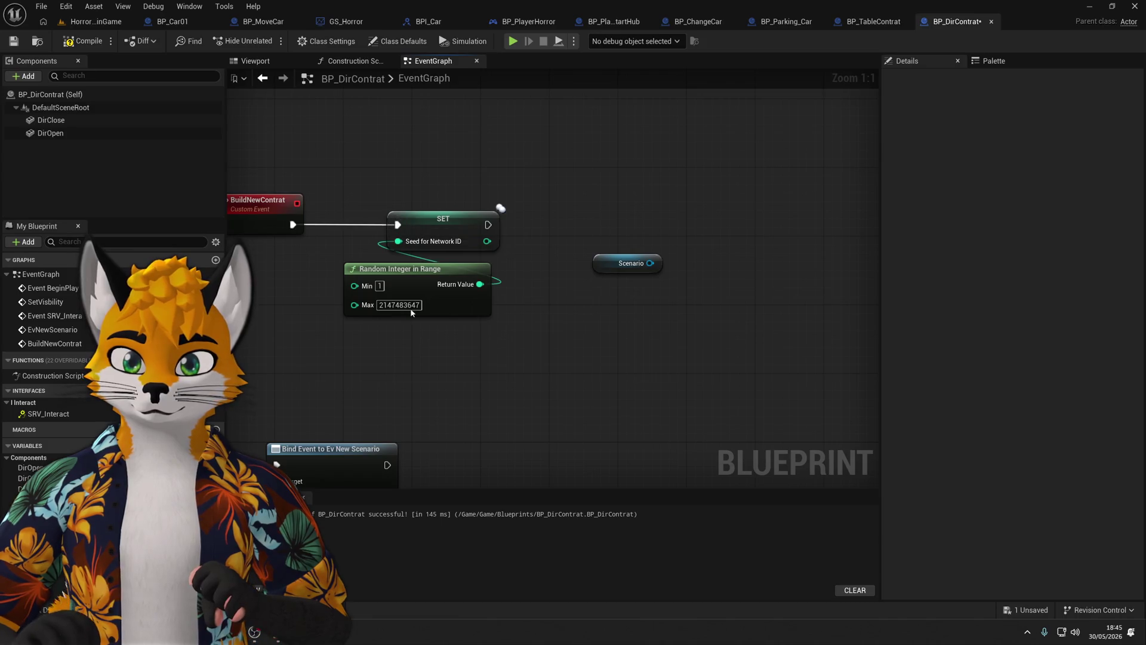
# Replace the Scenario getter with a SET Scenario node set to DA_Ghost, chained after the seed SET.
pyautogui.moveTo(606, 266); pyautogui.dragTo(574, 299)
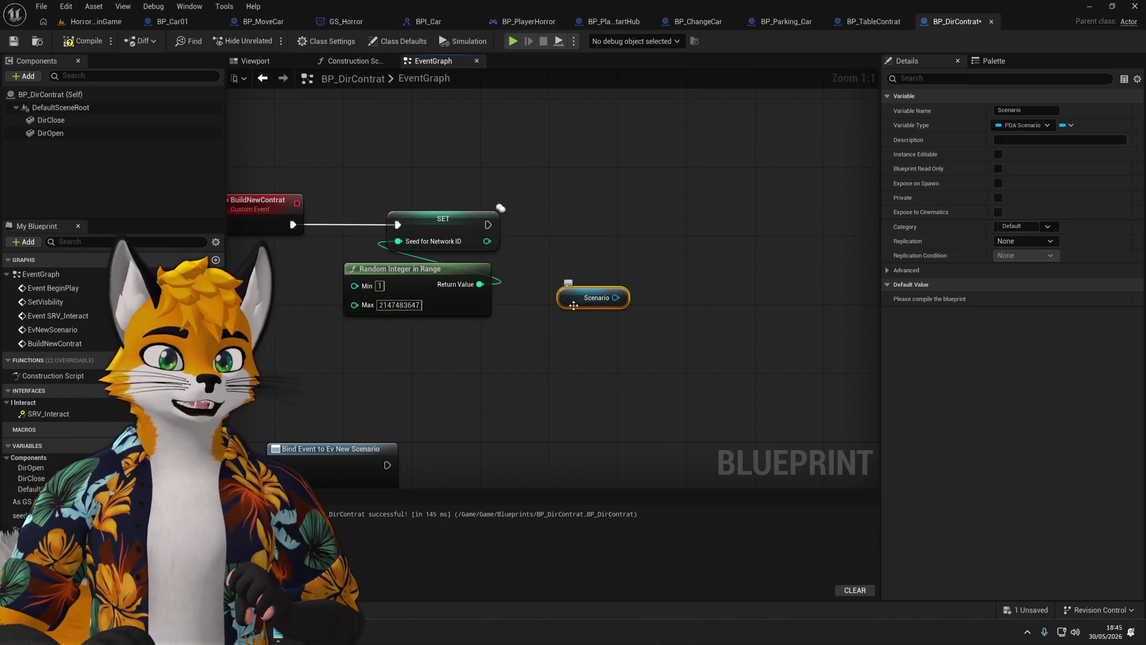
pyautogui.press('Delete')
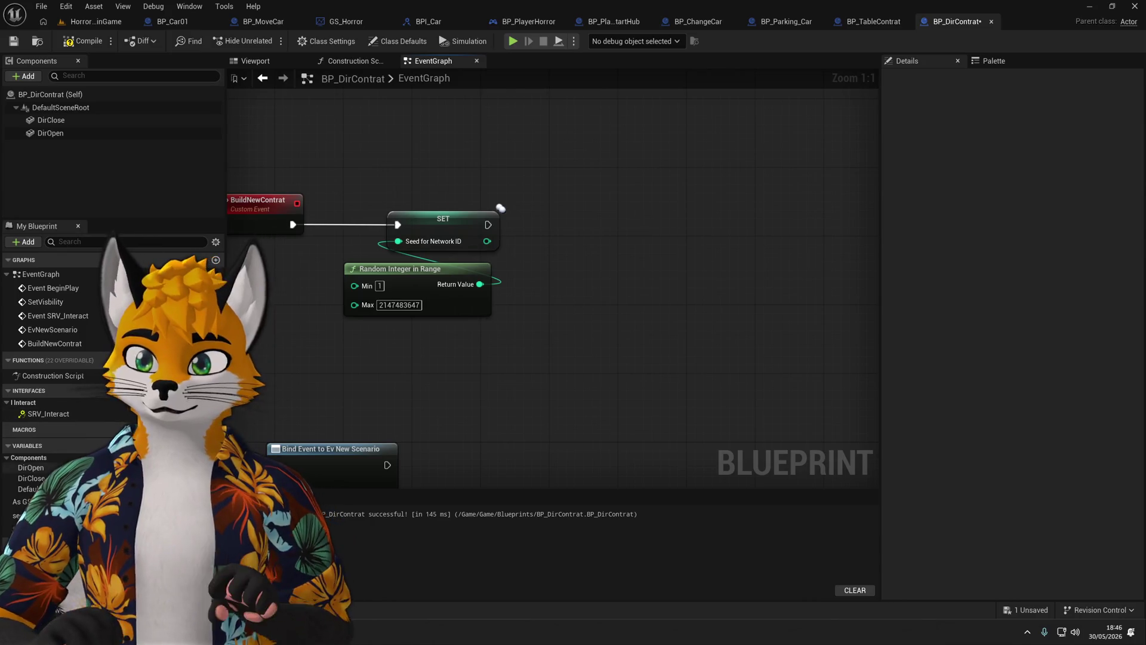
pyautogui.moveTo(30, 525); pyautogui.dragTo(573, 268)
pyautogui.click(573, 267)
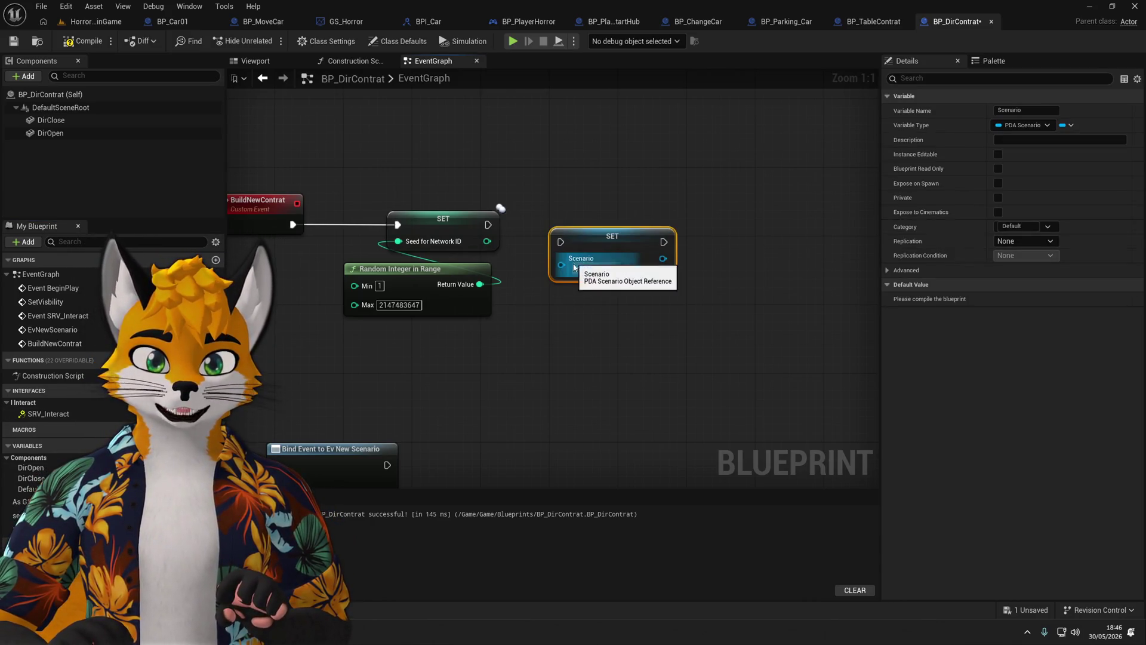
pyautogui.click(573, 267)
pyautogui.click(615, 335)
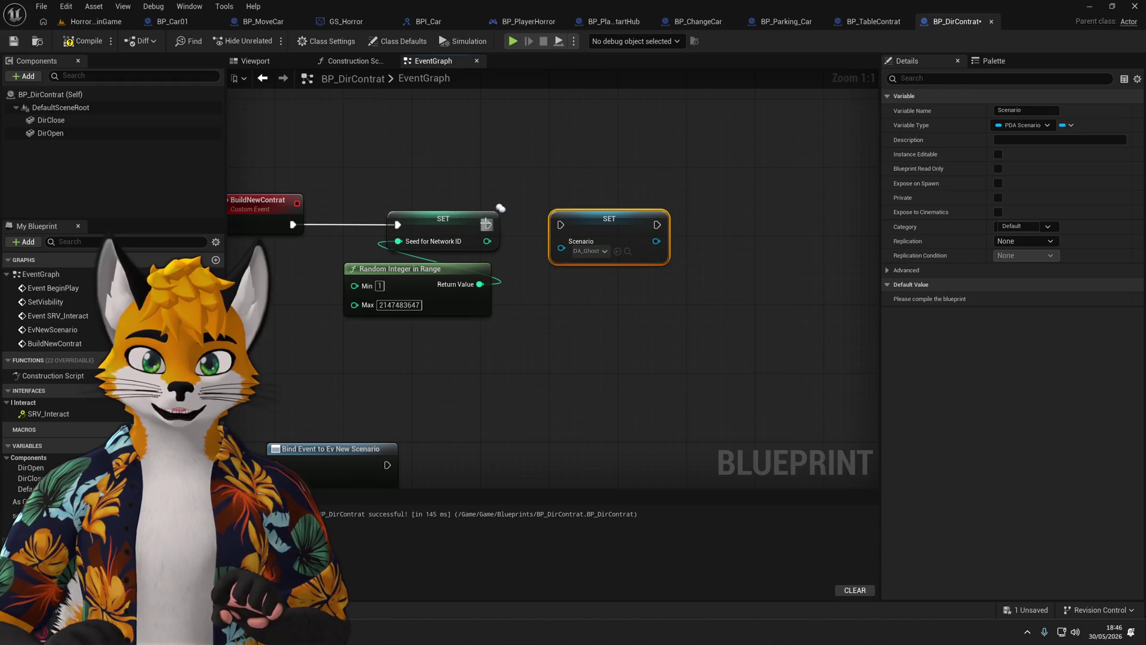
pyautogui.moveTo(486, 225); pyautogui.dragTo(561, 224)
# Wrap the four BuildNewContrat nodes in a comment titled 'Build New Scenario'.
pyautogui.scroll(-1, 694, 181)
pyautogui.moveTo(694, 181); pyautogui.dragTo(271, 364)
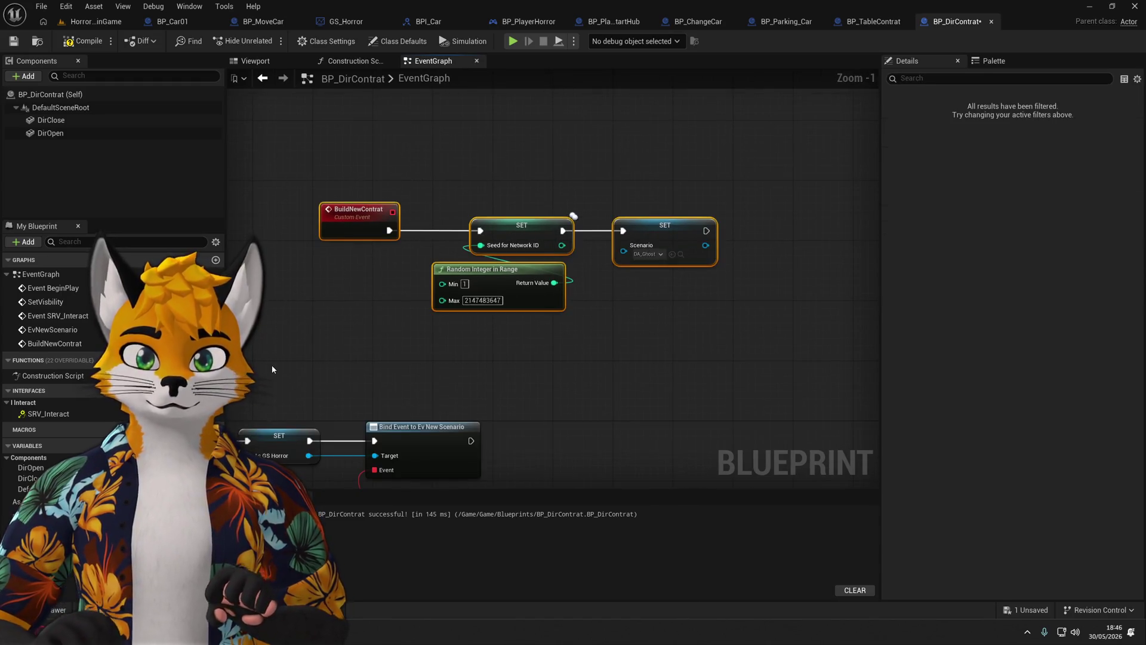
pyautogui.write('cBuild ')
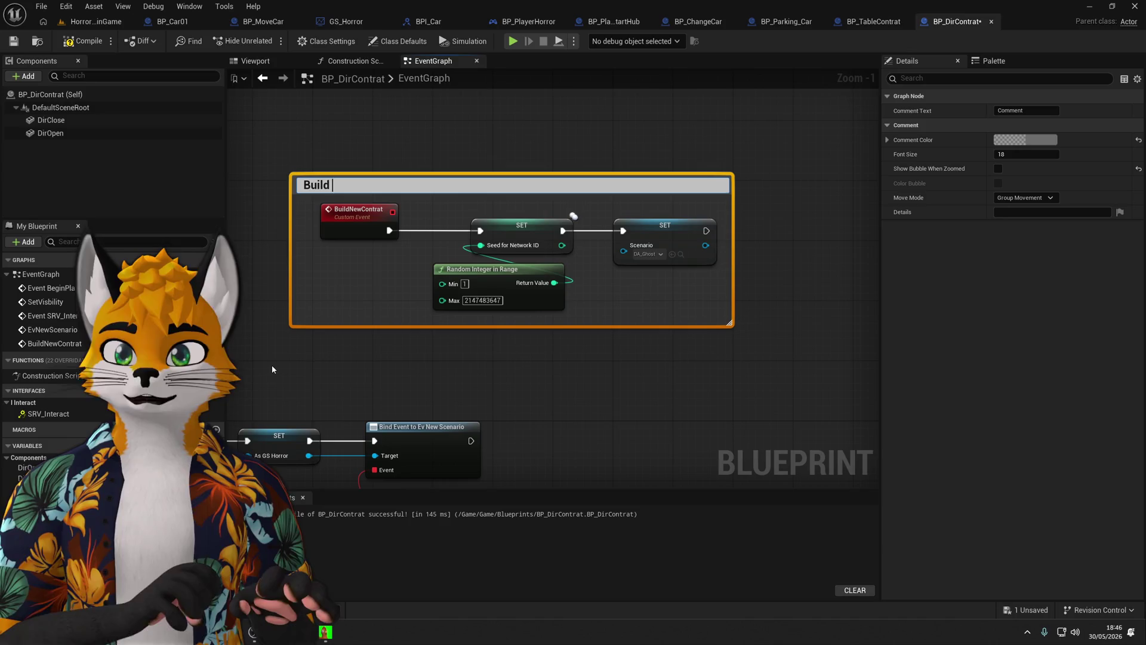
pyautogui.write('New ')
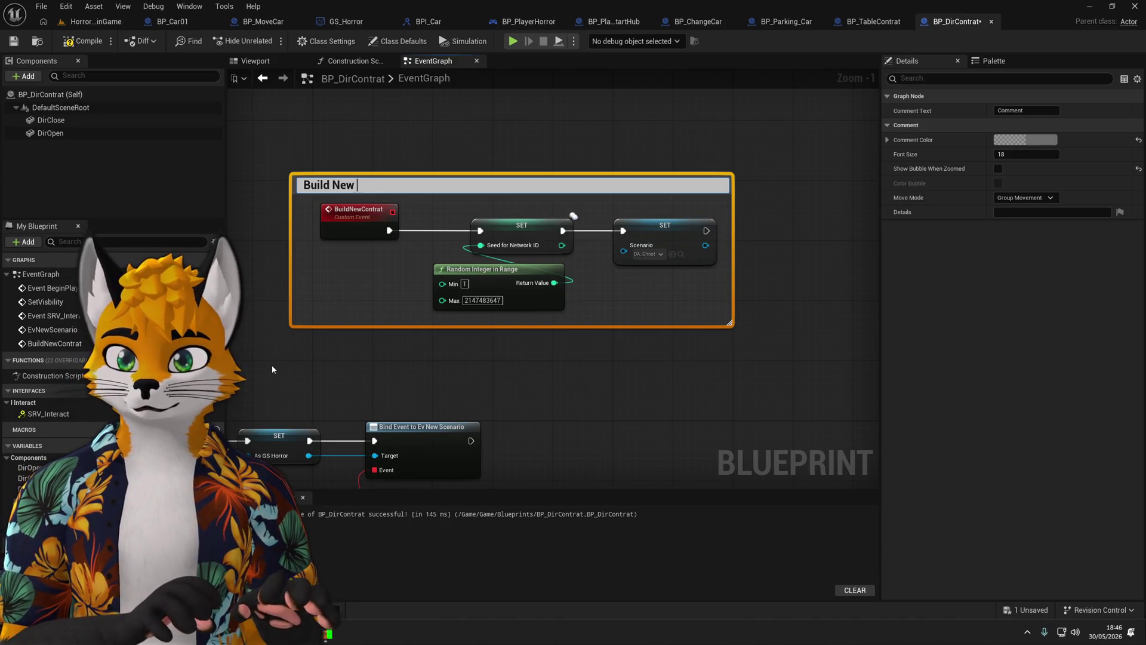
pyautogui.write('Scena')
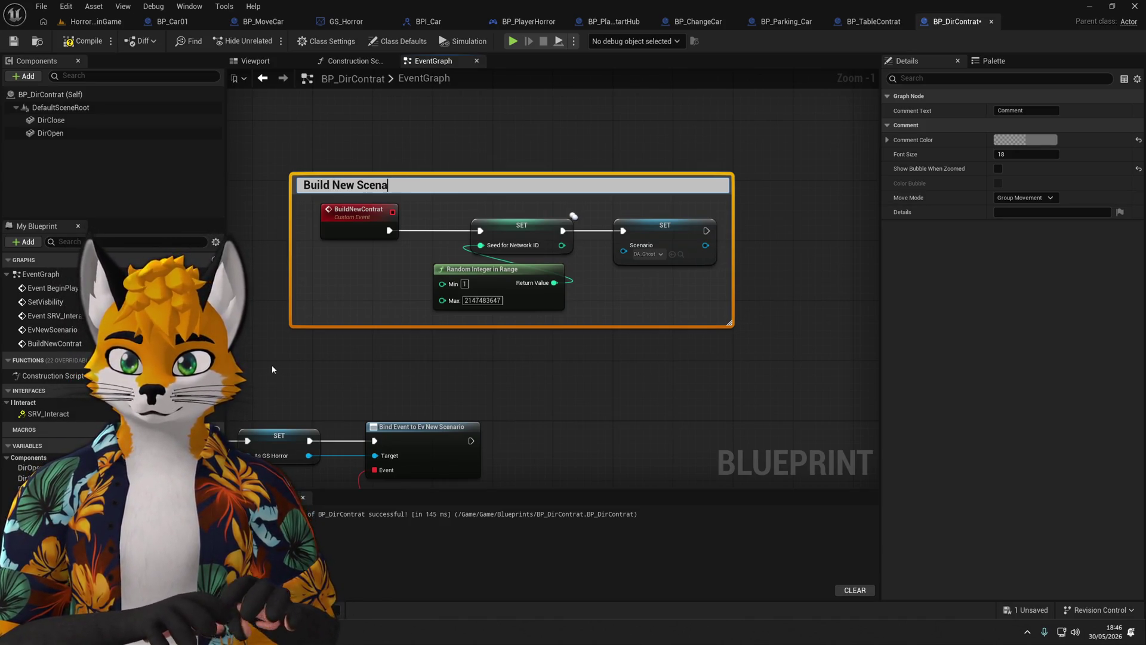
pyautogui.write('rio')
pyautogui.press('Return')
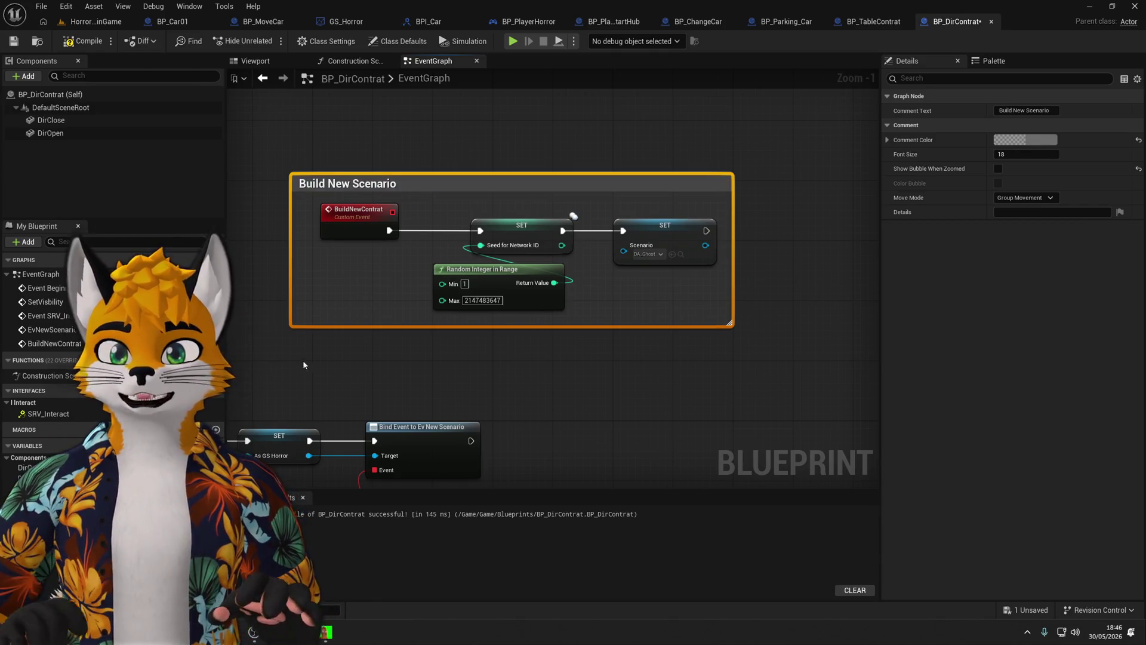
pyautogui.scroll(-2, 303, 365)
pyautogui.moveTo(281, 271)
pyautogui.mouseDown()
pyautogui.moveTo(722, 259)
pyautogui.moveTo(465, 258)
pyautogui.mouseUp()
# Set the BuildNewContrat event's Access Specifier to Private and compile the blueprint.
pyautogui.click(622, 220)
pyautogui.click(1038, 191)
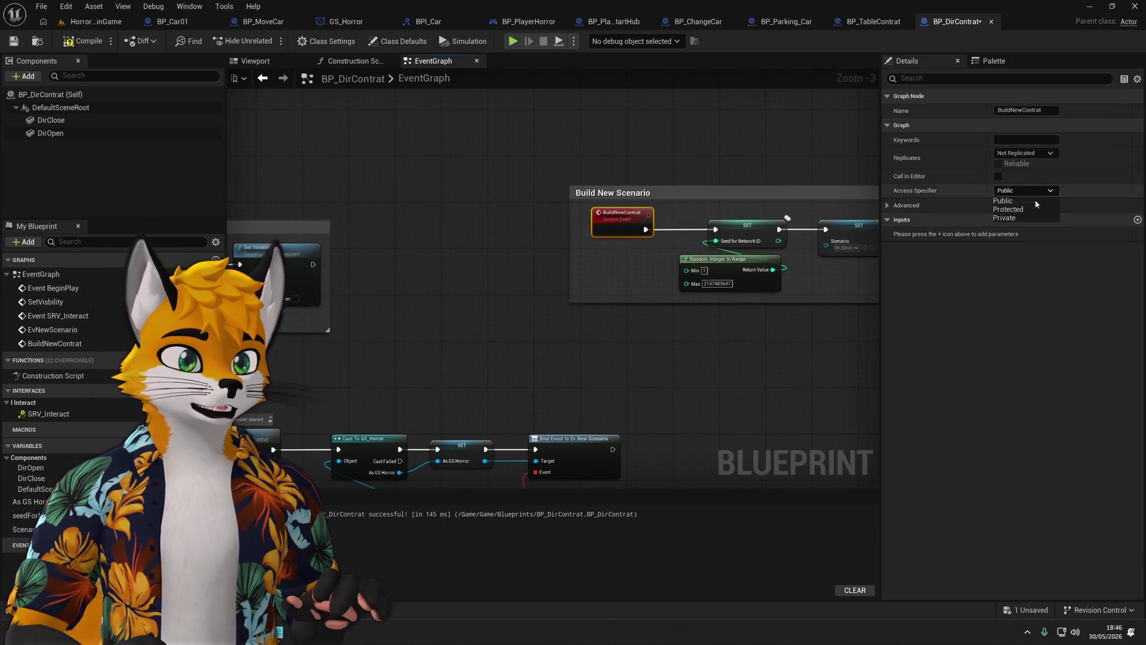
pyautogui.click(1033, 217)
pyautogui.click(84, 40)
pyautogui.moveTo(378, 167); pyautogui.dragTo(751, 167)
pyautogui.moveTo(605, 437)
pyautogui.mouseDown()
pyautogui.moveTo(543, 278)
pyautogui.moveTo(507, 259)
pyautogui.moveTo(438, 258)
pyautogui.mouseUp()
# Add a Build New Contrat call after Set Visibility's exec output, then check its event definition.
pyautogui.click(507, 258)
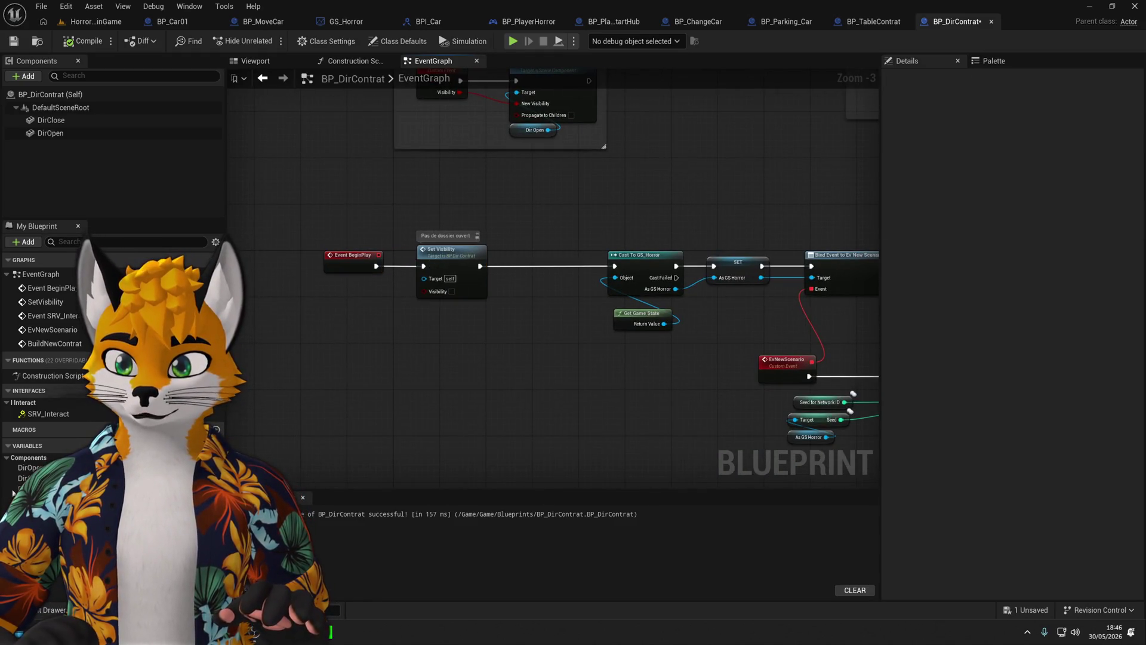
pyautogui.click(8, 391)
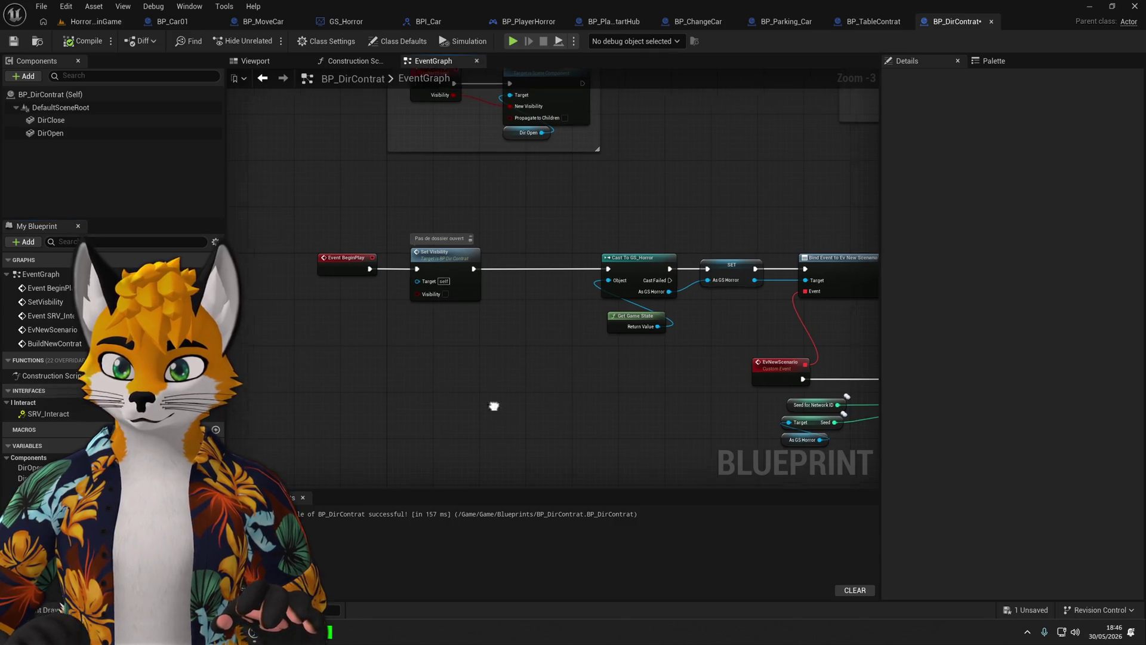
pyautogui.moveTo(494, 404)
pyautogui.mouseDown()
pyautogui.moveTo(464, 317)
pyautogui.moveTo(562, 262)
pyautogui.mouseUp()
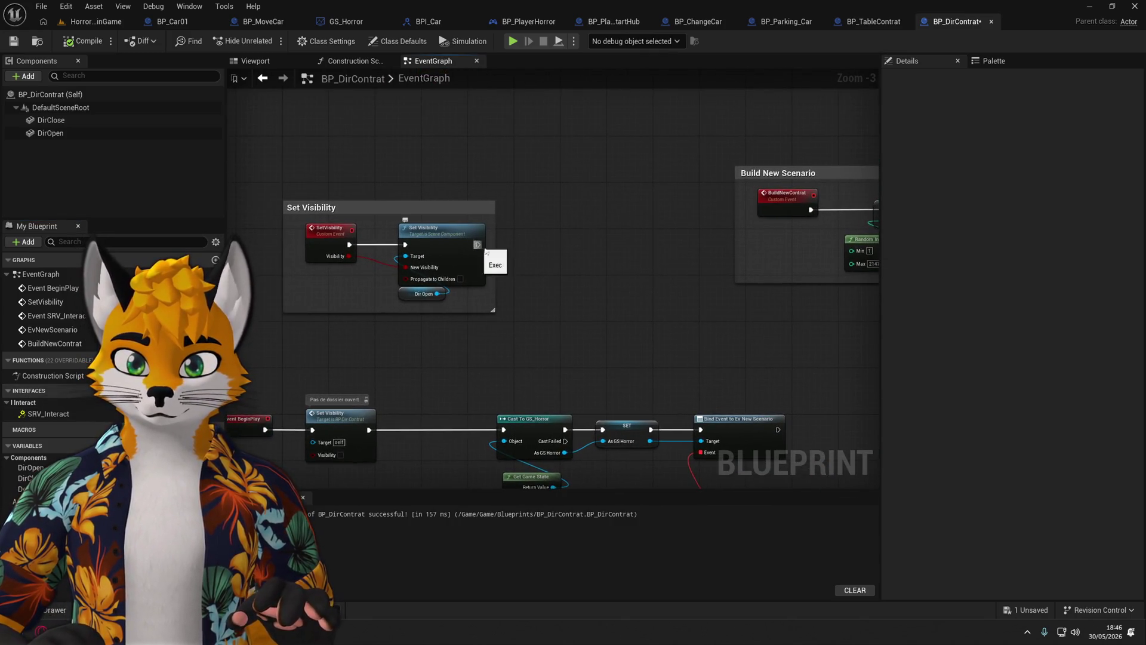
pyautogui.moveTo(491, 257)
pyautogui.mouseDown()
pyautogui.moveTo(49, 284)
pyautogui.moveTo(555, 284)
pyautogui.mouseUp()
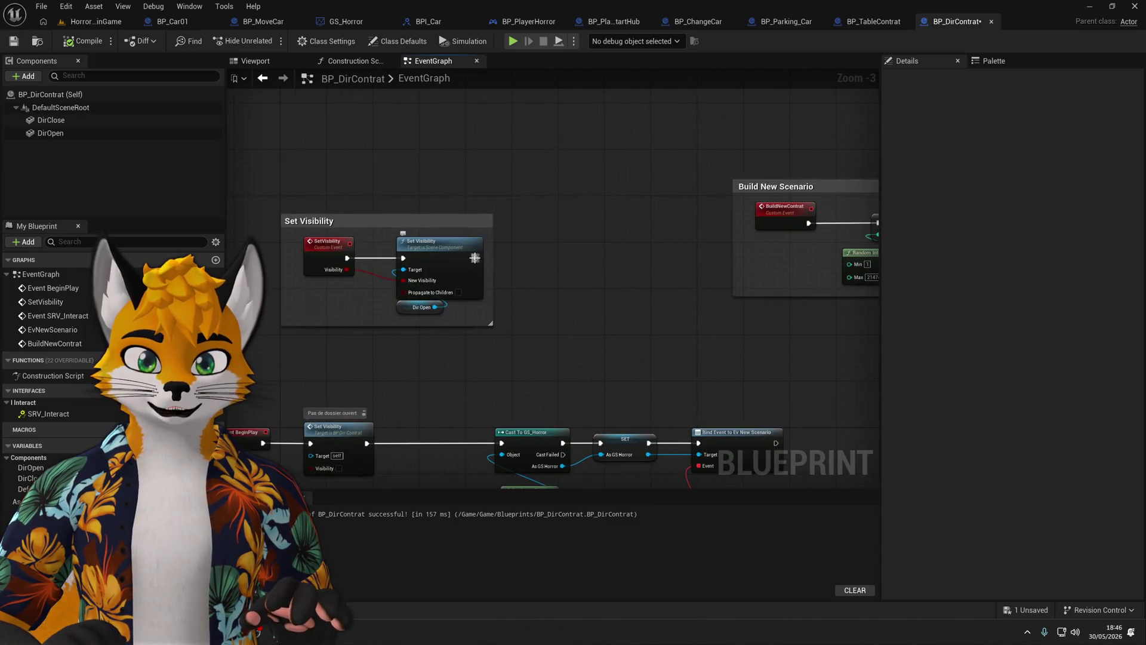
pyautogui.moveTo(476, 258); pyautogui.dragTo(553, 261)
pyautogui.write('B')
pyautogui.press('Escape')
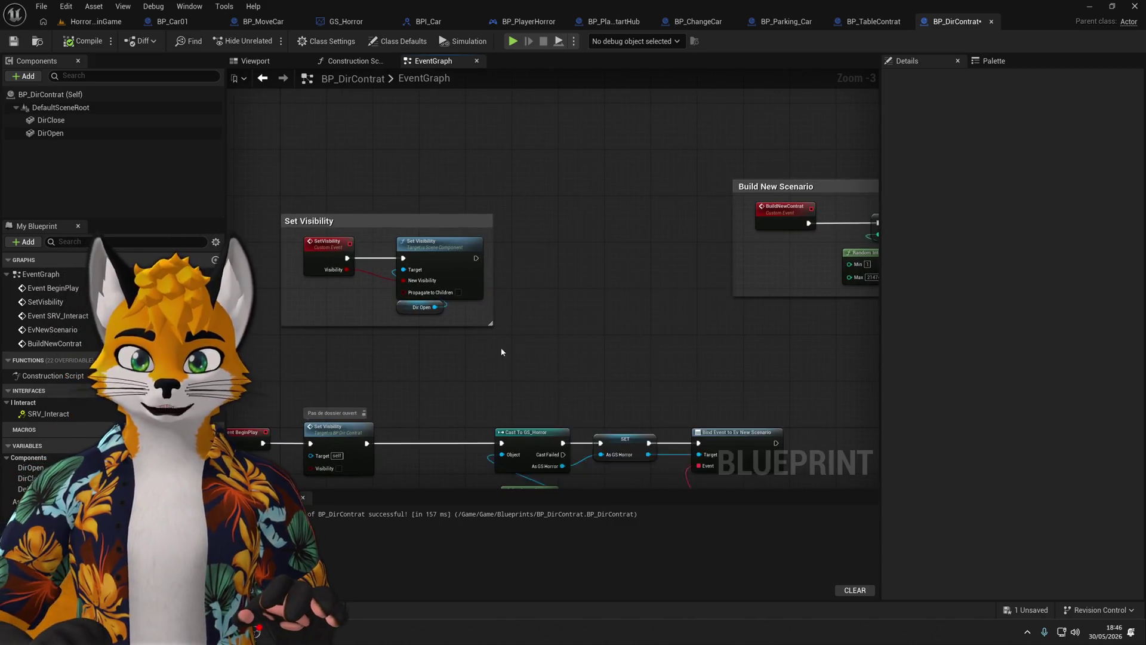
pyautogui.moveTo(386, 429)
pyautogui.mouseDown()
pyautogui.moveTo(517, 273)
pyautogui.moveTo(525, 311)
pyautogui.moveTo(499, 353)
pyautogui.moveTo(576, 179)
pyautogui.moveTo(664, 202)
pyautogui.mouseUp()
pyautogui.write('BuildN')
pyautogui.press('Return')
pyautogui.doubleClick(499, 353)
pyautogui.hotkey('alt', 'Left')
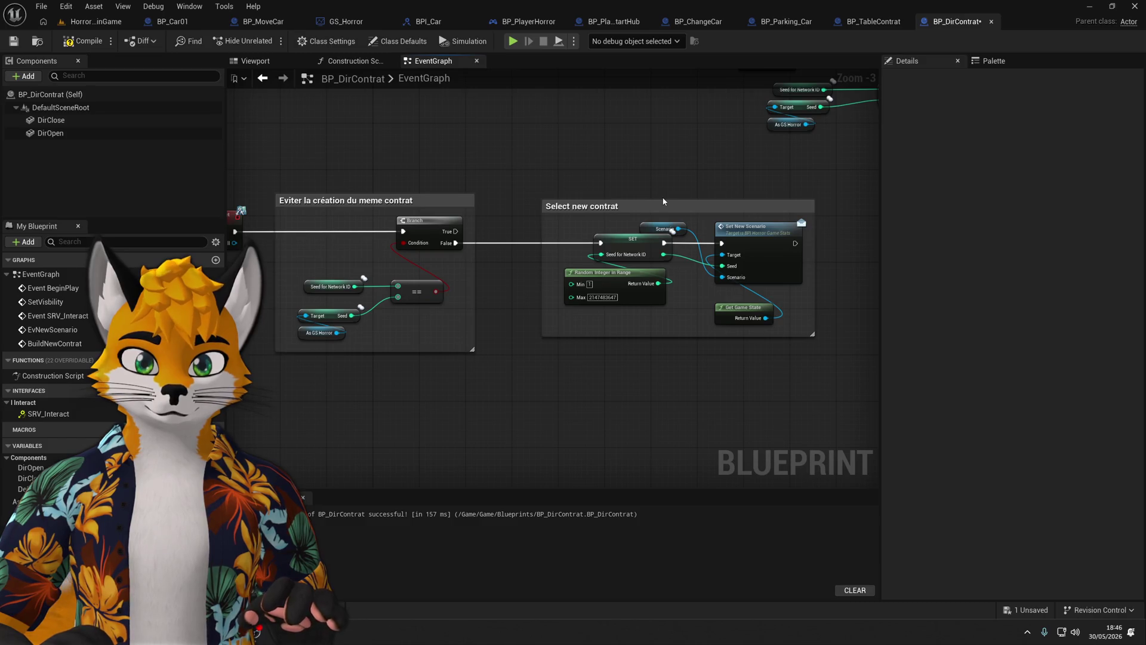
# Delete the SET and Random Integer in Range nodes that feed Set New Scenario.
pyautogui.scroll(-2, 663, 202)
pyautogui.scroll(2, 662, 204)
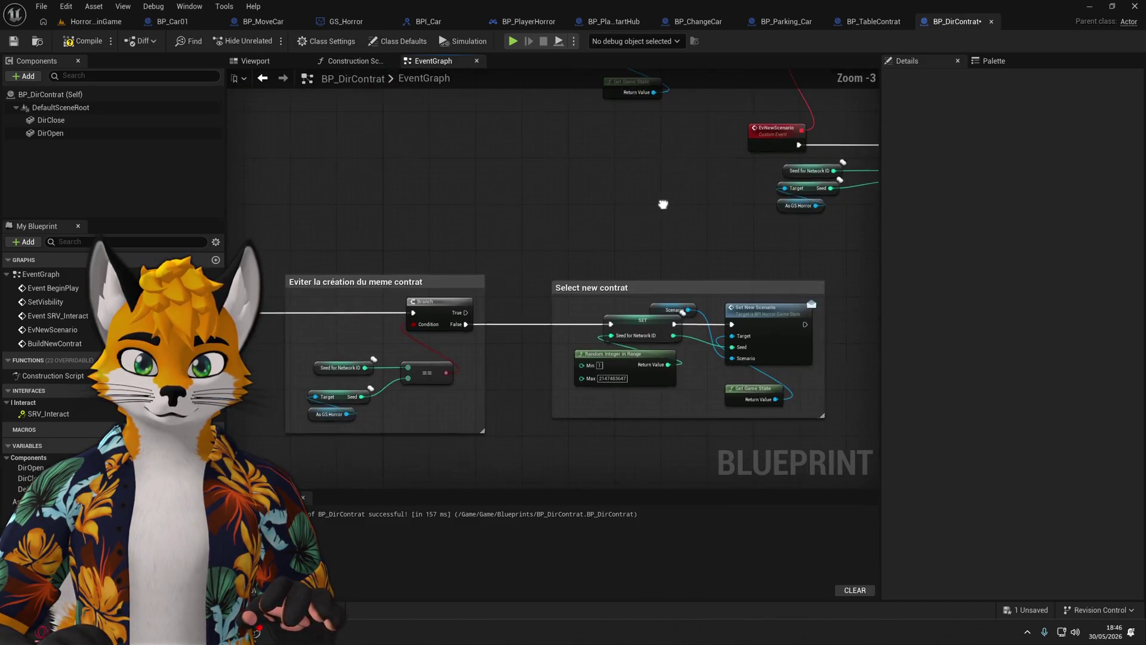
pyautogui.moveTo(663, 204); pyautogui.dragTo(560, 140)
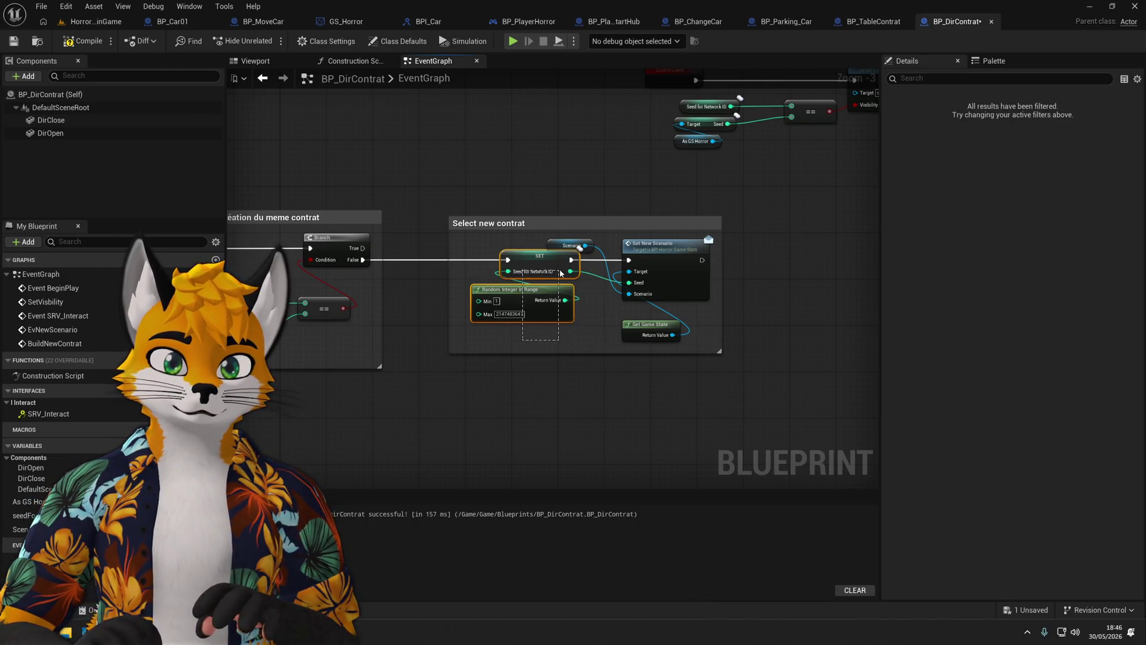
pyautogui.moveTo(559, 273); pyautogui.dragTo(559, 273)
pyautogui.press('Delete')
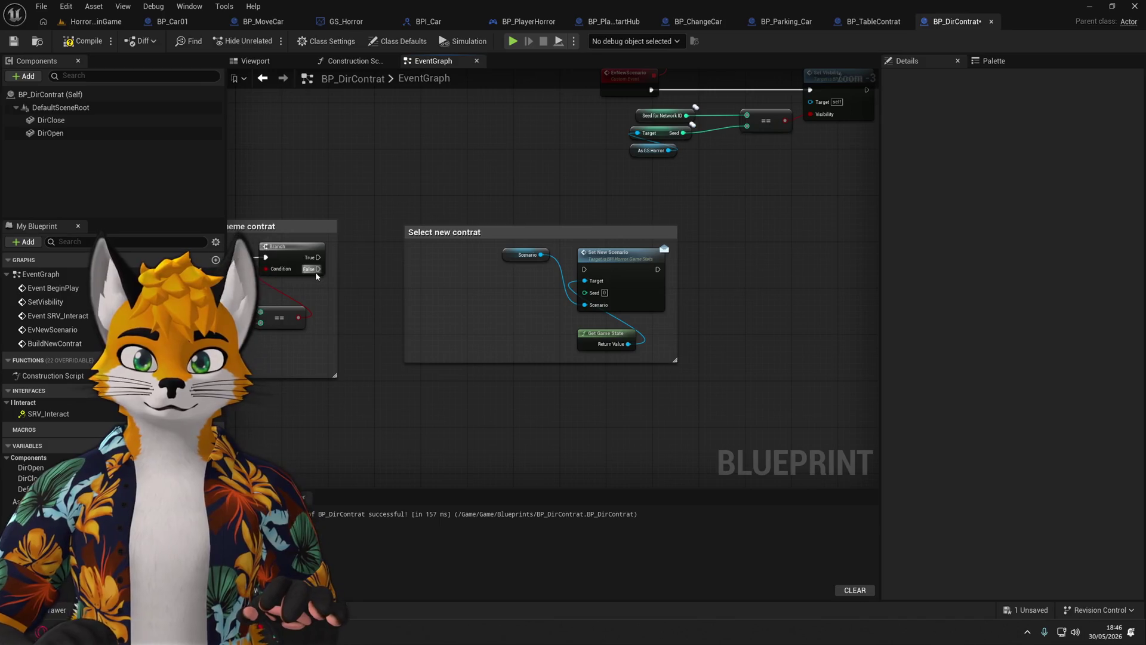
# Add a Seed for Network ID getter for Set New Scenario's Seed, rearranging Scenario and Get Game State.
pyautogui.scroll(3, 541, 298)
pyautogui.moveTo(475, 215)
pyautogui.mouseDown()
pyautogui.moveTo(422, 271)
pyautogui.moveTo(422, 332)
pyautogui.mouseUp()
pyautogui.moveTo(595, 326)
pyautogui.mouseDown()
pyautogui.moveTo(387, 251)
pyautogui.moveTo(331, 244)
pyautogui.moveTo(360, 237)
pyautogui.moveTo(362, 247)
pyautogui.mouseUp()
pyautogui.scroll(-2, 503, 300)
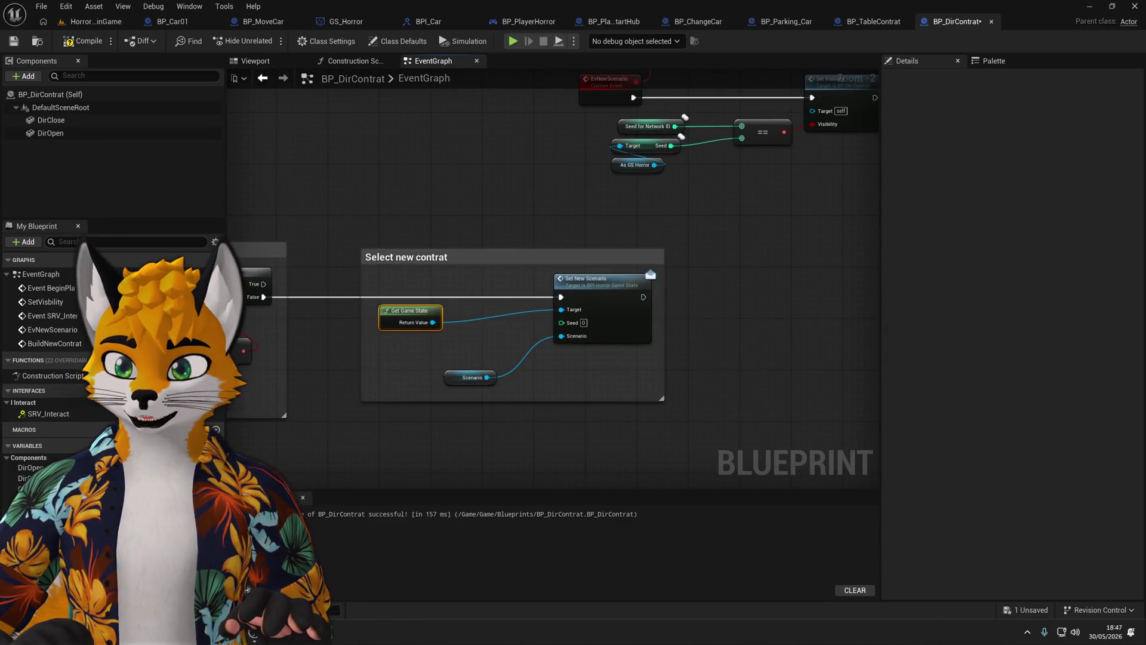
pyautogui.moveTo(30, 512); pyautogui.dragTo(555, 323)
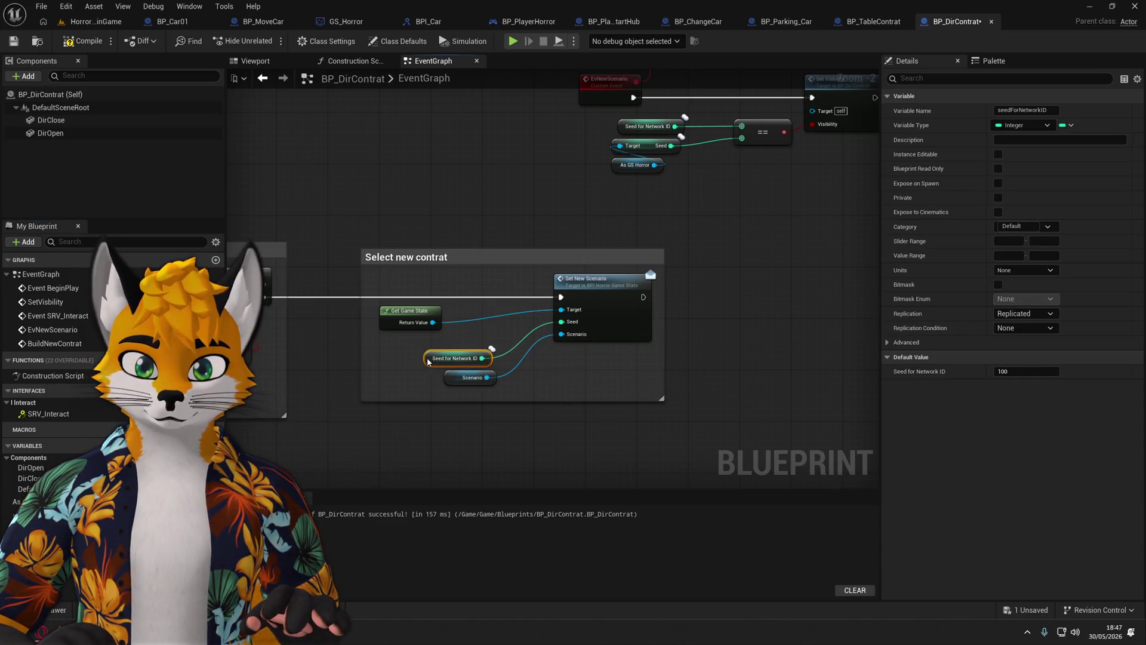
pyautogui.moveTo(401, 312); pyautogui.dragTo(434, 313)
pyautogui.moveTo(466, 386); pyautogui.dragTo(430, 364)
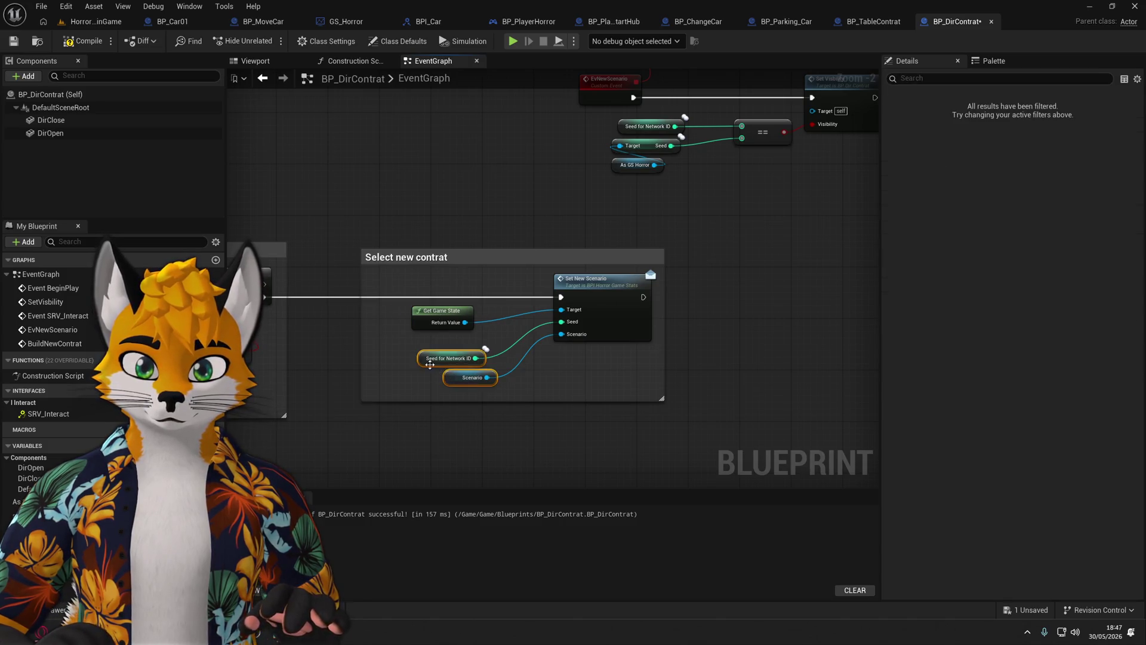
pyautogui.click(405, 373)
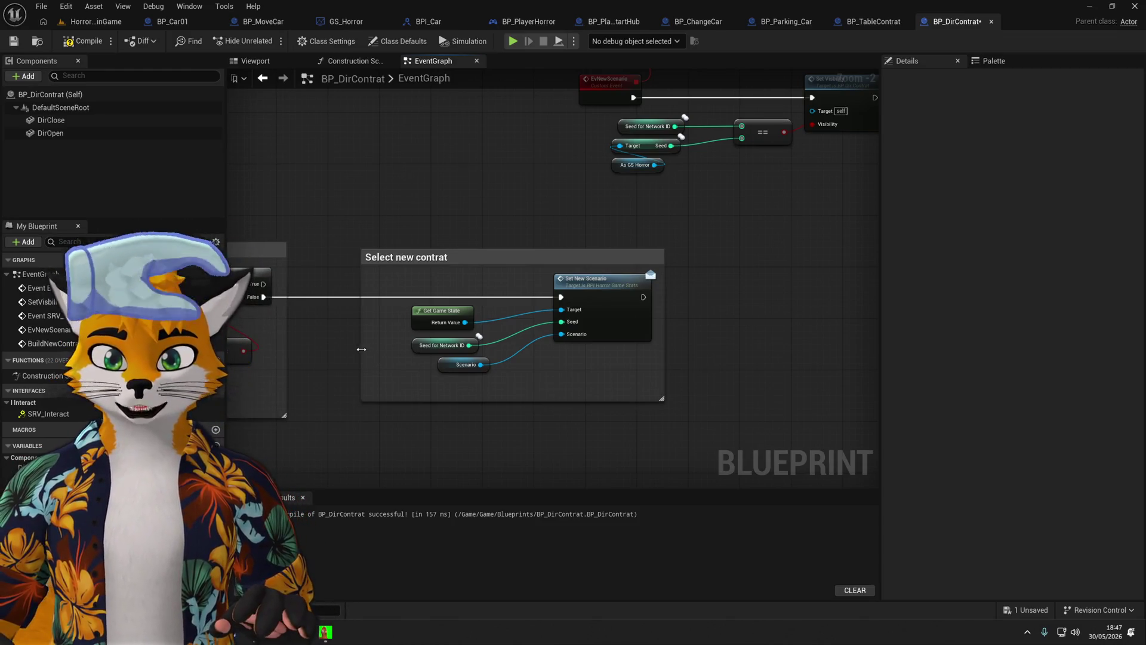
# Resize and reposition the Select new contrat comment around its nodes, then save.
pyautogui.moveTo(361, 349); pyautogui.dragTo(390, 352)
pyautogui.scroll(1, 575, 230)
pyautogui.click(608, 215)
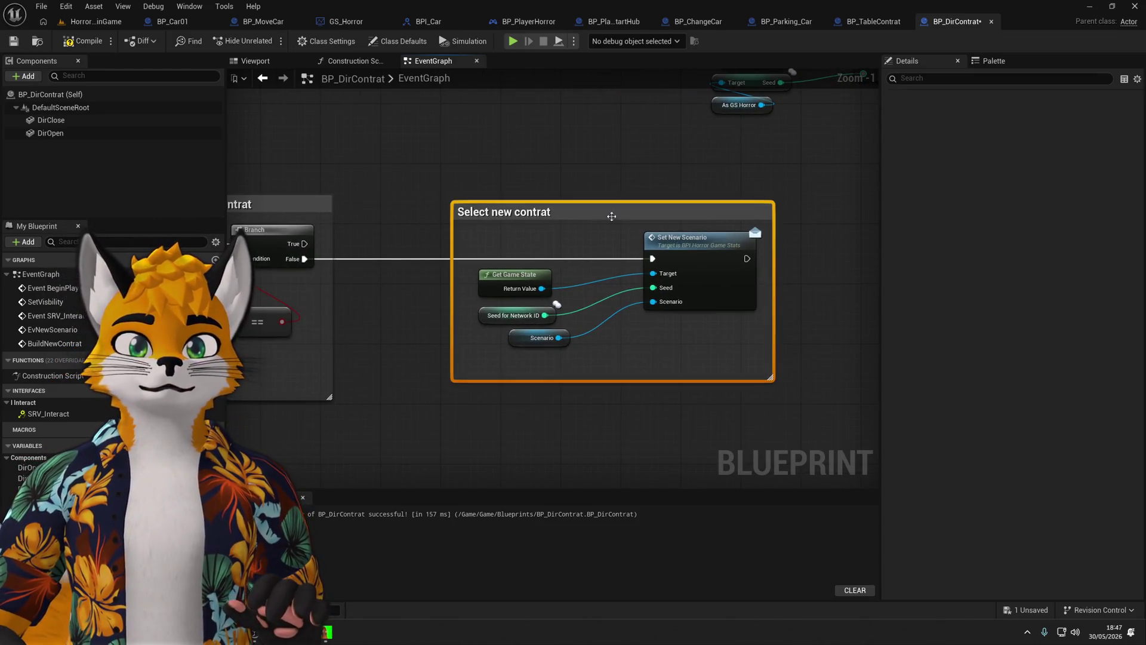
pyautogui.moveTo(616, 215)
pyautogui.mouseDown()
pyautogui.moveTo(533, 216)
pyautogui.moveTo(549, 211)
pyautogui.mouseUp()
pyautogui.click(530, 168)
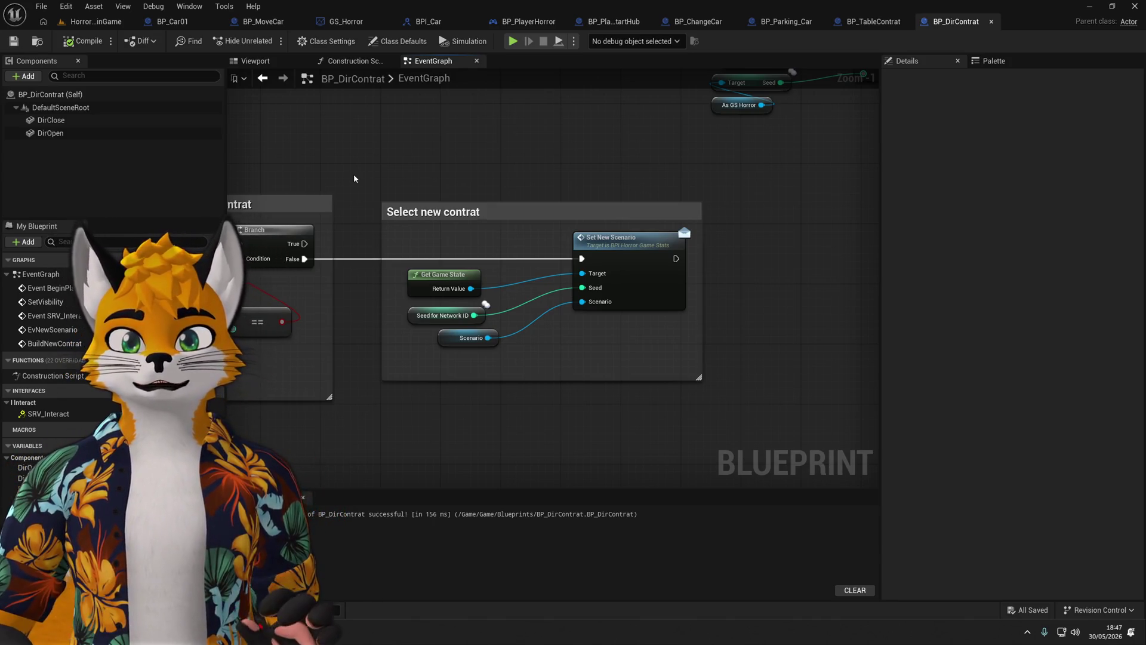
pyautogui.scroll(-1, 485, 215)
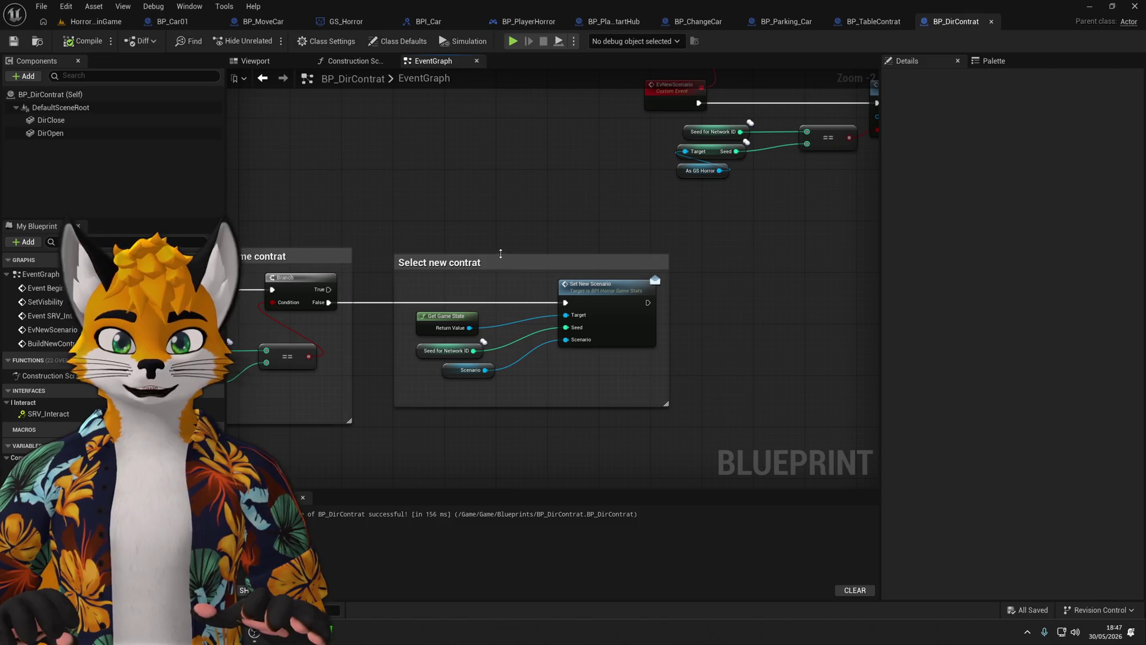
pyautogui.moveTo(501, 254); pyautogui.dragTo(517, 222)
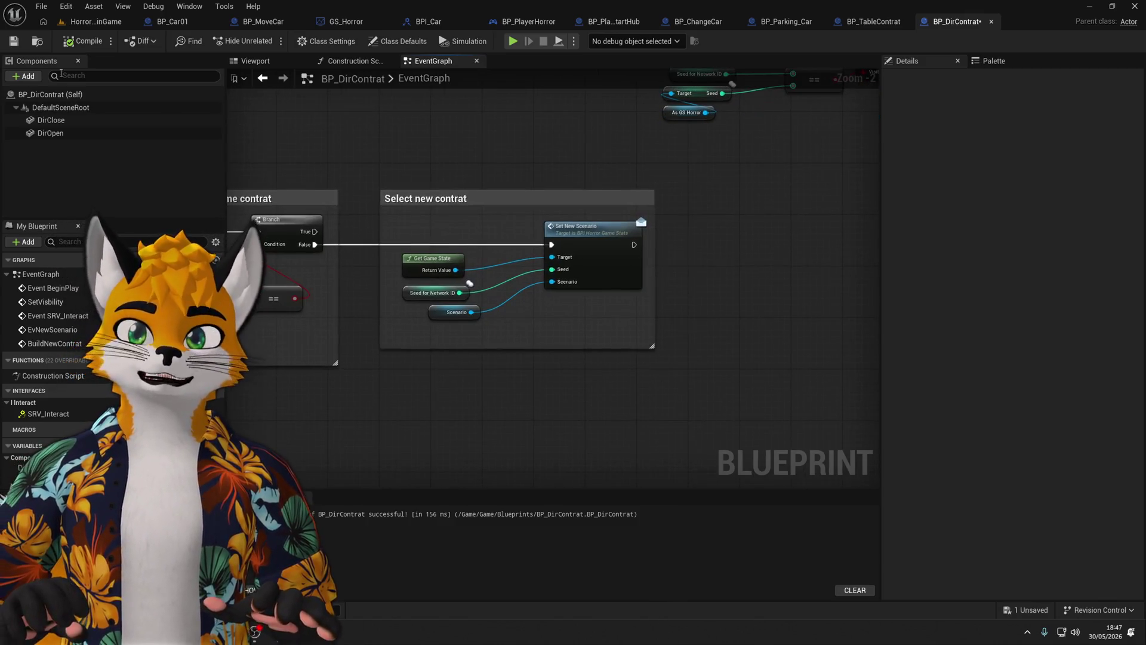
pyautogui.hotkey('ctrl', 's')
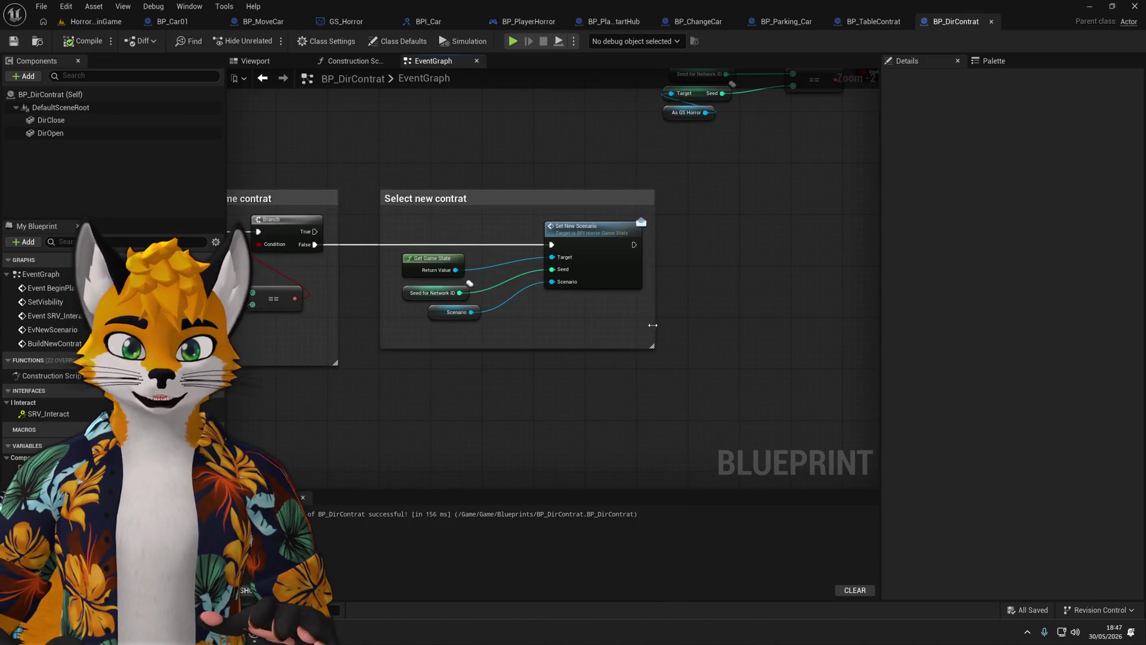
# Widen the comment, realign the getters and Set New Scenario inside it, and save the blueprint.
pyautogui.moveTo(653, 325); pyautogui.dragTo(658, 325)
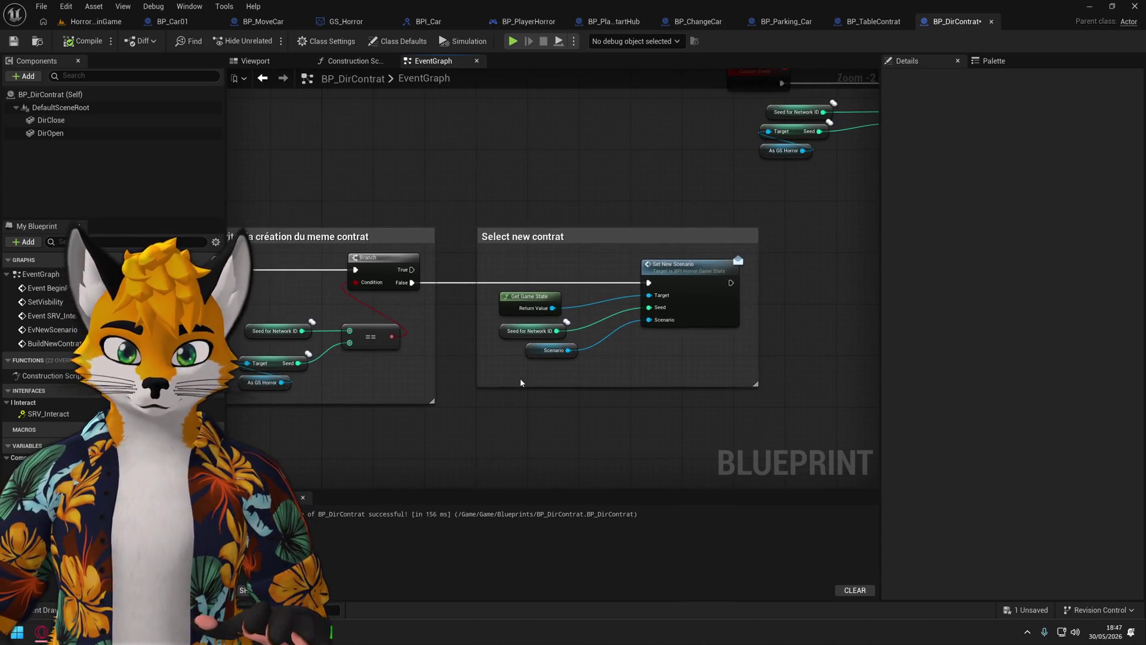
pyautogui.moveTo(556, 331); pyautogui.dragTo(585, 313)
pyautogui.moveTo(494, 371)
pyautogui.mouseDown()
pyautogui.moveTo(537, 316)
pyautogui.moveTo(534, 302)
pyautogui.mouseUp()
pyautogui.moveTo(534, 301); pyautogui.dragTo(575, 302)
pyautogui.keyDown('shift'); pyautogui.click(676, 270); pyautogui.keyUp('shift')
pyautogui.moveTo(676, 269); pyautogui.dragTo(653, 270)
pyautogui.click(676, 363)
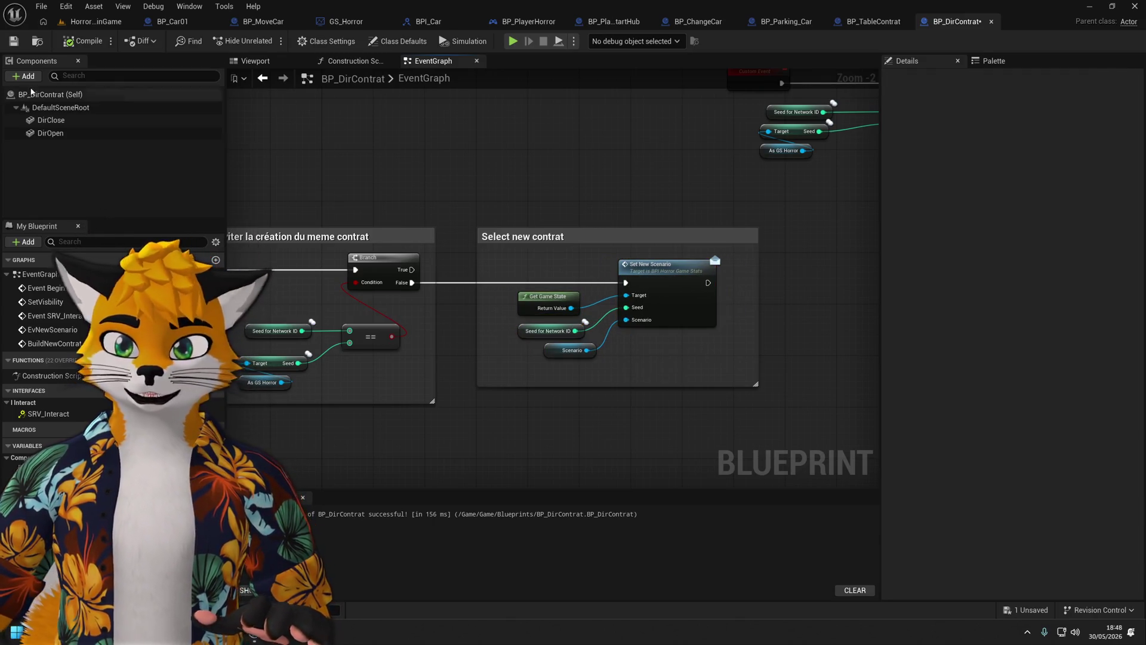
pyautogui.click(13, 41)
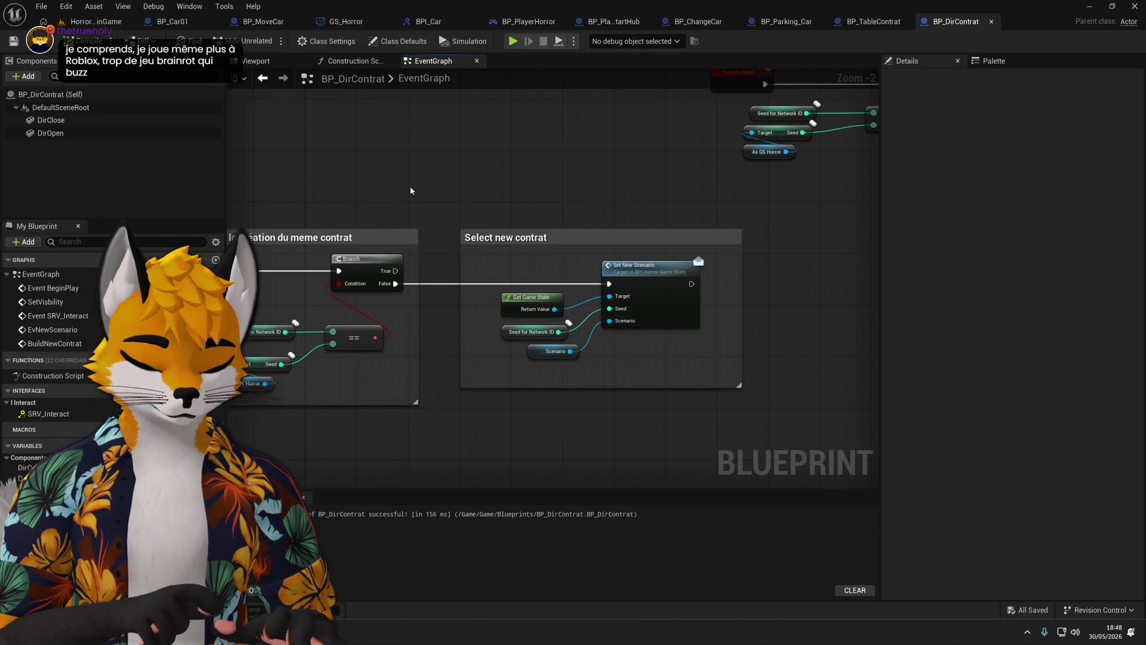
# Pan across Event SRV_Interact, the Bind Event chain and the Eviter la création du meme contrat comment.
pyautogui.moveTo(415, 240)
pyautogui.mouseDown()
pyautogui.moveTo(713, 327)
pyautogui.moveTo(448, 364)
pyautogui.moveTo(637, 260)
pyautogui.moveTo(637, 342)
pyautogui.moveTo(471, 327)
pyautogui.moveTo(382, 402)
pyautogui.moveTo(299, 443)
pyautogui.mouseUp()
pyautogui.scroll(-1, 471, 327)
pyautogui.moveTo(528, 332)
pyautogui.mouseDown()
pyautogui.moveTo(454, 455)
pyautogui.moveTo(504, 287)
pyautogui.moveTo(793, 352)
pyautogui.moveTo(724, 259)
pyautogui.mouseUp()
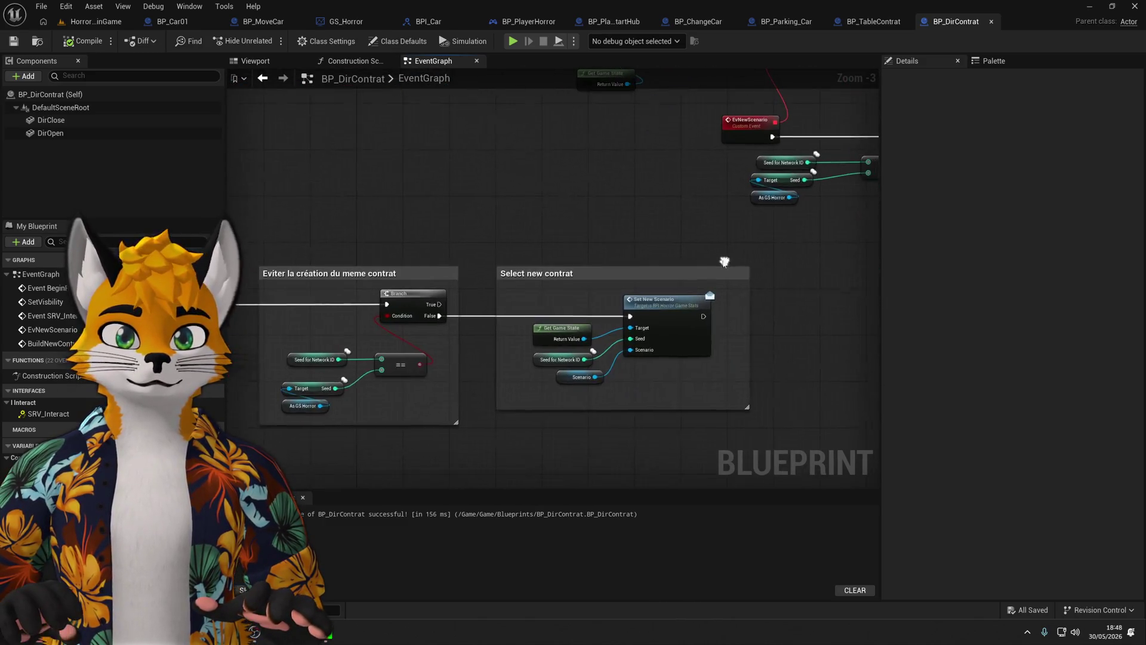
pyautogui.moveTo(579, 260); pyautogui.dragTo(608, 250)
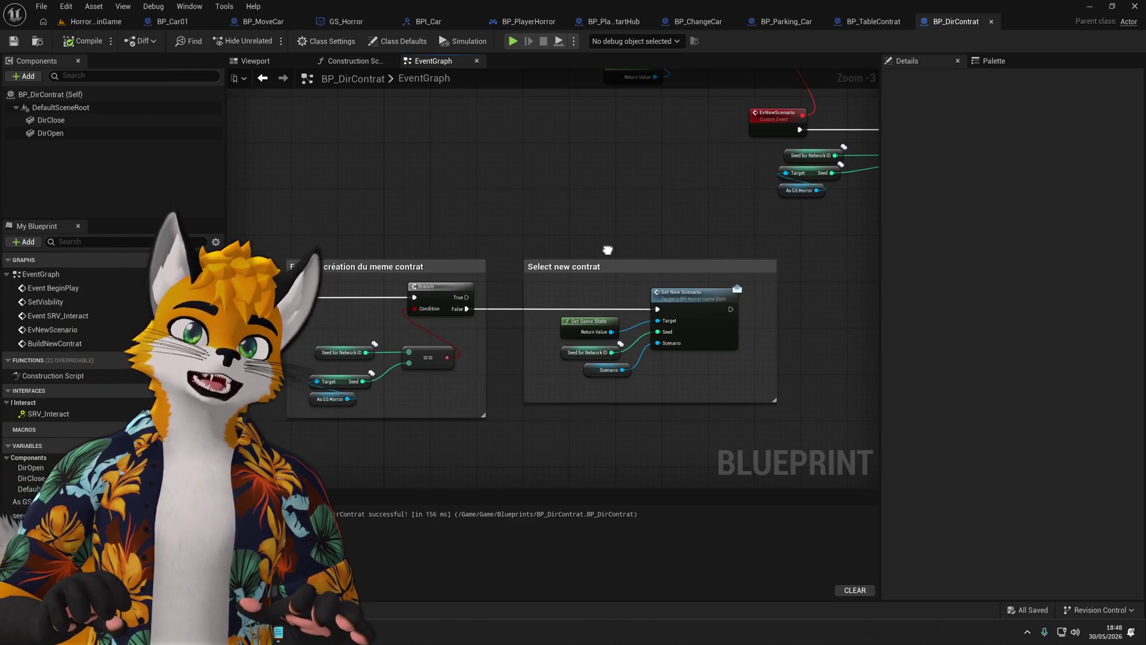
pyautogui.scroll(3, 607, 250)
pyautogui.moveTo(486, 352); pyautogui.dragTo(623, 366)
pyautogui.scroll(-3, 622, 366)
pyautogui.moveTo(365, 398)
pyautogui.mouseDown()
pyautogui.moveTo(411, 409)
pyautogui.moveTo(331, 332)
pyautogui.moveTo(355, 373)
pyautogui.moveTo(355, 362)
pyautogui.mouseUp()
# Raise the Seed for Network ID, Target and As GS Horror nodes, shorten the comment, and save.
pyautogui.click(418, 429)
pyautogui.click(13, 41)
pyautogui.scroll(3, 374, 367)
pyautogui.moveTo(374, 371); pyautogui.dragTo(358, 325)
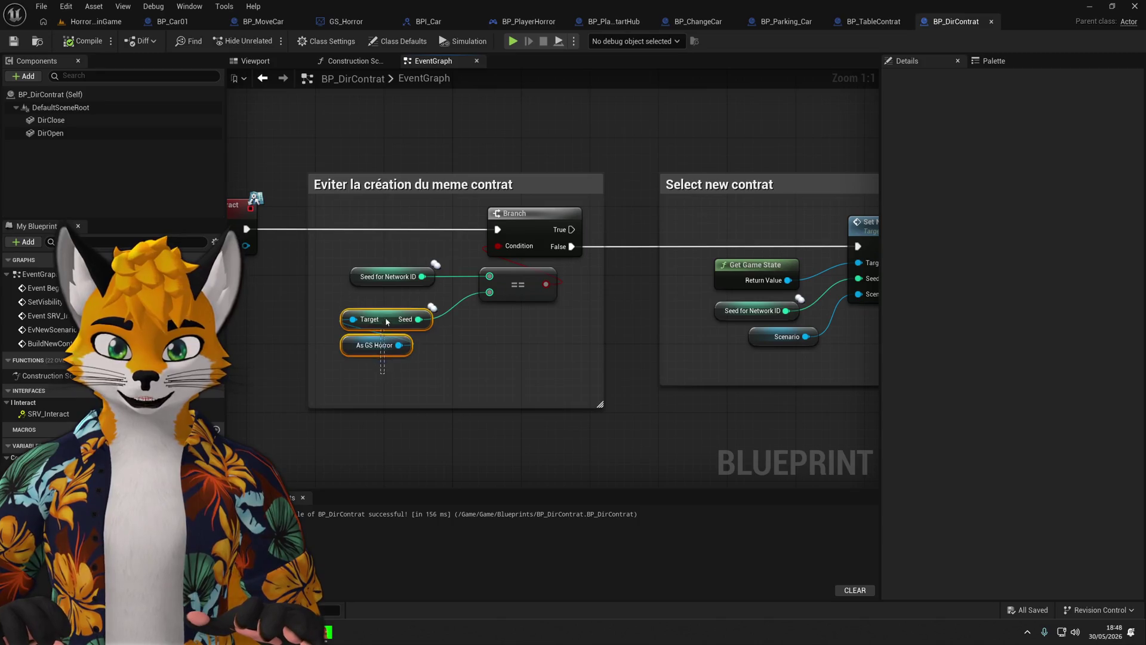
pyautogui.click(357, 362)
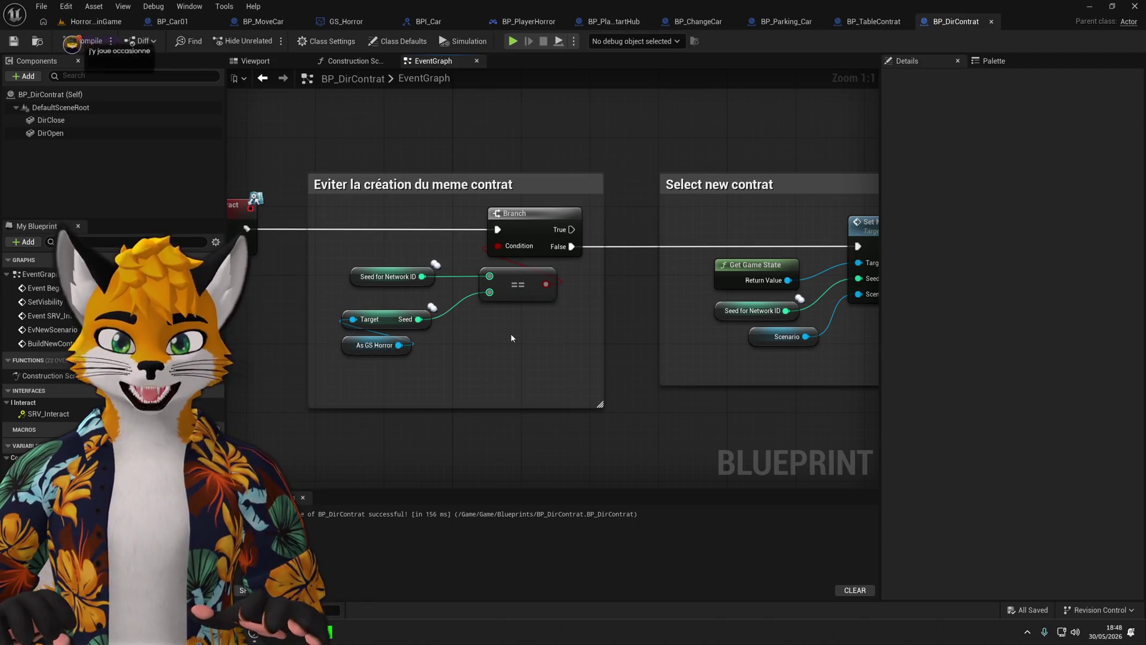
pyautogui.moveTo(487, 411); pyautogui.dragTo(486, 377)
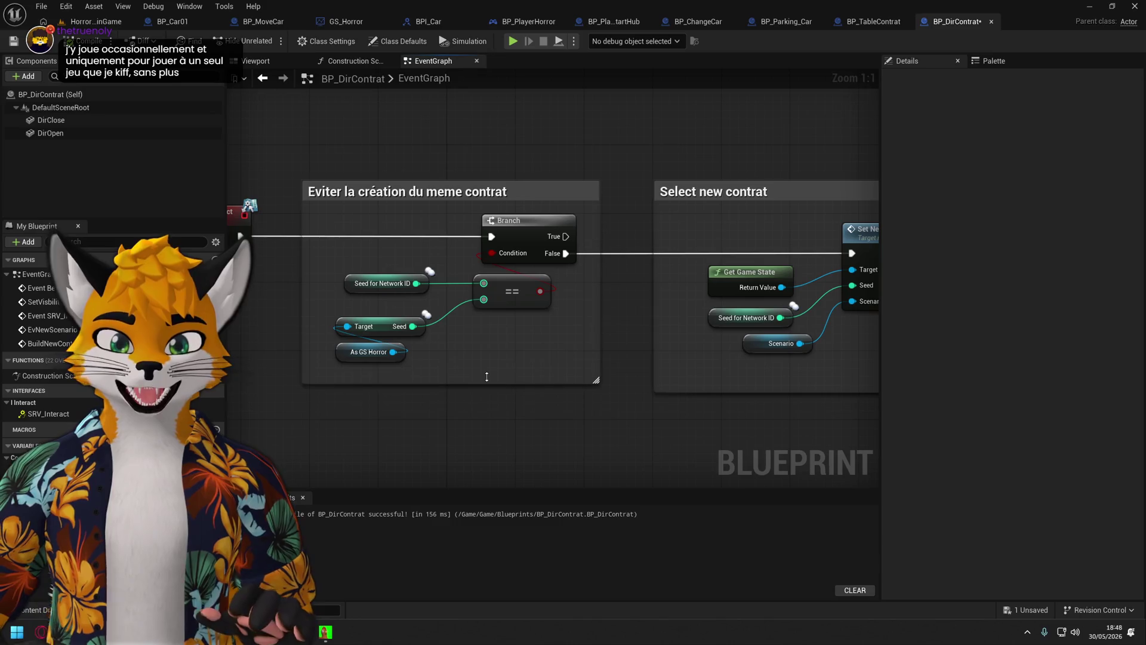
pyautogui.scroll(-1, 541, 367)
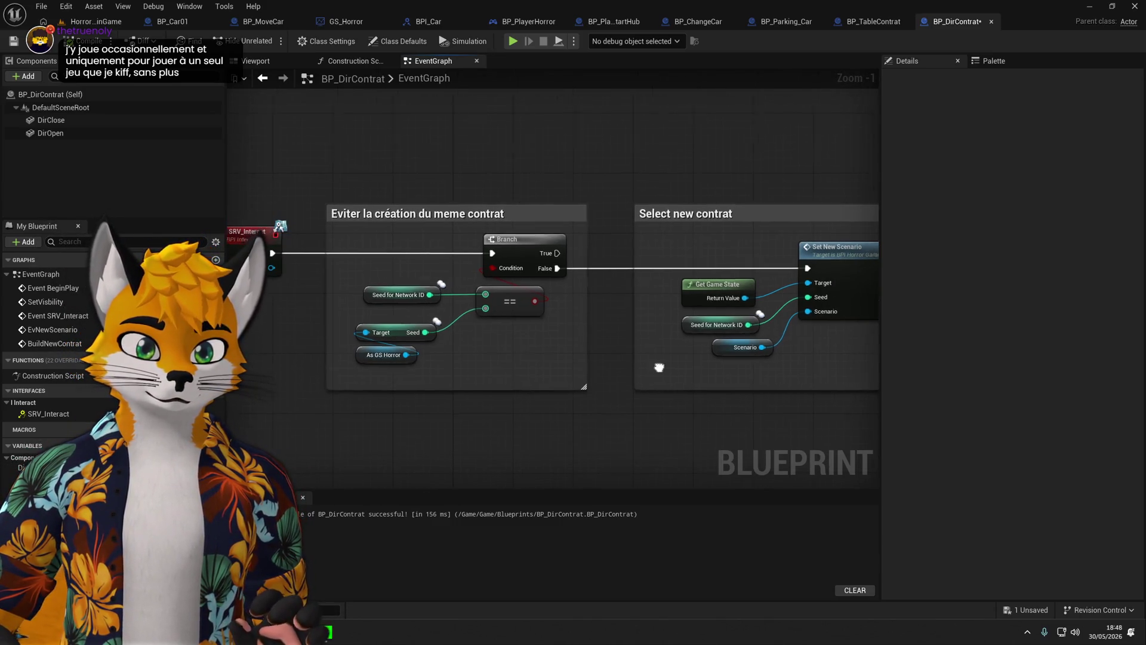
pyautogui.hotkey('ctrl', 's')
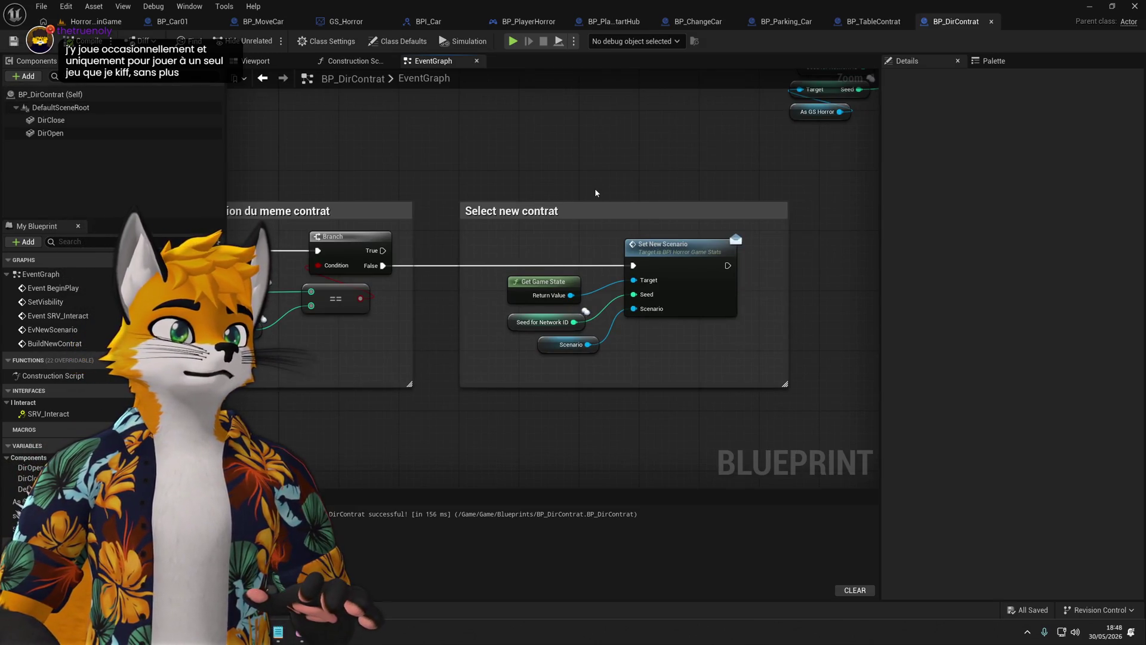
# Pan the graph to review EvNewScenario, Set Visibility and the Bind Event chain.
pyautogui.moveTo(595, 193)
pyautogui.mouseDown()
pyautogui.moveTo(494, 335)
pyautogui.moveTo(373, 355)
pyautogui.mouseUp()
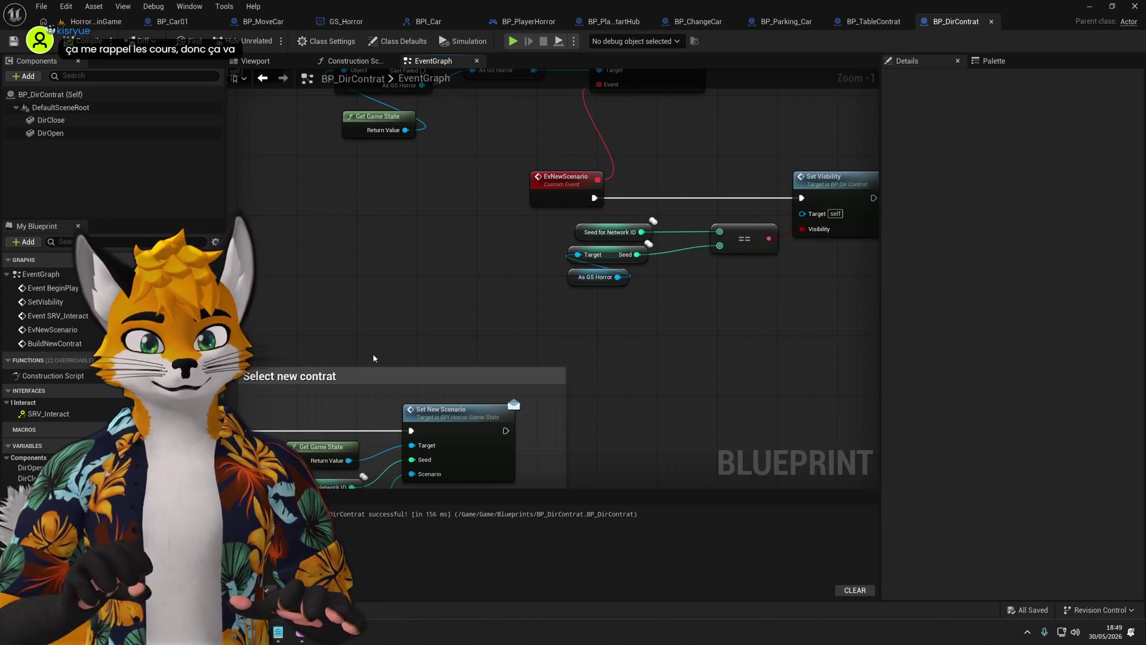
pyautogui.scroll(-2, 409, 332)
pyautogui.moveTo(502, 411)
pyautogui.mouseDown()
pyautogui.moveTo(573, 230)
pyautogui.moveTo(665, 384)
pyautogui.moveTo(597, 290)
pyautogui.mouseUp()
pyautogui.scroll(2, 597, 290)
# Add a Bind Event to Ev End Build Level node from GS Horror, chained after the Ev New Scenario binding.
pyautogui.moveTo(533, 261); pyautogui.dragTo(727, 257)
pyautogui.write('bind ')
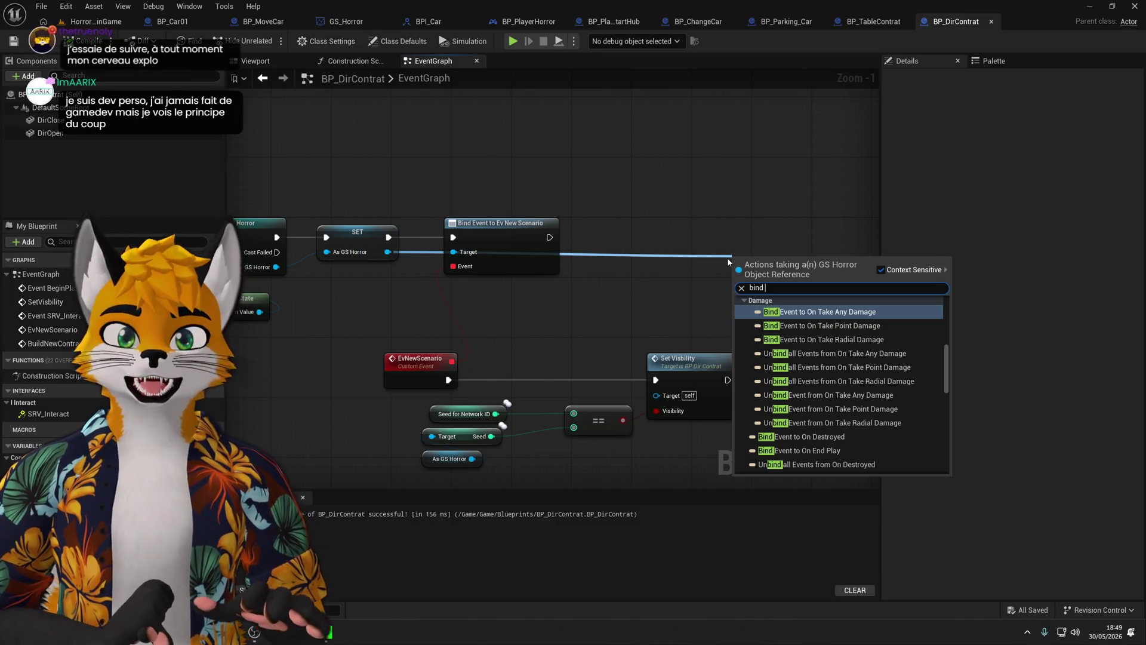
pyautogui.write('Ev')
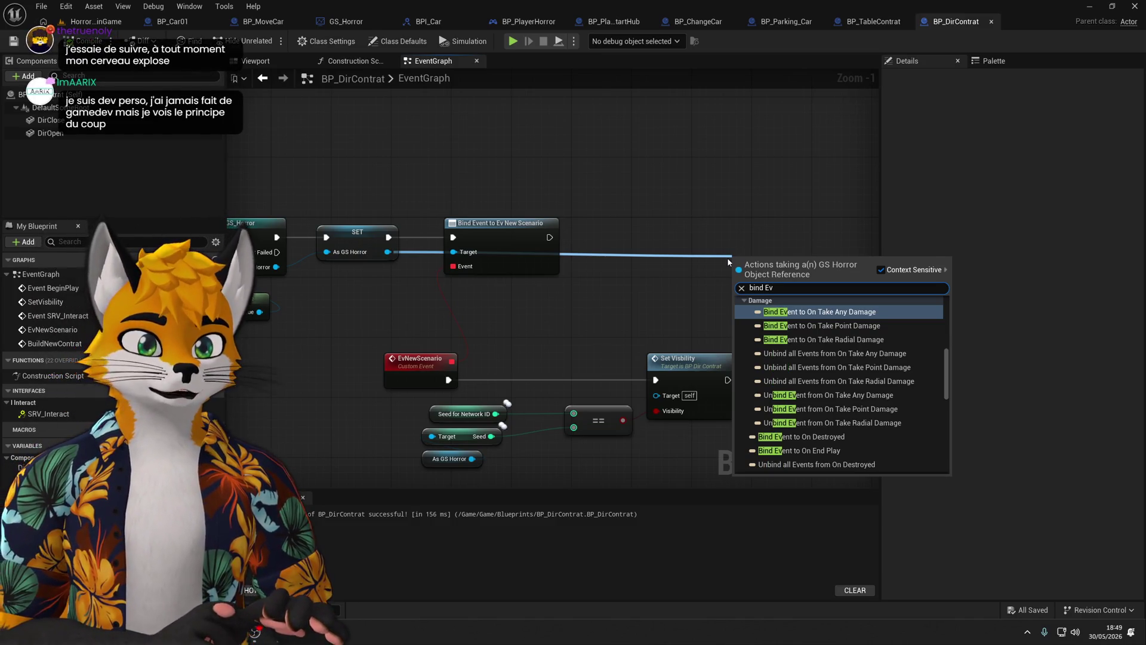
pyautogui.write('End')
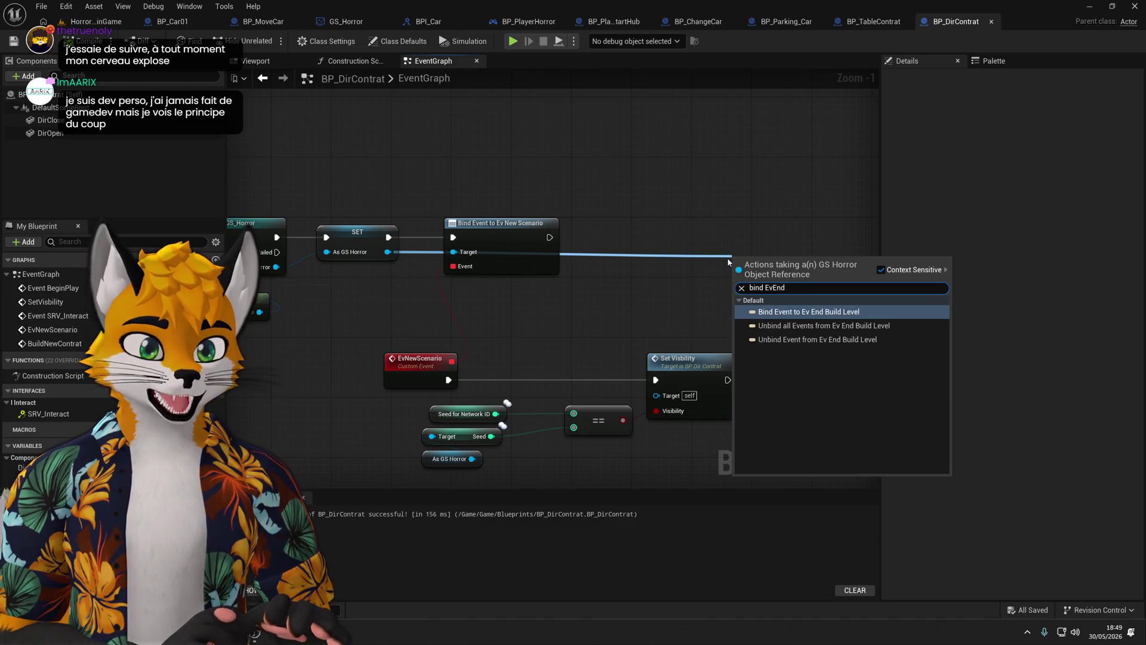
pyautogui.press('Return')
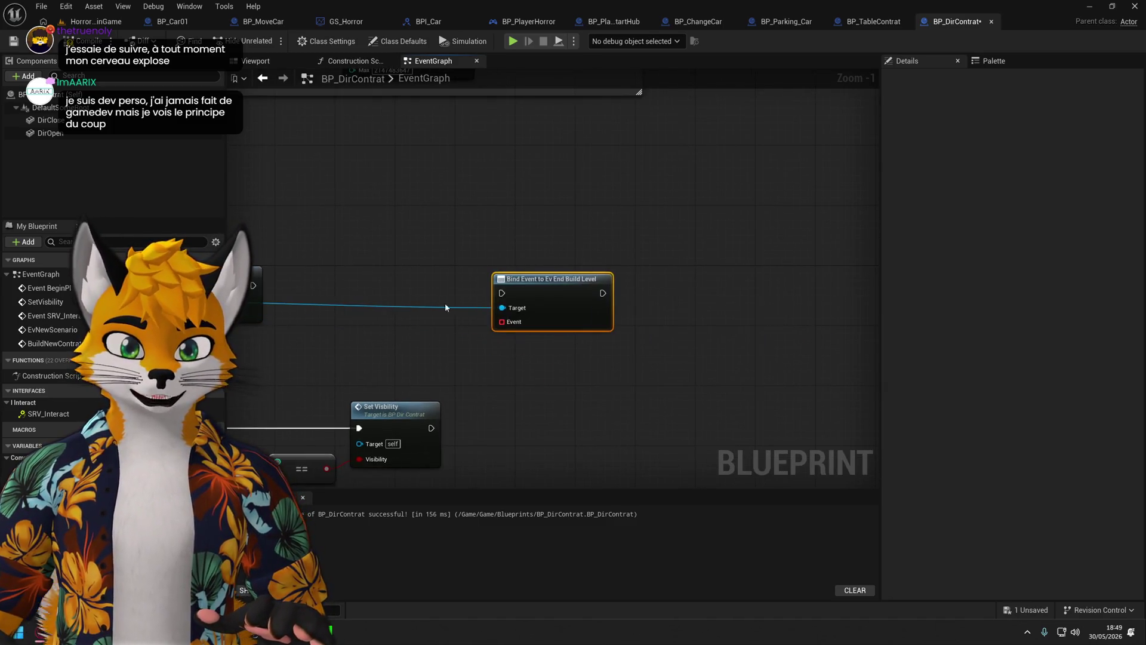
pyautogui.moveTo(306, 283); pyautogui.dragTo(670, 285)
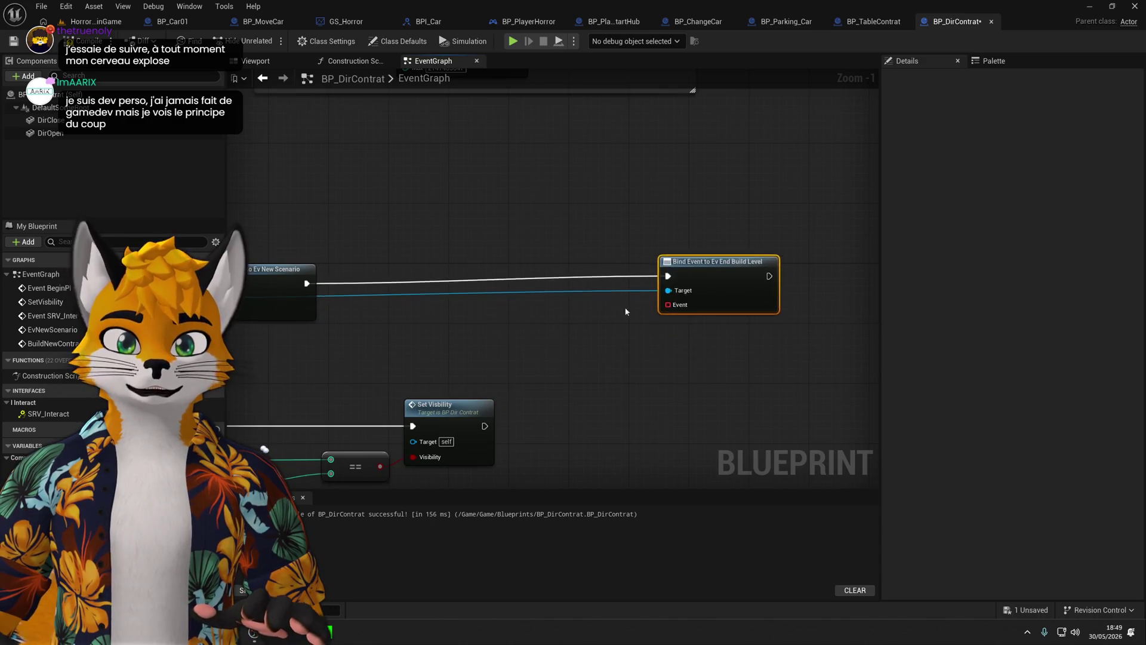
pyautogui.scroll(-2, 743, 300)
pyautogui.moveTo(749, 171)
pyautogui.mouseDown()
pyautogui.moveTo(489, 446)
pyautogui.moveTo(485, 428)
pyautogui.mouseUp()
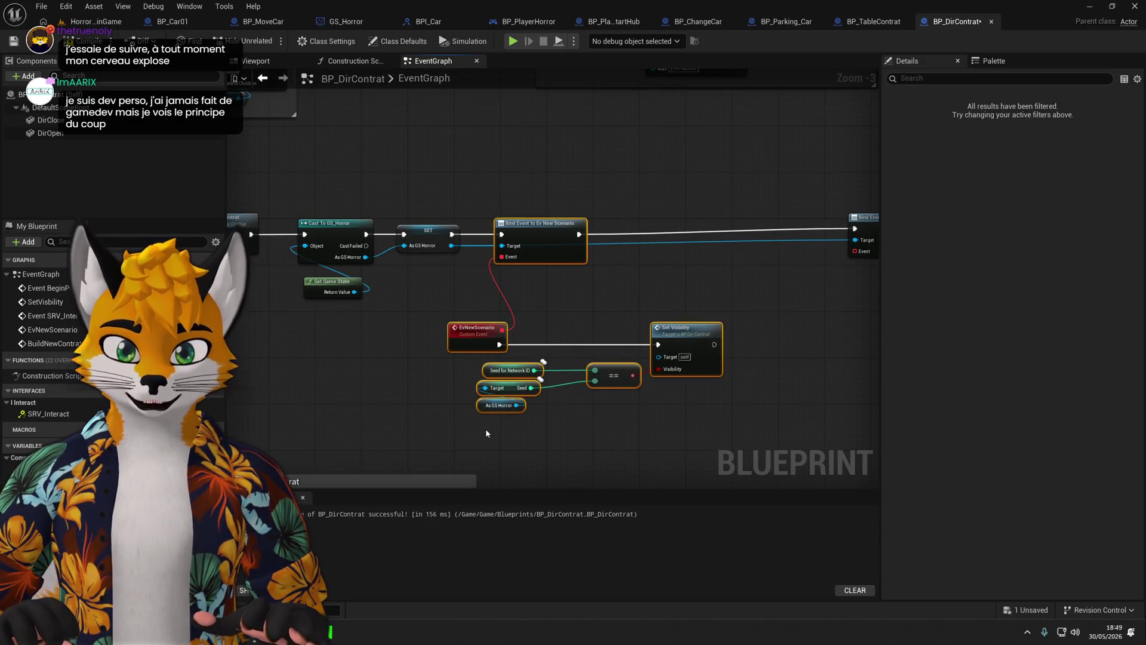
# Wrap the selected scenario nodes in a comment titled 'New Scenario Select'.
pyautogui.press('c')
pyautogui.click(620, 175)
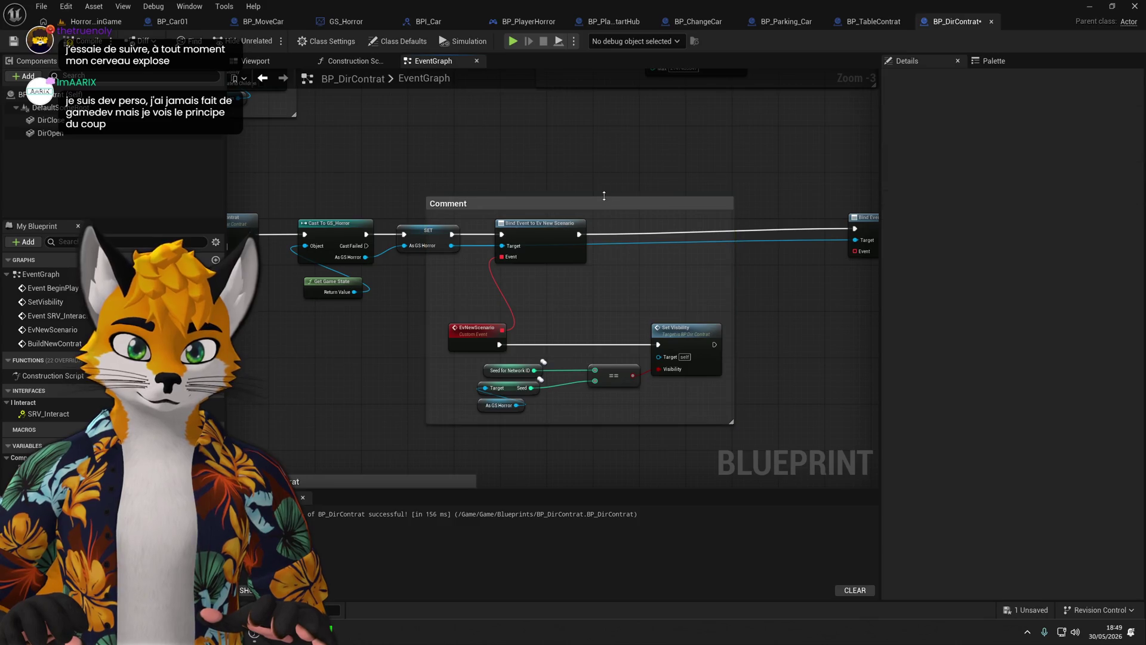
pyautogui.moveTo(596, 206); pyautogui.dragTo(640, 210)
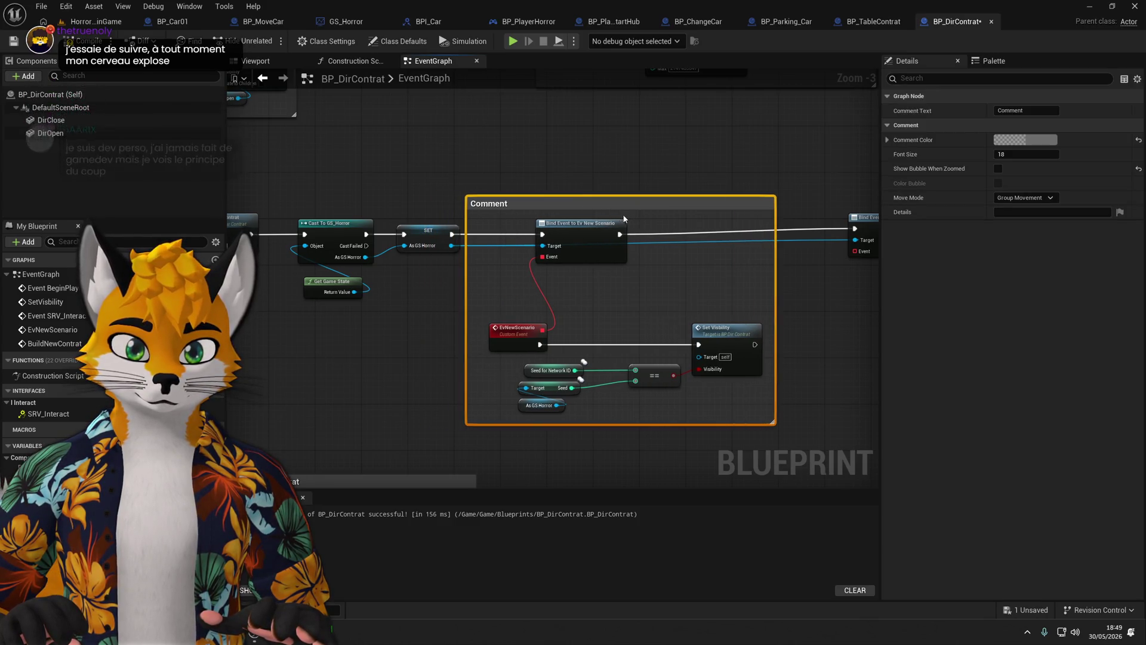
pyautogui.click(1029, 110)
pyautogui.write('ew Scenario S')
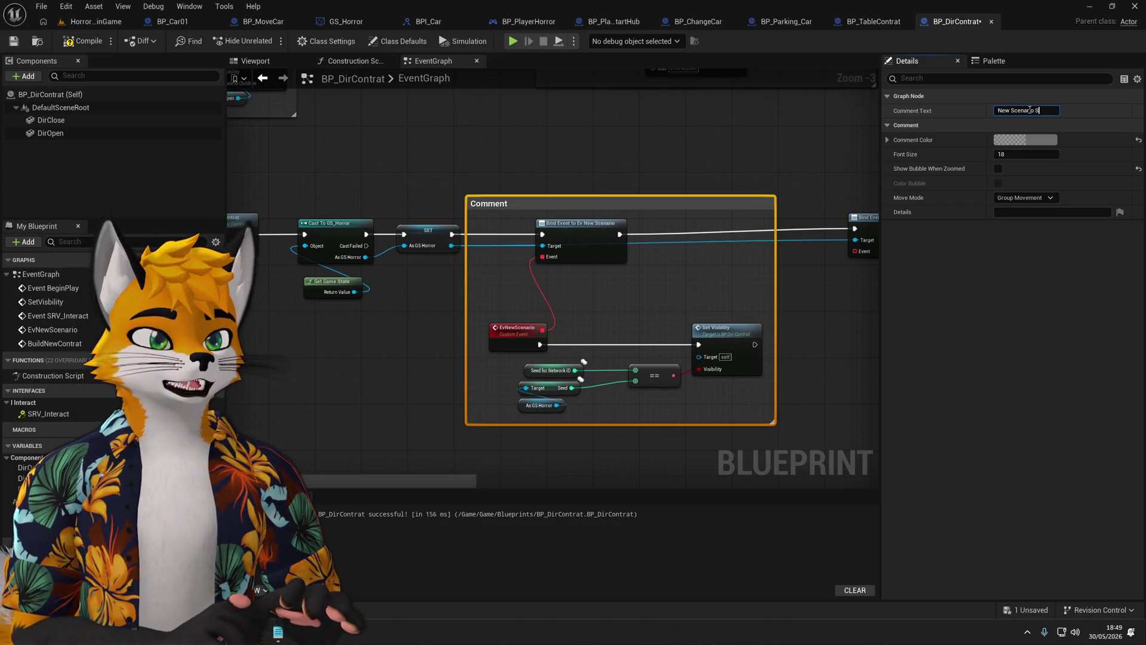
pyautogui.write('ct')
pyautogui.press('Return')
pyautogui.click(725, 163)
# Create a custom event named EvEndBuildLevel wired to the end-level binding's Event input.
pyautogui.moveTo(725, 163)
pyautogui.mouseDown()
pyautogui.moveTo(599, 190)
pyautogui.moveTo(570, 243)
pyautogui.moveTo(545, 354)
pyautogui.mouseUp()
pyautogui.write('cus')
pyautogui.write('r')
pyautogui.press('Return')
pyautogui.write('EvEndBu')
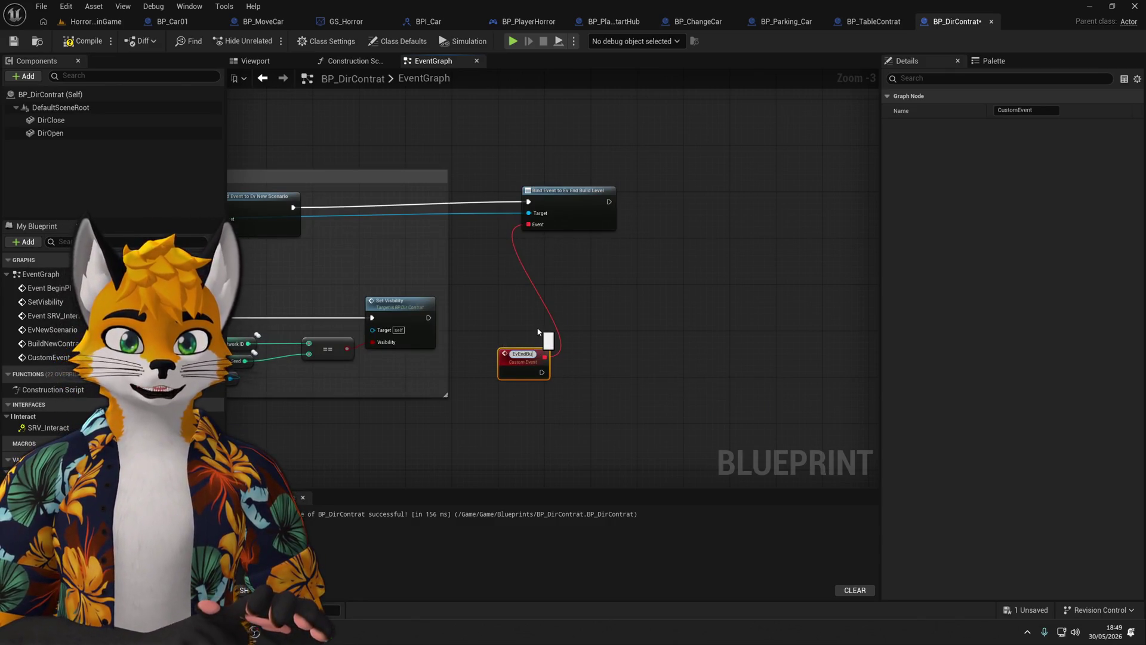
pyautogui.write('ildLevel')
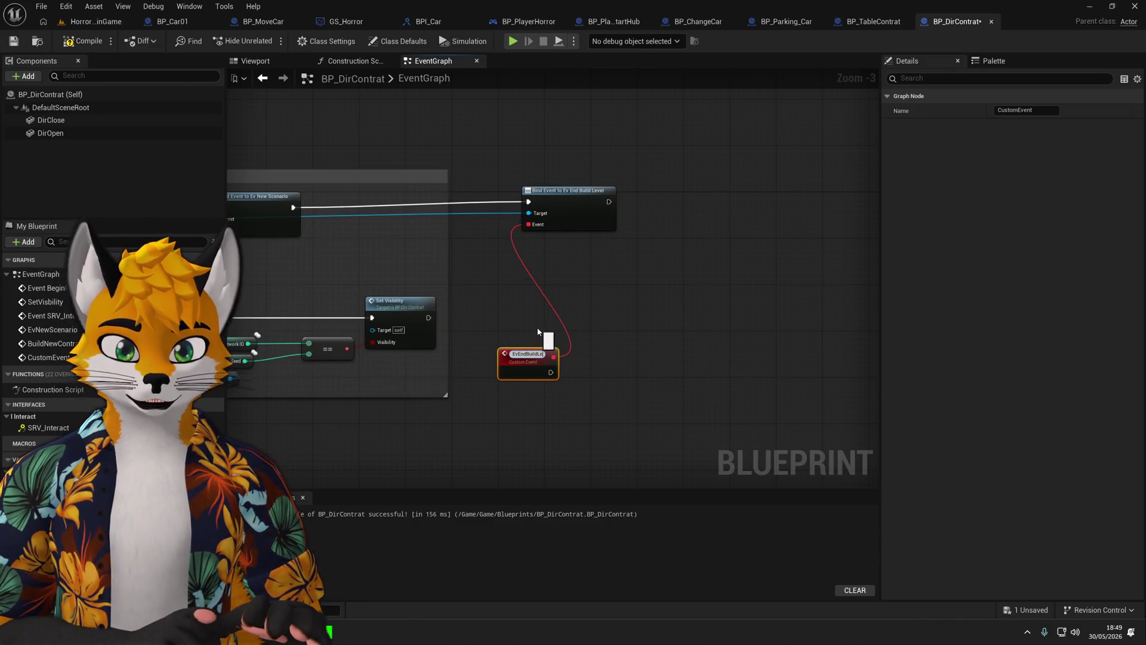
pyautogui.press('Return')
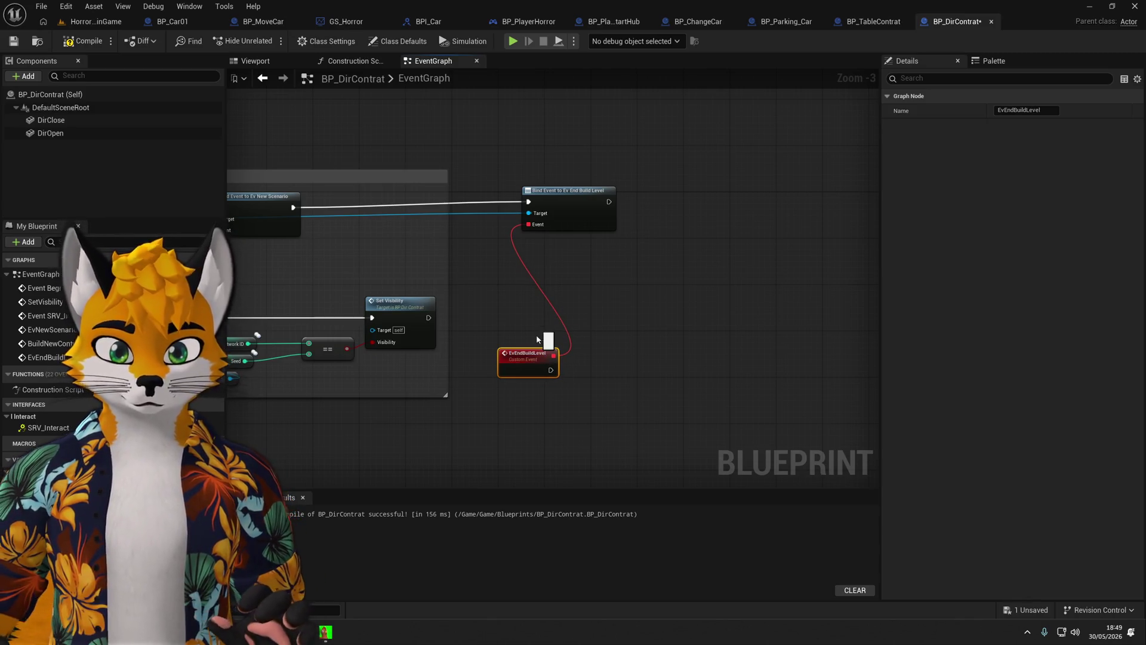
pyautogui.moveTo(534, 352); pyautogui.dragTo(522, 306)
pyautogui.click(544, 355)
pyautogui.moveTo(588, 351)
pyautogui.mouseDown()
pyautogui.moveTo(574, 311)
pyautogui.moveTo(543, 352)
pyautogui.moveTo(473, 299)
pyautogui.moveTo(615, 349)
pyautogui.mouseUp()
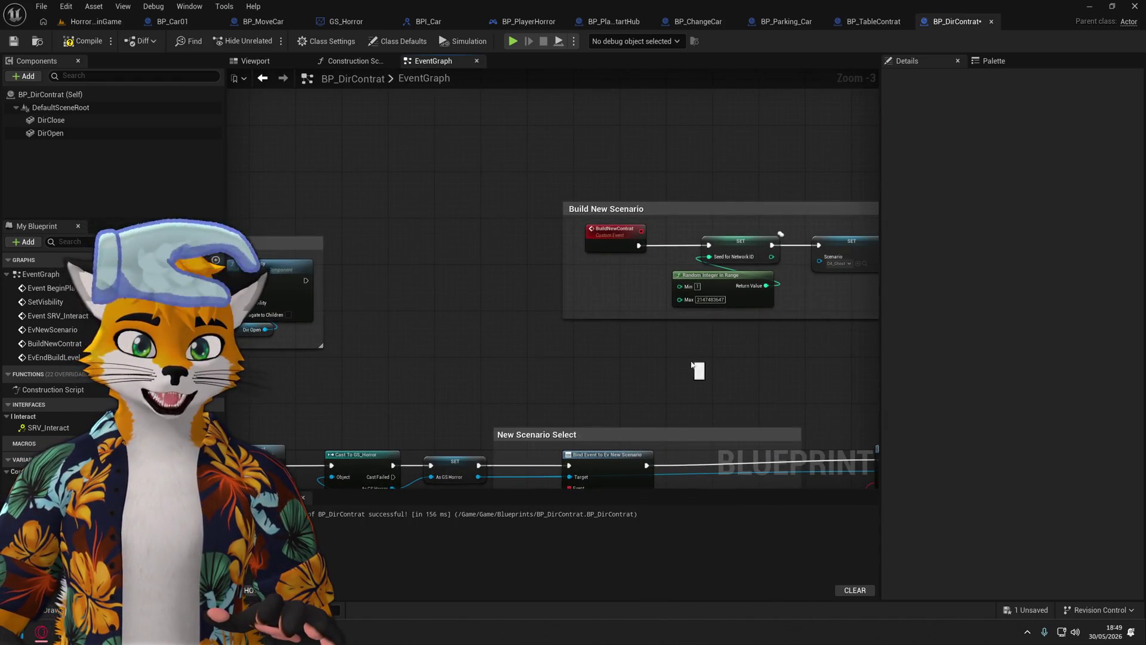
# Make EvEndBuildLevel call Build New Contrat, then a Print String reading 'New Contrat !'.
pyautogui.moveTo(698, 370); pyautogui.dragTo(559, 338)
pyautogui.moveTo(544, 397)
pyautogui.mouseDown()
pyautogui.moveTo(565, 410)
pyautogui.moveTo(591, 397)
pyautogui.mouseUp()
pyautogui.write('Bu')
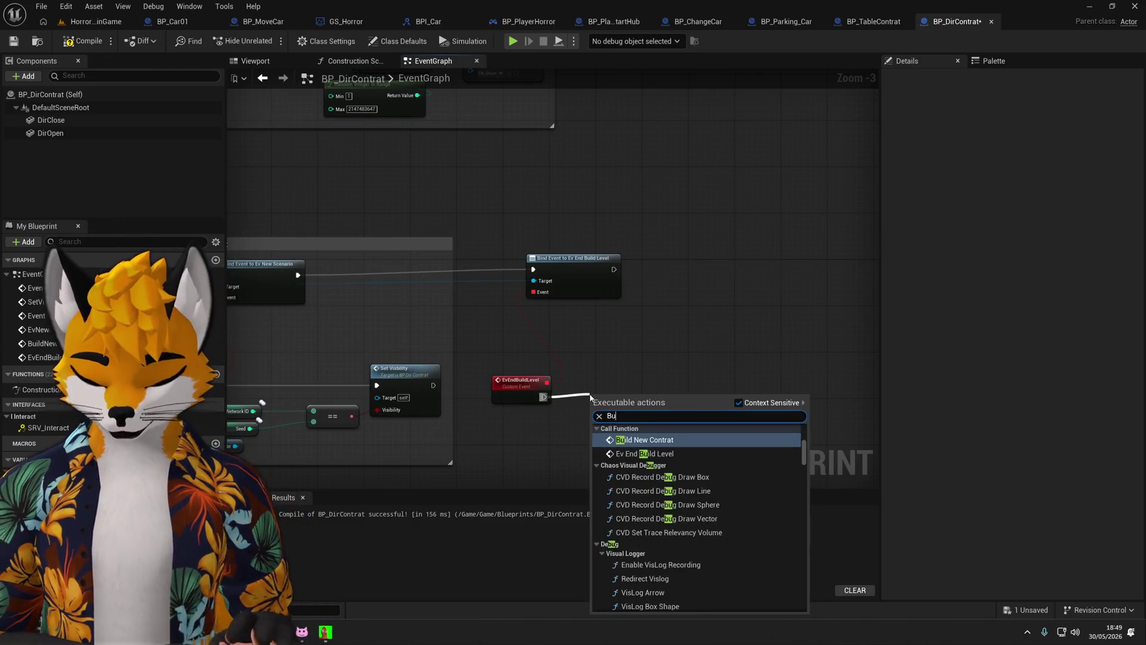
pyautogui.write('ild New')
pyautogui.press('Return')
pyautogui.moveTo(610, 385)
pyautogui.mouseDown()
pyautogui.moveTo(755, 389)
pyautogui.moveTo(682, 388)
pyautogui.moveTo(633, 294)
pyautogui.mouseUp()
pyautogui.write('print')
pyautogui.press('Return')
pyautogui.click(661, 315)
pyautogui.write('G')
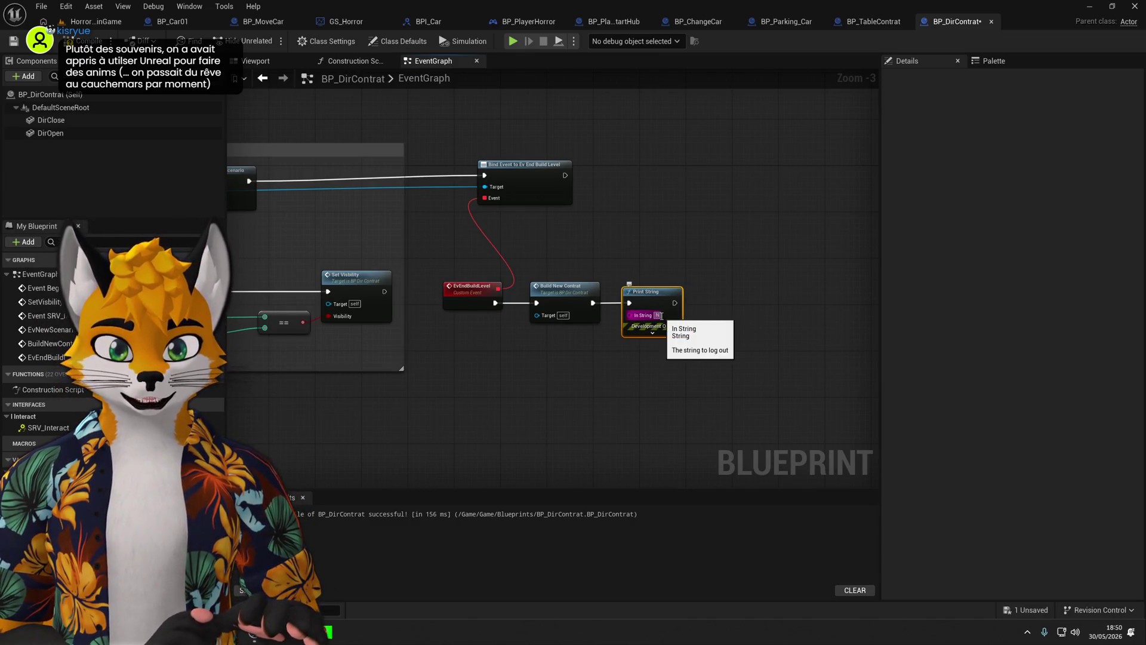
pyautogui.write('ew C')
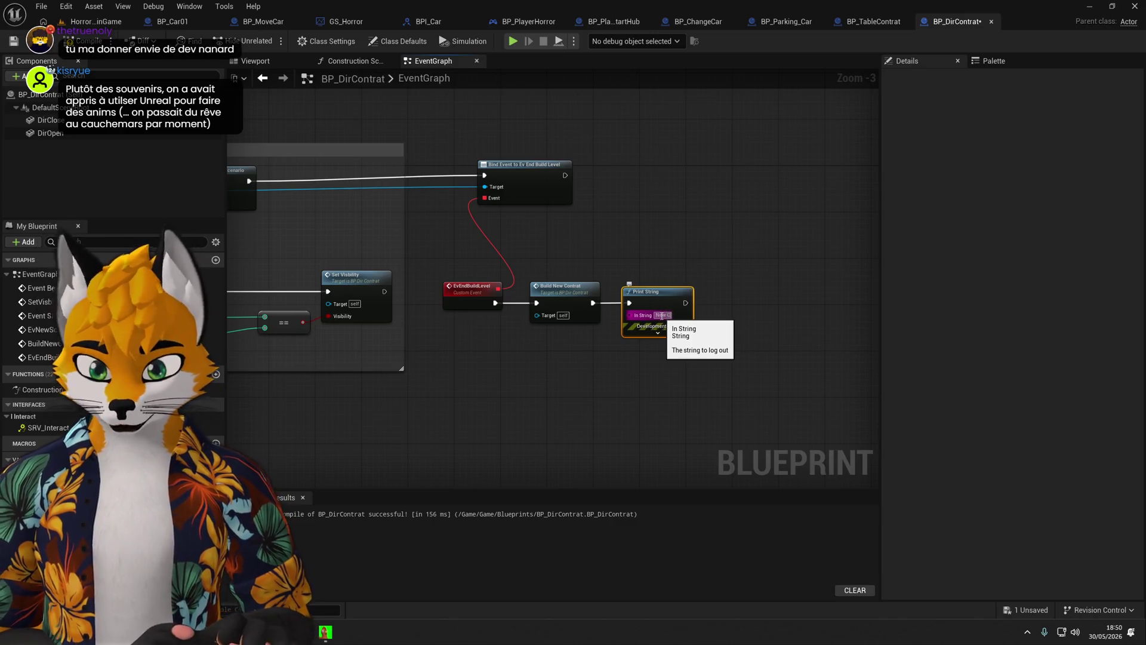
pyautogui.write('ontrat !')
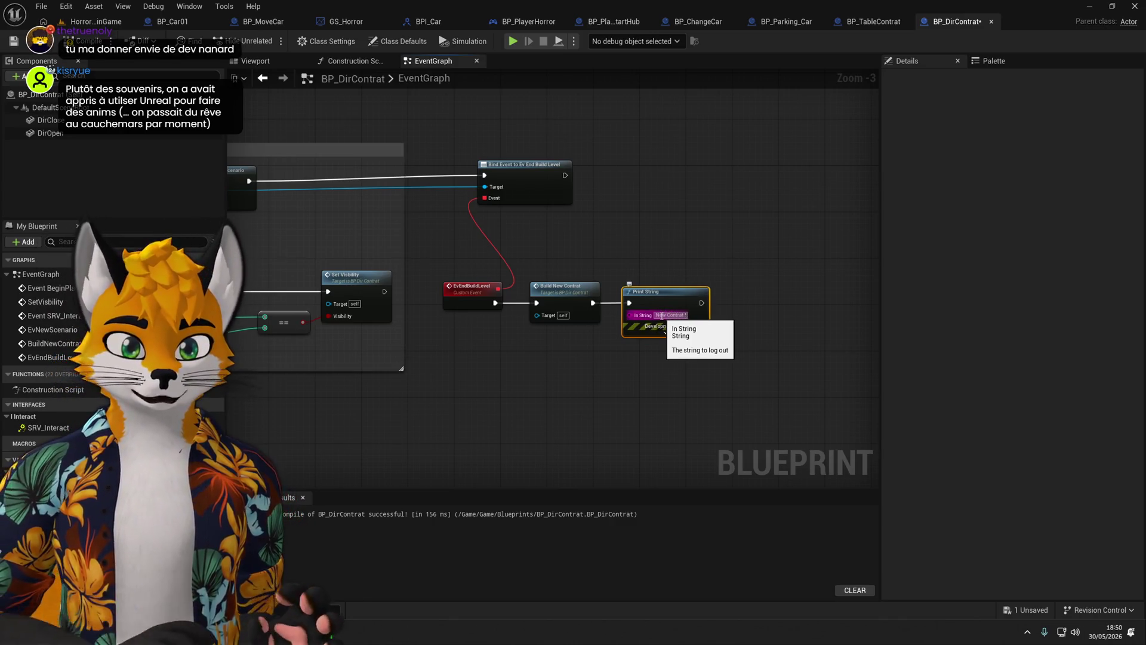
pyautogui.moveTo(683, 123); pyautogui.dragTo(418, 399)
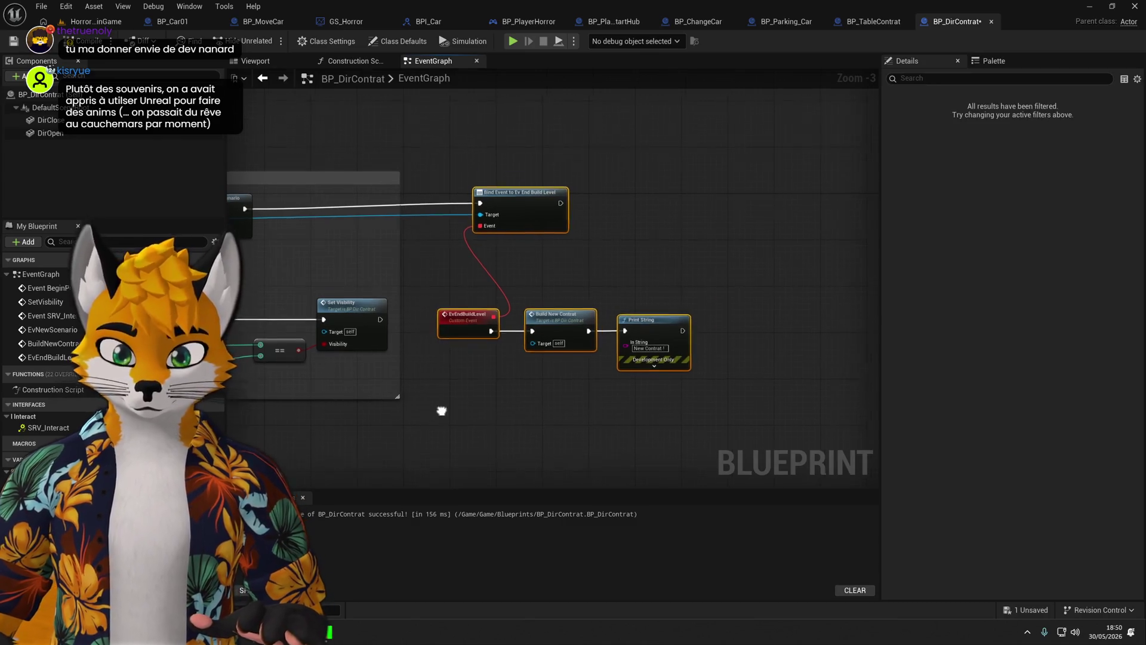
# Wrap the four end-level nodes in a 'Create new contrat end last contrat' comment, fit it, and compile.
pyautogui.write('c')
pyautogui.write('Create')
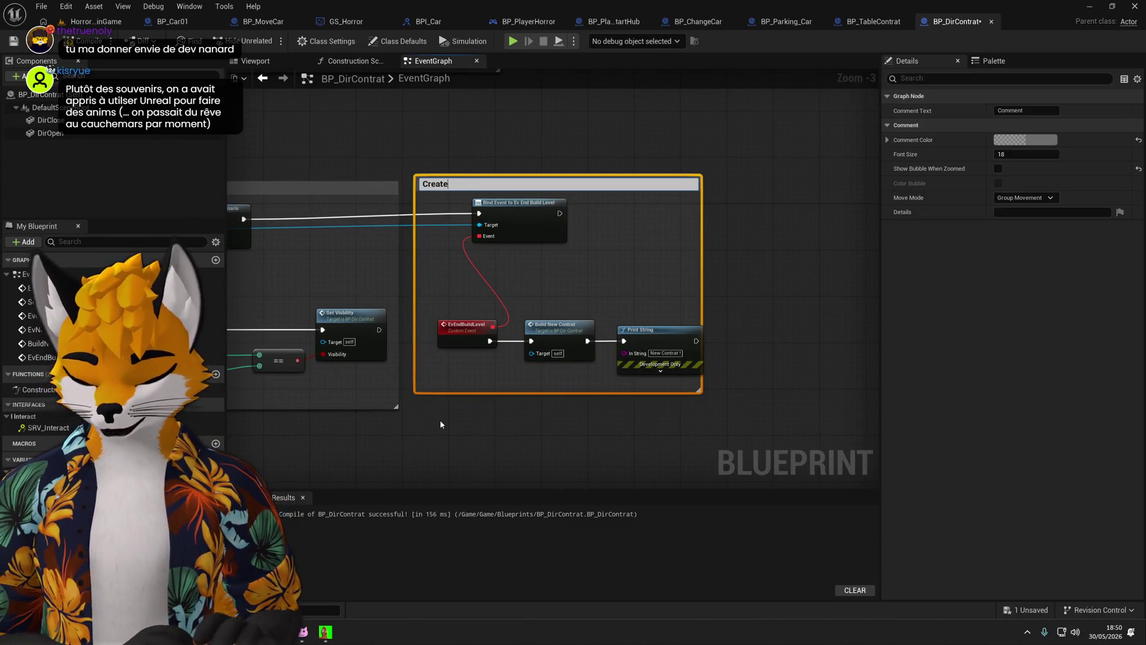
pyautogui.write('contrr')
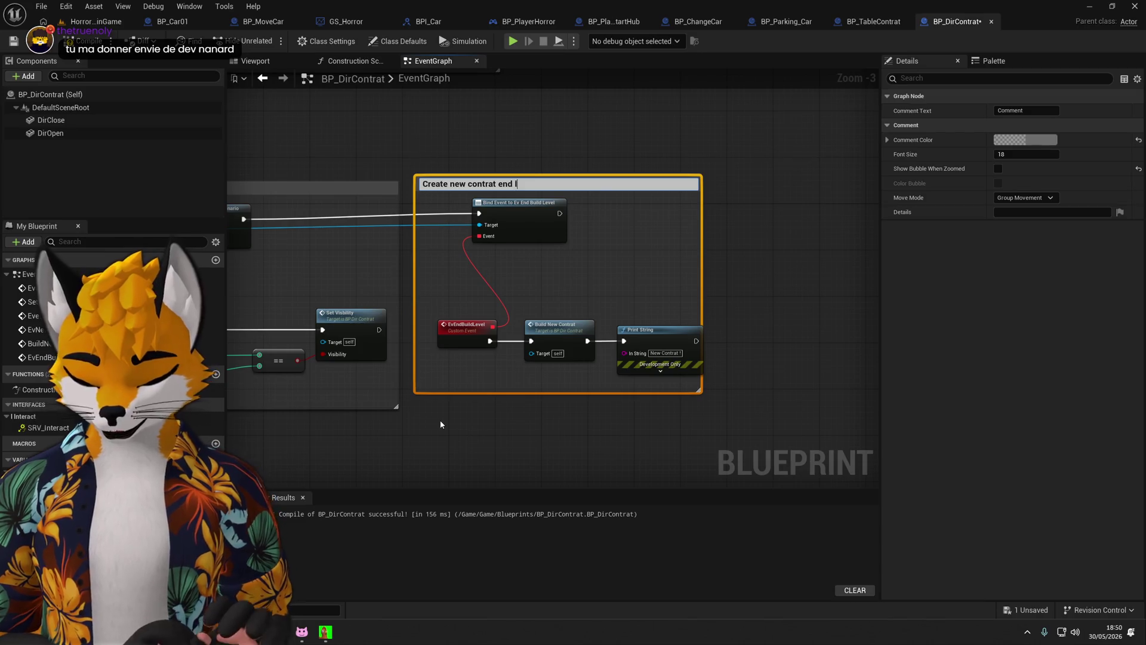
pyautogui.write('rat')
pyautogui.press('Return')
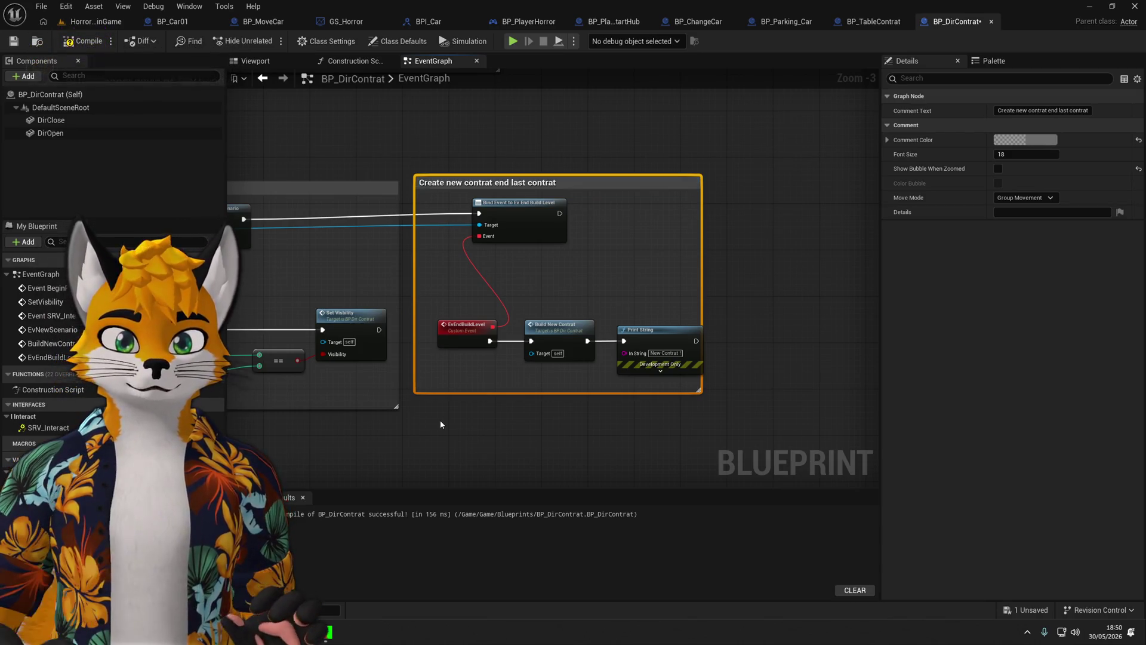
pyautogui.moveTo(700, 286); pyautogui.dragTo(731, 287)
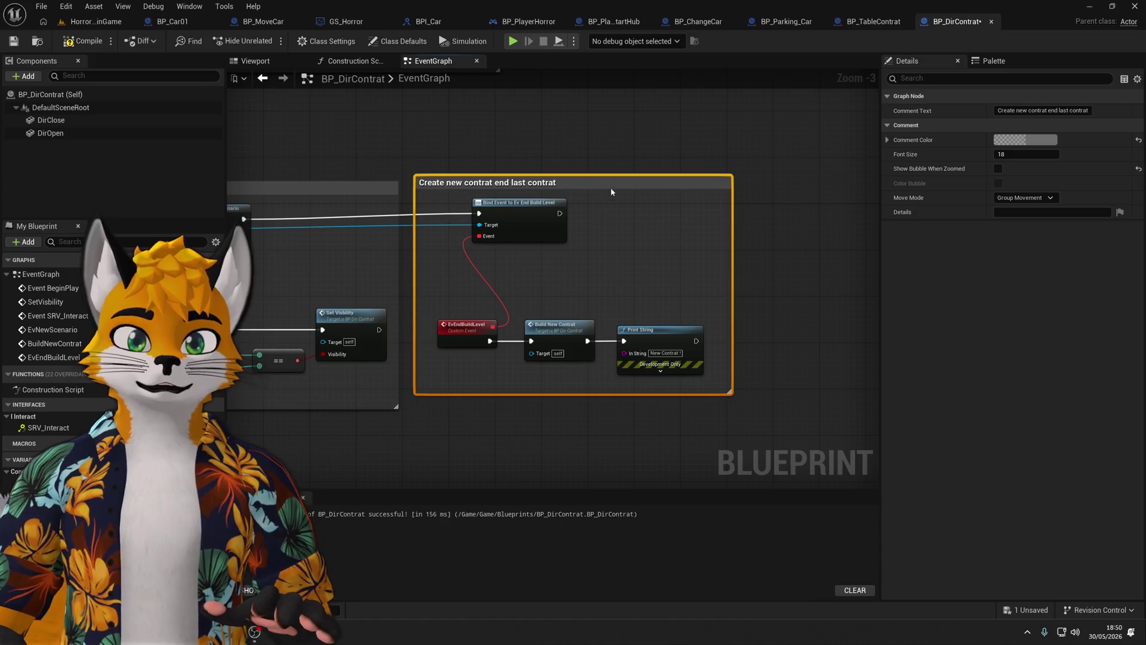
pyautogui.moveTo(371, 297); pyautogui.dragTo(520, 267)
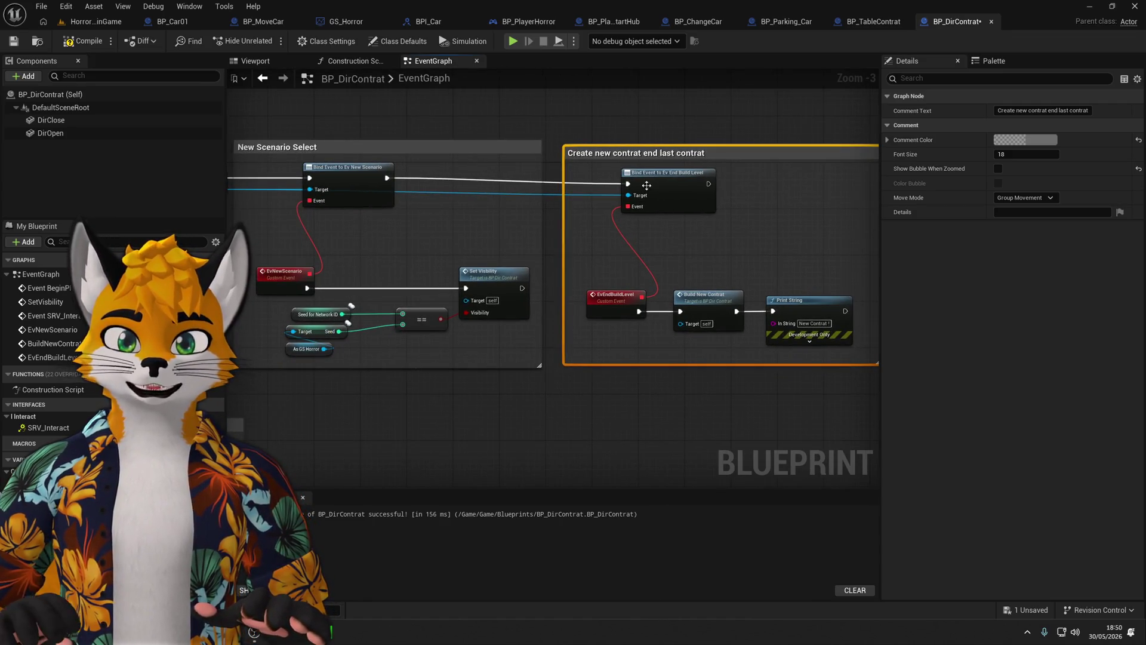
pyautogui.click(682, 187)
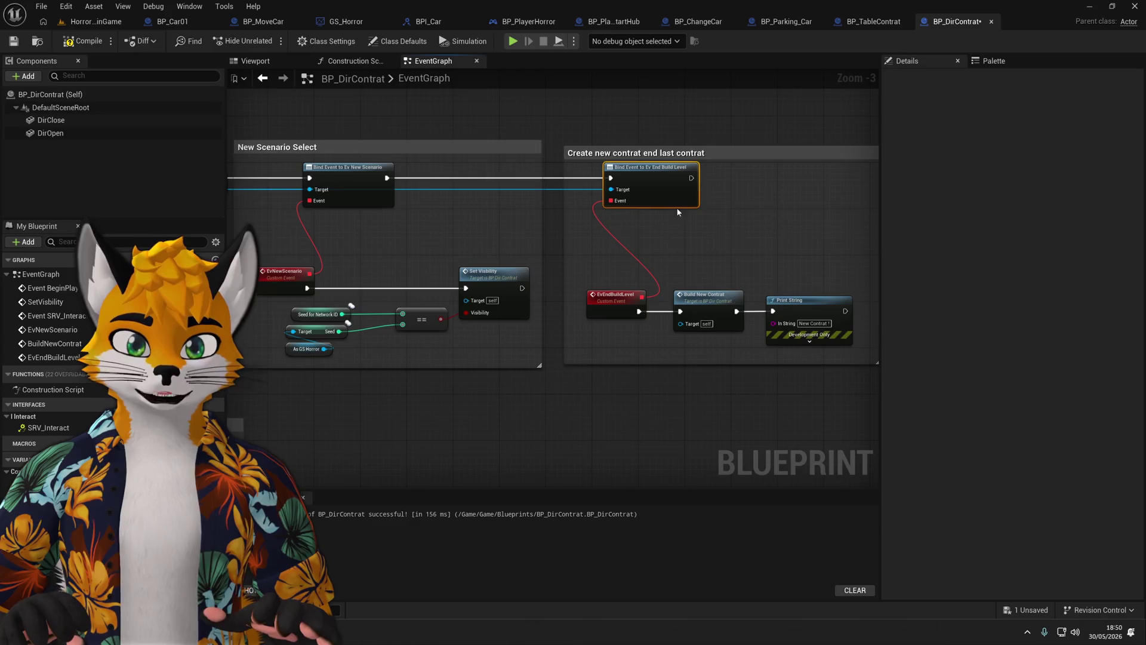
pyautogui.moveTo(732, 238); pyautogui.dragTo(571, 246)
pyautogui.moveTo(556, 156); pyautogui.dragTo(556, 150)
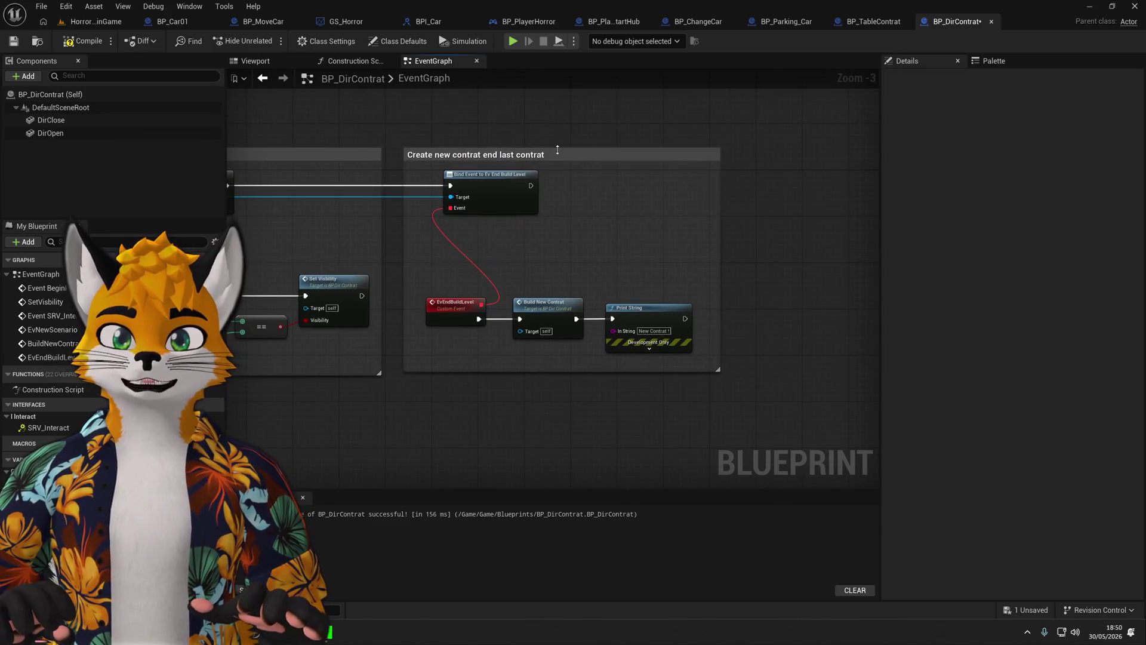
pyautogui.click(84, 41)
# Save, then play-test HorrorMainGame, walking to the table and opening a folder to print the scenario seed.
pyautogui.click(14, 41)
pyautogui.click(84, 23)
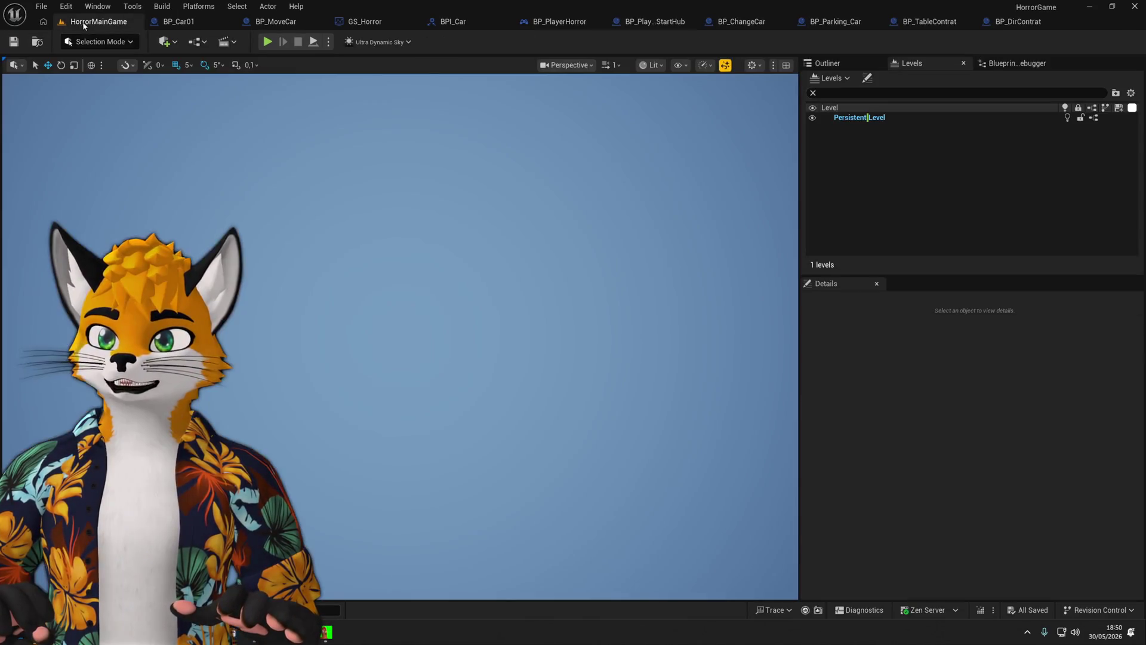
pyautogui.click(268, 43)
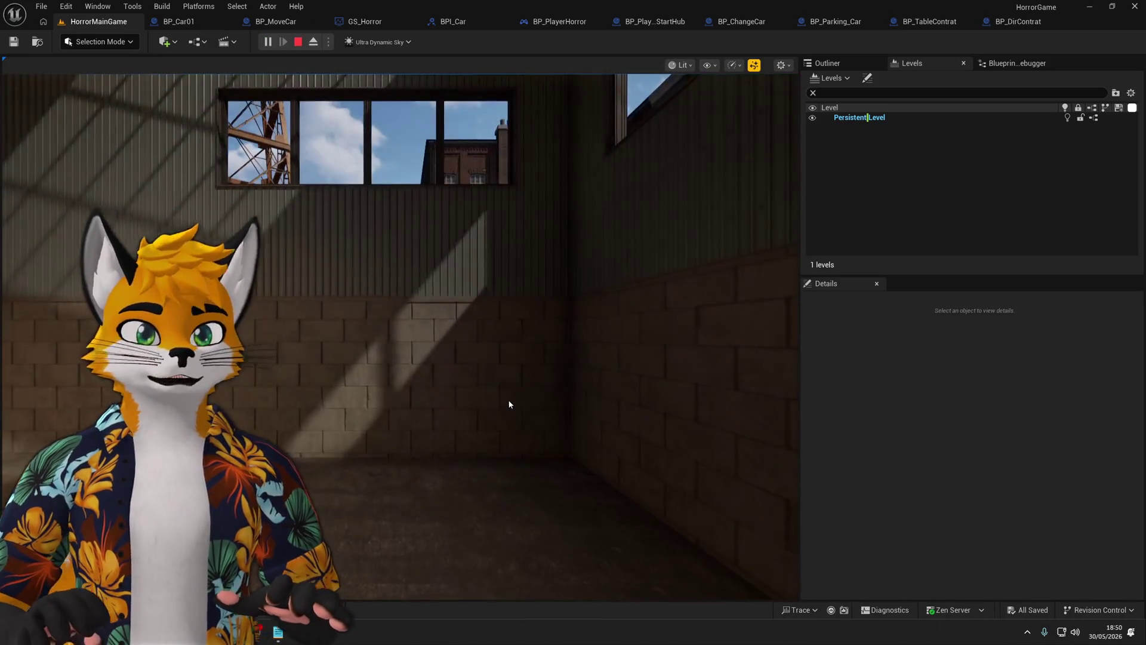
pyautogui.click(509, 404)
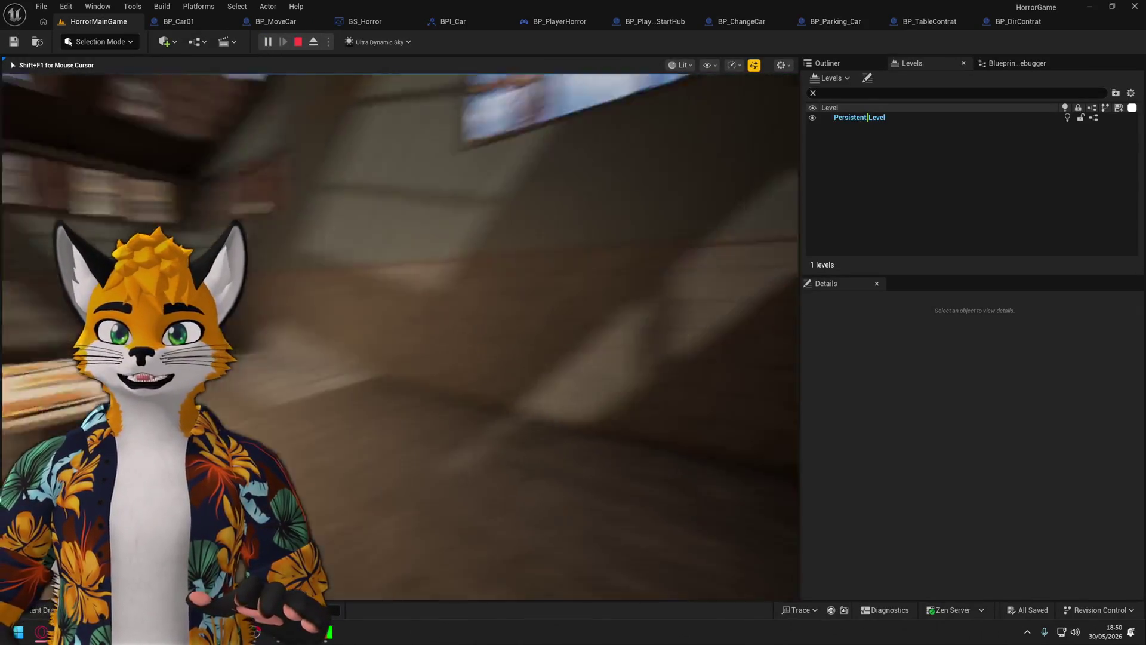
pyautogui.press('w')
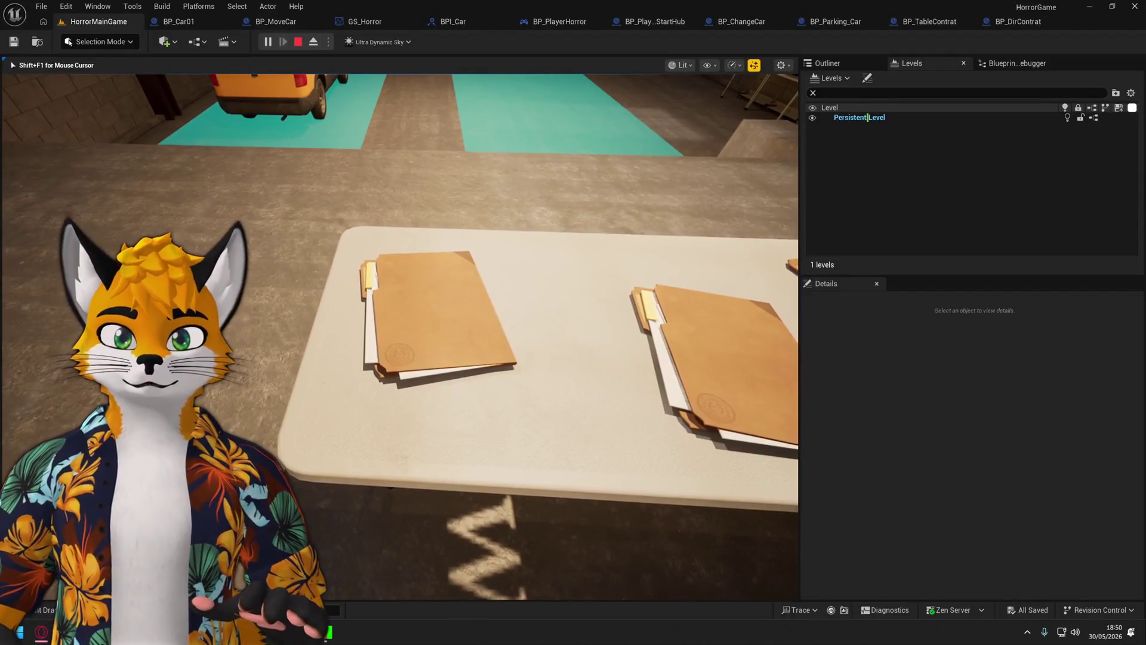
pyautogui.click(404, 342)
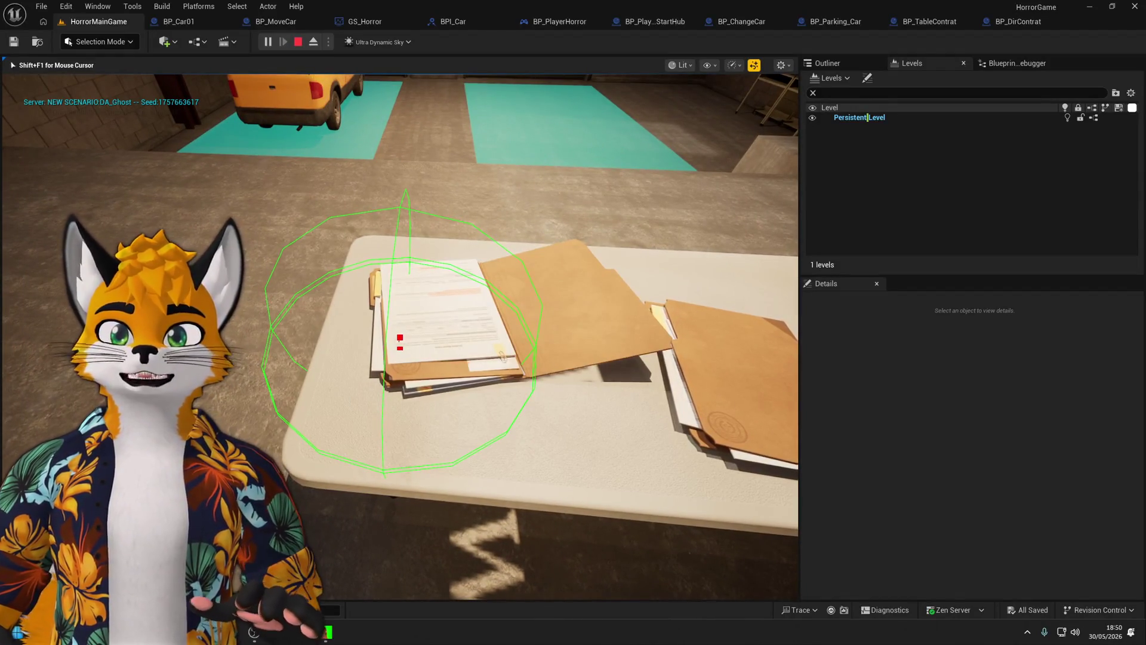
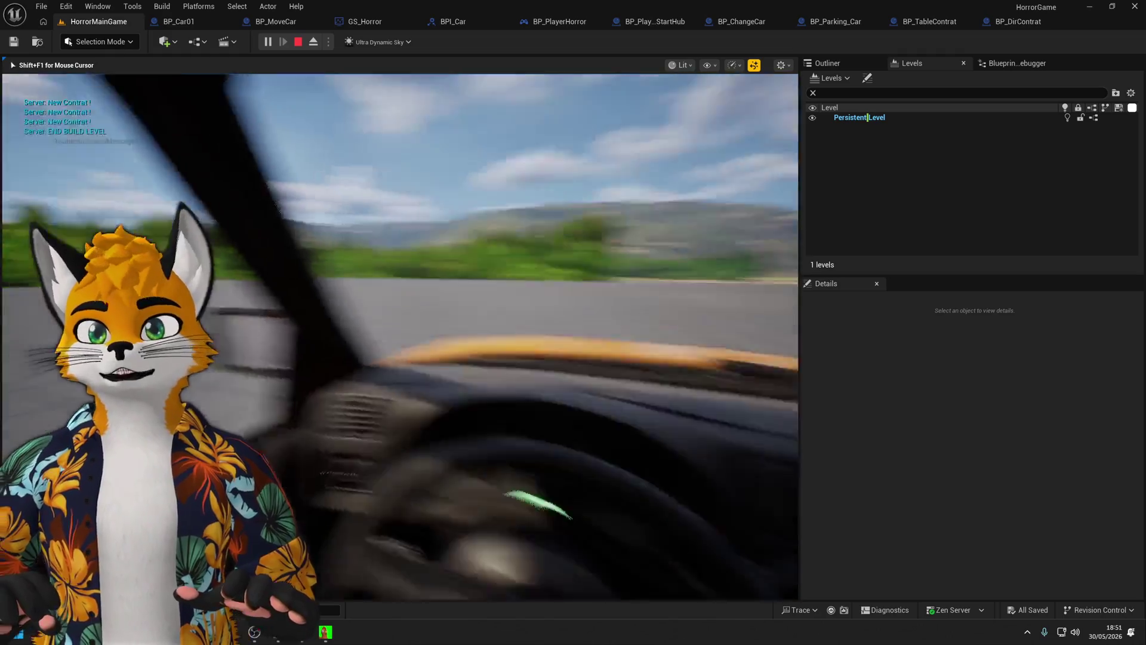
# Get into the parked pickup and drive back to the hub with the Return Hub panel.
pyautogui.press('e')
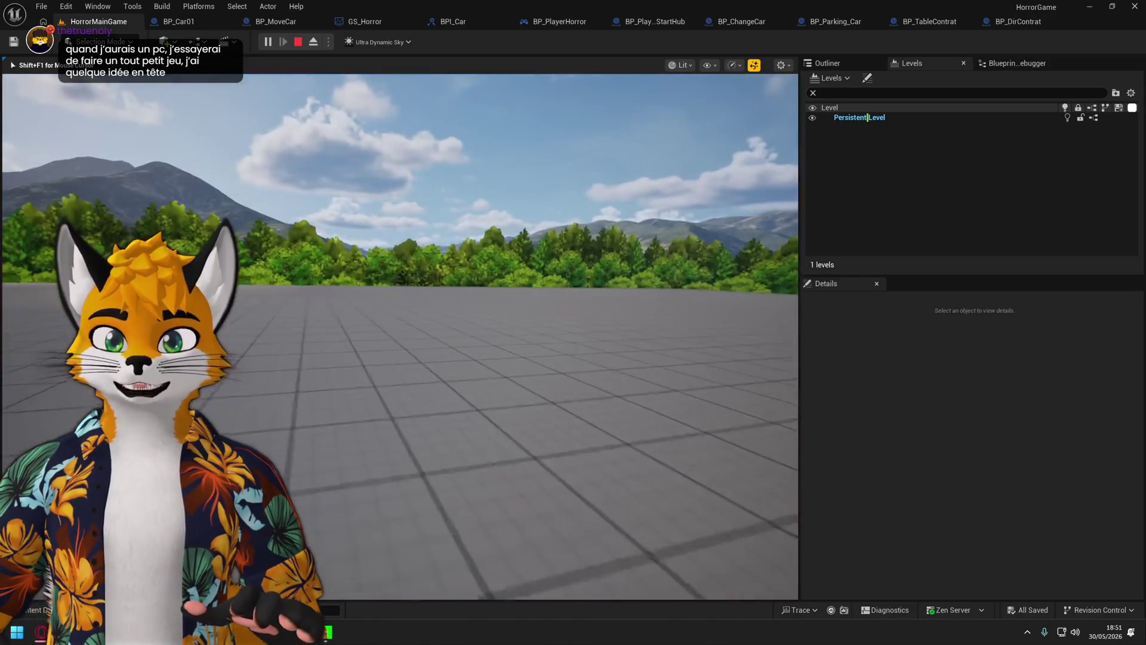
pyautogui.press('w')
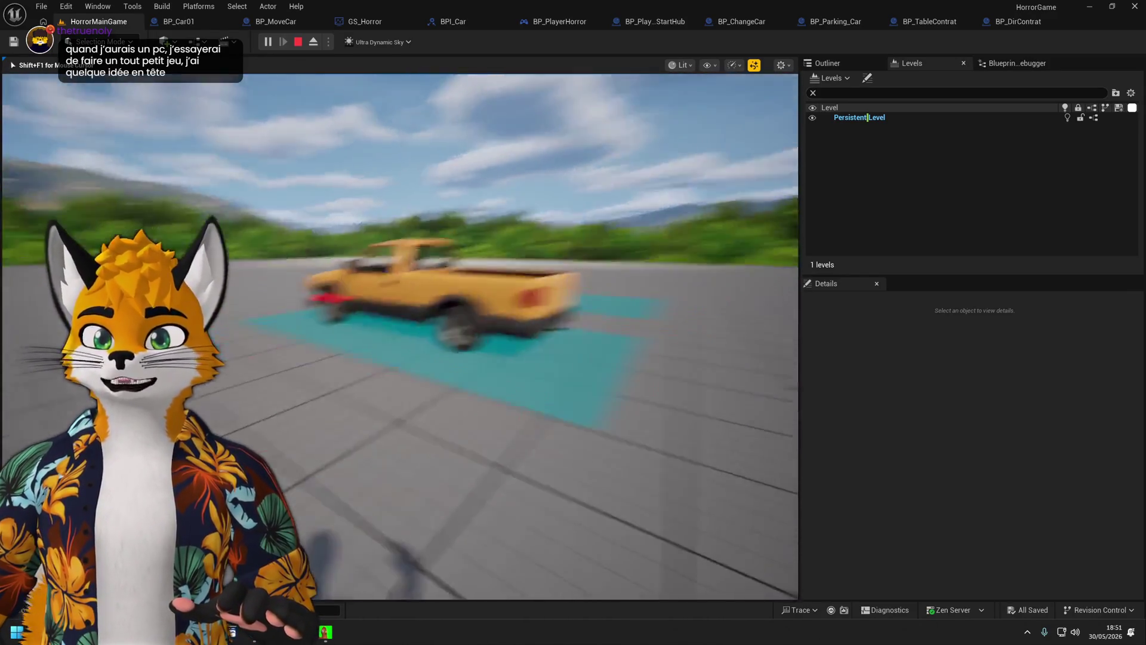
pyautogui.press('e')
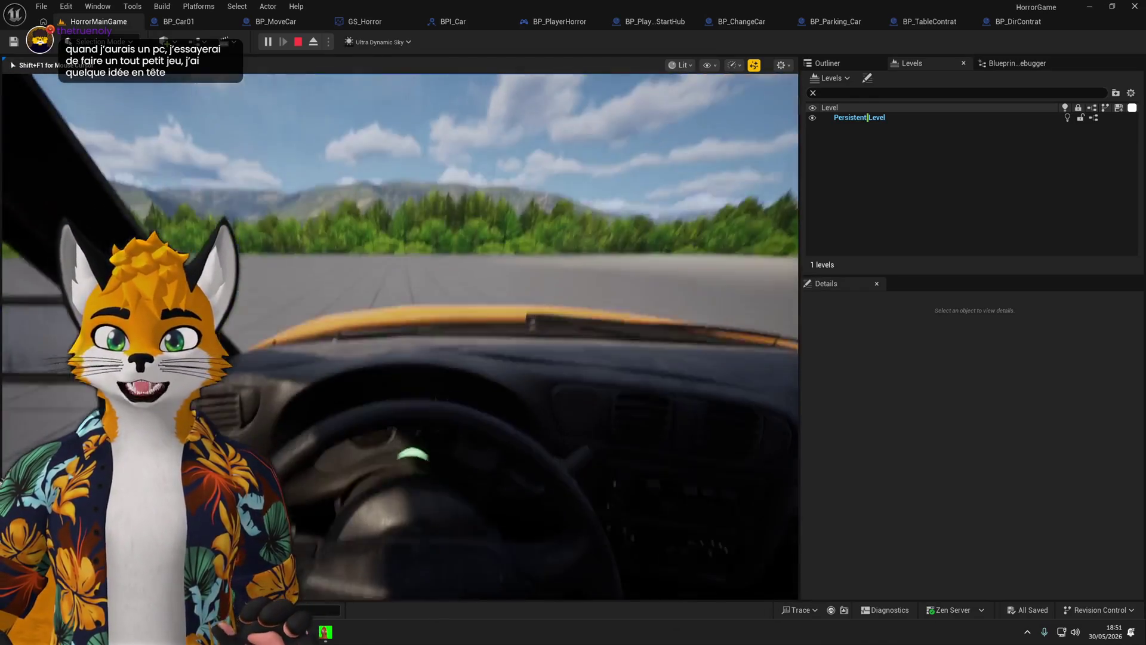
pyautogui.press('e')
pyautogui.press('e')
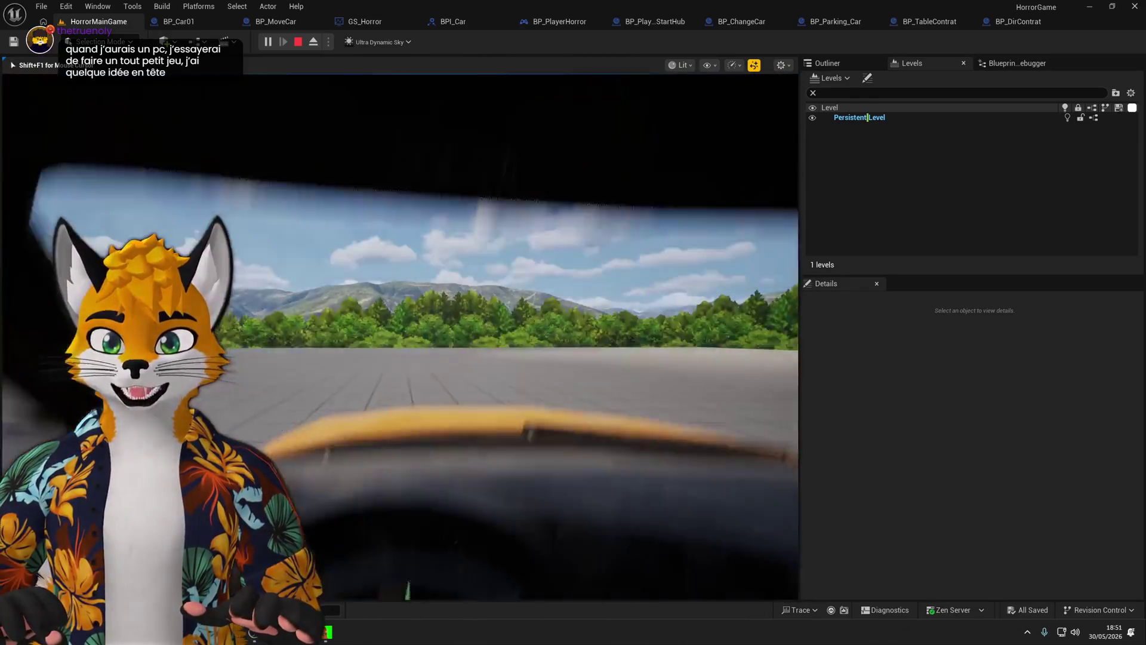
pyautogui.press('e')
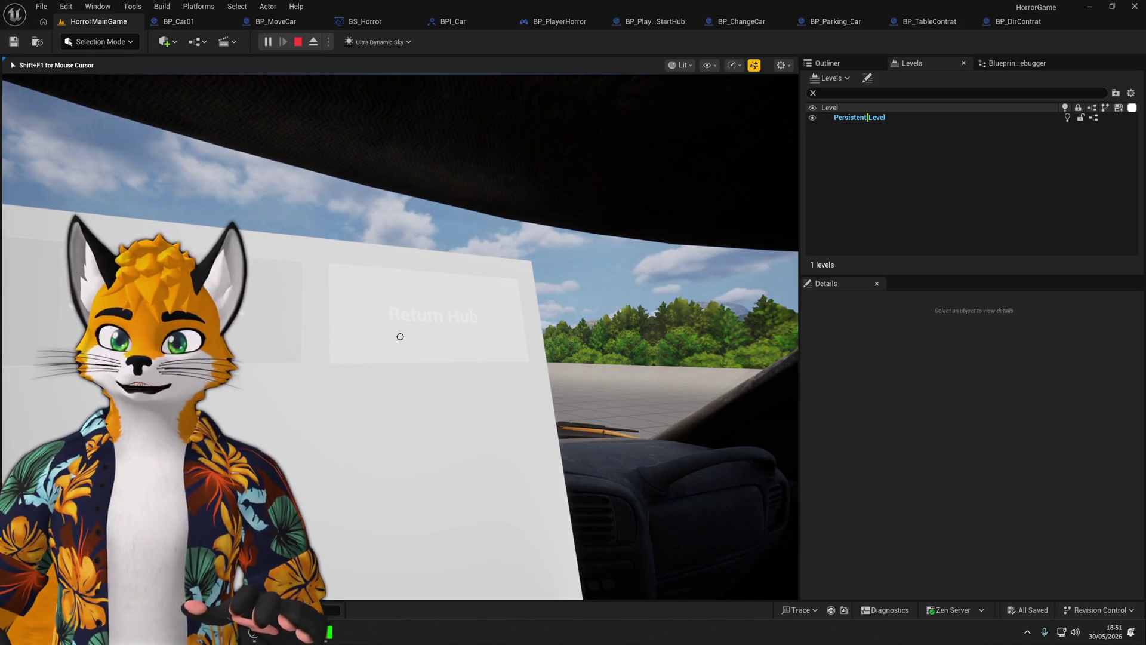
pyautogui.click(400, 337)
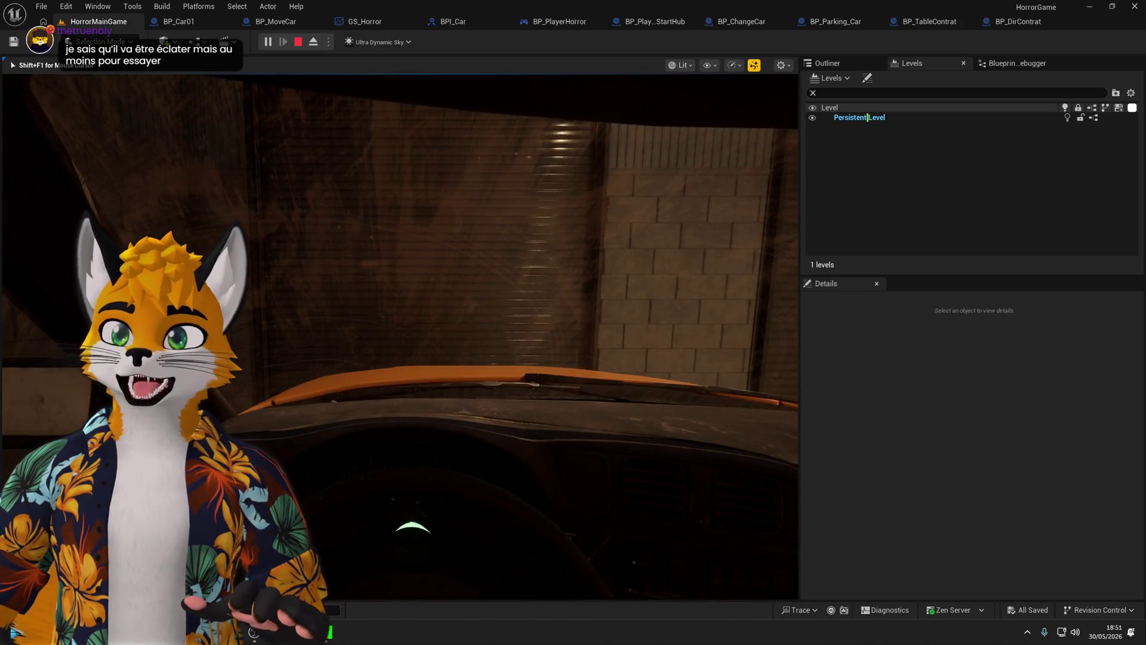
# Walk to the warehouse table, open two contract folders, then stop the play session.
pyautogui.press('e')
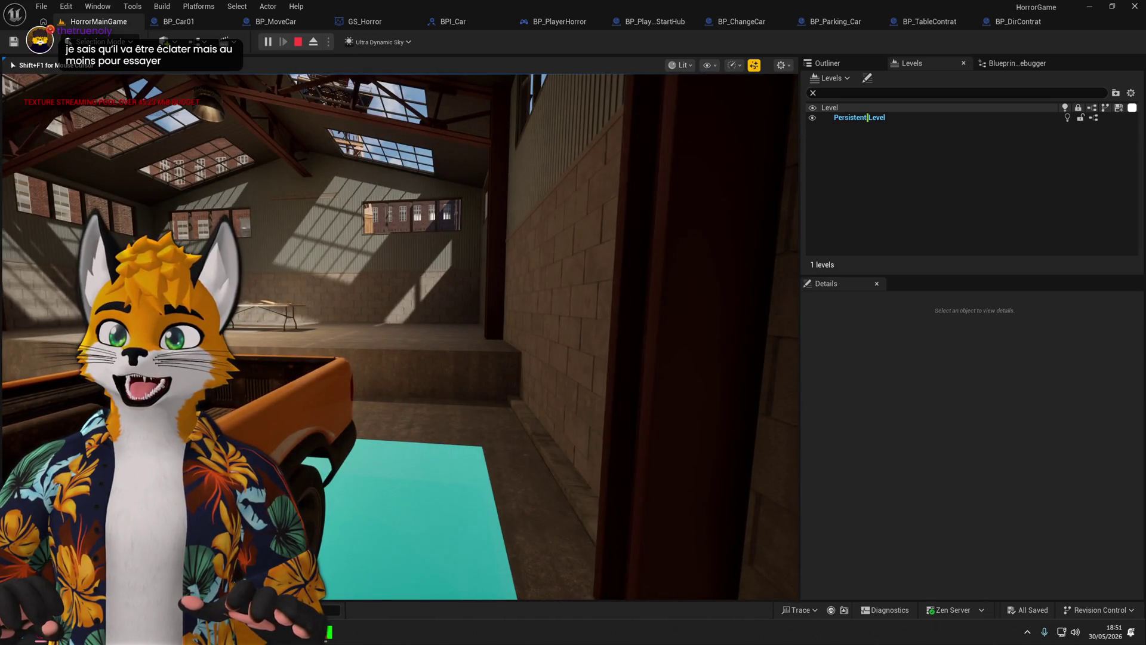
pyautogui.press('w')
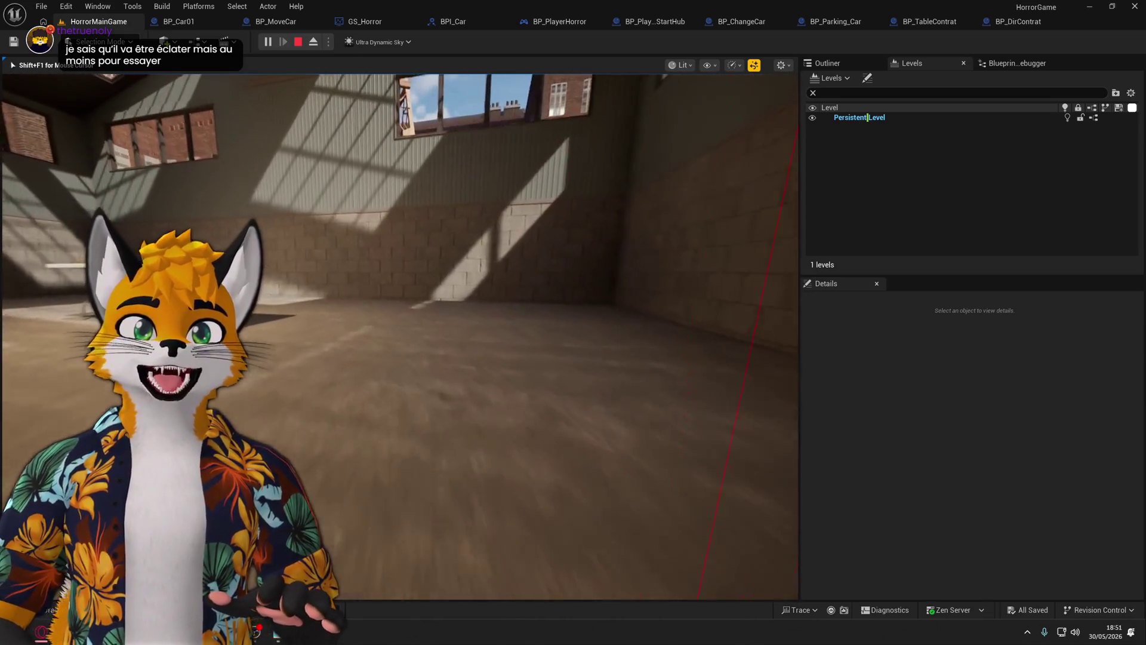
pyautogui.press('w')
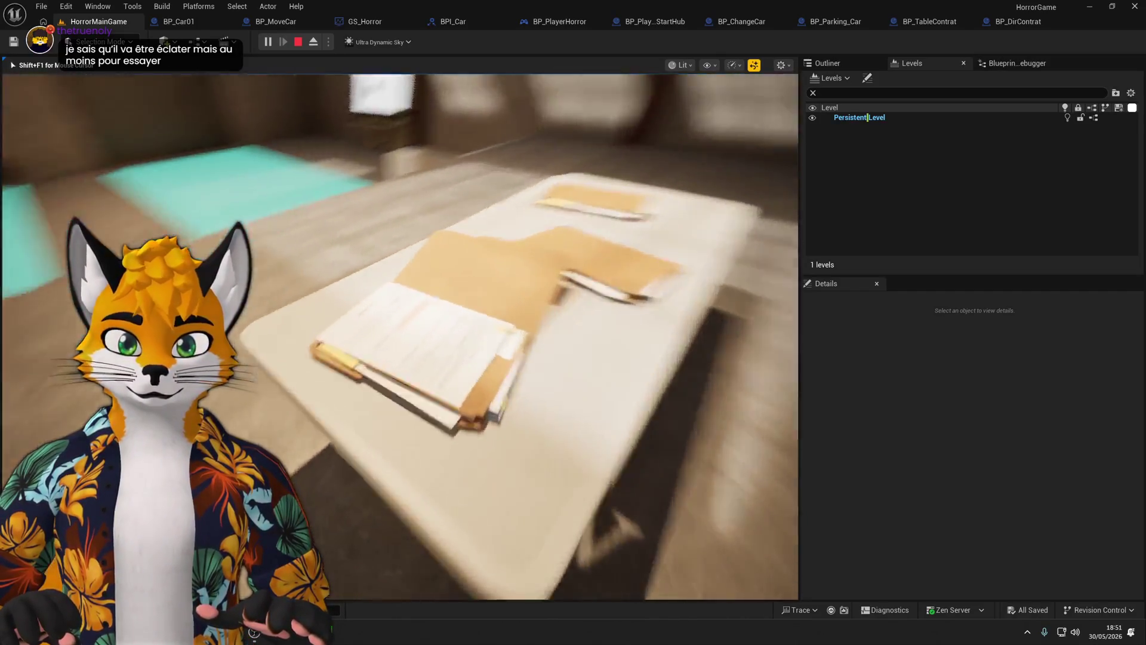
pyautogui.press('s')
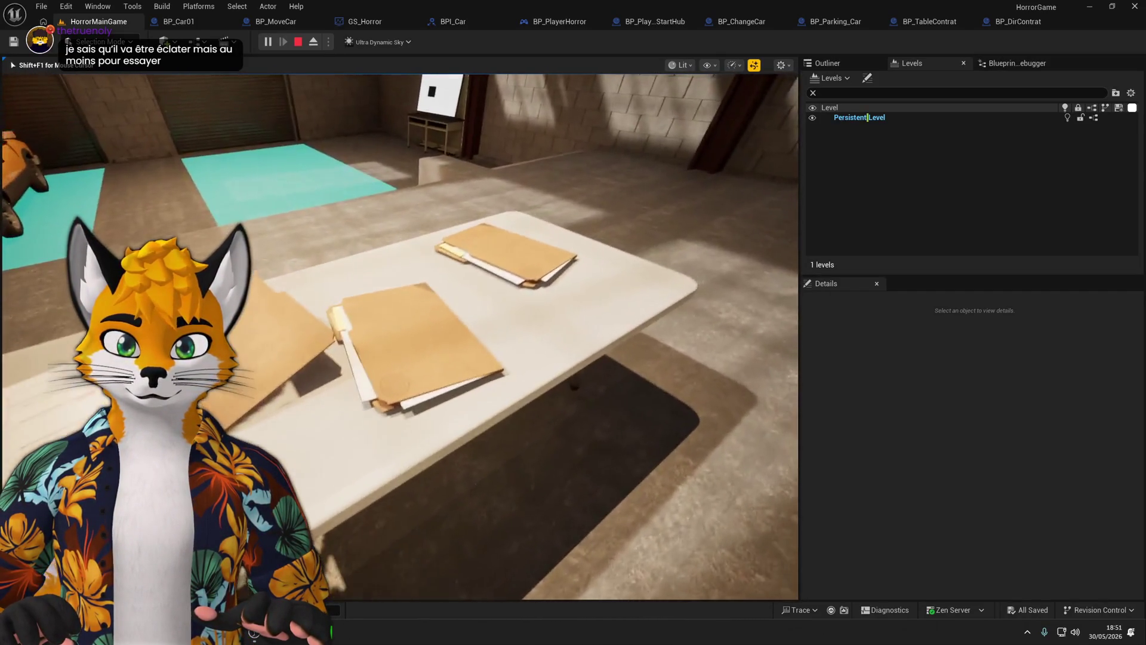
pyautogui.press('e')
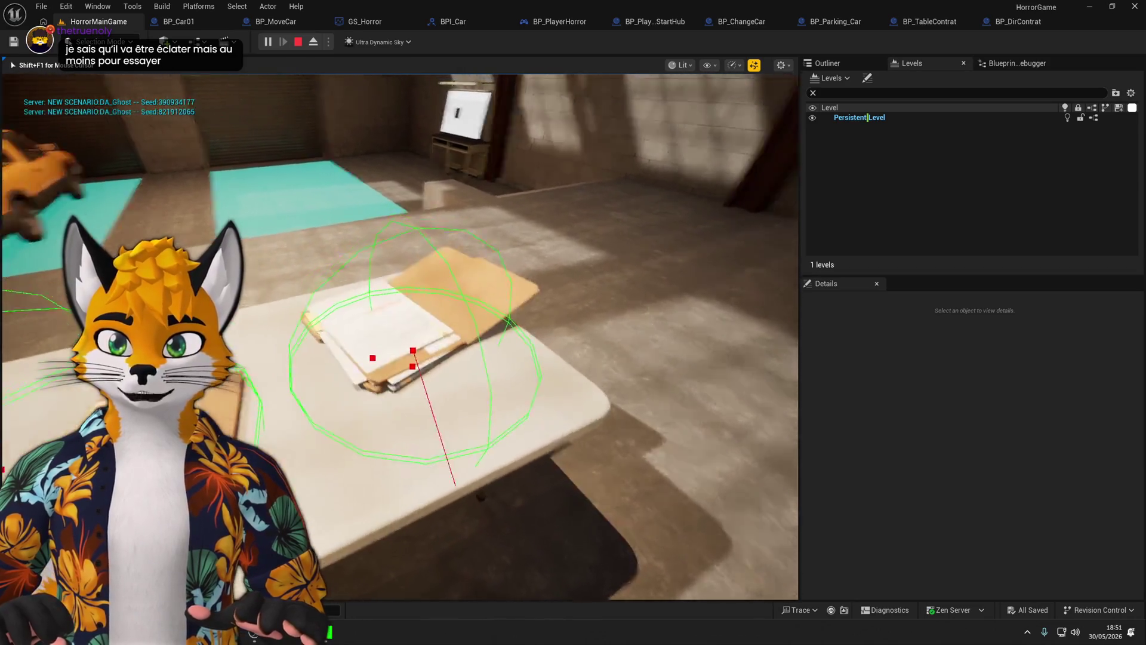
pyautogui.press('s')
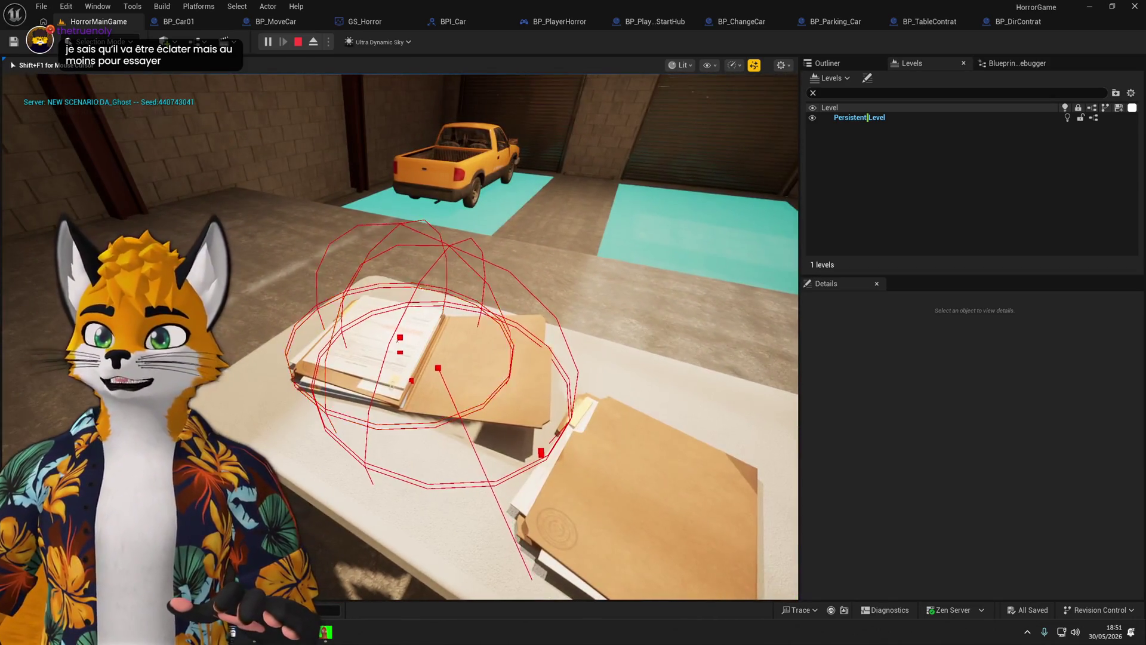
pyautogui.press('w')
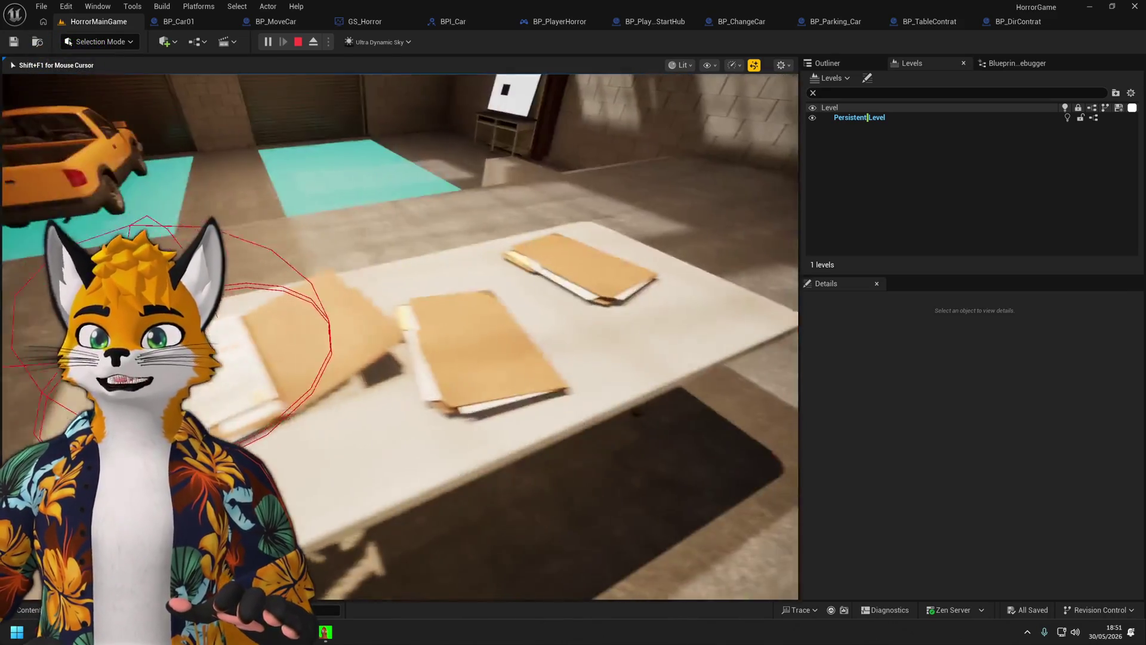
pyautogui.press('e')
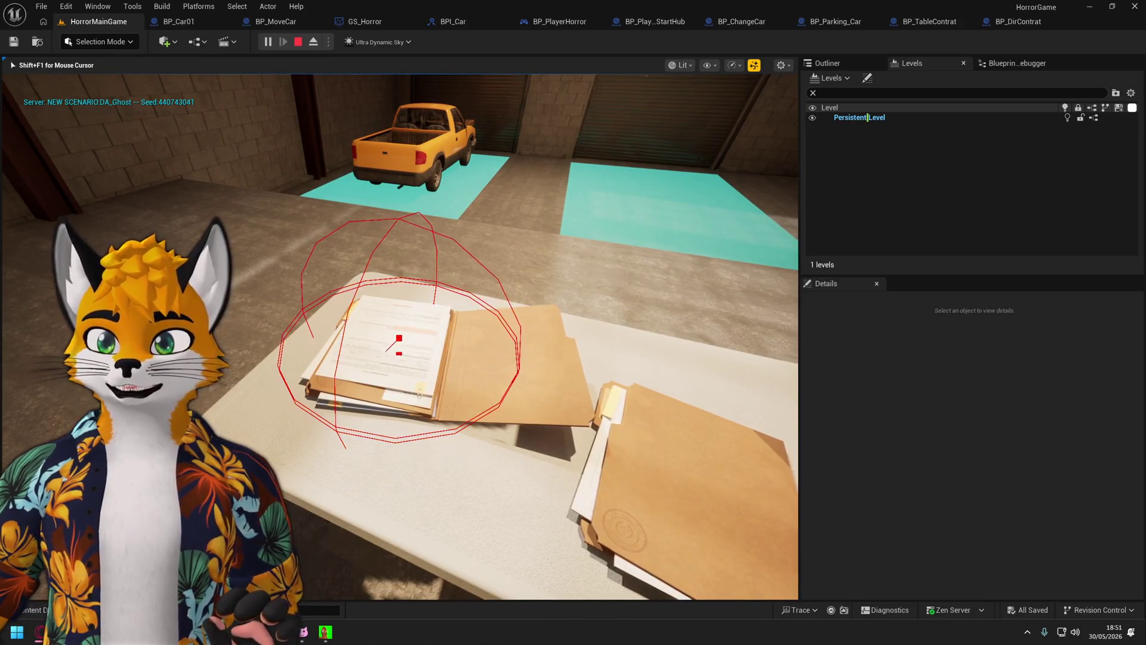
pyautogui.press('Escape')
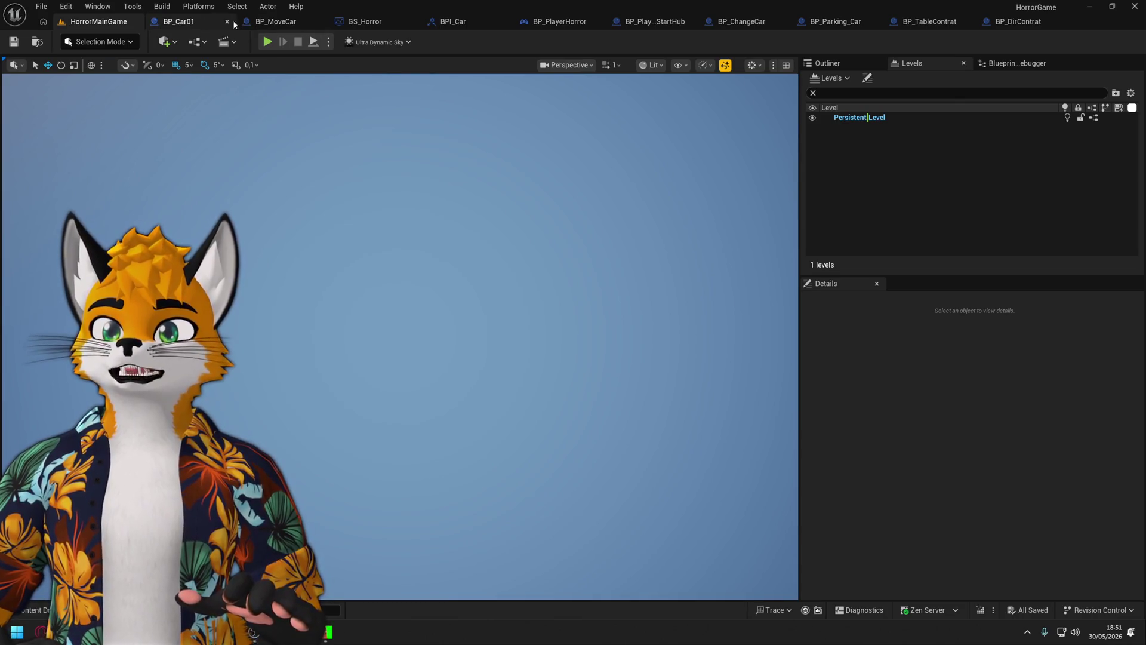
pyautogui.click(1007, 24)
# Widen the contract comment box and move the expanded Print String node further right.
pyautogui.scroll(3, 642, 292)
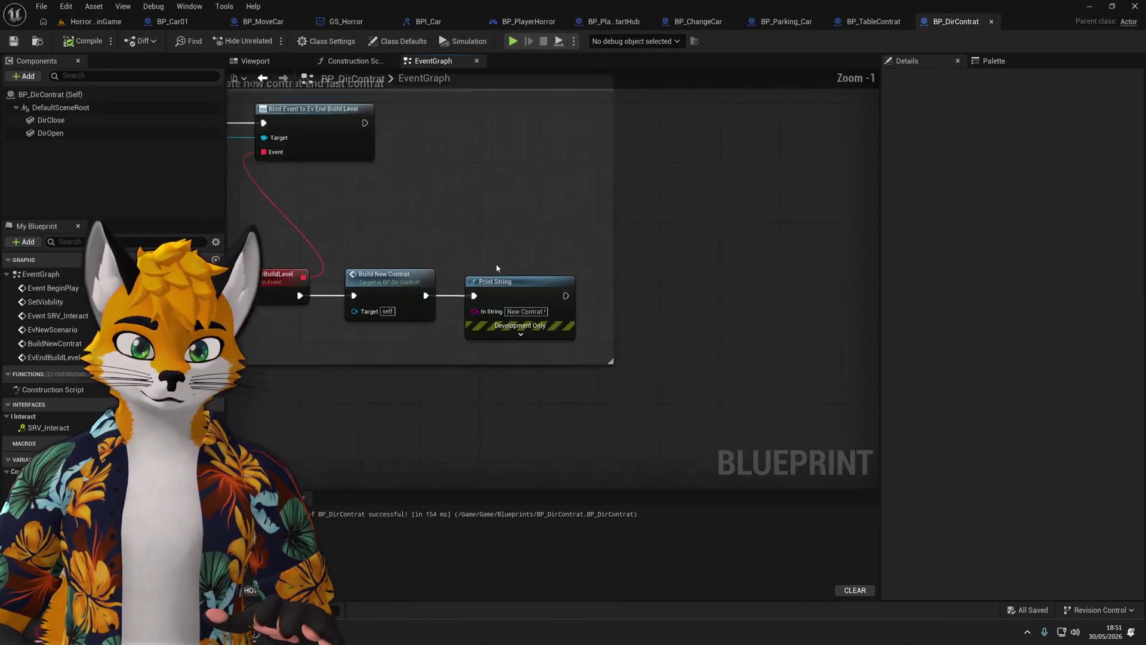
pyautogui.moveTo(631, 252); pyautogui.dragTo(835, 253)
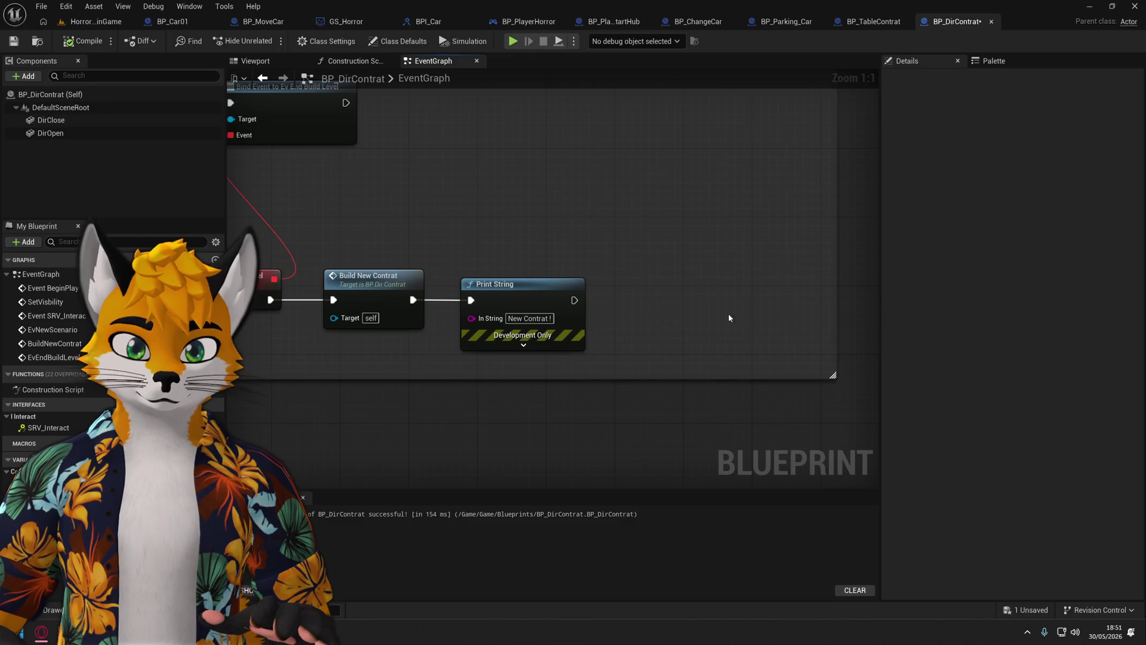
pyautogui.click(553, 347)
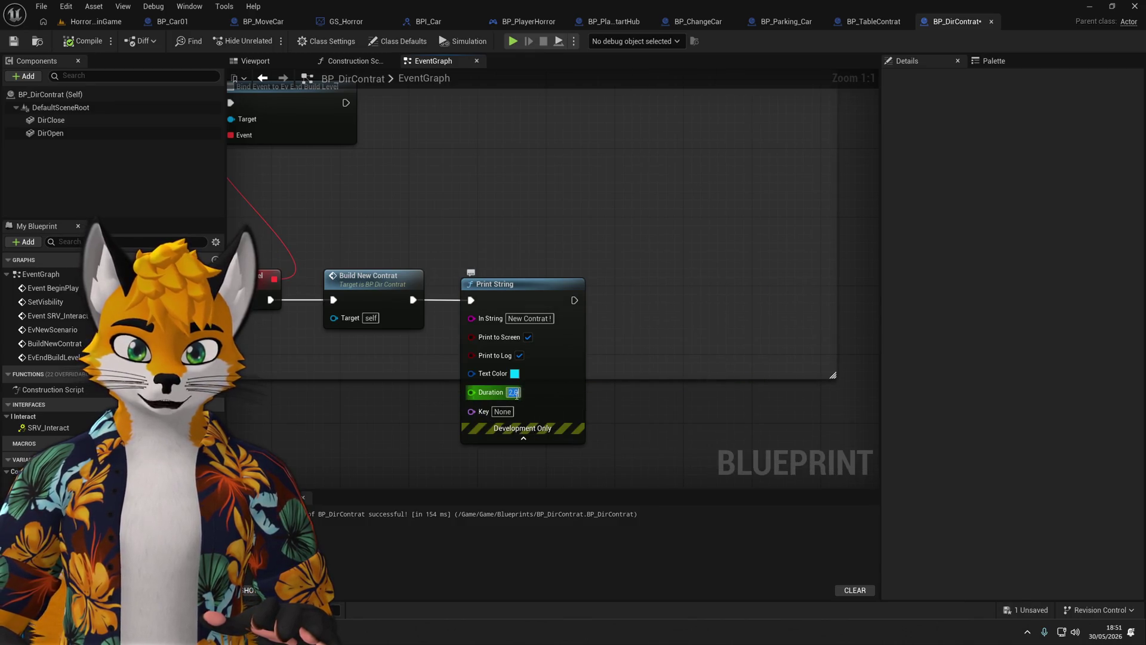
pyautogui.moveTo(526, 292); pyautogui.dragTo(679, 294)
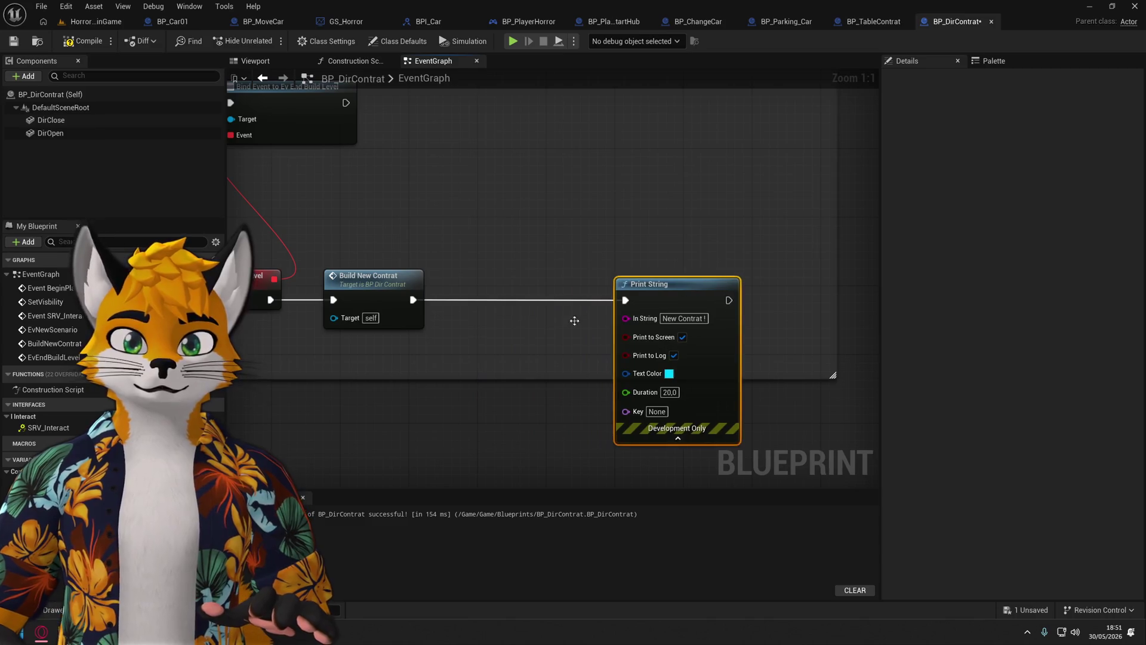
pyautogui.scroll(-4, 656, 322)
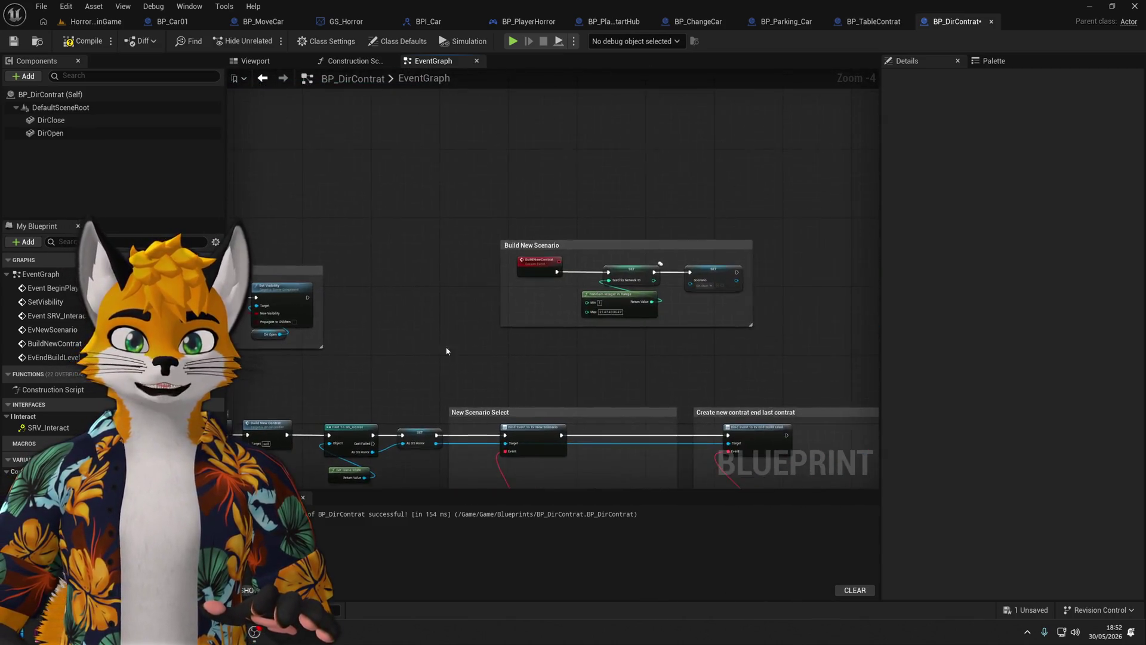
pyautogui.scroll(2, 529, 291)
# Add a Set Visibility node after Build New Contrat, tuck Print String beside it, and compile.
pyautogui.moveTo(532, 280); pyautogui.dragTo(564, 286)
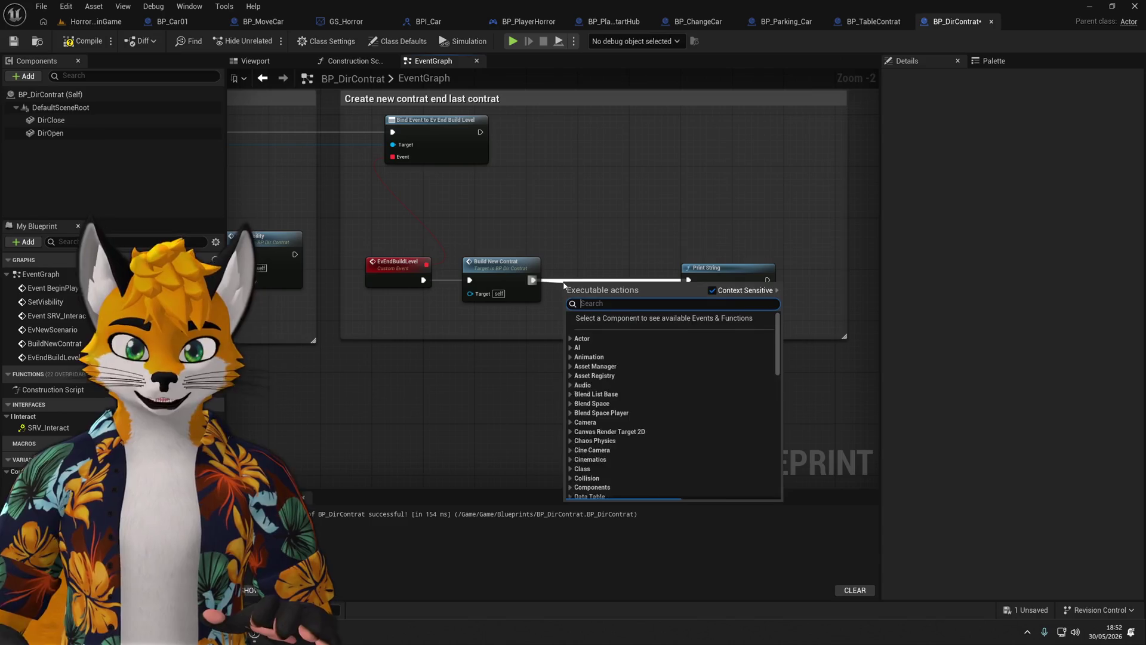
pyautogui.write('SetVi')
pyautogui.press('Return')
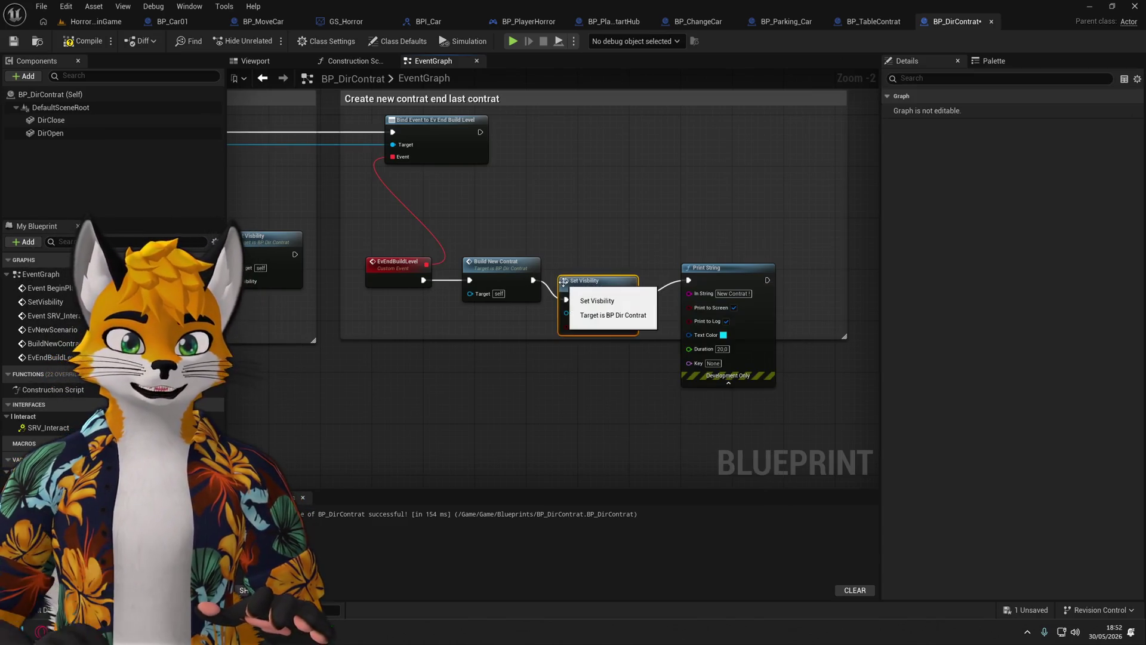
pyautogui.moveTo(722, 270); pyautogui.dragTo(705, 273)
pyautogui.click(708, 383)
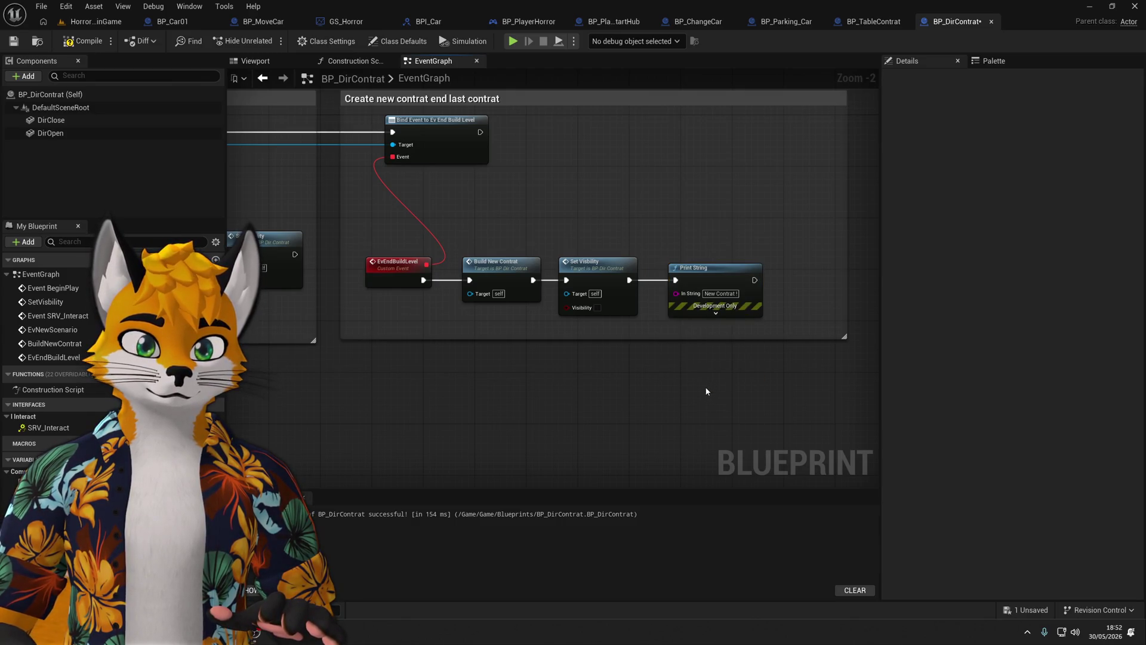
pyautogui.press('F7')
pyautogui.moveTo(342, 216); pyautogui.dragTo(477, 268)
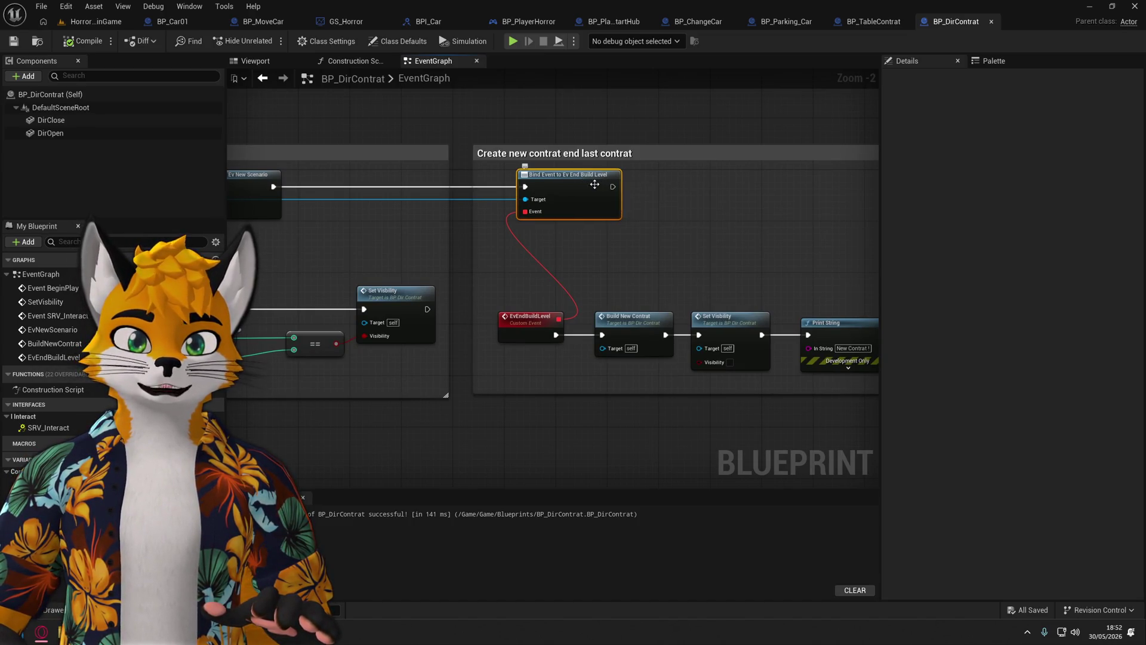
pyautogui.click(525, 21)
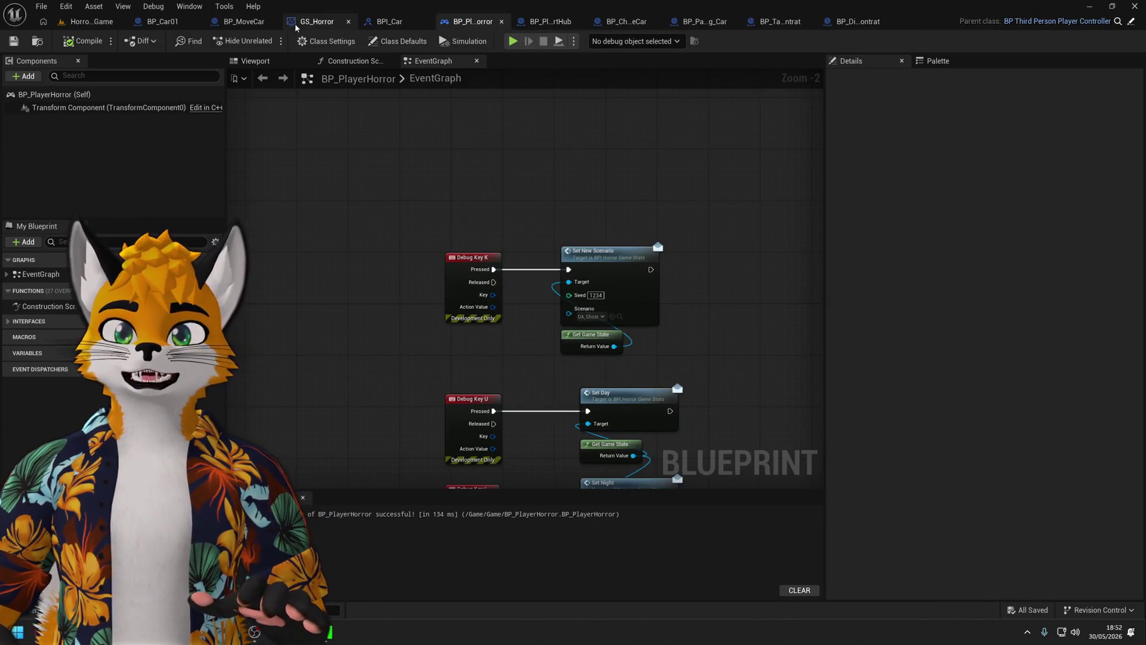
# Add a Print String node after Call Ev Return to Hub in GS_Horror.
pyautogui.click(314, 22)
pyautogui.moveTo(463, 320)
pyautogui.mouseDown()
pyautogui.moveTo(656, 256)
pyautogui.moveTo(585, 285)
pyautogui.moveTo(537, 382)
pyautogui.moveTo(382, 226)
pyautogui.moveTo(385, 216)
pyautogui.moveTo(368, 243)
pyautogui.mouseUp()
pyautogui.scroll(4, 369, 243)
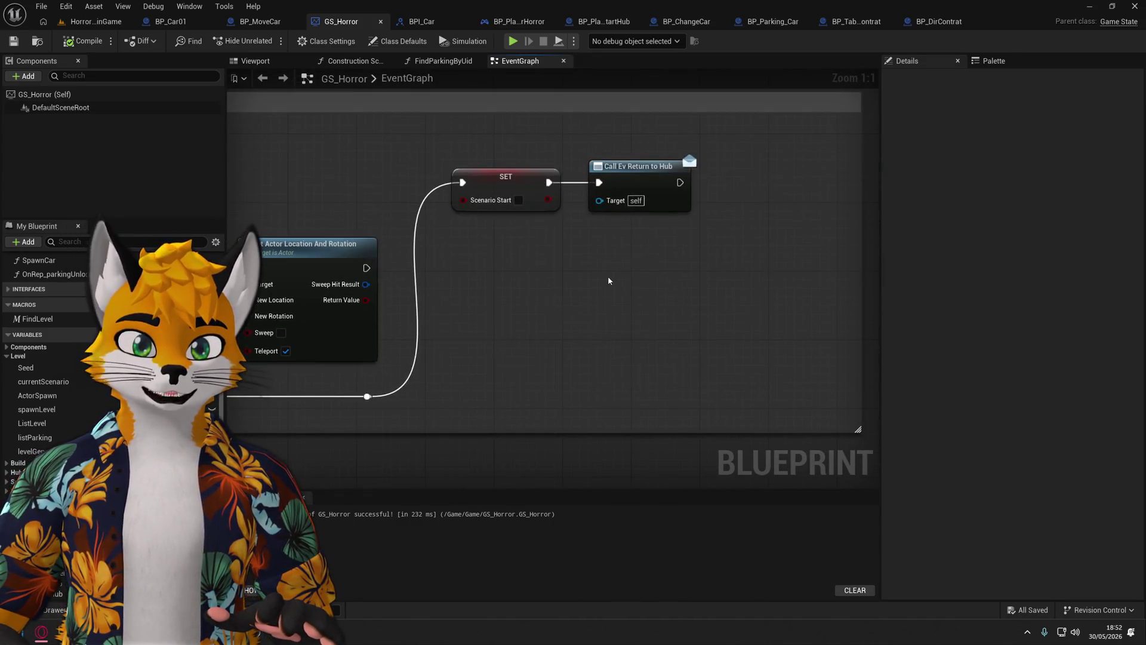
pyautogui.moveTo(601, 224); pyautogui.dragTo(637, 230)
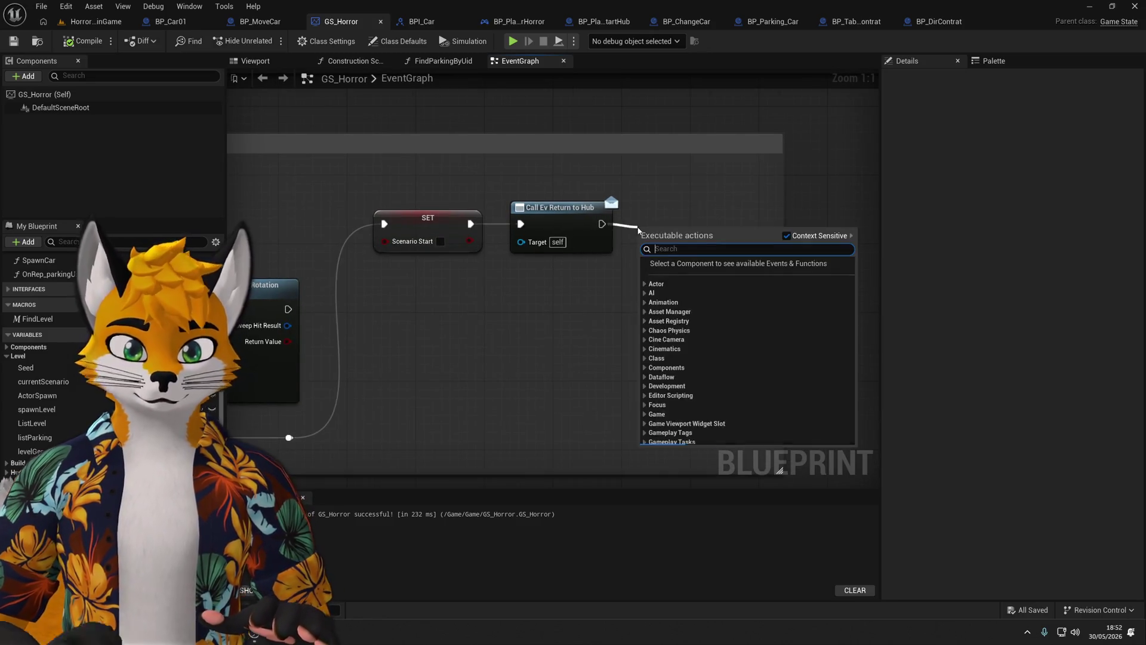
pyautogui.write('print')
pyautogui.press('Return')
# Set the message to 'RETURN TO HUB' with a 20.0 s duration, then compile.
pyautogui.click(704, 250)
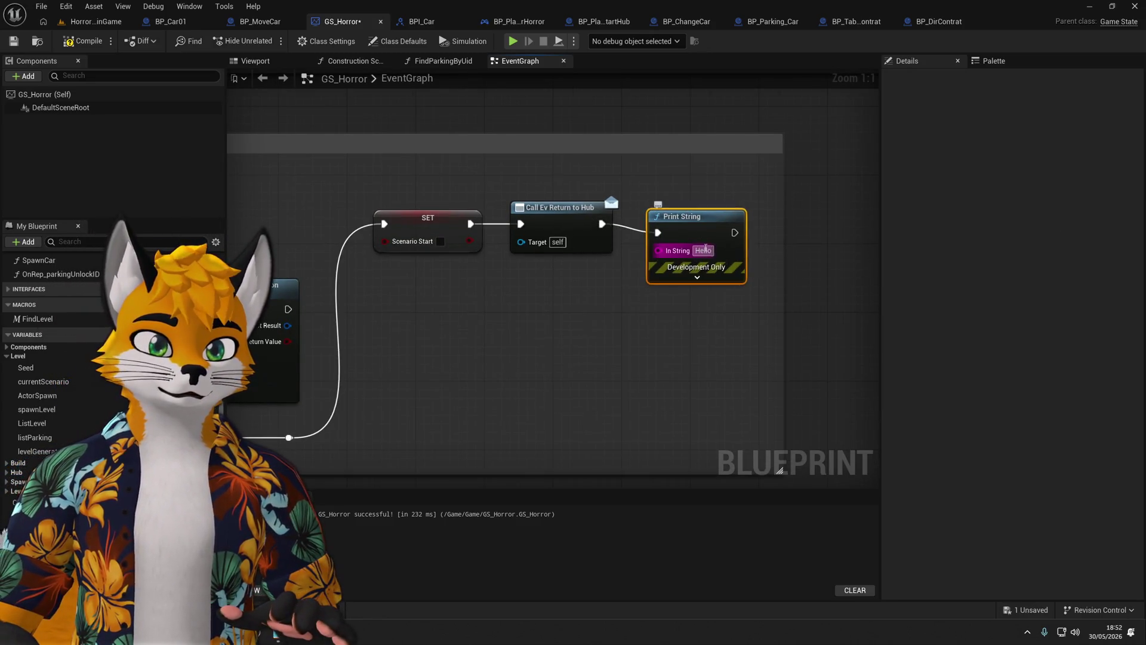
pyautogui.write('RETURN TO H')
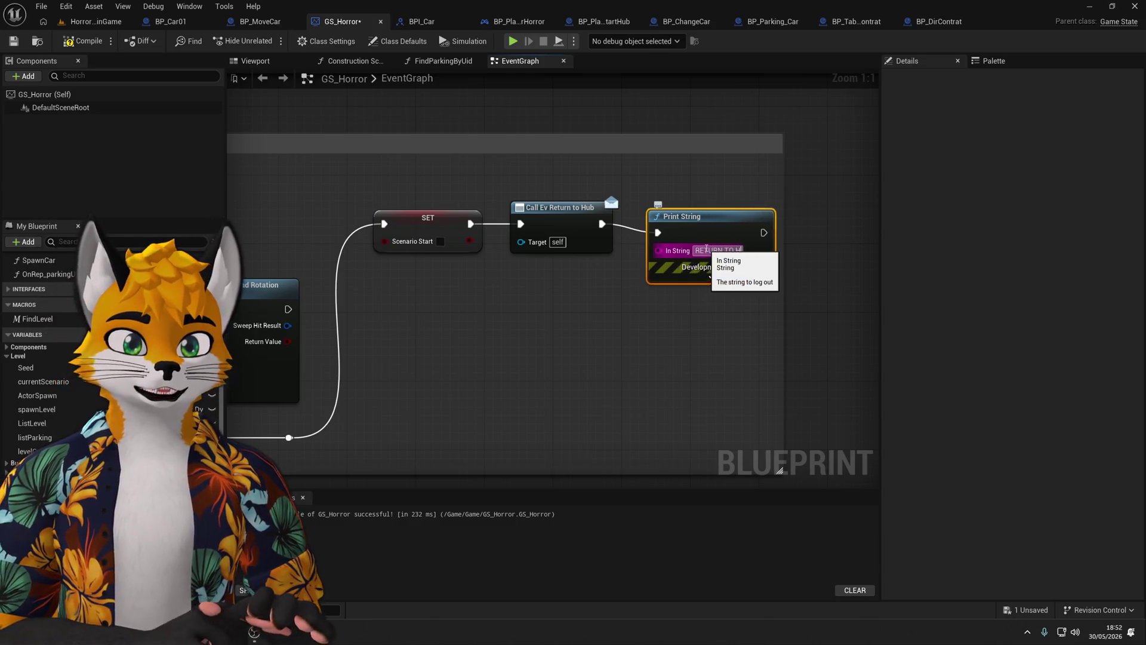
pyautogui.write('UB')
pyautogui.write('B')
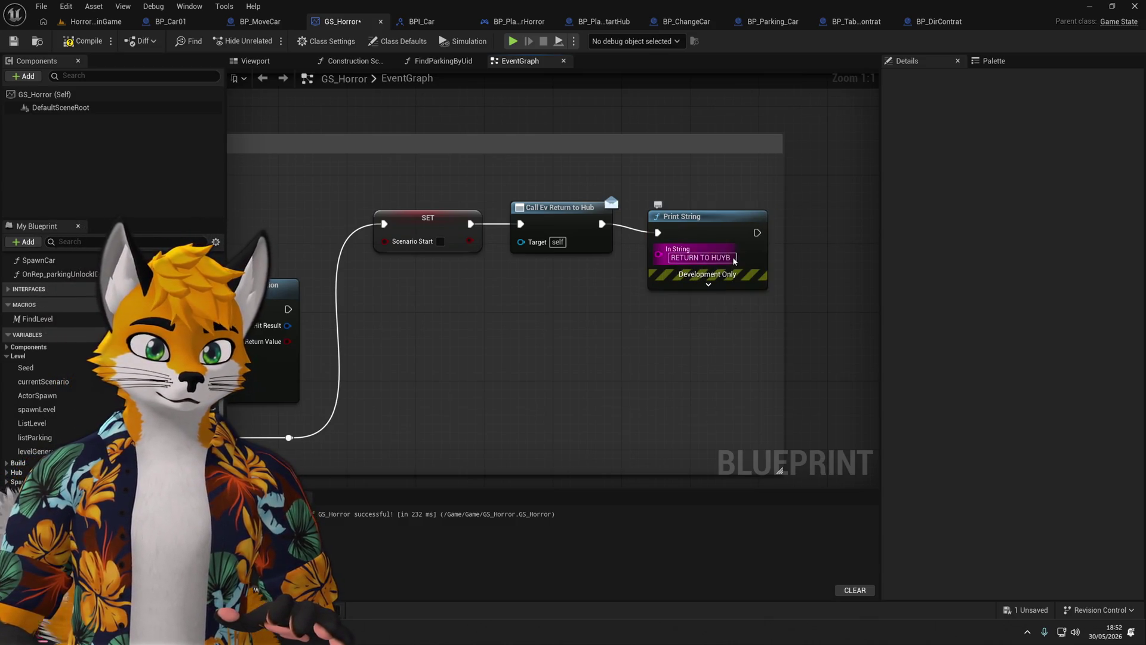
pyautogui.press('BackSpace')
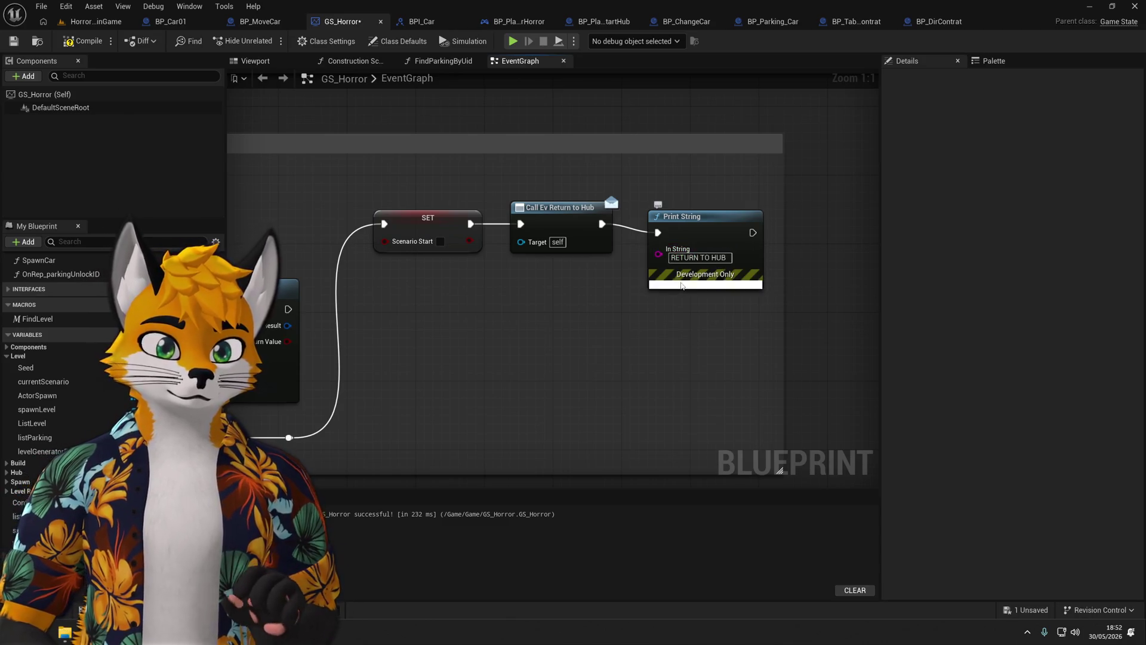
pyautogui.click(681, 286)
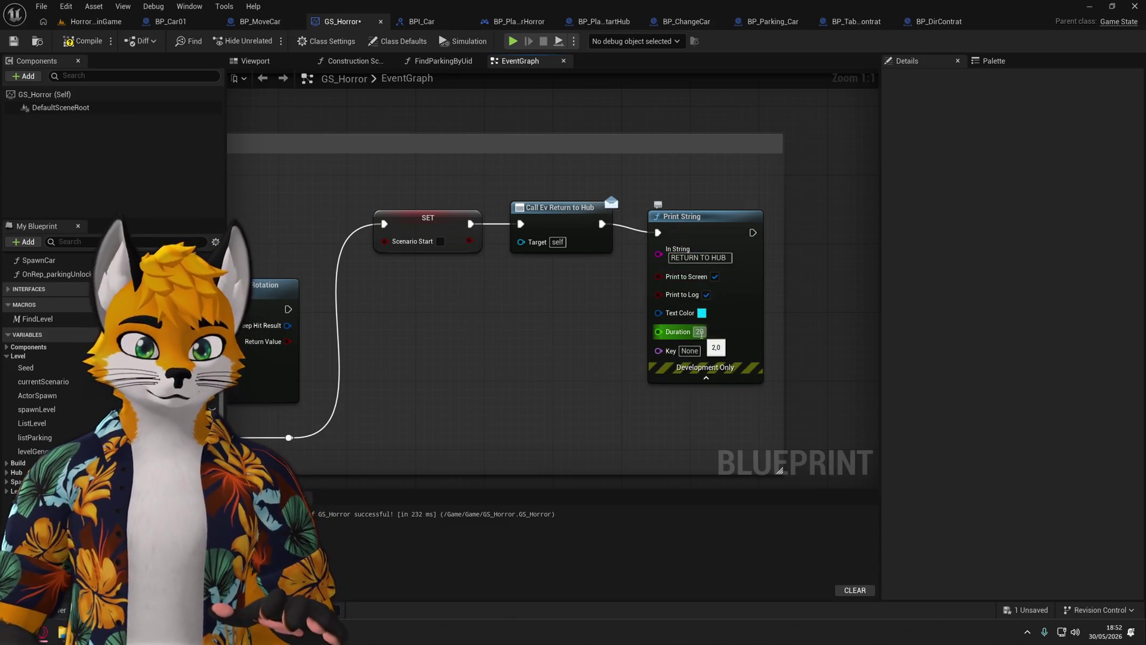
pyautogui.click(69, 42)
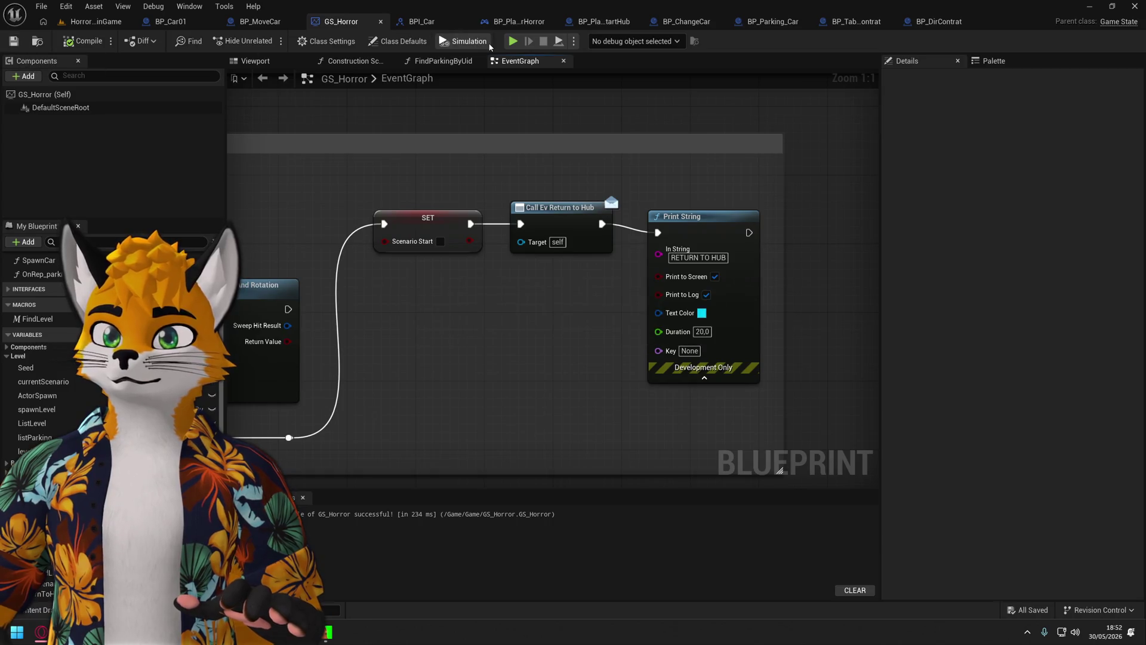
pyautogui.click(514, 43)
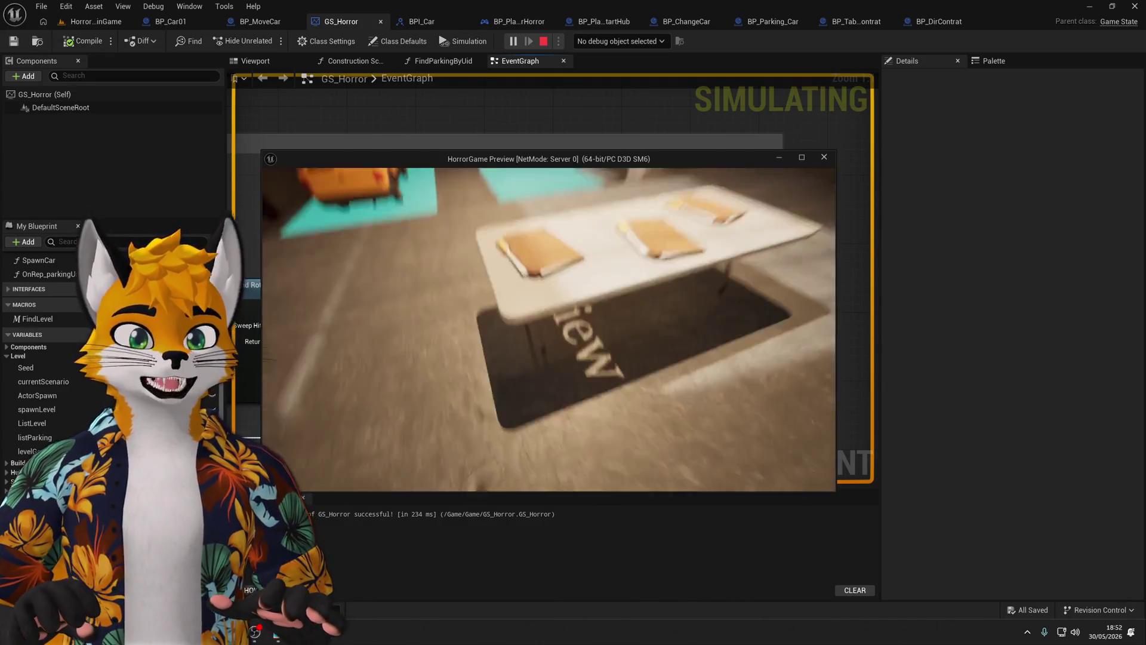
# Interact with the contract folder, walk to the yellow truck, choose New Contrat, then stop play.
pyautogui.press('e')
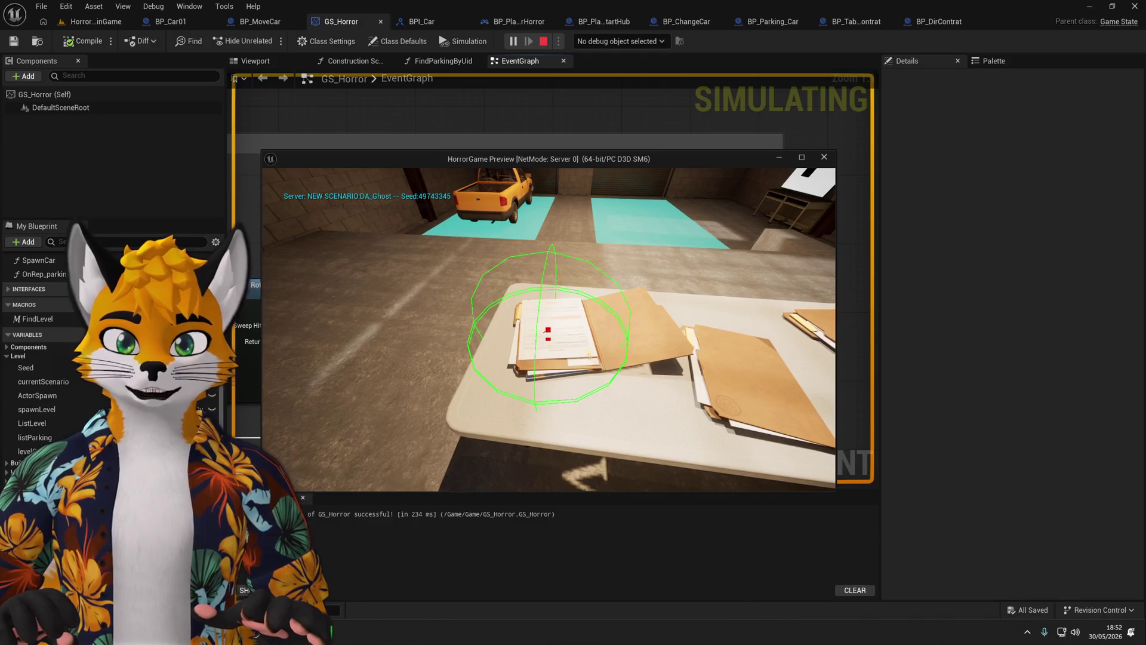
pyautogui.press('w')
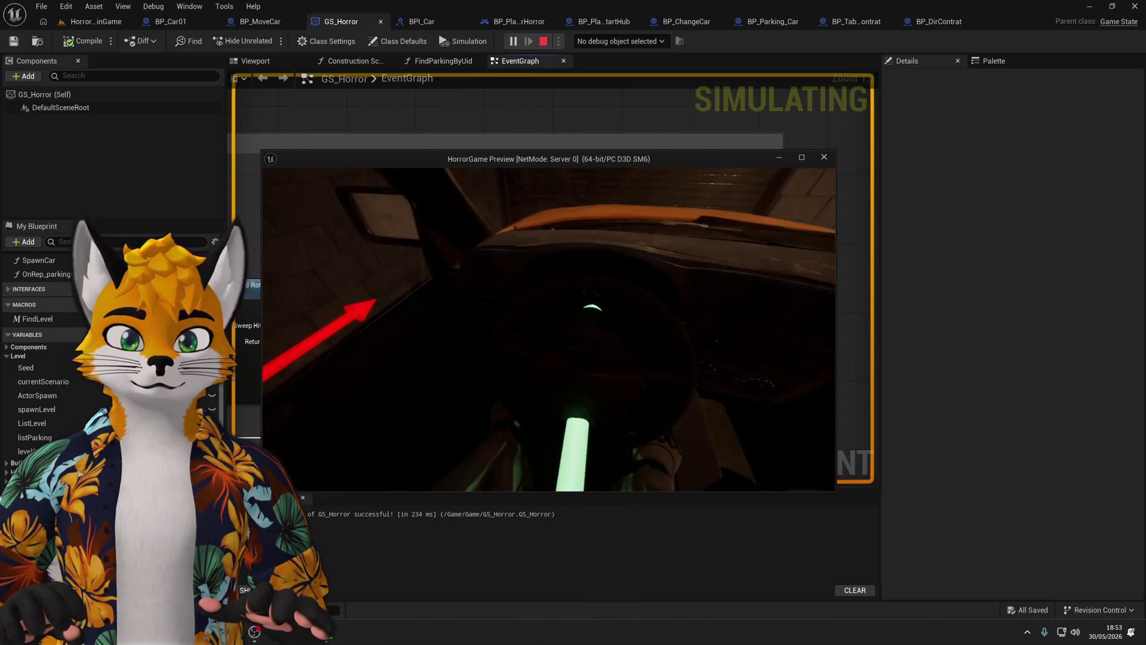
pyautogui.click(548, 329)
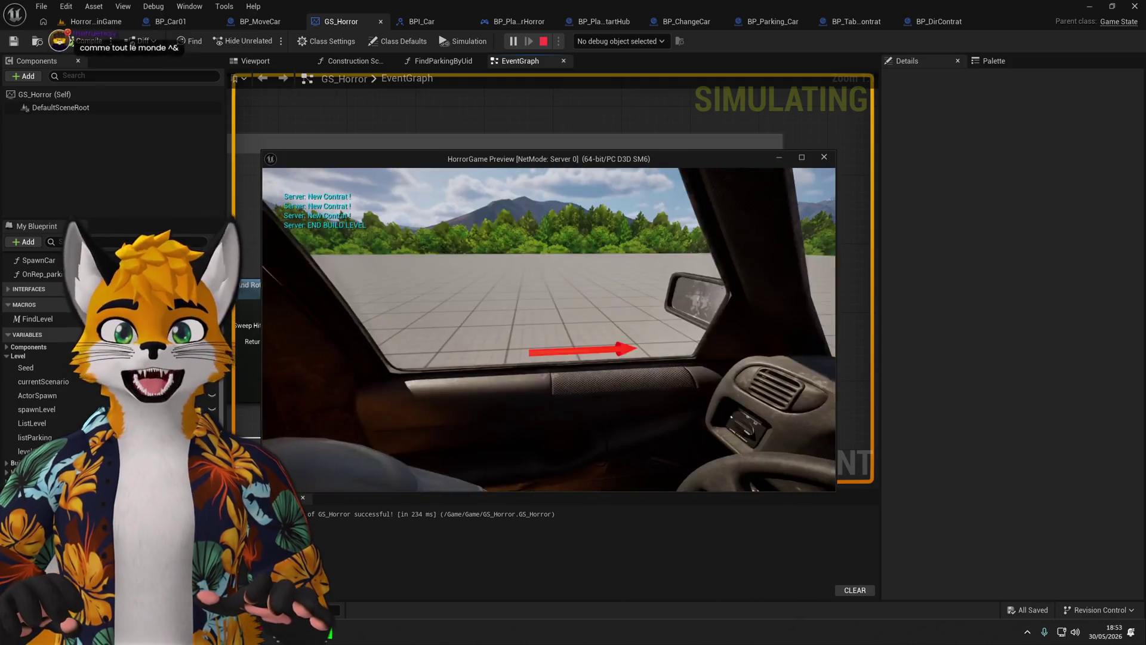
pyautogui.press('e')
pyautogui.press('s')
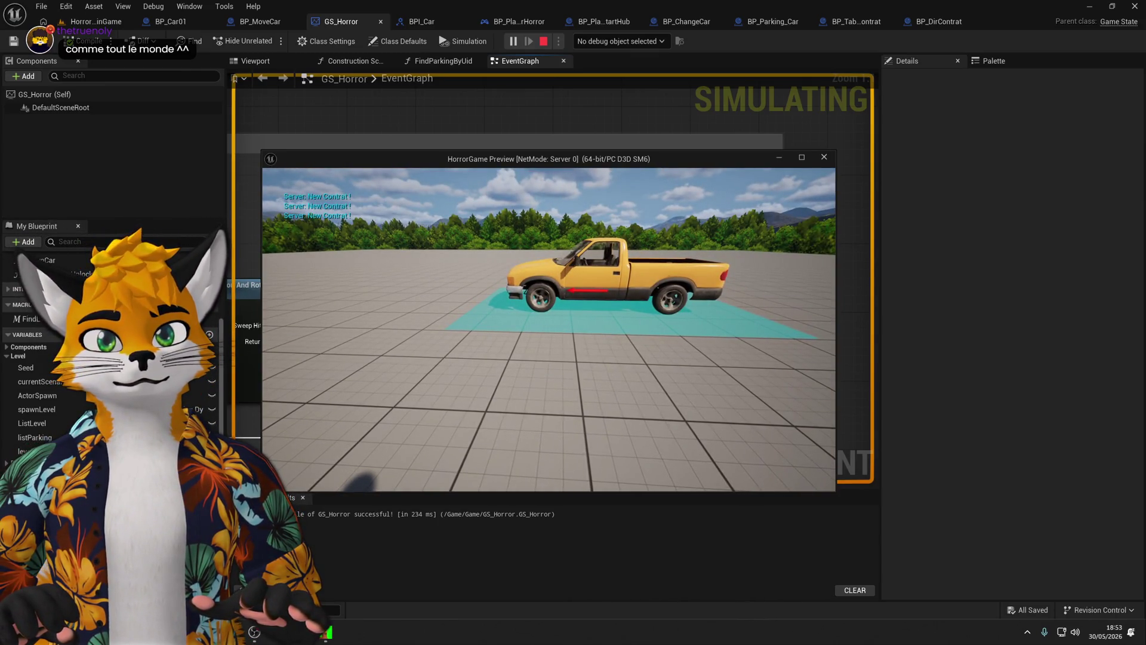
pyautogui.press('w')
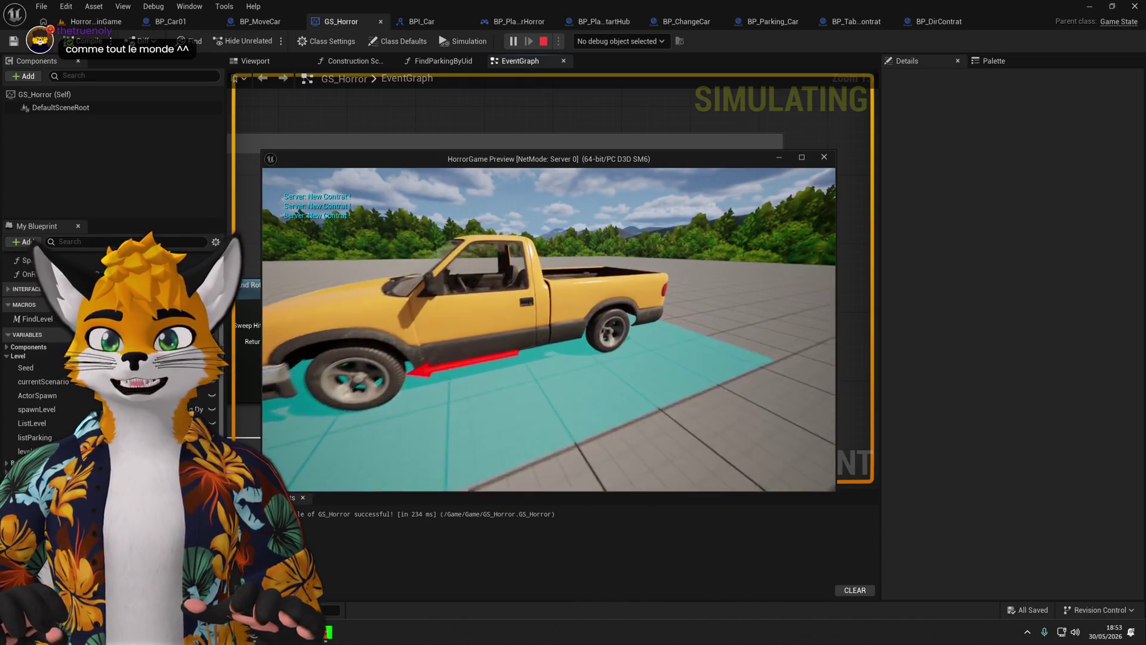
pyautogui.press('s')
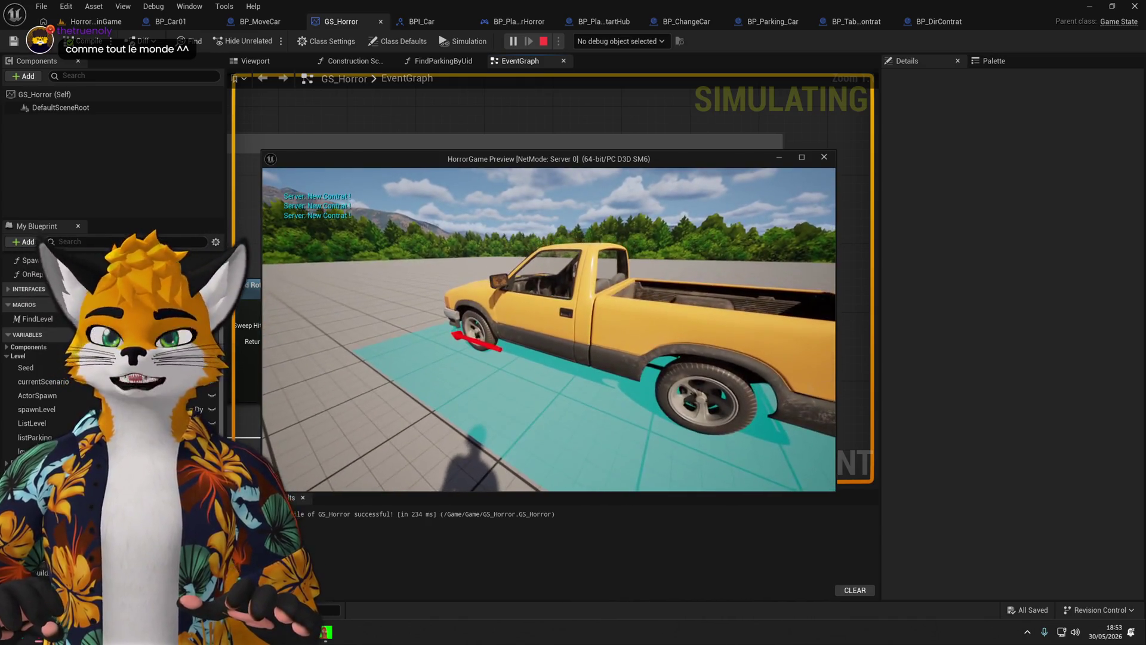
pyautogui.moveTo(549, 329)
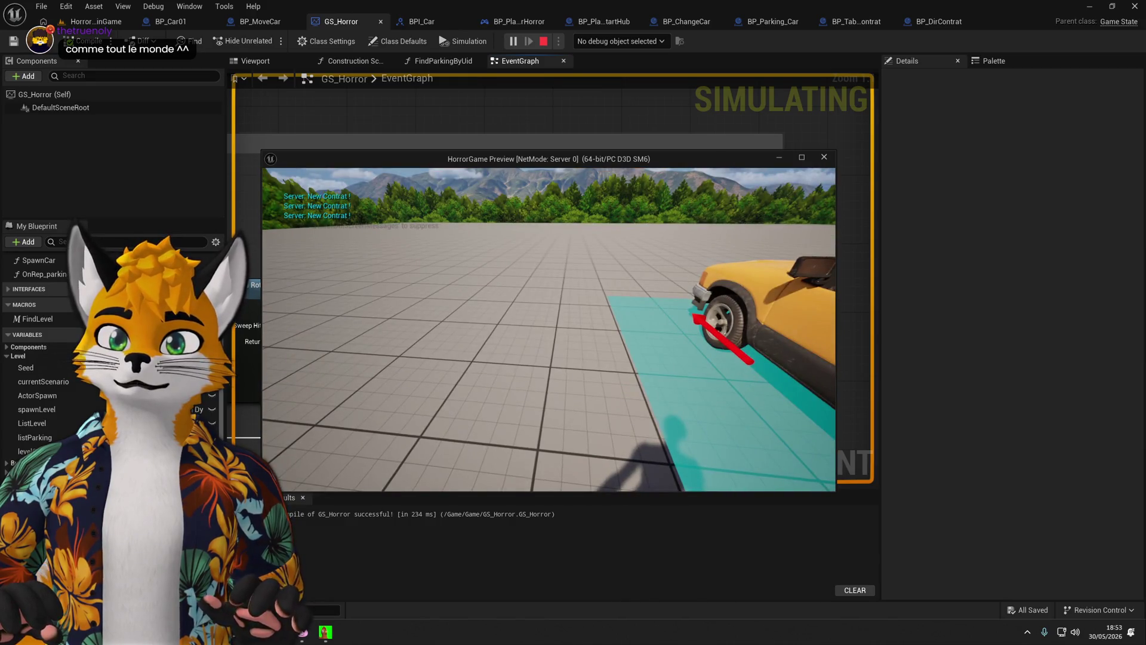
pyautogui.press('Escape')
pyautogui.click(947, 26)
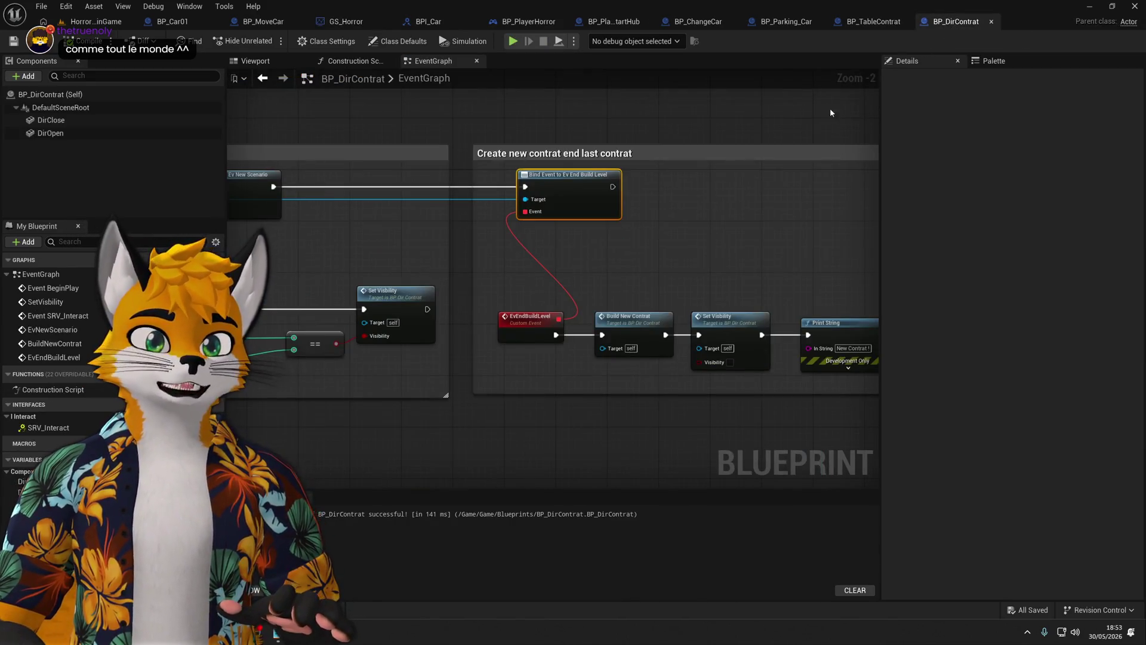
# Set the RETURN TO HUB Print String text colour in GS_Horror to orange-red.
pyautogui.scroll(-4, 707, 242)
pyautogui.moveTo(636, 173); pyautogui.dragTo(713, 390)
pyautogui.scroll(2, 714, 389)
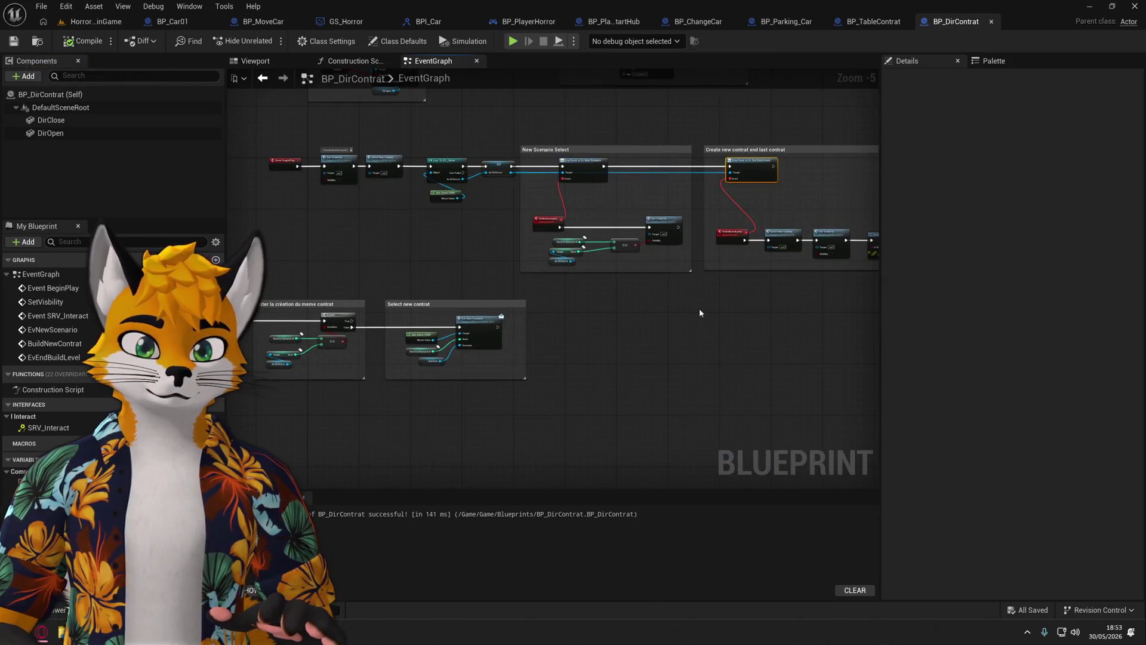
pyautogui.click(871, 22)
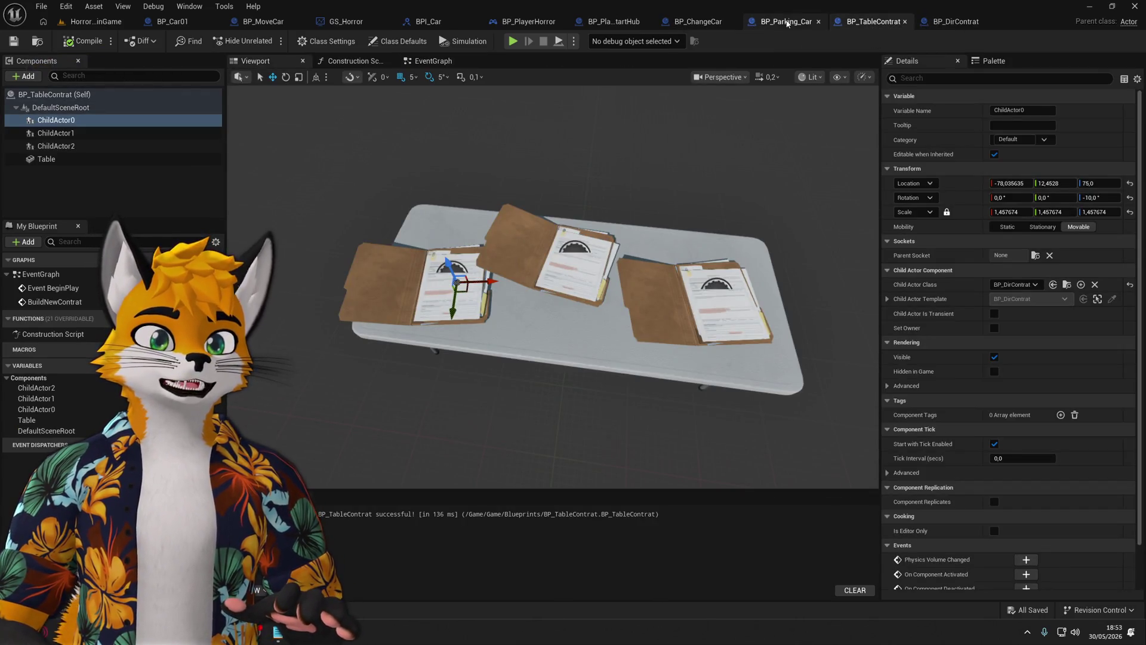
pyautogui.click(445, 21)
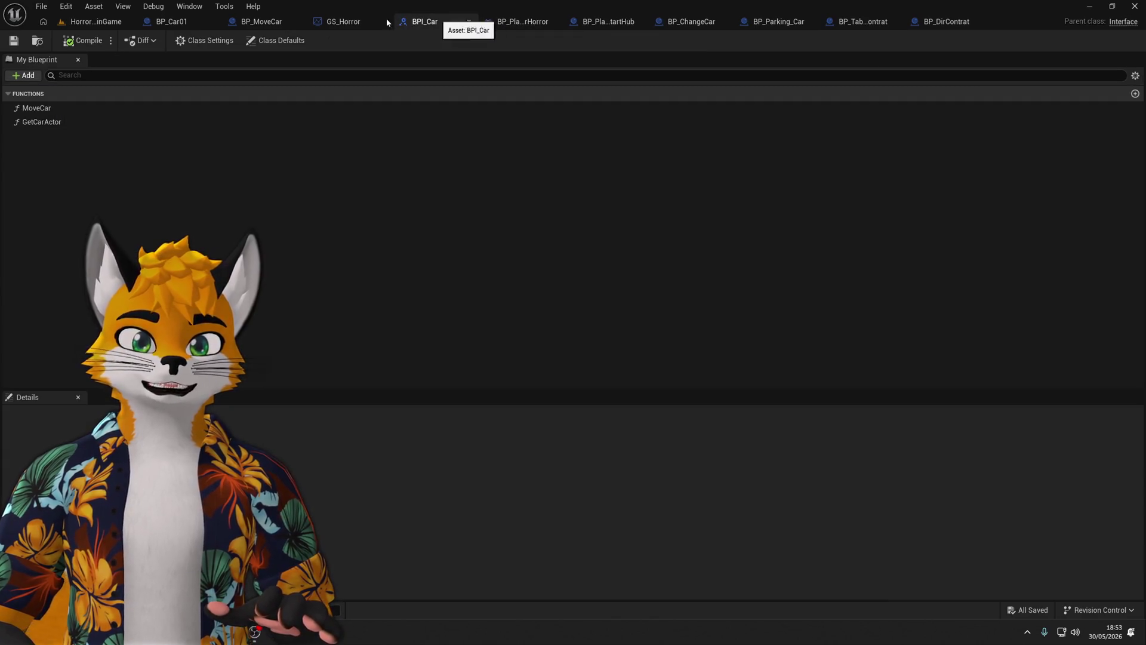
pyautogui.click(355, 22)
pyautogui.click(688, 316)
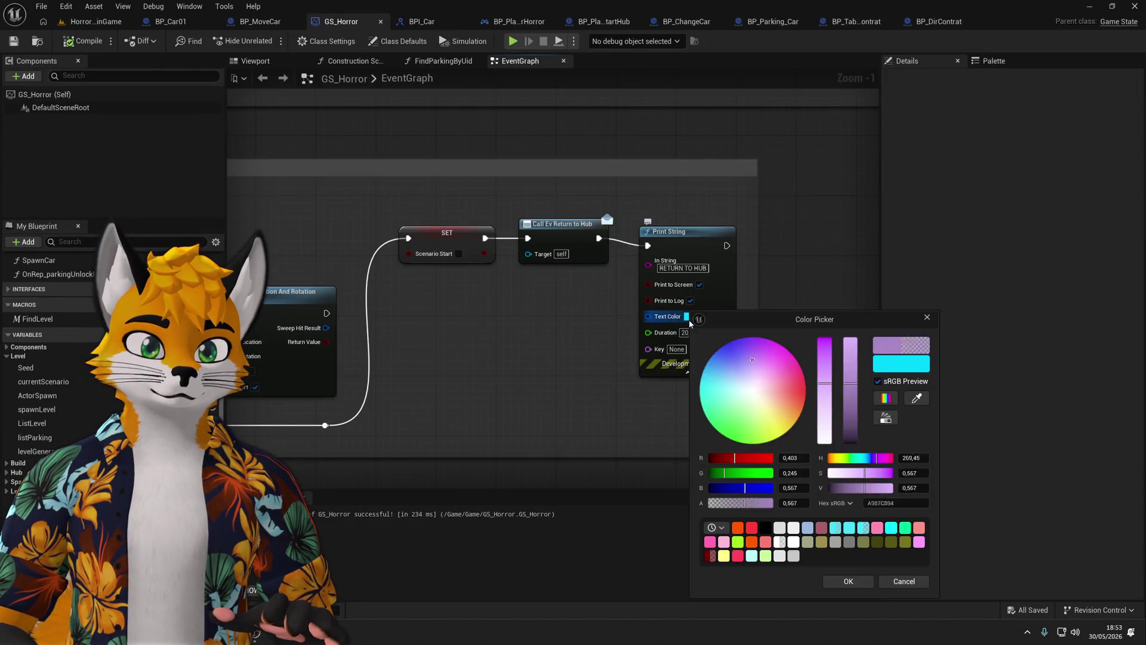
pyautogui.click(740, 525)
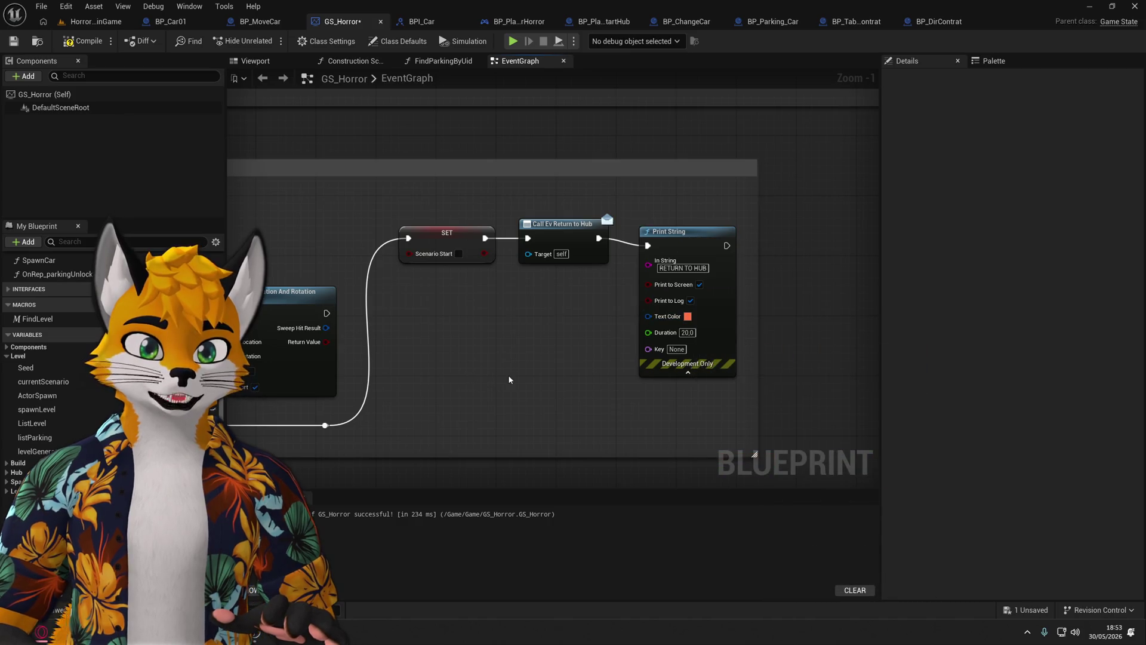
# Review the Return To Hub, Move Car and Build Level graph sections, then launch another playtest.
pyautogui.hotkey('shift', '1')
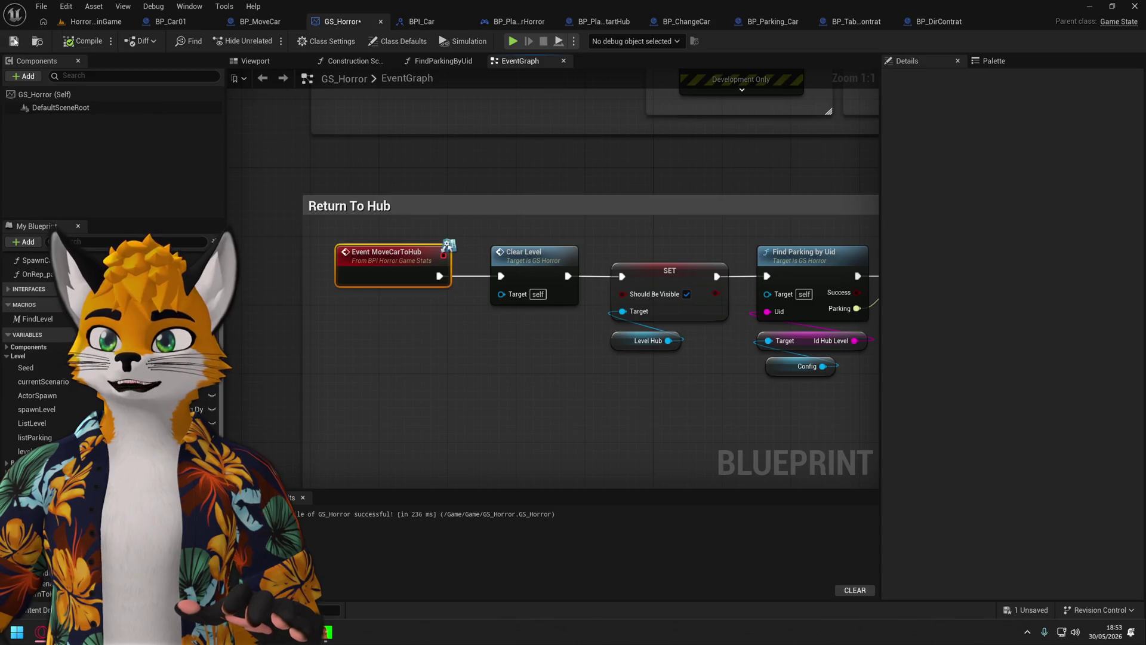
pyautogui.scroll(-4, 532, 327)
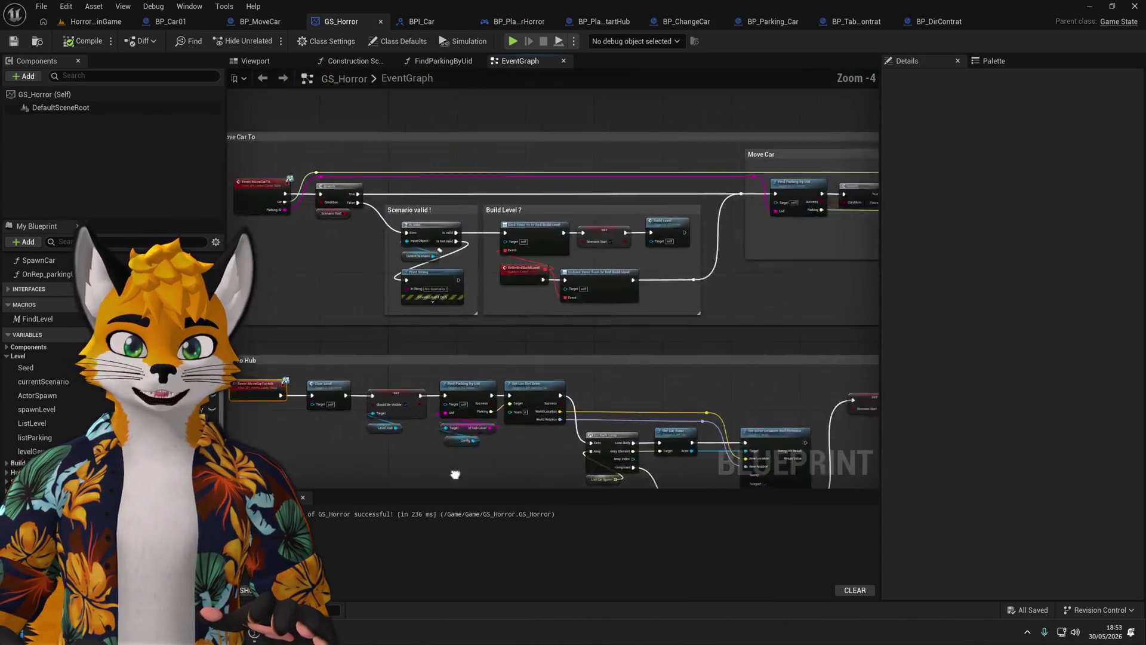
pyautogui.hotkey('shift', '2')
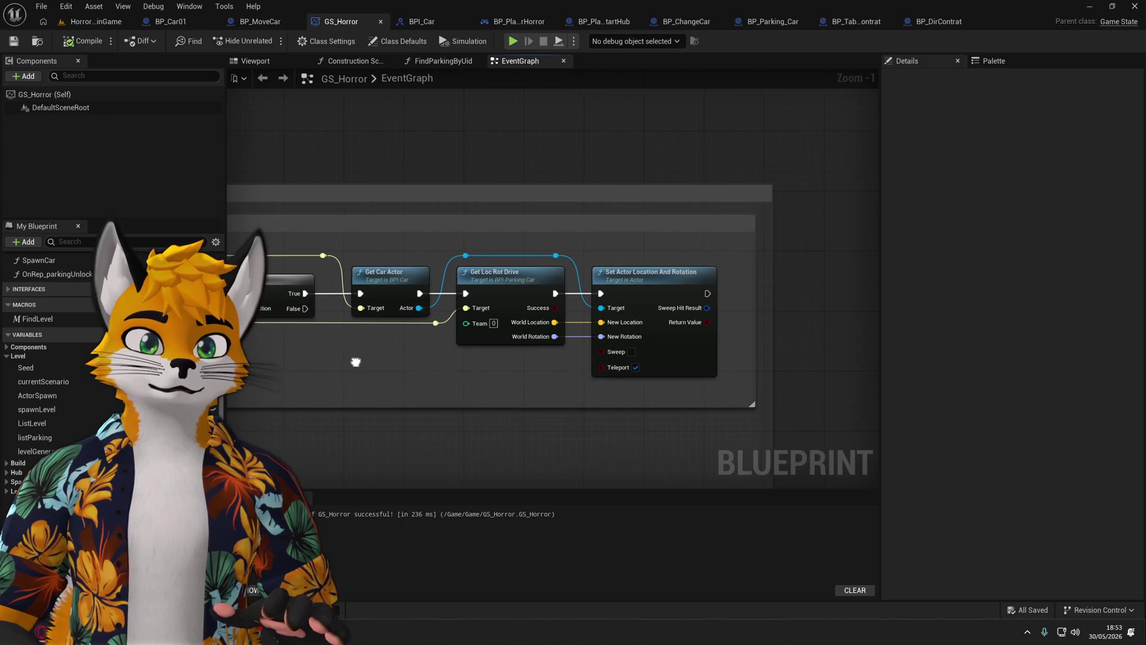
pyautogui.hotkey('shift', '3')
pyautogui.hotkey('shift', '2')
pyautogui.moveTo(756, 325)
pyautogui.mouseDown()
pyautogui.moveTo(1014, 334)
pyautogui.moveTo(384, 322)
pyautogui.moveTo(333, 291)
pyautogui.moveTo(737, 169)
pyautogui.mouseUp()
pyautogui.scroll(-2, 385, 322)
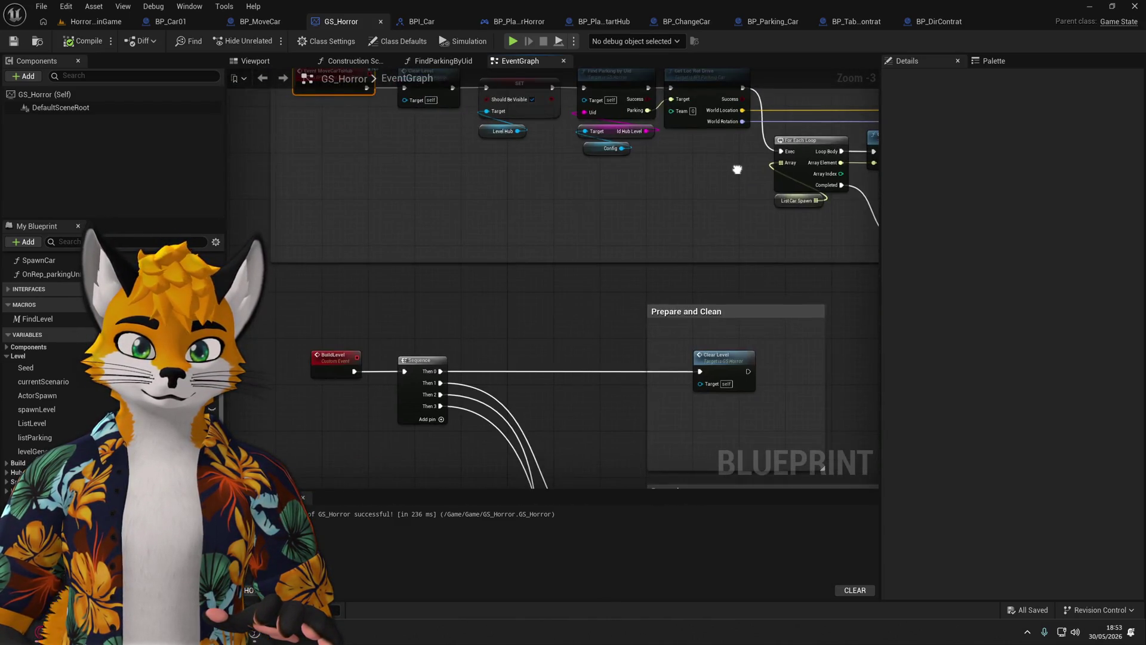
pyautogui.click(514, 42)
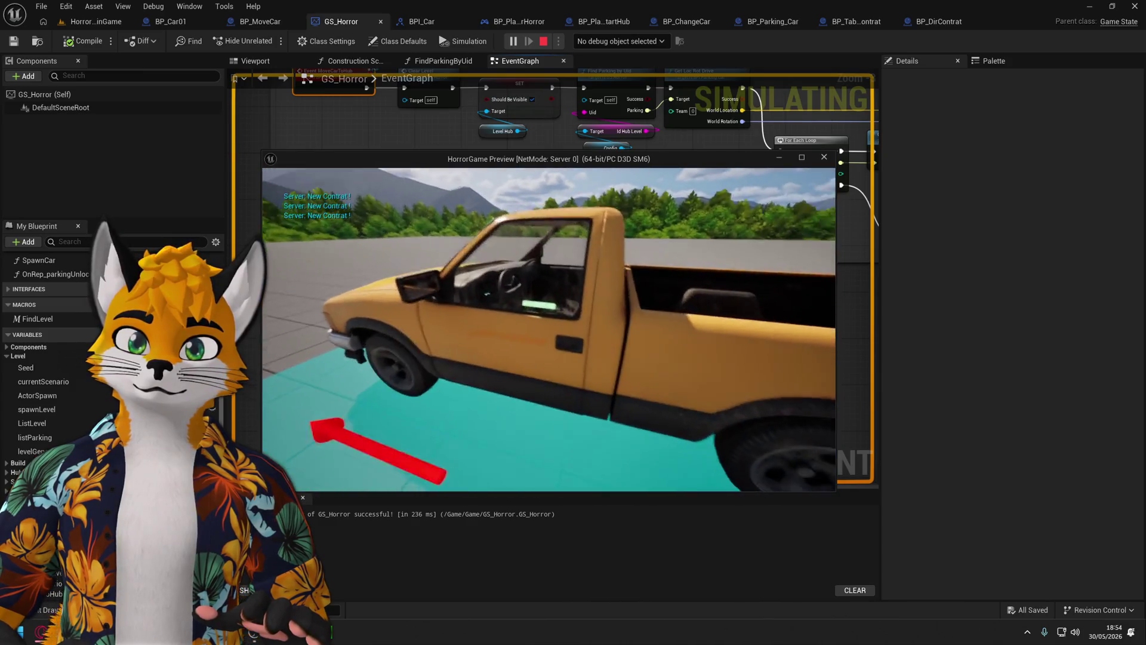
# Enter the truck, choose Return Hub to see the orange-red RETURN TO HUB message, then stop play.
pyautogui.press('e')
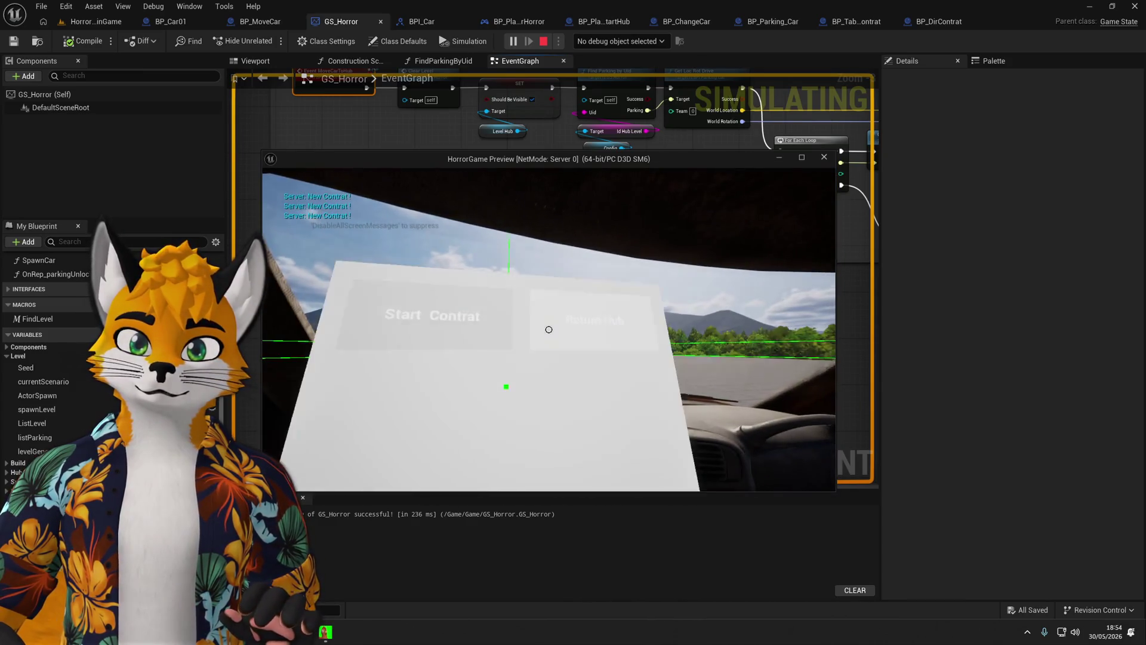
pyautogui.click(548, 330)
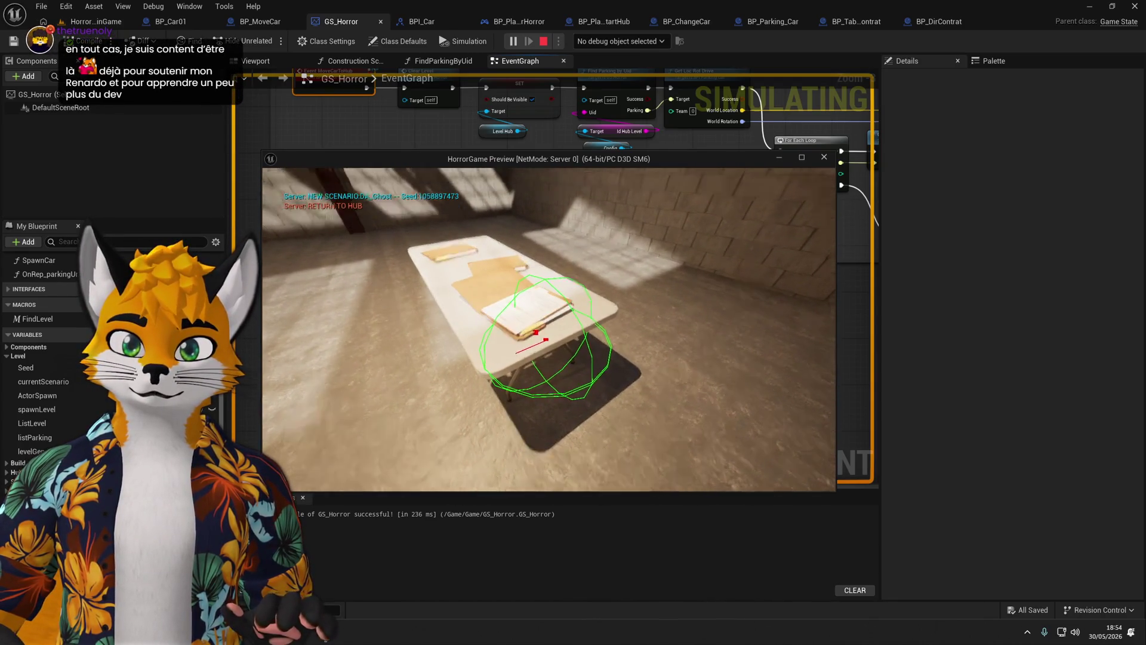
pyautogui.press('Escape')
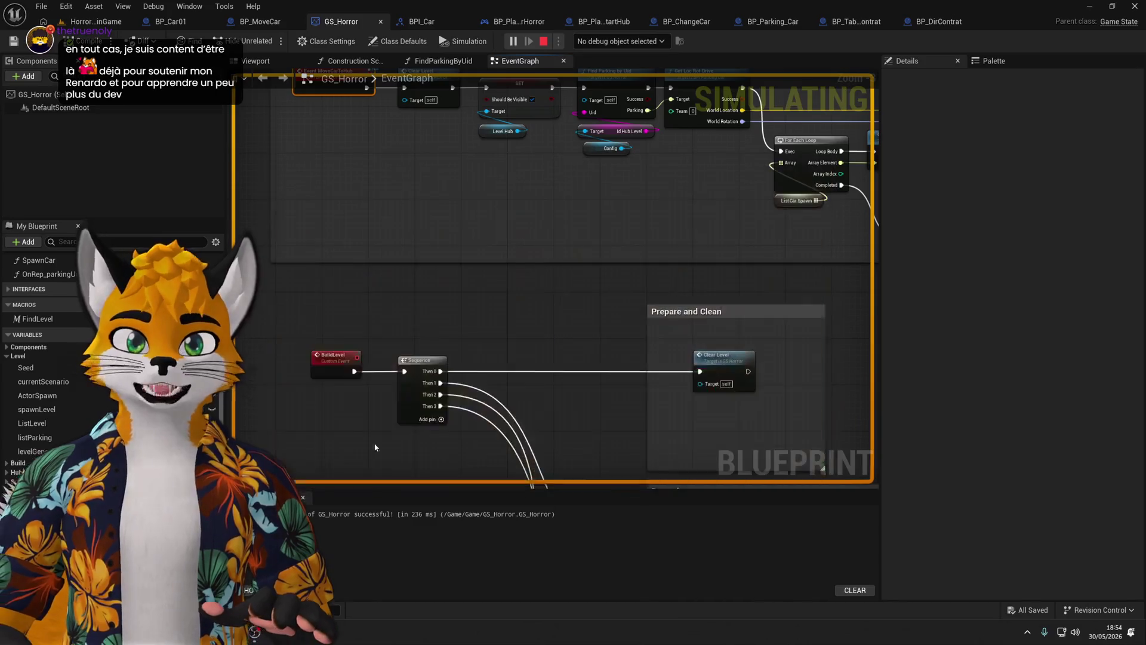
pyautogui.click(930, 22)
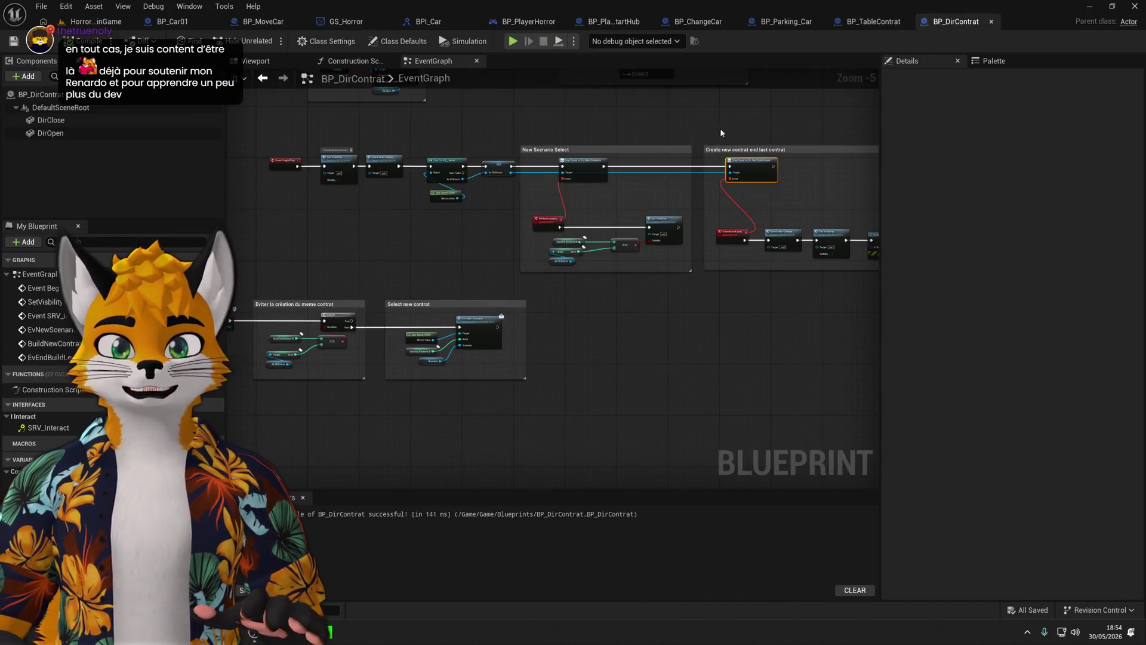
# Look over the contract table, BP_PlayerHorror and GS_Horror graphs before returning to BP_DirContrat.
pyautogui.scroll(5, 527, 281)
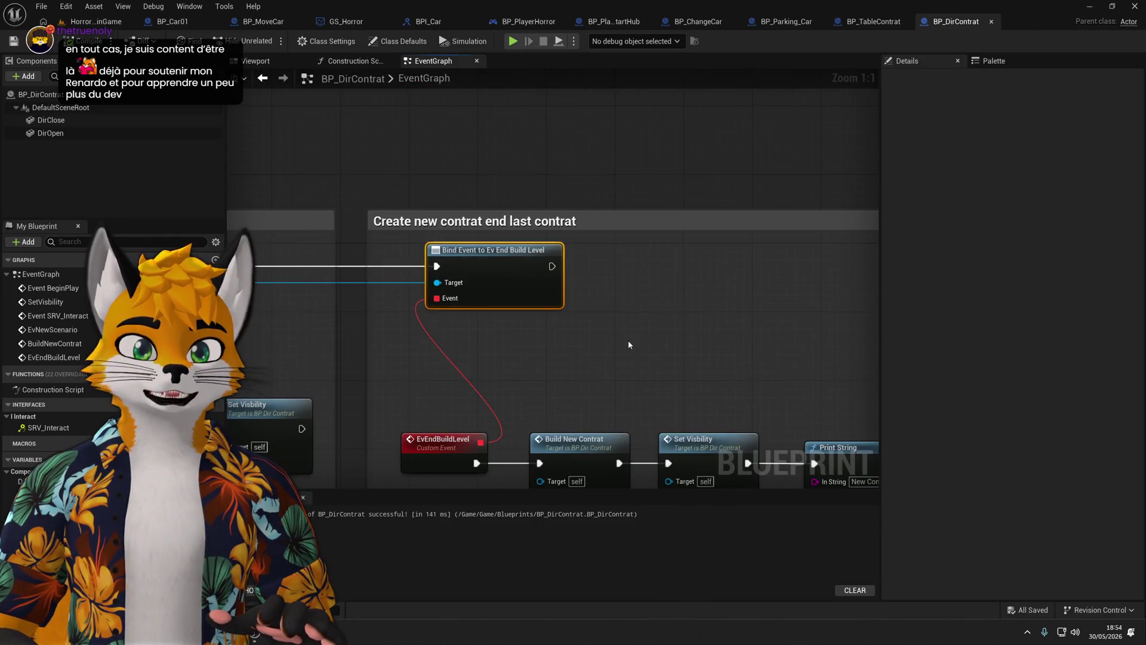
pyautogui.moveTo(627, 340); pyautogui.dragTo(609, 271)
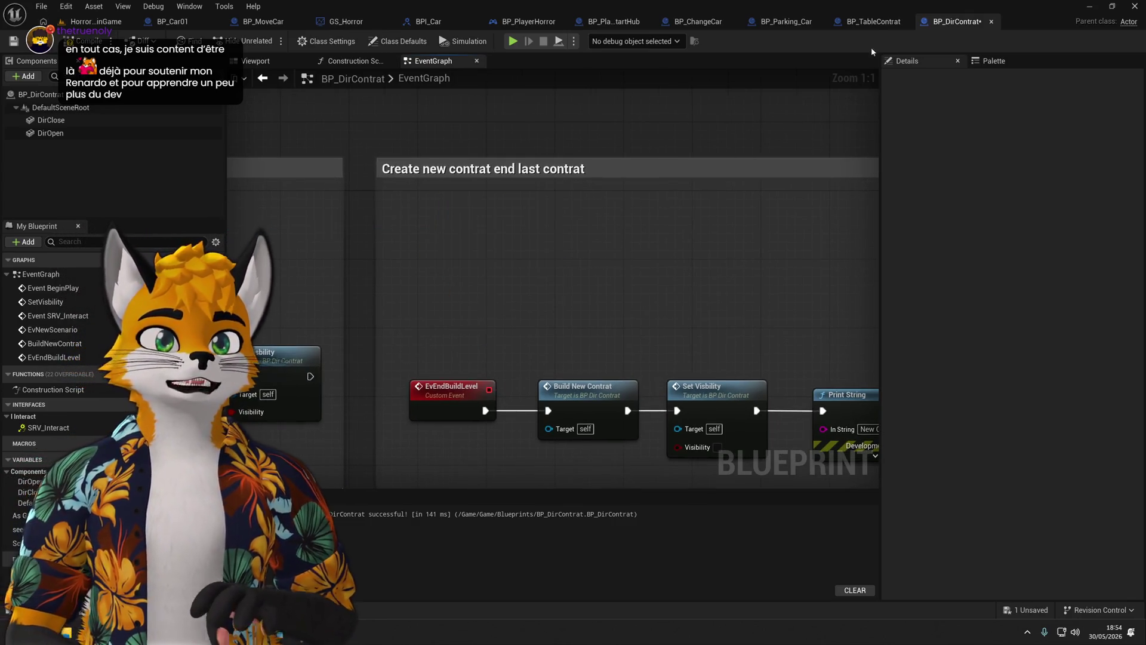
pyautogui.click(869, 23)
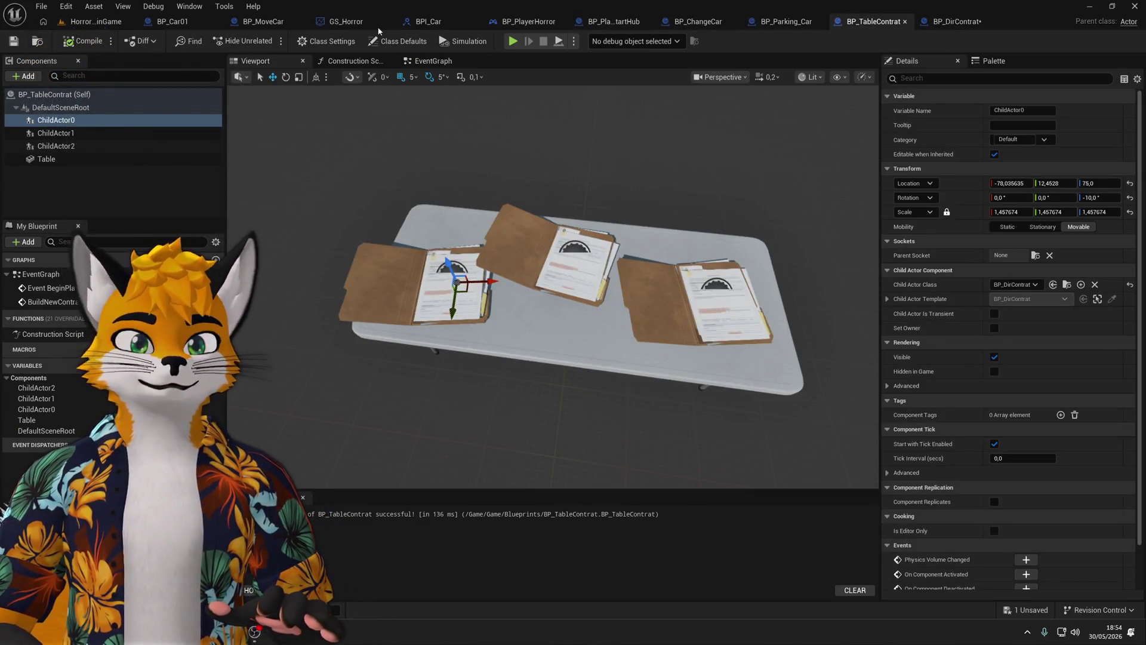
pyautogui.click(525, 22)
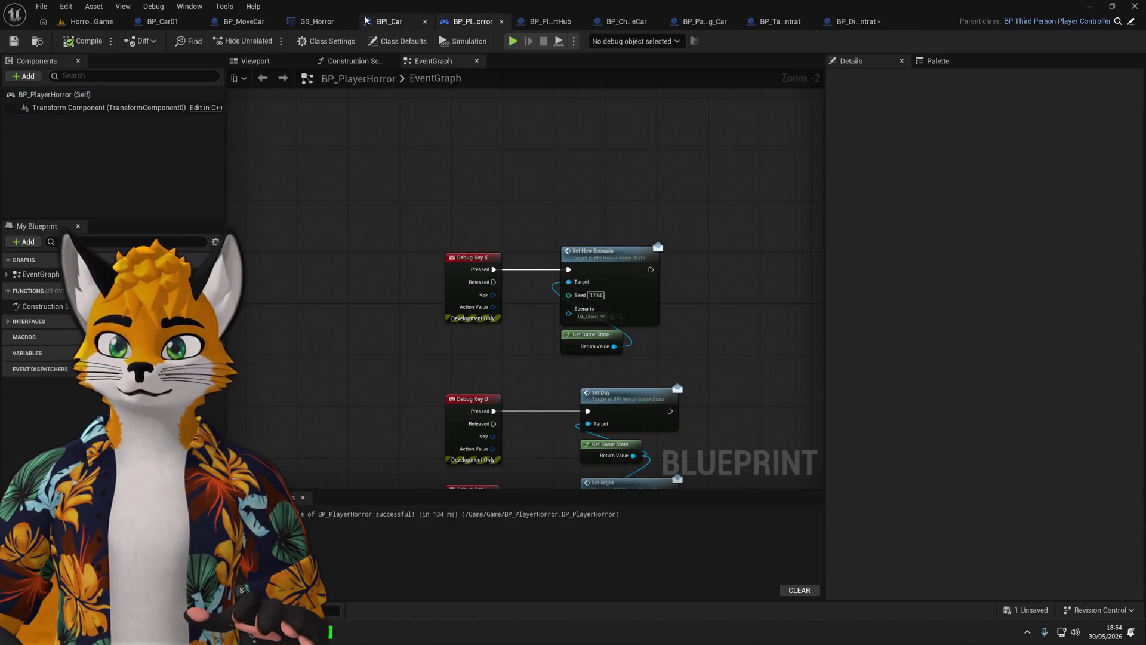
pyautogui.click(322, 22)
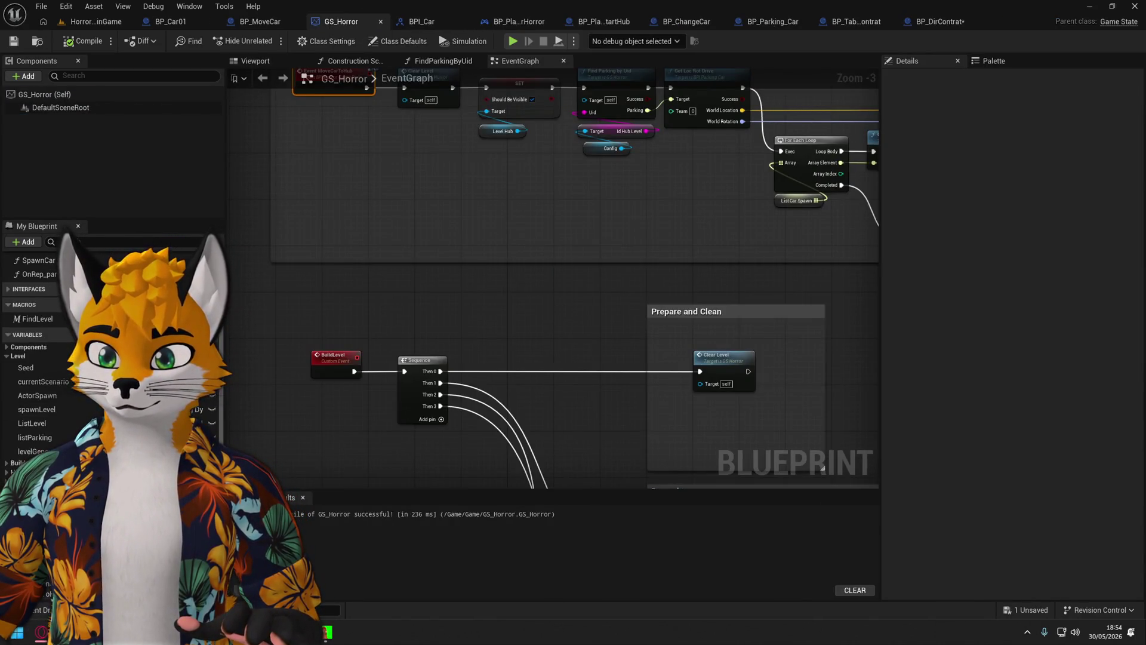
pyautogui.click(946, 24)
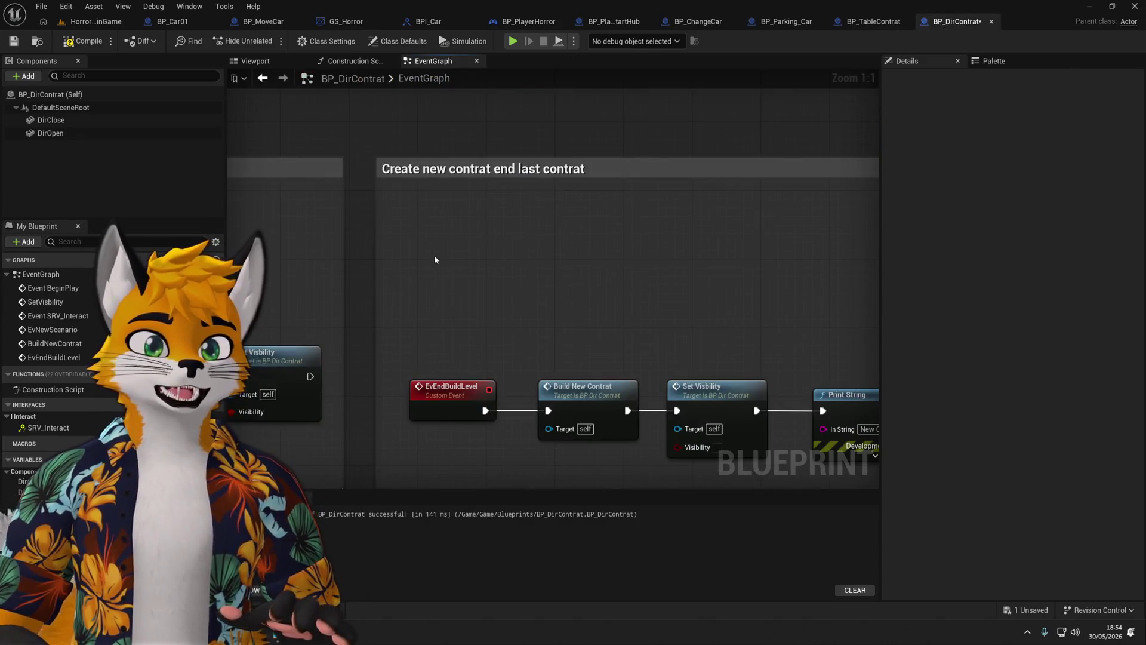
# Add a Bind Event to Ev Return to Hub node after the new-scenario binding and hook up the custom event.
pyautogui.moveTo(346, 231); pyautogui.dragTo(641, 236)
pyautogui.write('BinD eVr')
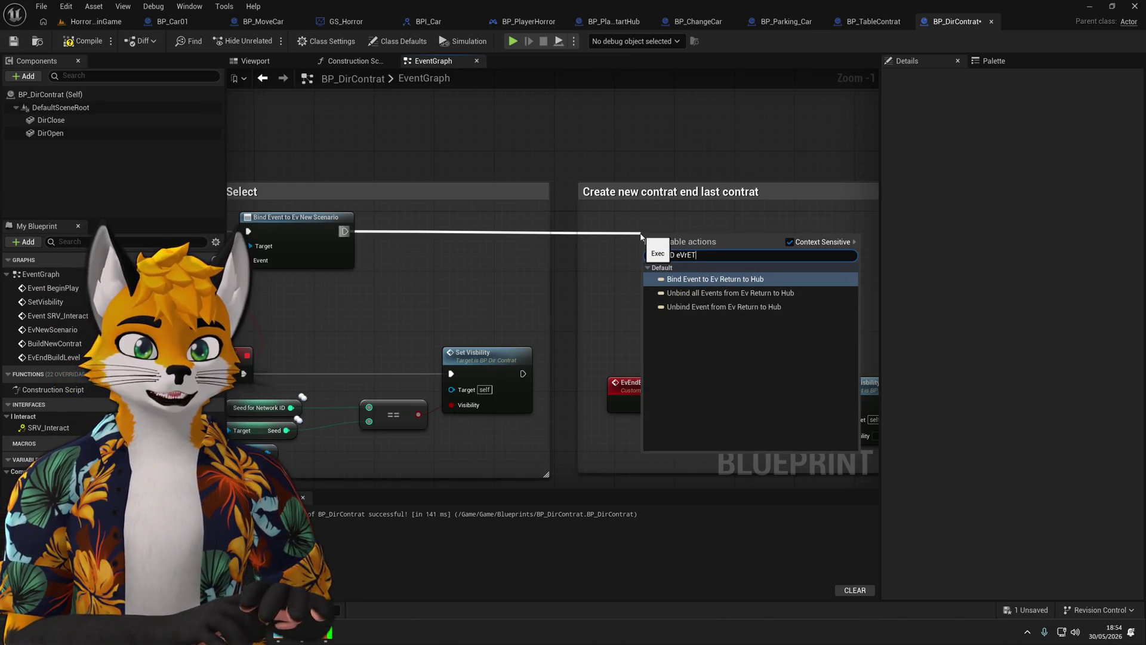
pyautogui.press('Return')
pyautogui.moveTo(623, 272); pyautogui.dragTo(678, 385)
# Rename the custom event to EvReturnToHub and save-compile the blueprint.
pyautogui.click(629, 398)
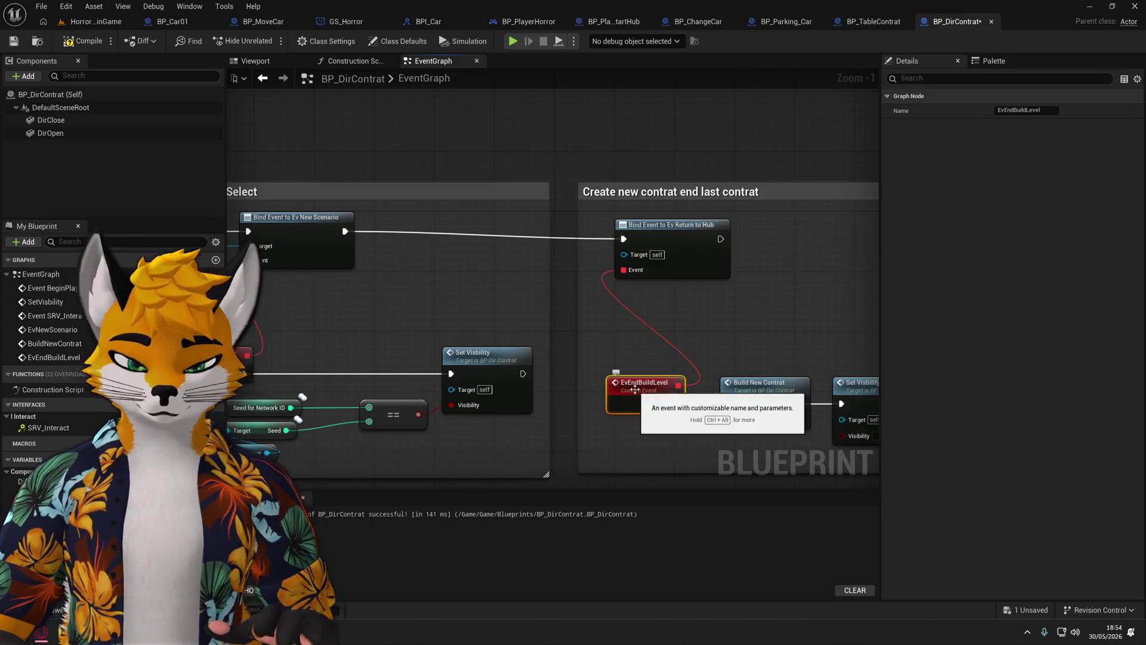
pyautogui.click(1007, 109)
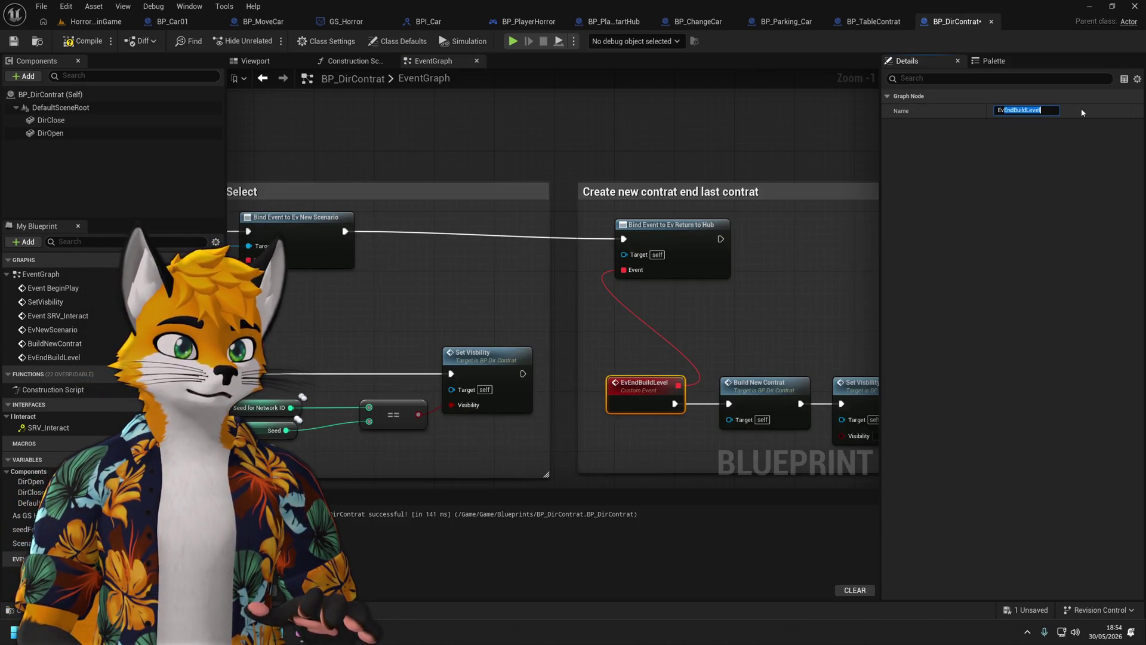
pyautogui.write('EvReturn')
pyautogui.press('BackSpace')
pyautogui.press('BackSpace')
pyautogui.press('BackSpace')
pyautogui.write('Retu')
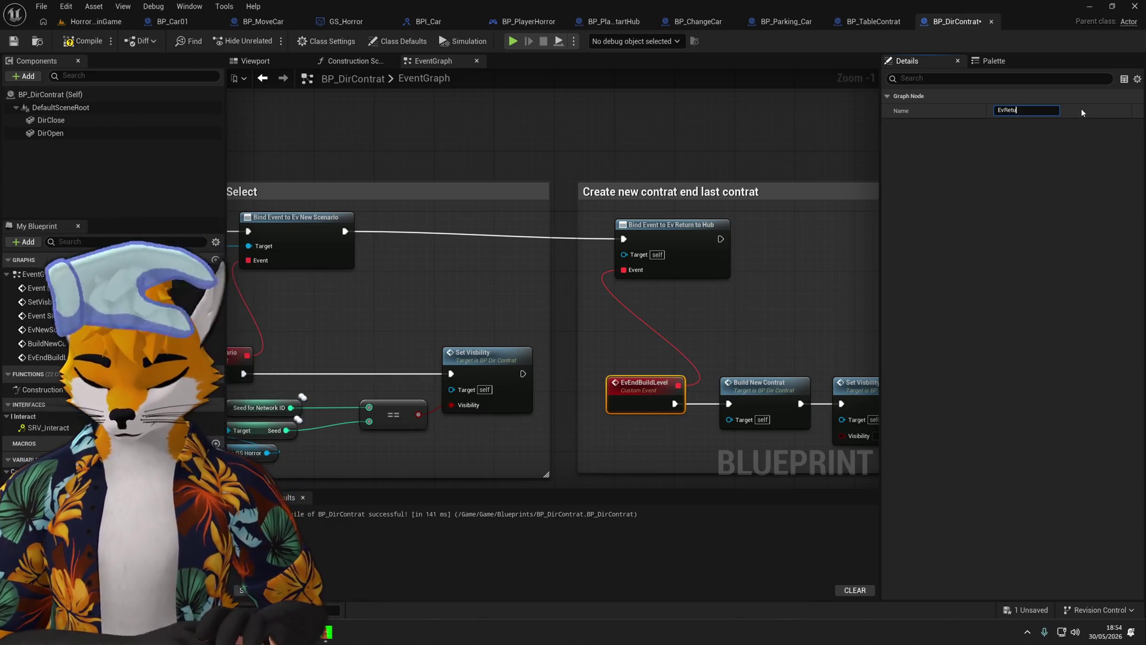
pyautogui.write('rnToHub')
pyautogui.press('Return')
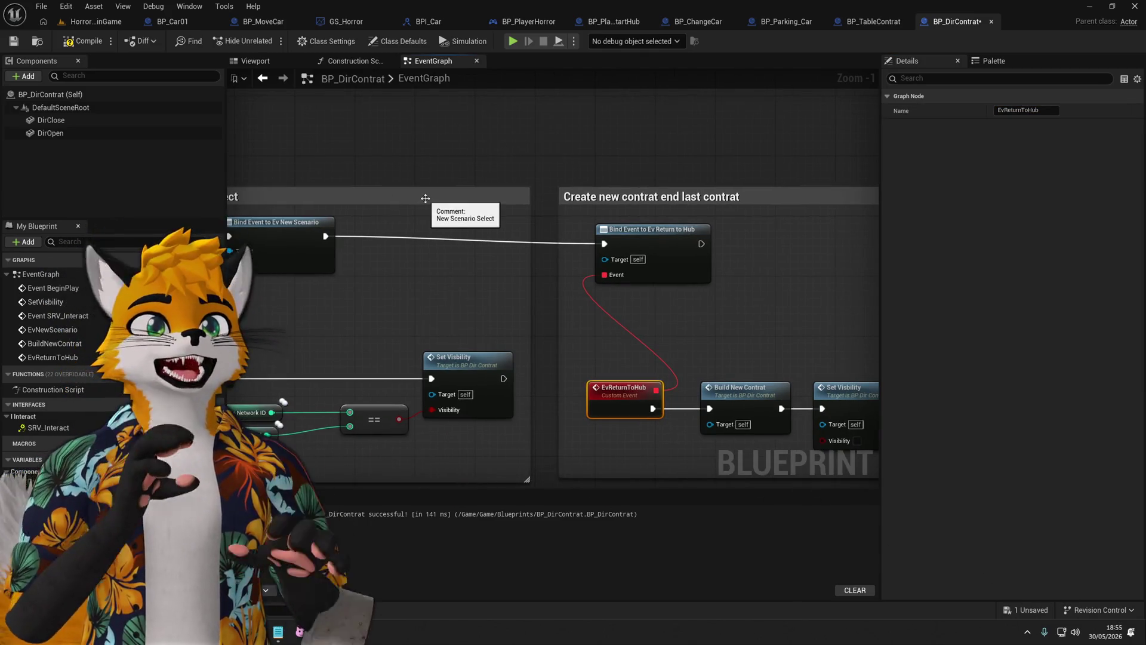
pyautogui.scroll(-1, 388, 257)
pyautogui.click(15, 41)
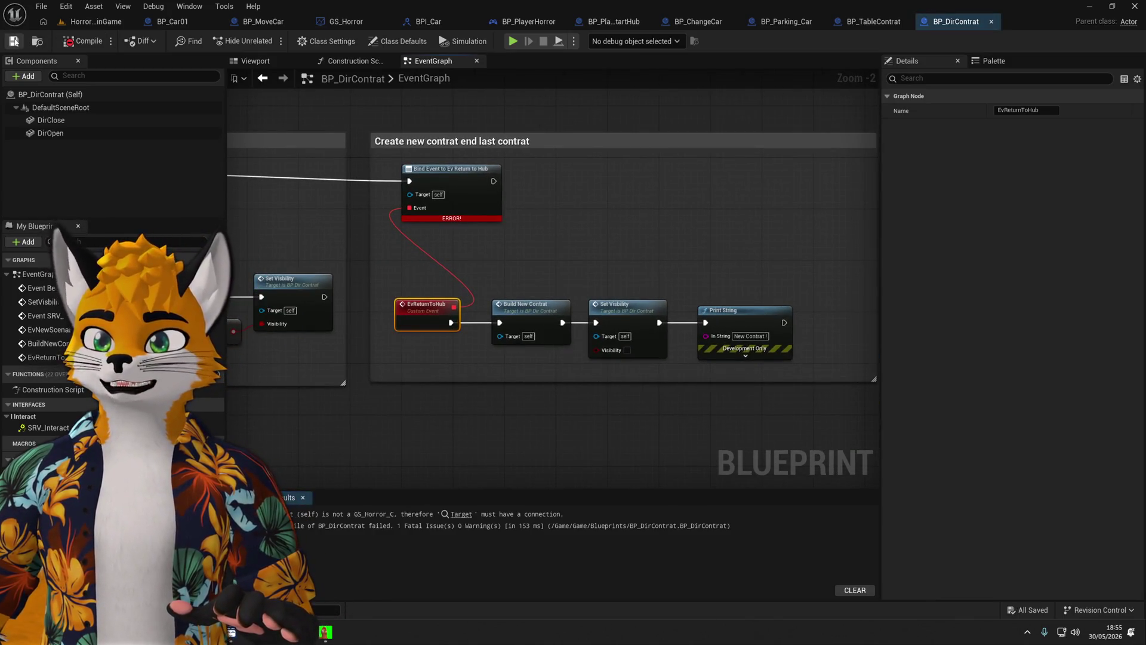
# Wire As GS Horror into the Return to Hub binding's Target and recompile without errors.
pyautogui.moveTo(286, 288); pyautogui.dragTo(483, 263)
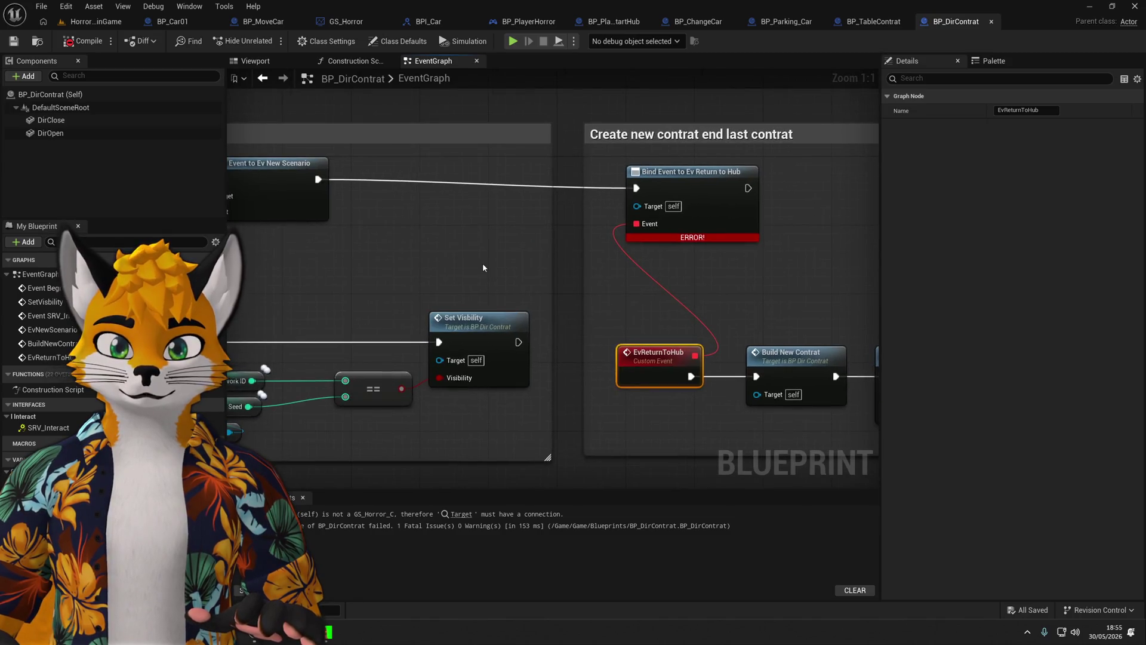
pyautogui.click(705, 174)
pyautogui.scroll(-1, 572, 266)
pyautogui.moveTo(404, 260); pyautogui.dragTo(572, 266)
pyautogui.moveTo(301, 212); pyautogui.dragTo(795, 212)
pyautogui.moveTo(613, 221); pyautogui.dragTo(287, 218)
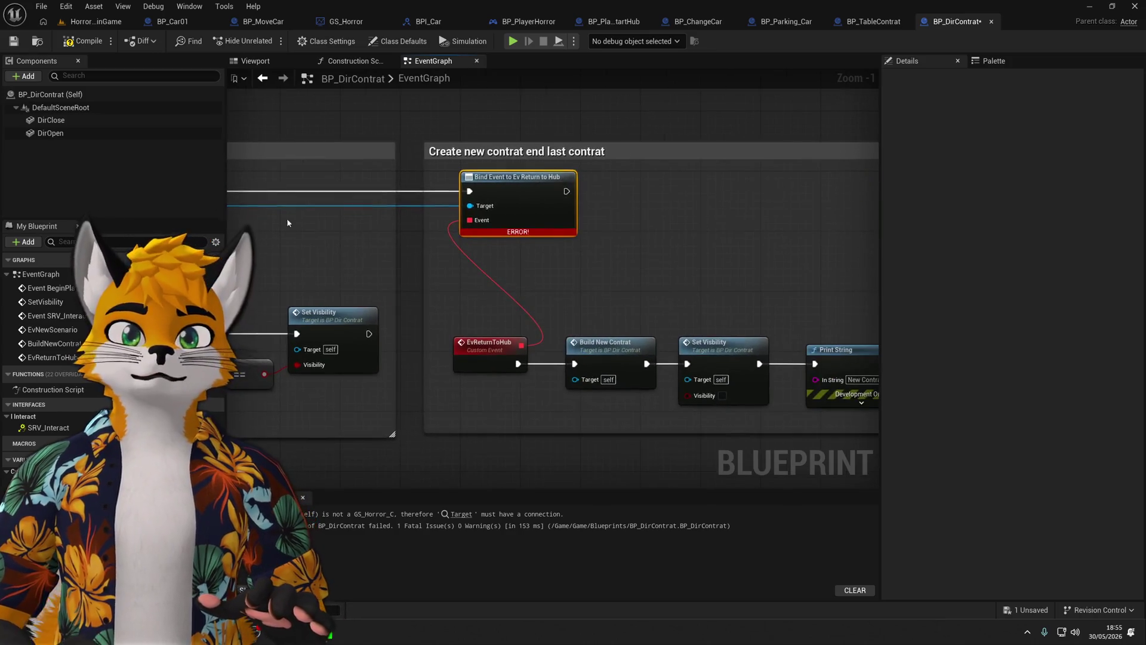
pyautogui.click(84, 41)
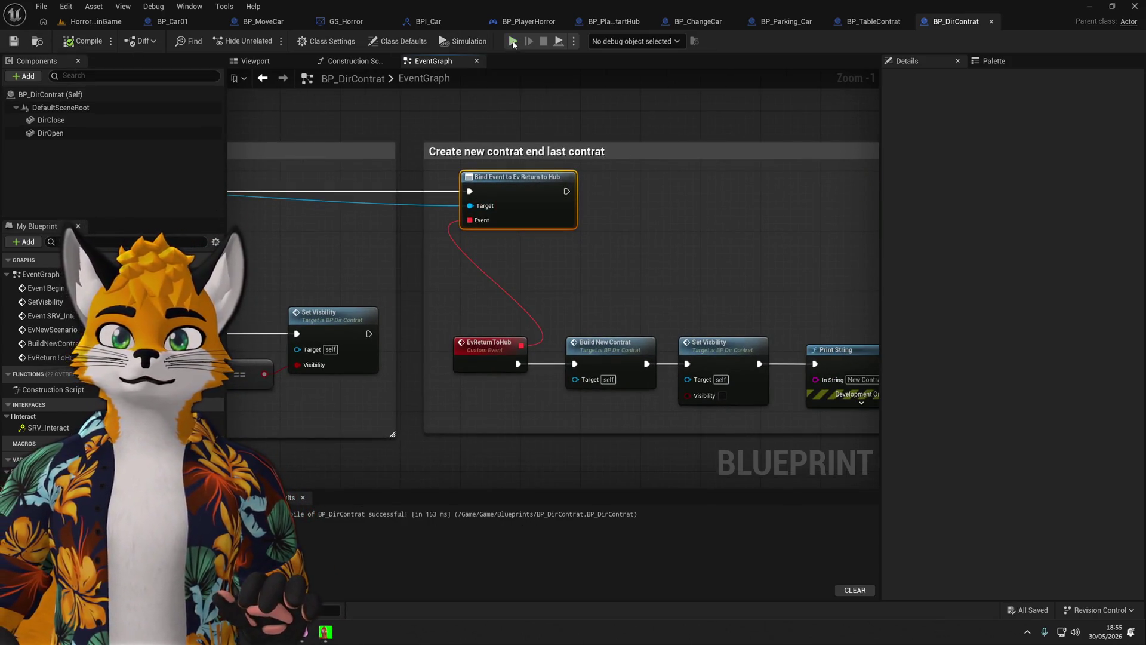
pyautogui.hotkey('alt', 'p')
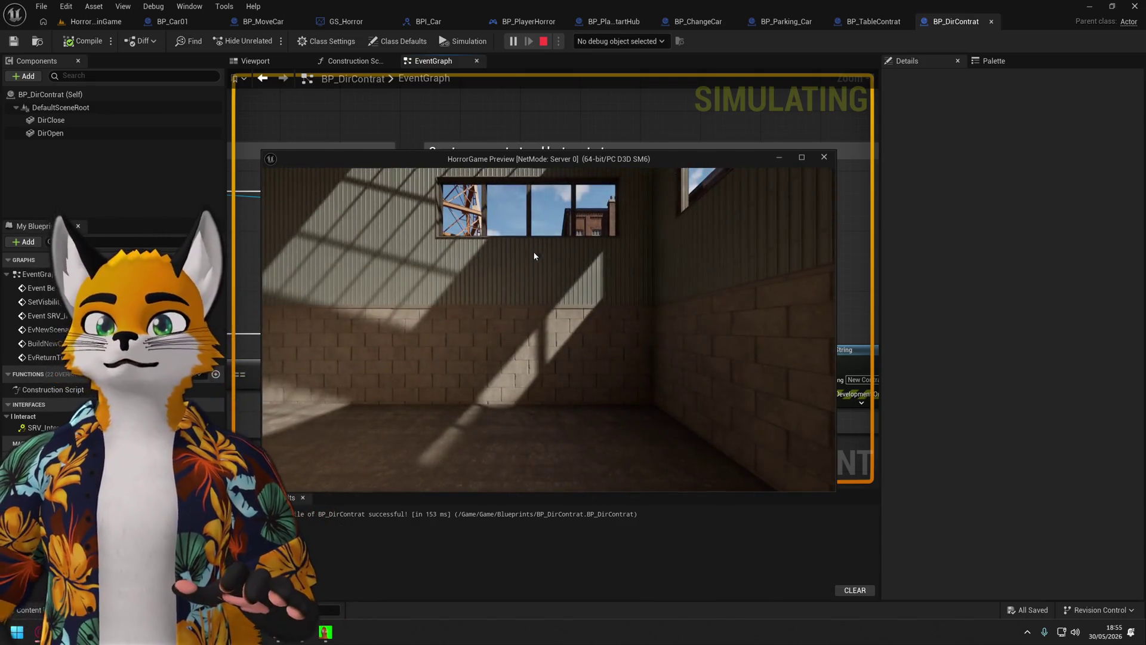
# Pick a scenario at the folders, then get into the orange pickup and start the contract.
pyautogui.click(536, 248)
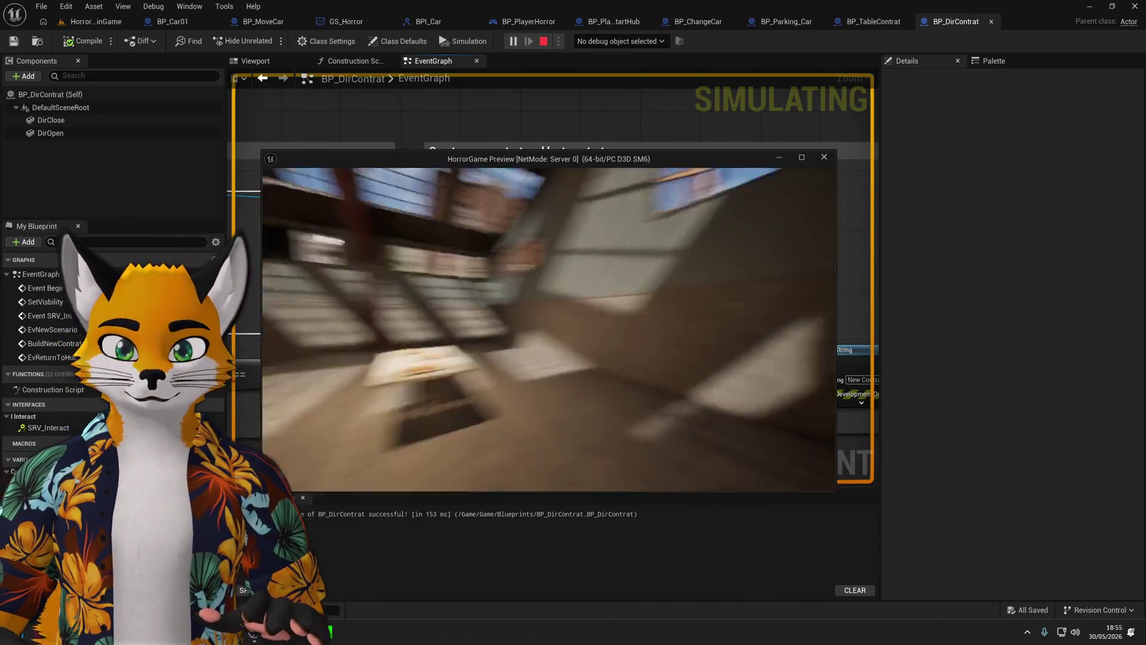
pyautogui.press('e')
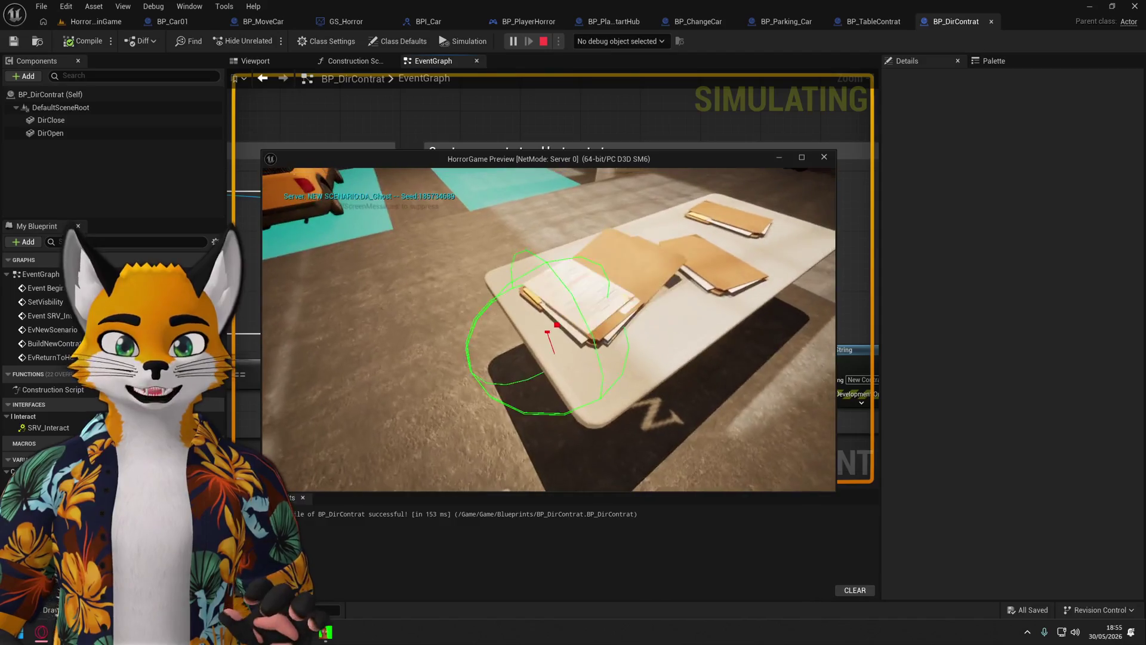
pyautogui.press('w')
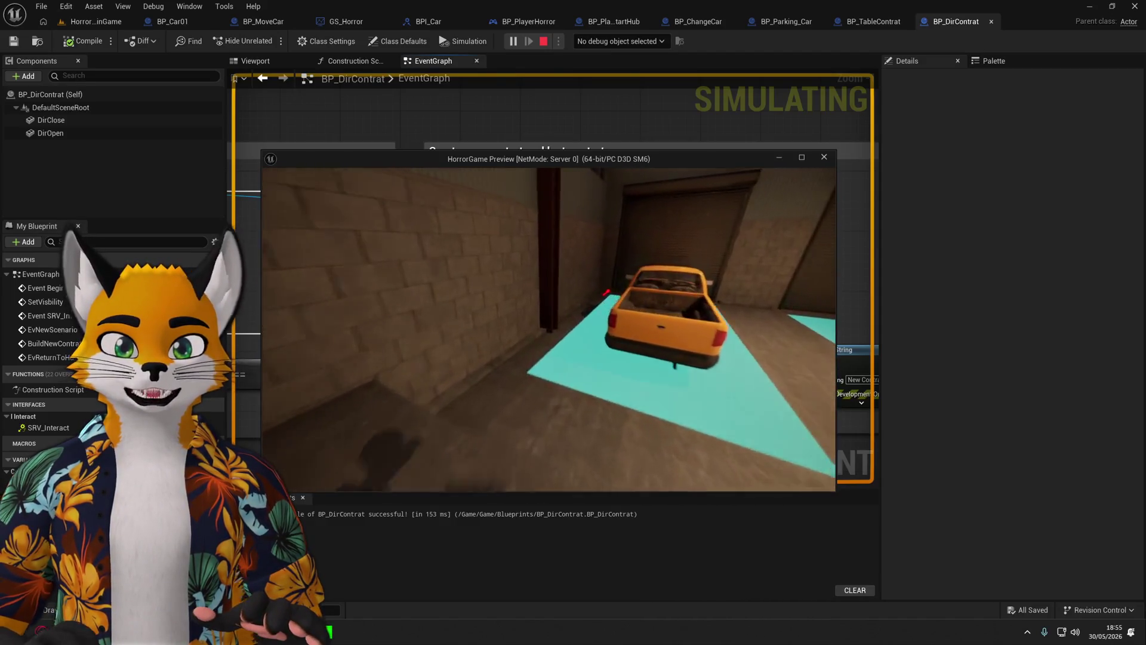
pyautogui.press('w')
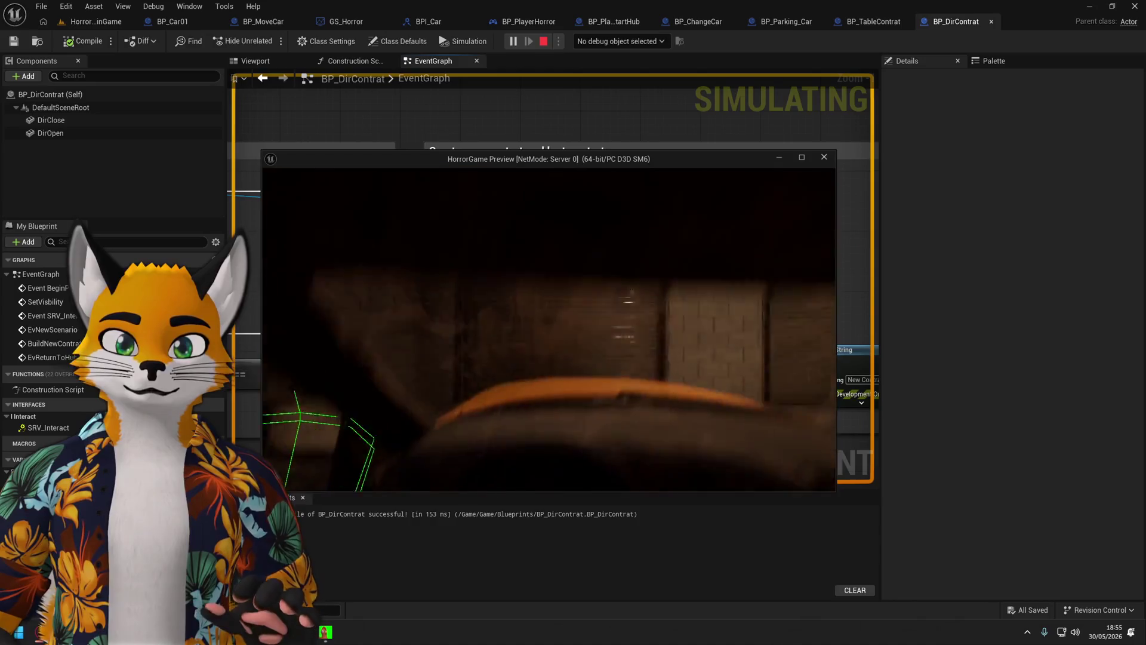
pyautogui.press('e')
pyautogui.click(546, 327)
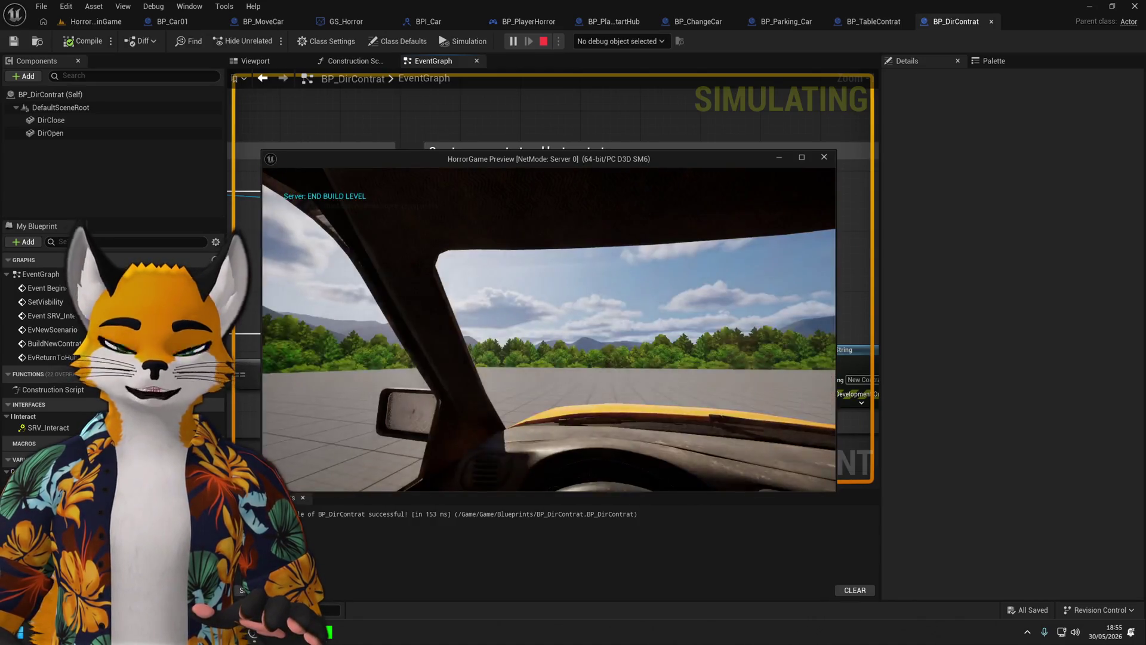
# Re-enter the car on the plaza, choose Return Hub back to the garage, and stop play.
pyautogui.press('e')
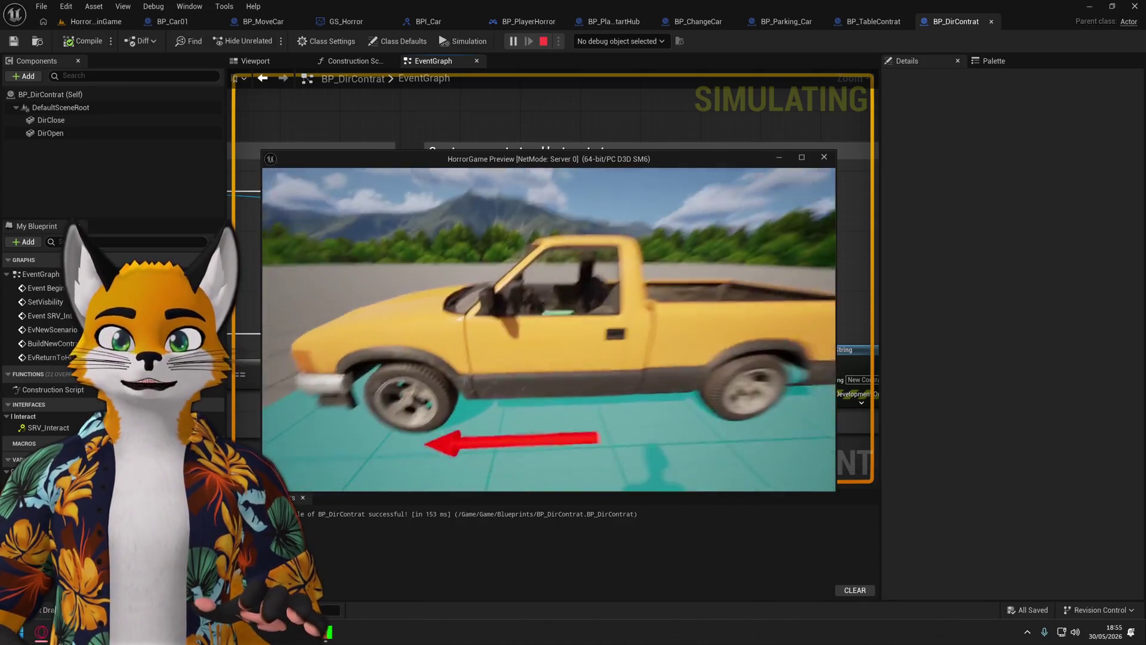
pyautogui.press('e')
pyautogui.click(549, 330)
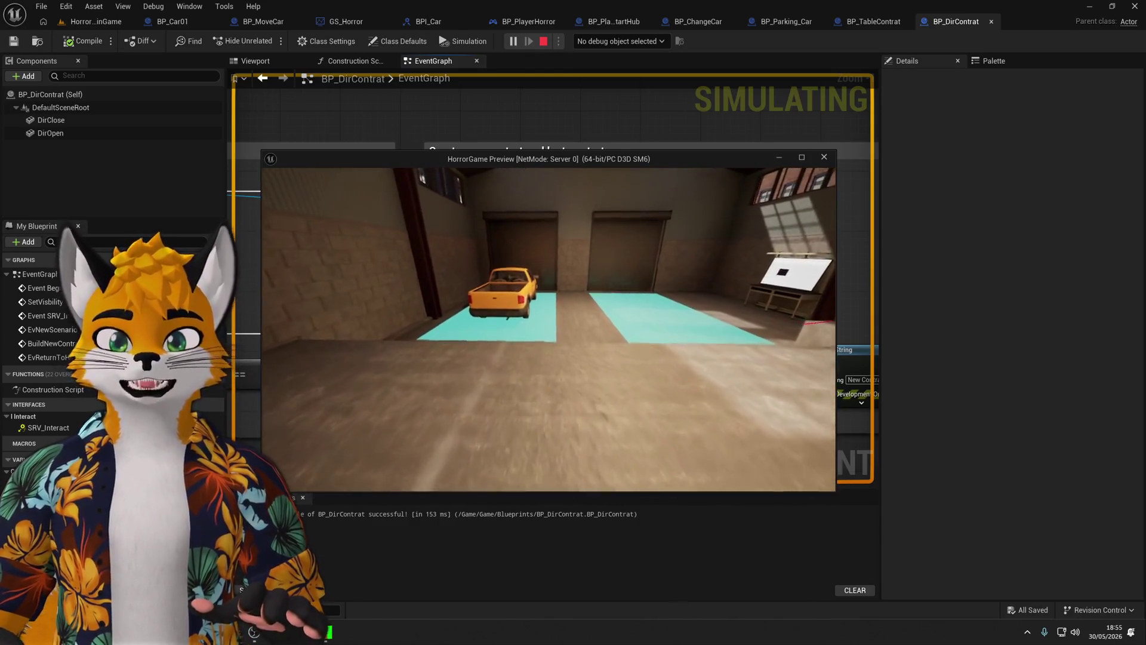
pyautogui.press('Escape')
pyautogui.moveTo(628, 294)
pyautogui.mouseDown()
pyautogui.moveTo(658, 328)
pyautogui.moveTo(745, 292)
pyautogui.moveTo(746, 251)
pyautogui.moveTo(410, 364)
pyautogui.moveTo(418, 322)
pyautogui.mouseUp()
pyautogui.scroll(-1, 746, 250)
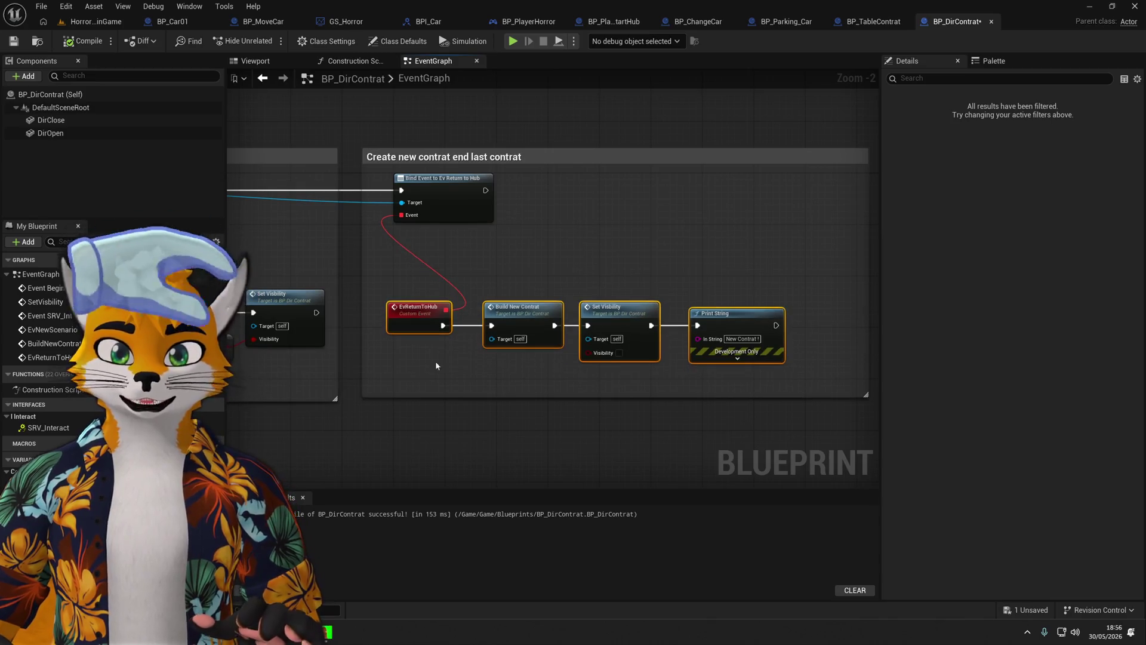
# Nudge the Return to Hub node chain up and compile the blueprint.
pyautogui.moveTo(435, 361); pyautogui.dragTo(470, 343)
pyautogui.click(88, 43)
pyautogui.scroll(-5, 376, 228)
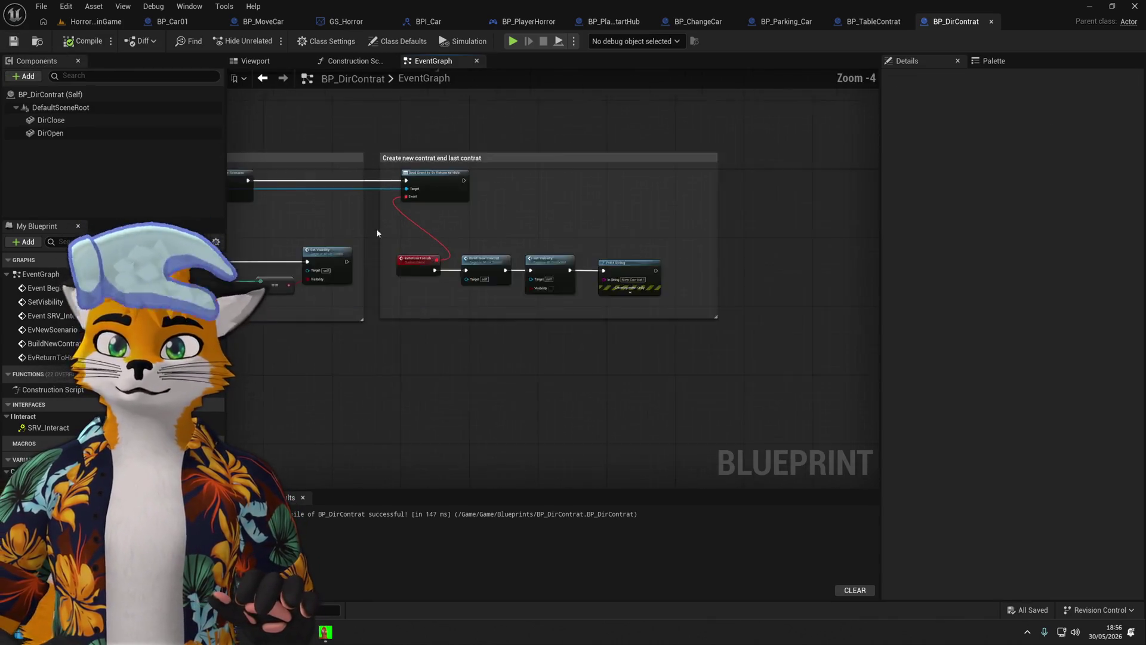
pyautogui.scroll(2, 604, 280)
# Shift the interact event and both lower comment boxes right and down as one group.
pyautogui.moveTo(604, 280)
pyautogui.mouseDown()
pyautogui.moveTo(398, 332)
pyautogui.moveTo(276, 398)
pyautogui.mouseUp()
pyautogui.moveTo(388, 418); pyautogui.dragTo(763, 280)
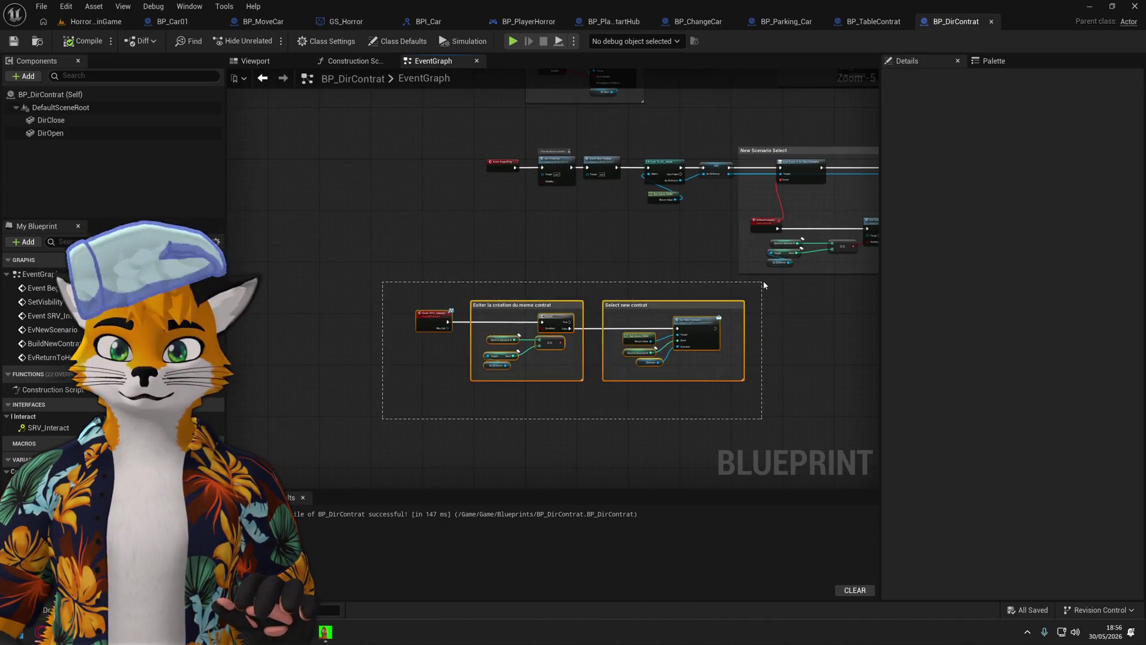
pyautogui.moveTo(447, 323); pyautogui.dragTo(521, 349)
pyautogui.moveTo(623, 288); pyautogui.dragTo(545, 268)
pyautogui.scroll(1, 544, 268)
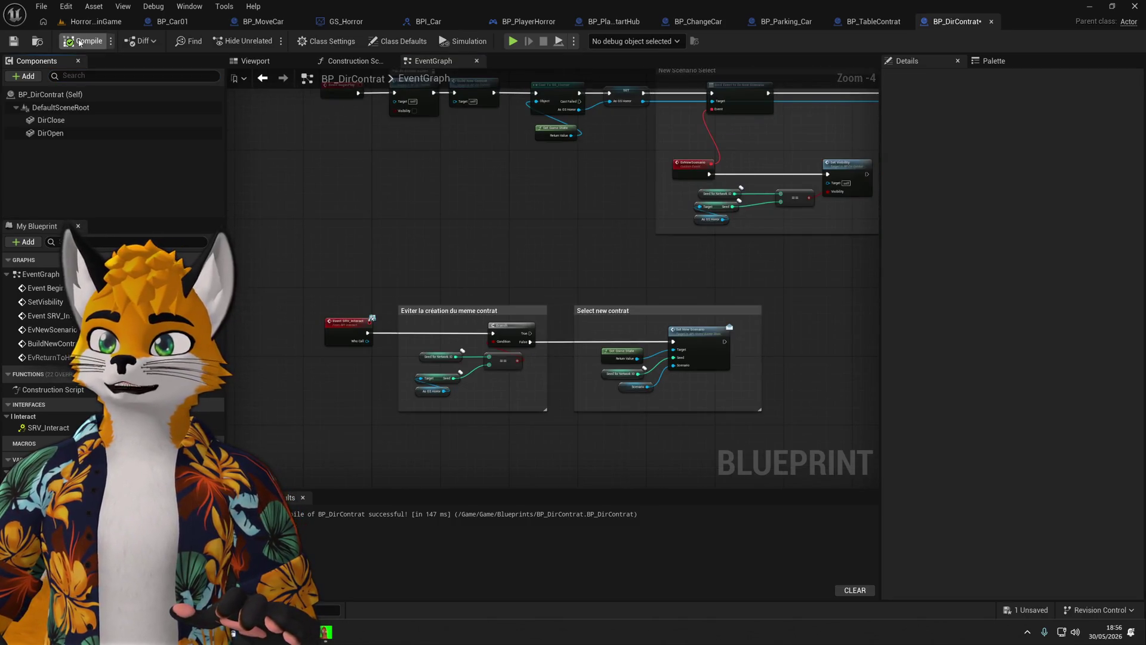
pyautogui.moveTo(432, 244); pyautogui.dragTo(391, 222)
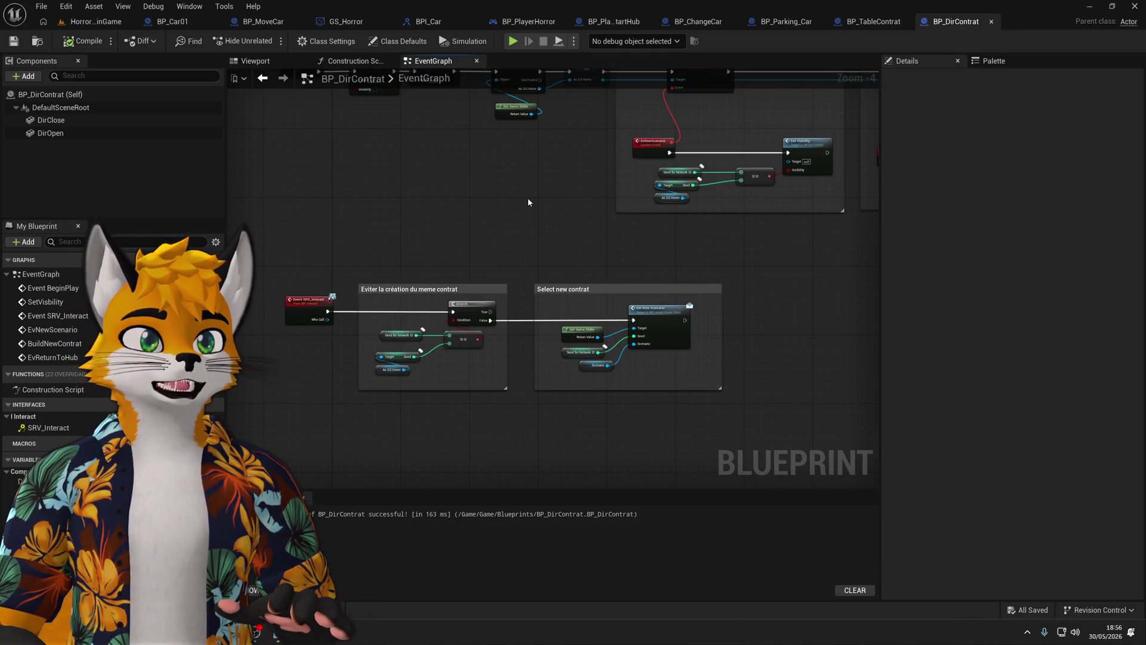
pyautogui.moveTo(527, 198); pyautogui.dragTo(340, 299)
pyautogui.scroll(2, 496, 276)
pyautogui.scroll(1, 597, 239)
pyautogui.moveTo(684, 297); pyautogui.dragTo(345, 327)
pyautogui.moveTo(486, 302); pyautogui.dragTo(330, 324)
# Frame both comment boxes and the EvReturnToHub event in the graph.
pyautogui.scroll(-2, 330, 325)
pyautogui.moveTo(563, 251)
pyautogui.mouseDown()
pyautogui.moveTo(631, 282)
pyautogui.moveTo(594, 275)
pyautogui.mouseUp()
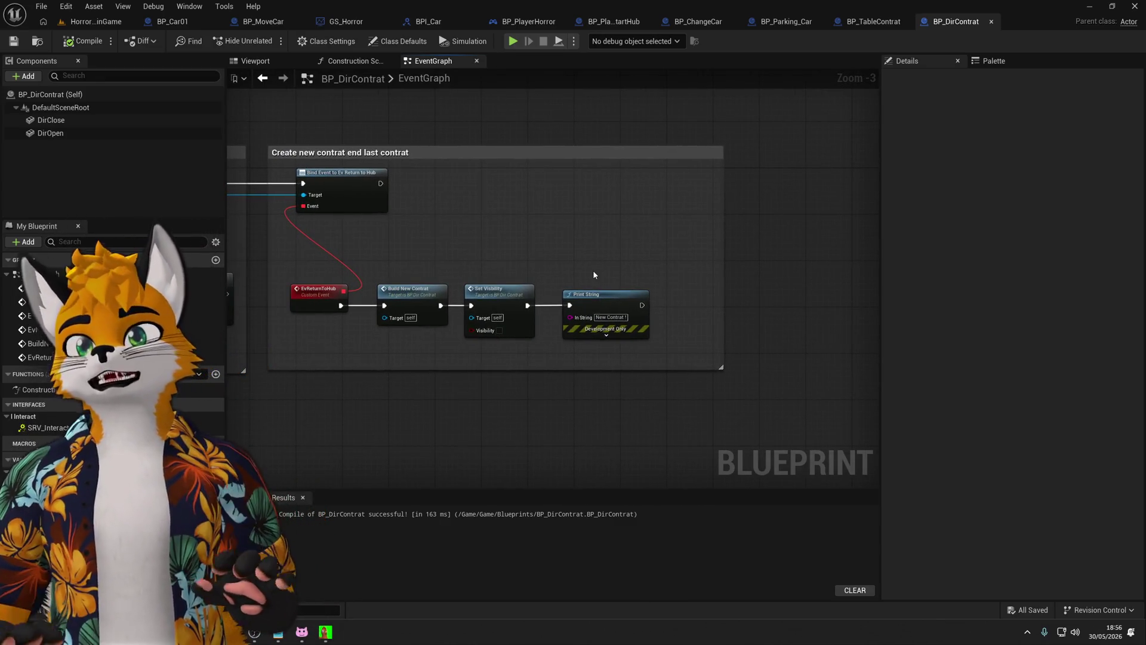
pyautogui.moveTo(224, 221)
pyautogui.mouseDown()
pyautogui.moveTo(431, 298)
pyautogui.moveTo(400, 241)
pyautogui.mouseUp()
pyautogui.scroll(1, 613, 247)
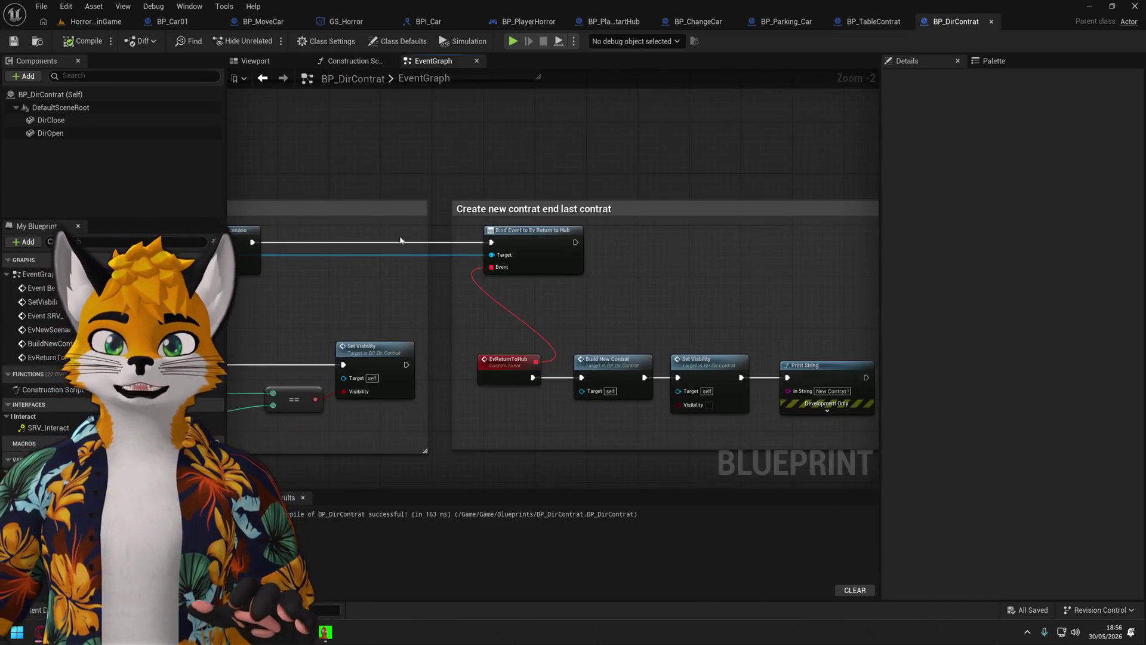
pyautogui.moveTo(659, 259)
pyautogui.mouseDown()
pyautogui.moveTo(451, 284)
pyautogui.moveTo(551, 328)
pyautogui.moveTo(495, 208)
pyautogui.mouseUp()
pyautogui.scroll(2, 451, 284)
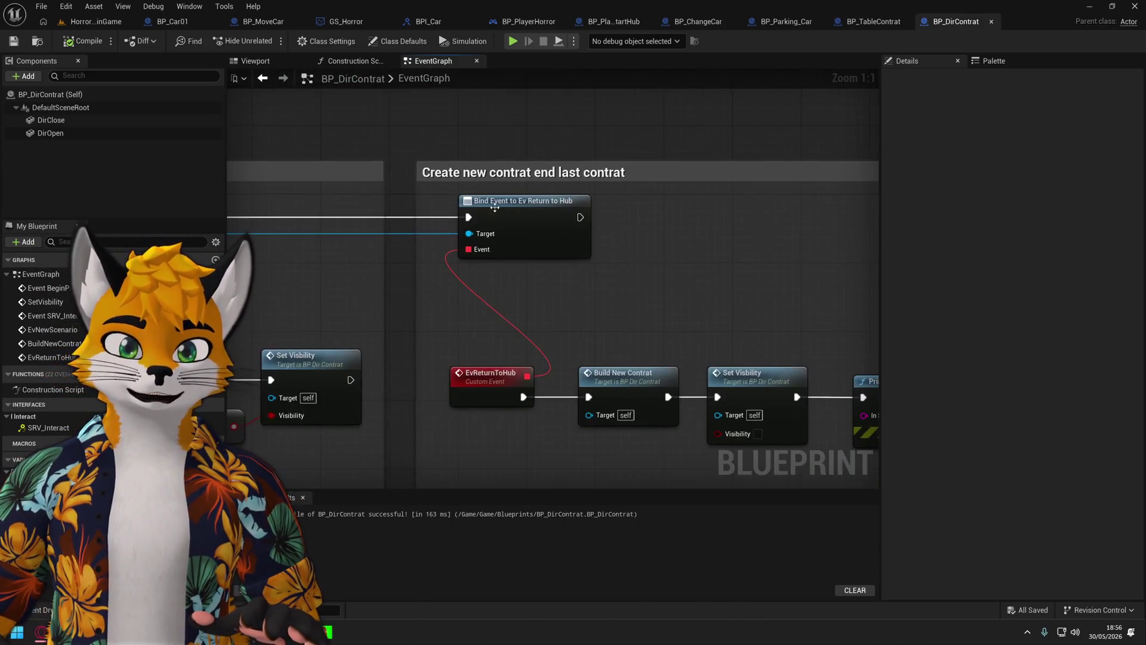
pyautogui.click(483, 382)
pyautogui.click(464, 242)
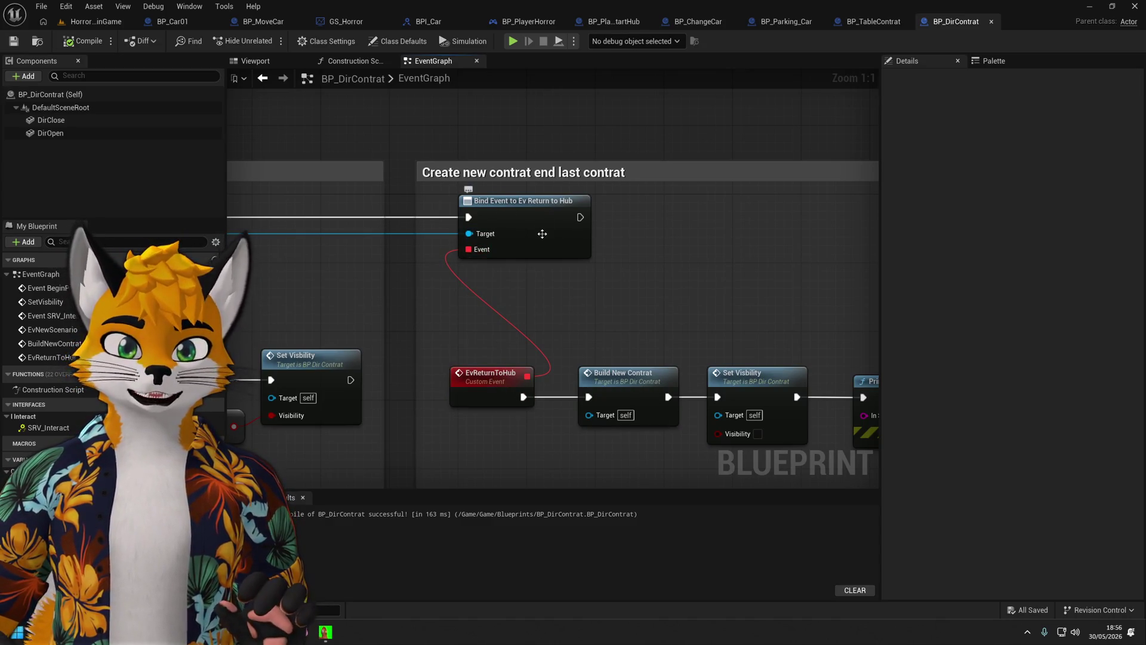
pyautogui.scroll(-5, 550, 450)
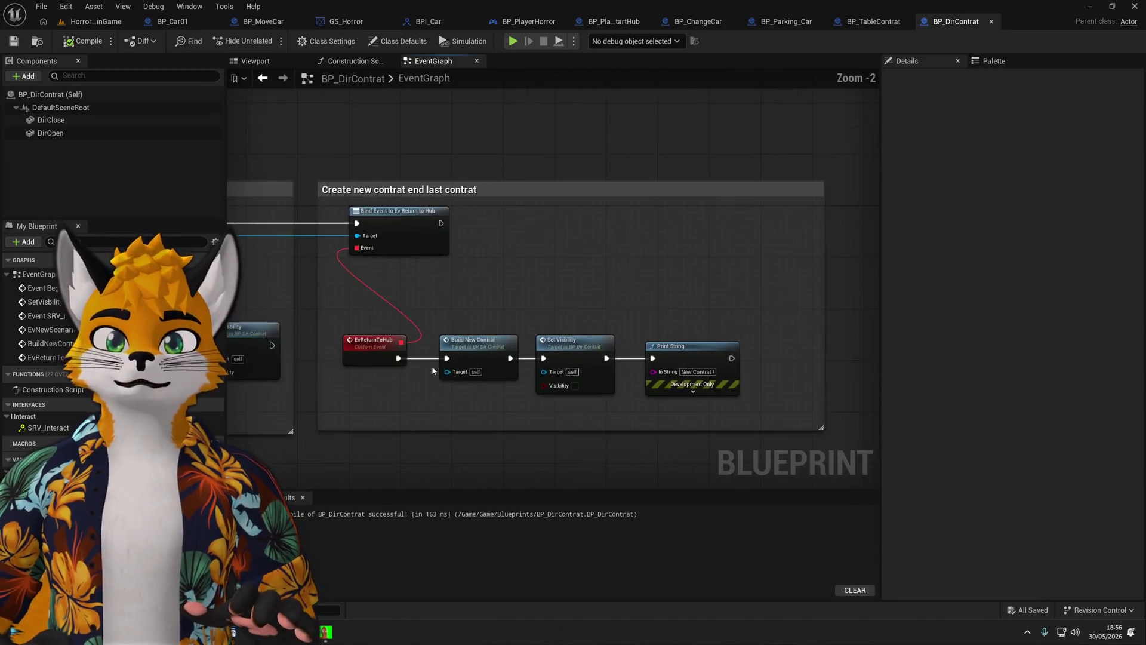
pyautogui.scroll(2, 318, 356)
# Check the Print String ending EvReturnToHub, then visit HorrorMainGame and return to BP_DirContrat.
pyautogui.moveTo(318, 356); pyautogui.dragTo(487, 366)
pyautogui.moveTo(571, 386); pyautogui.dragTo(469, 375)
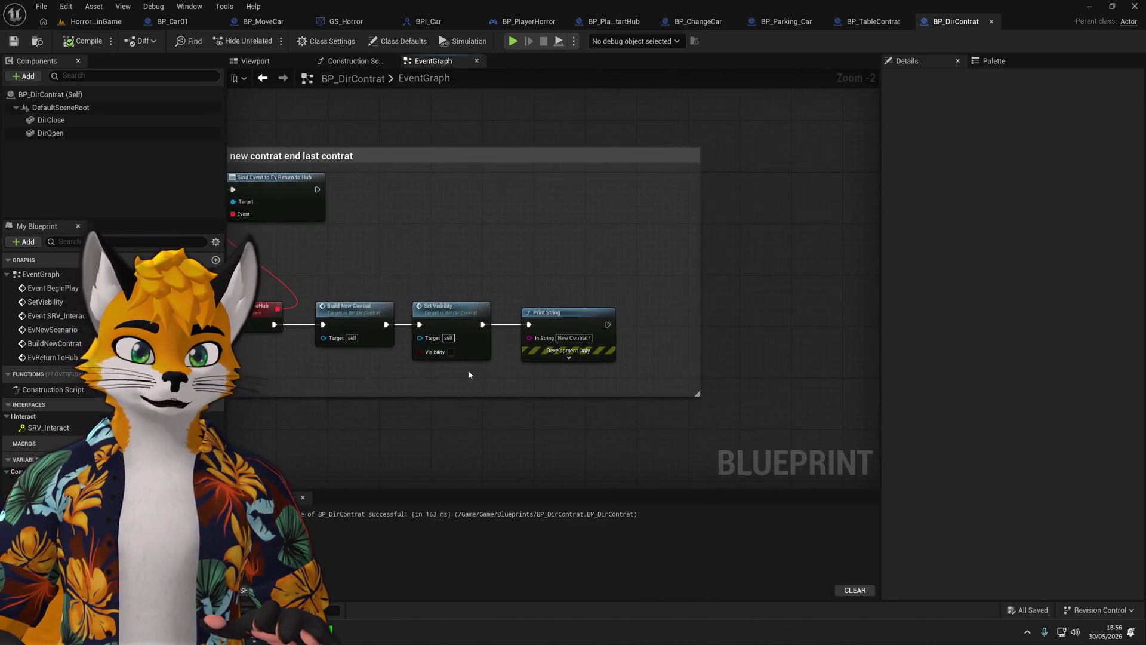
pyautogui.scroll(-2, 467, 393)
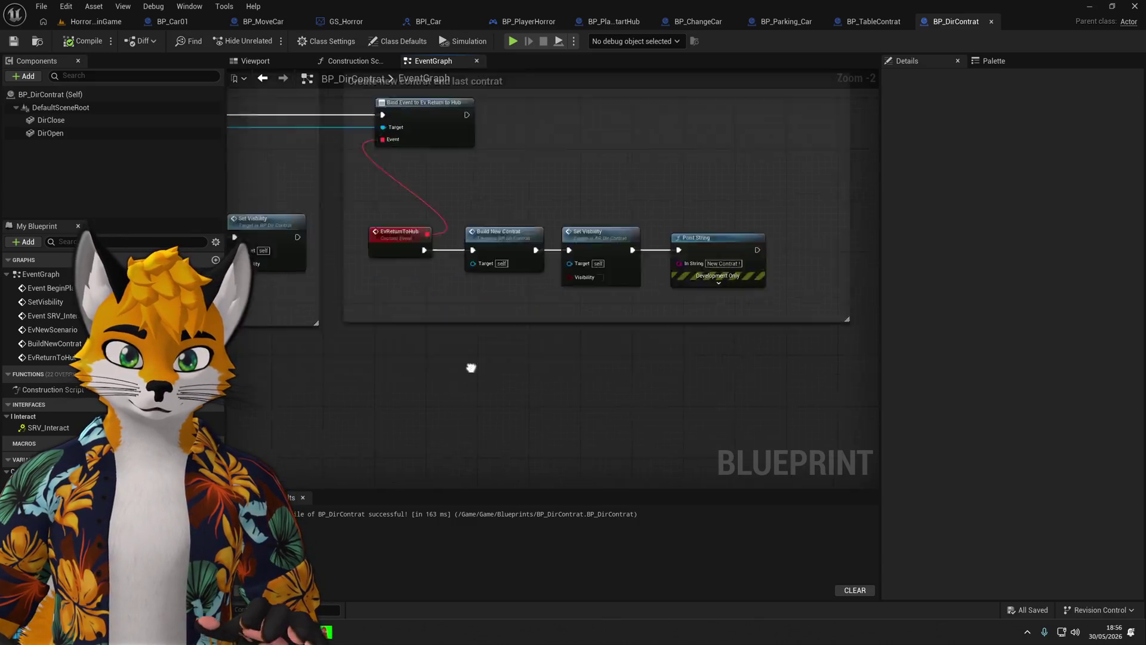
pyautogui.scroll(5, 518, 339)
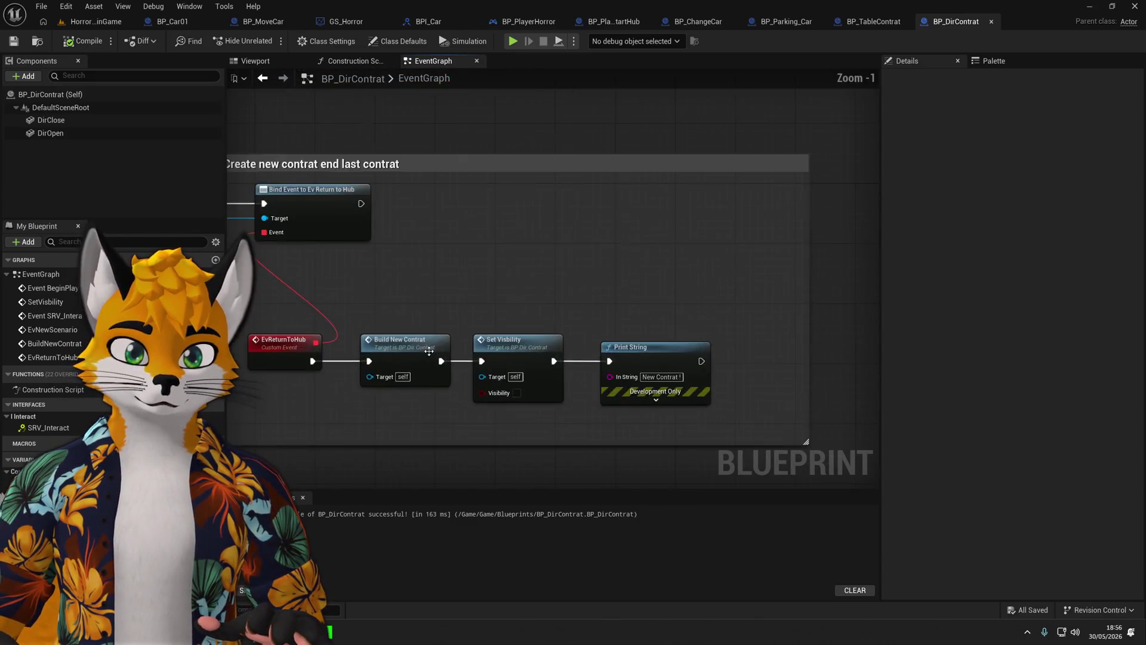
pyautogui.scroll(-5, 478, 332)
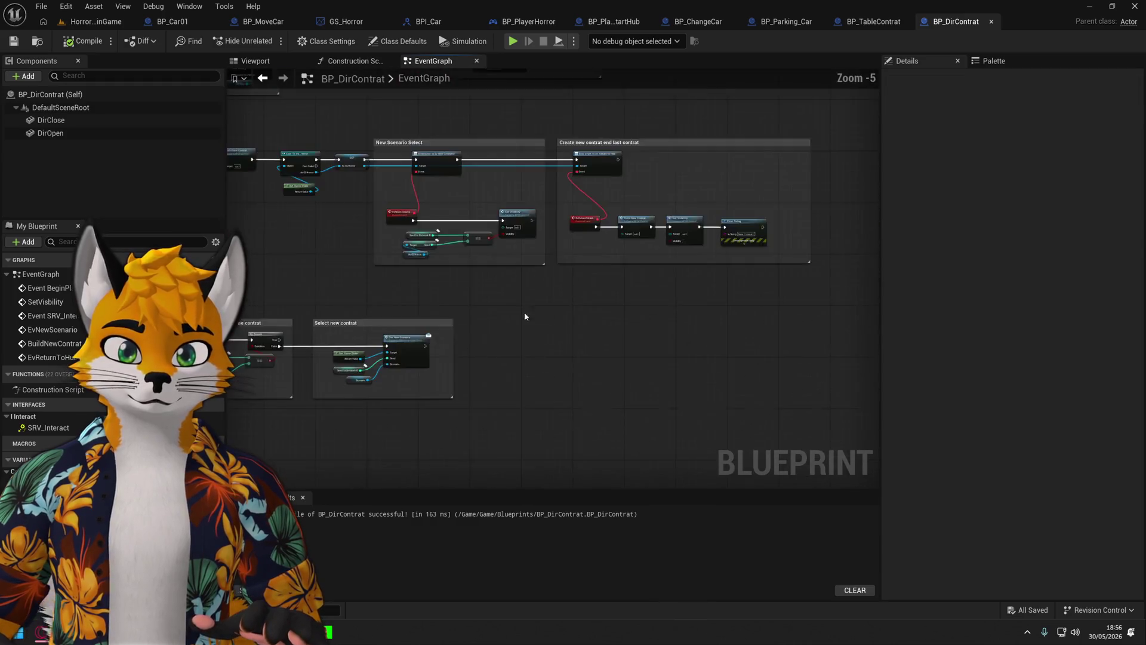
pyautogui.moveTo(489, 312); pyautogui.dragTo(425, 338)
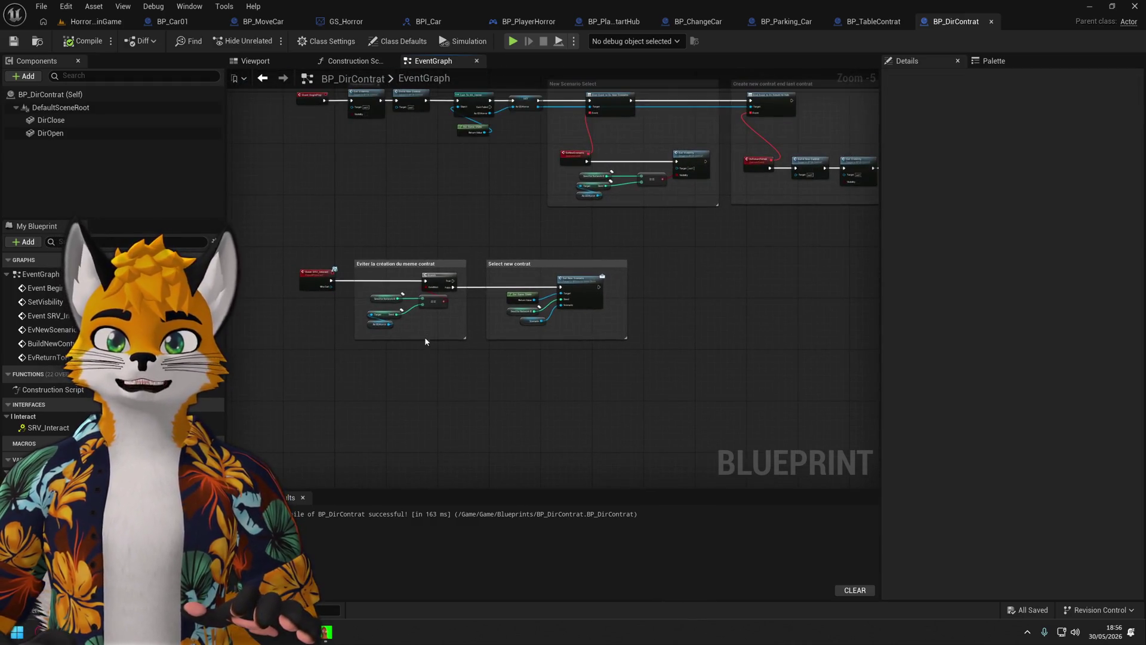
pyautogui.click(99, 22)
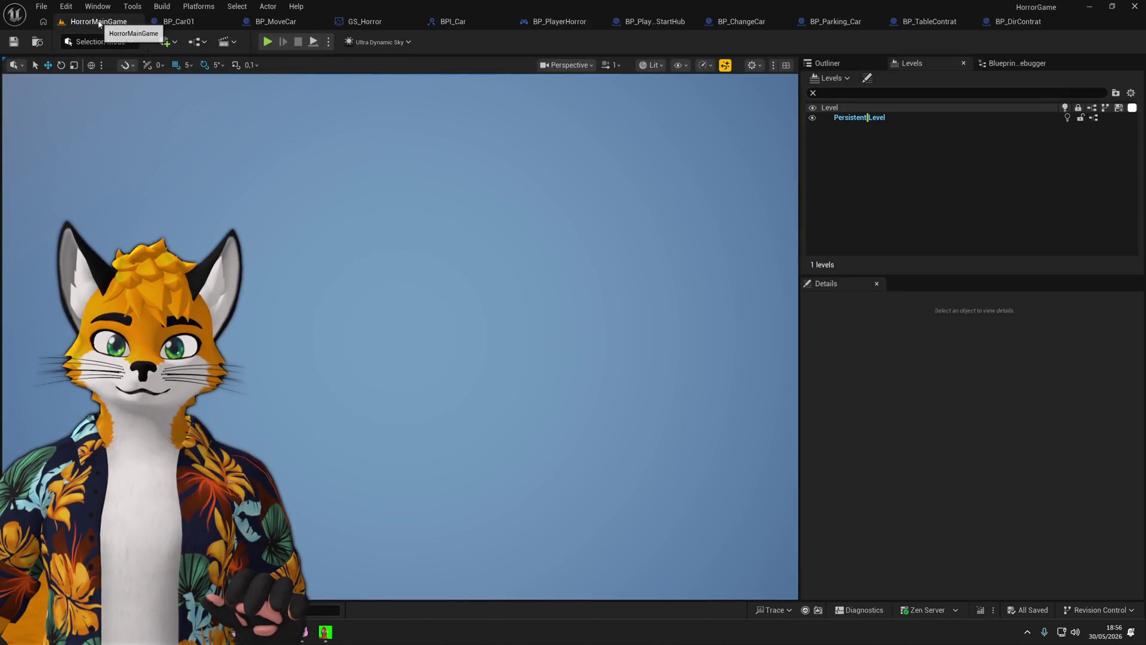
pyautogui.click(992, 23)
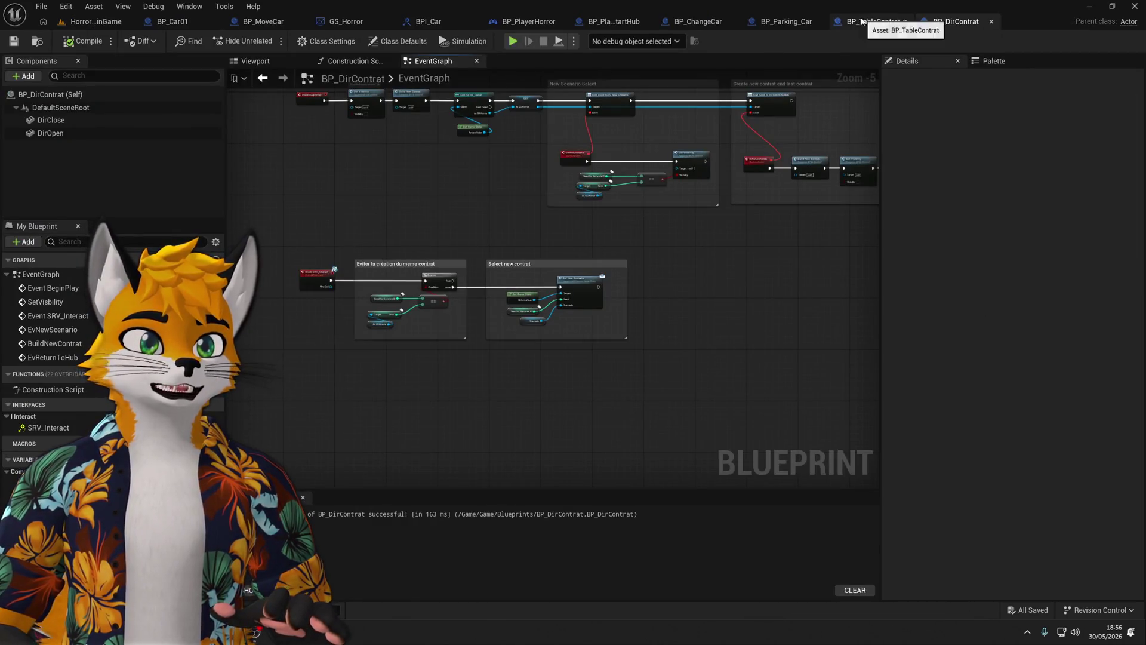
# Preview the folder model, inspect the front folder on BP_TableContrat, then return to BP_DirContrat's event graph.
pyautogui.click(255, 61)
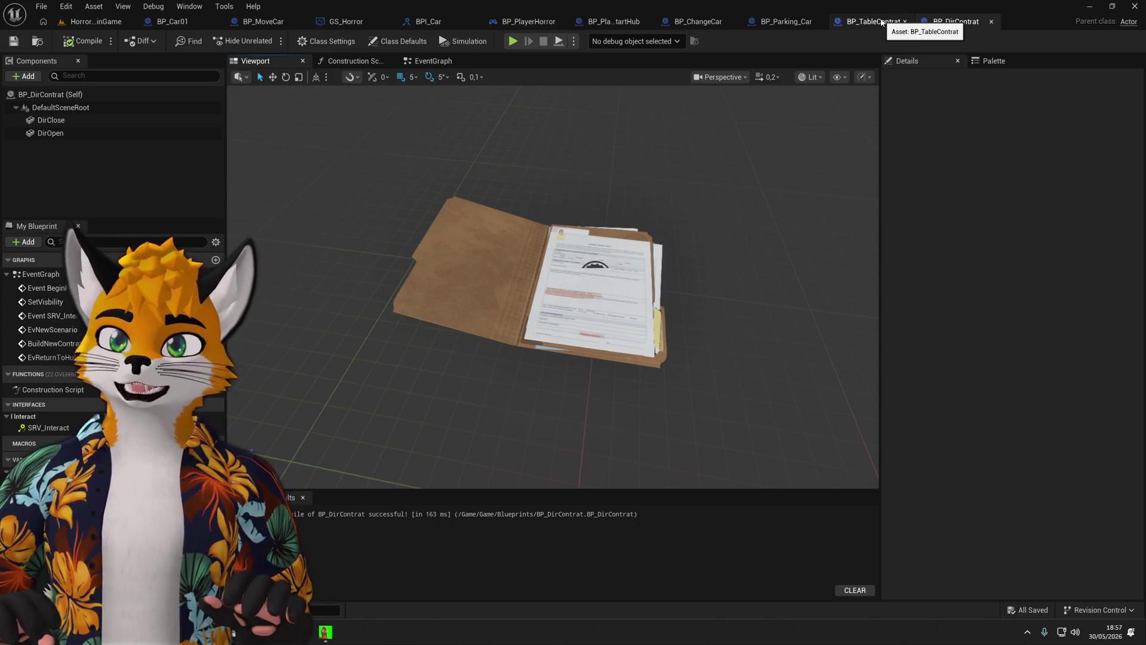
pyautogui.click(881, 22)
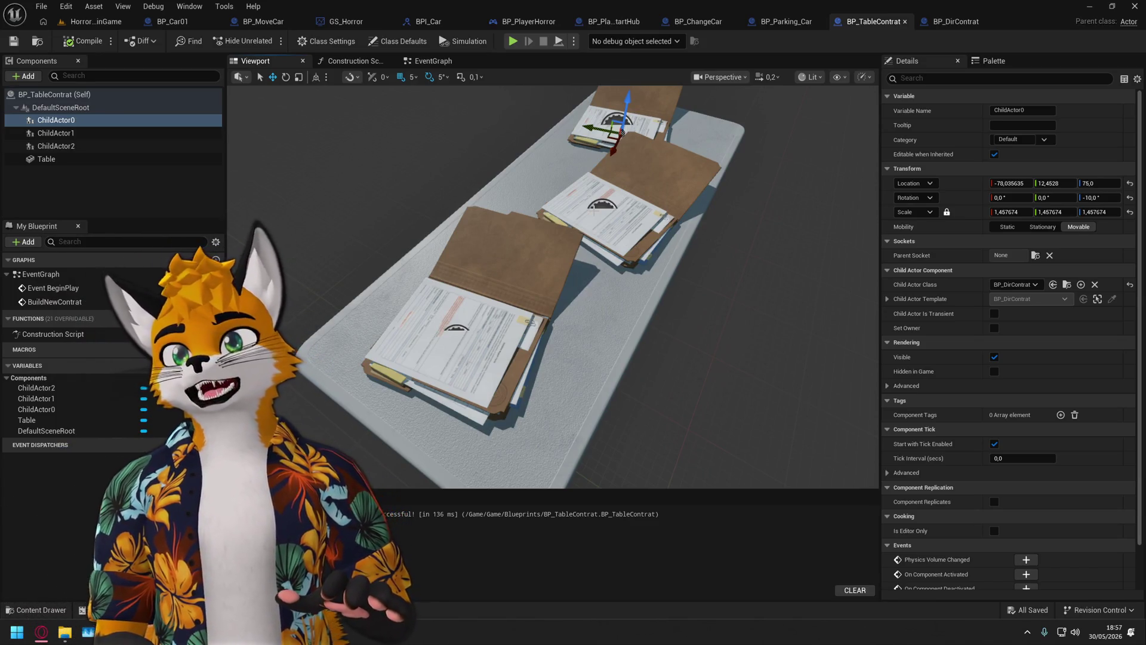
pyautogui.moveTo(496, 277)
pyautogui.mouseDown()
pyautogui.moveTo(499, 263)
pyautogui.moveTo(497, 279)
pyautogui.moveTo(460, 294)
pyautogui.mouseUp()
pyautogui.click(461, 293)
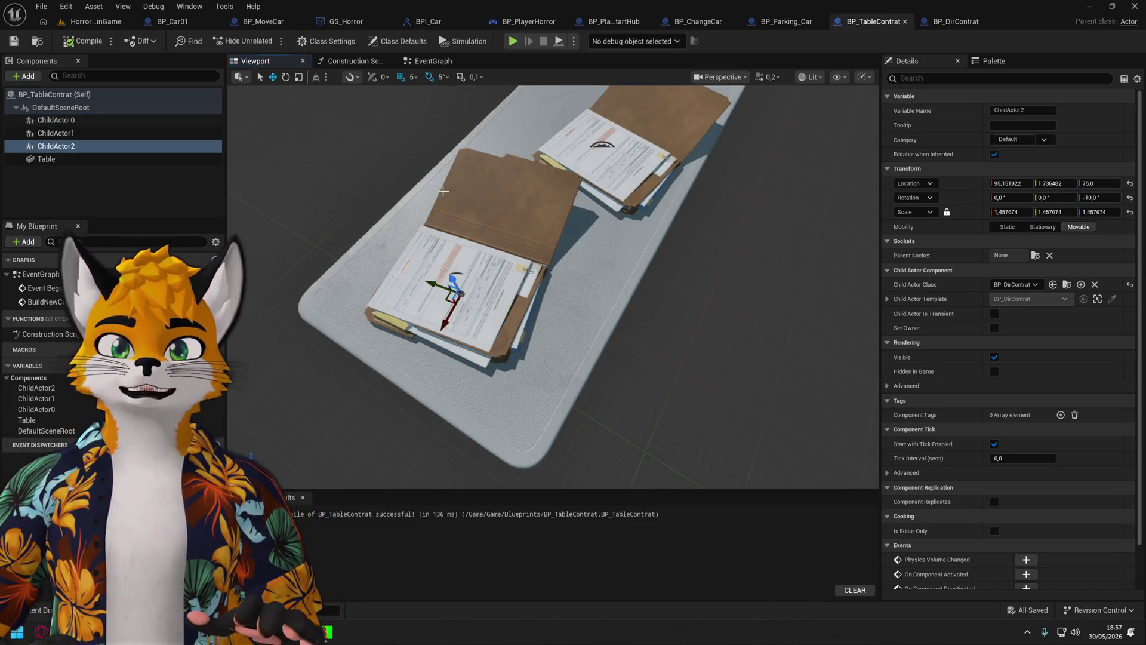
pyautogui.click(955, 21)
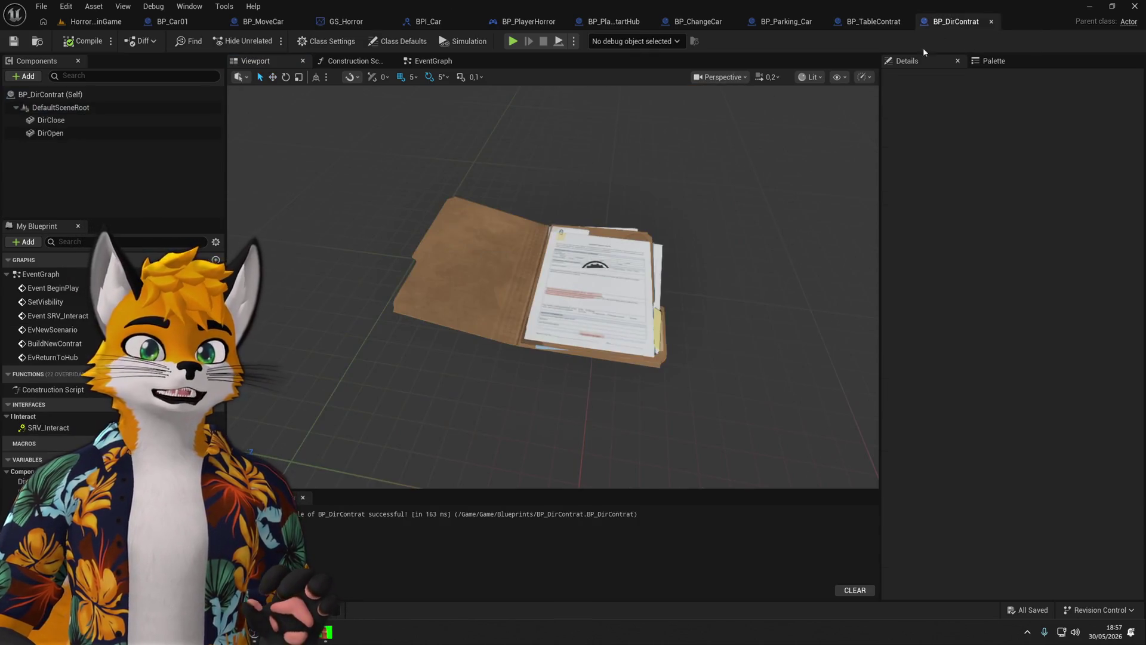
pyautogui.click(434, 60)
# Add a Get a reference to self node below the Branch and Set New Scenario nodes.
pyautogui.scroll(3, 440, 311)
pyautogui.rightClick(437, 359)
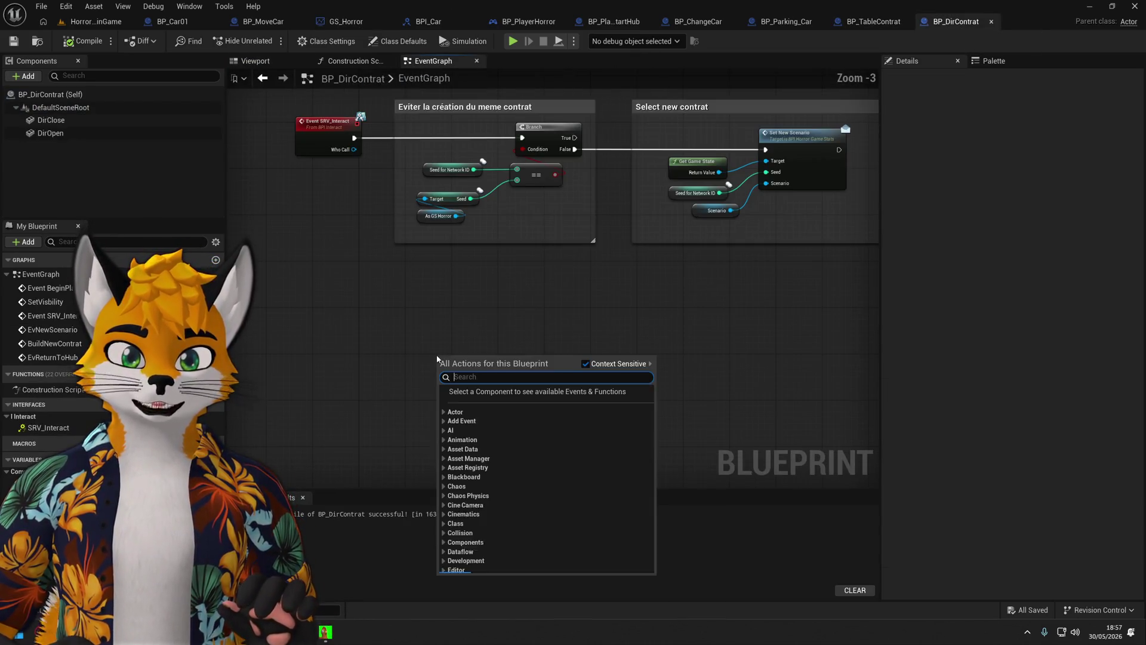
pyautogui.write('loo')
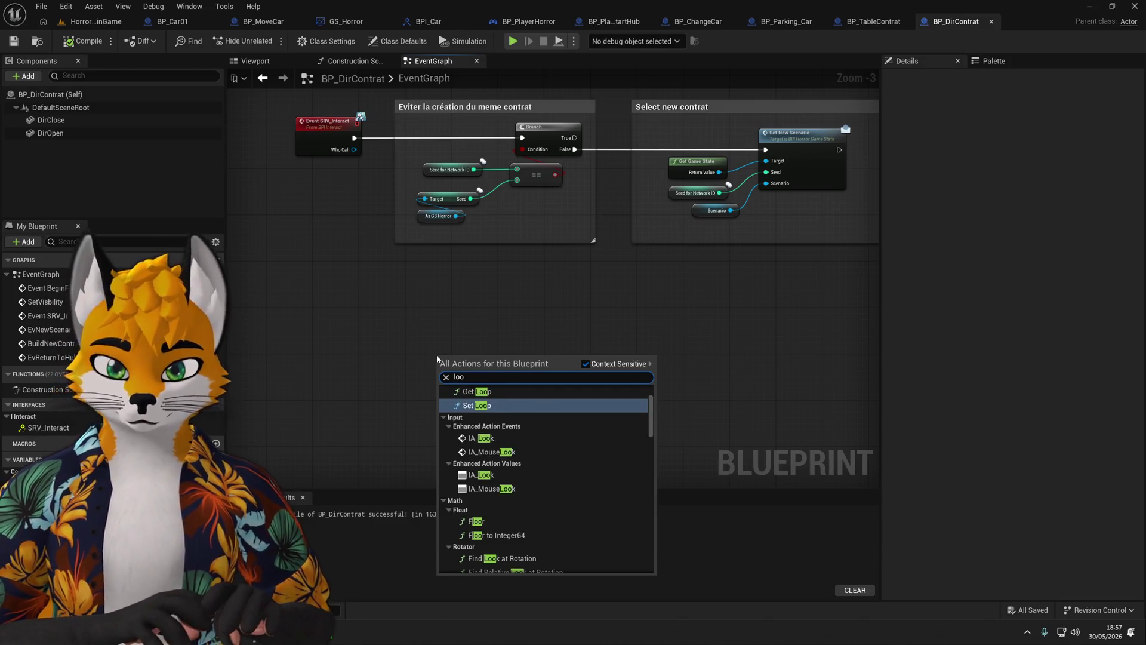
pyautogui.press('Escape')
pyautogui.rightClick(459, 385)
pyautogui.write('self')
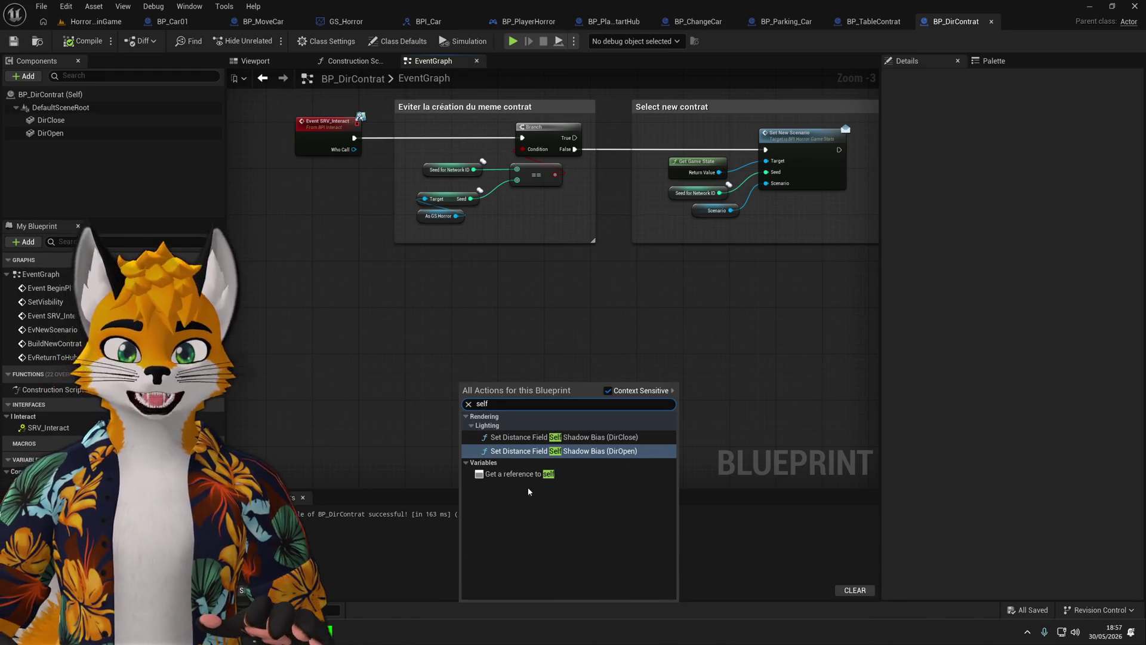
pyautogui.click(529, 476)
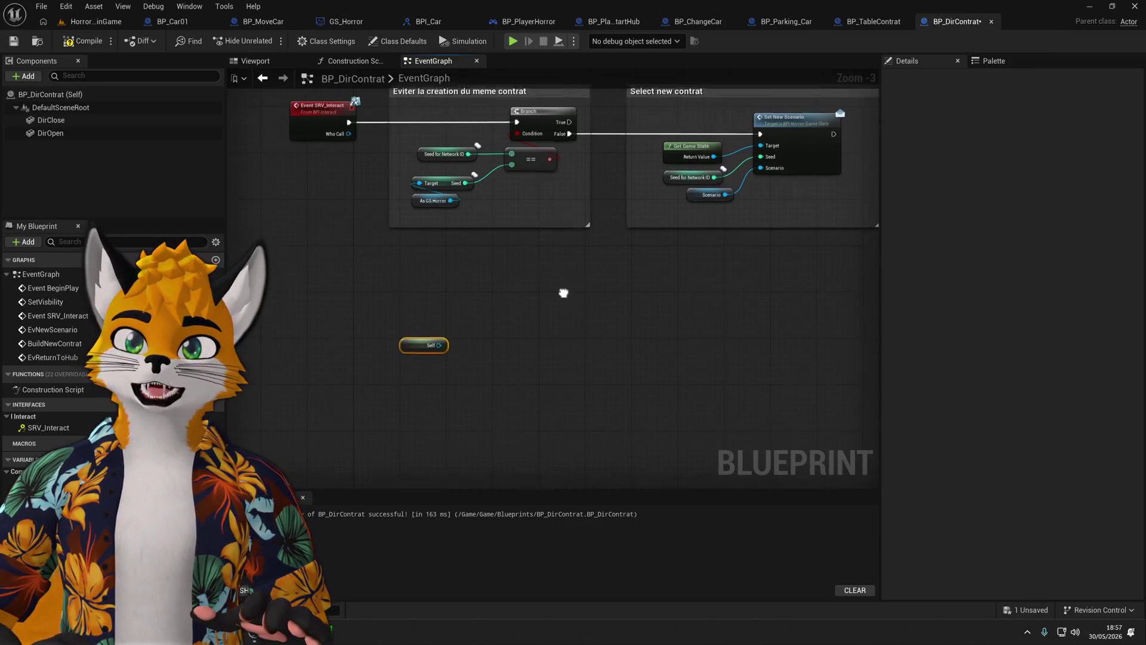
# Drag from Self searching 'look', discard it, then switch to the main game level.
pyautogui.moveTo(563, 289); pyautogui.dragTo(603, 281)
pyautogui.moveTo(485, 354); pyautogui.dragTo(603, 317)
pyautogui.write('look')
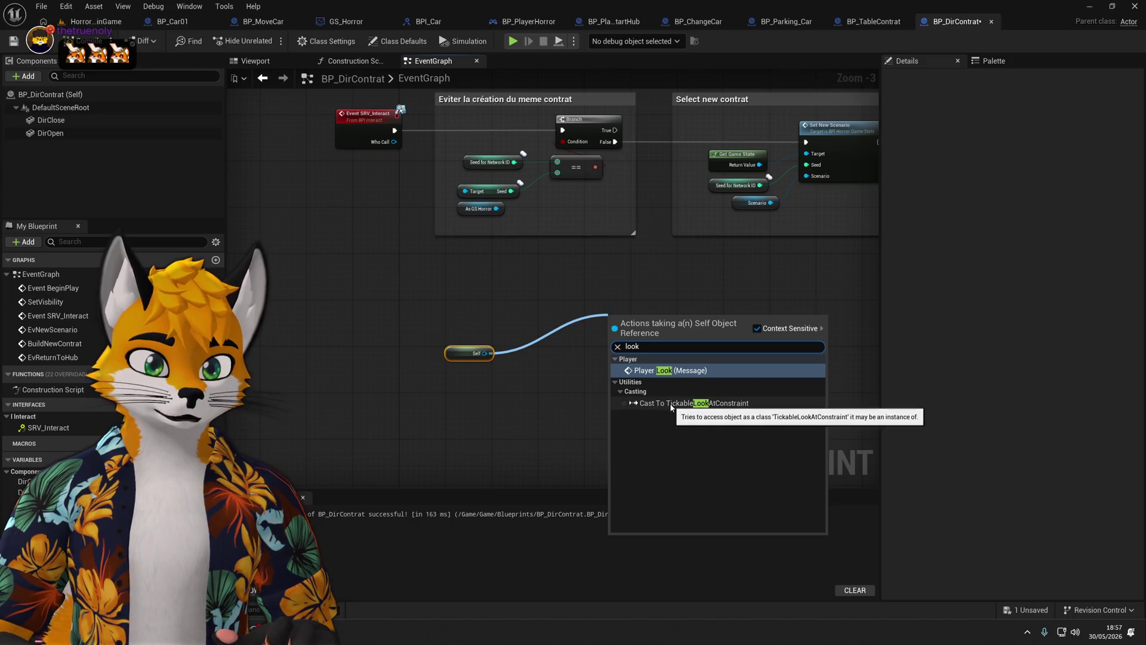
pyautogui.moveTo(515, 394); pyautogui.dragTo(510, 425)
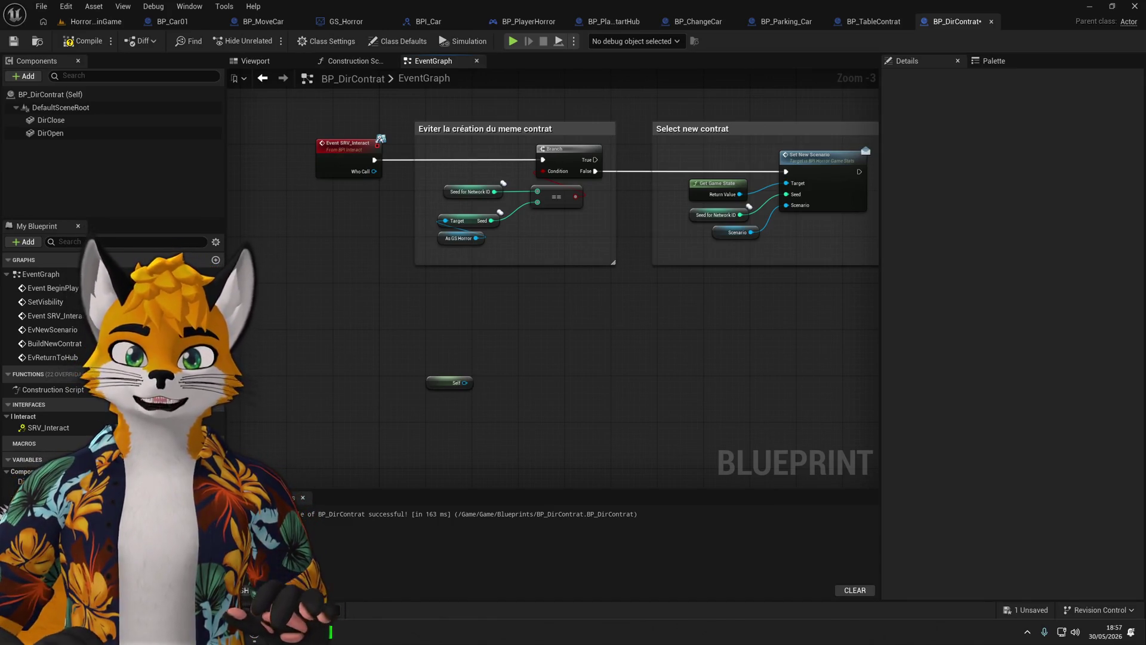
pyautogui.scroll(3, 535, 397)
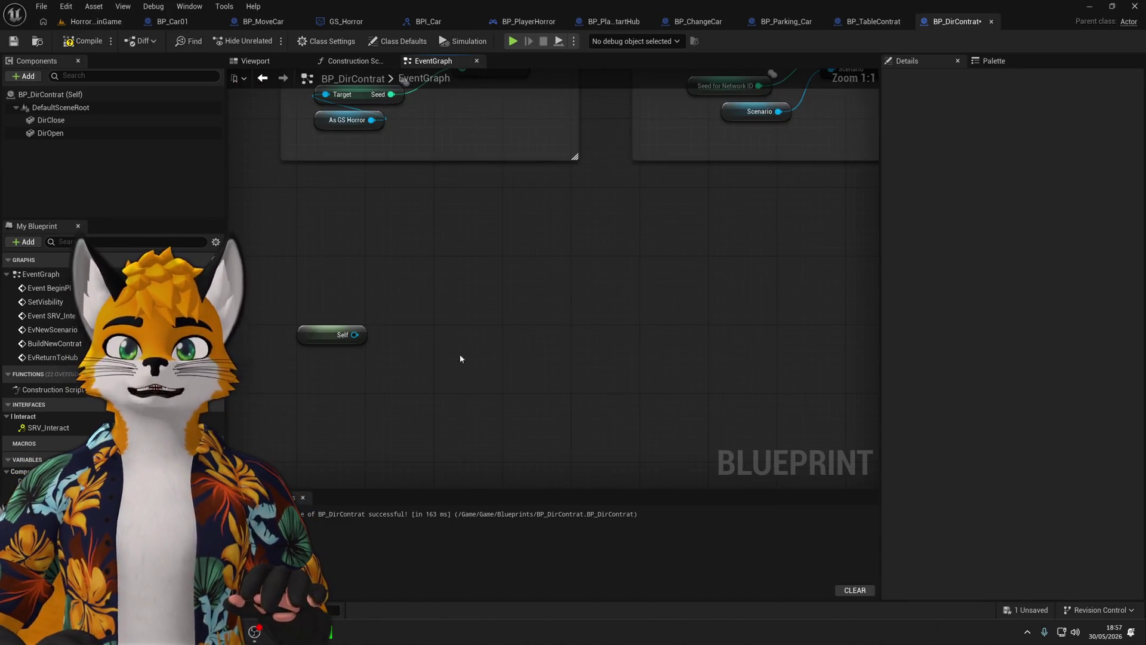
pyautogui.moveTo(460, 358); pyautogui.dragTo(527, 342)
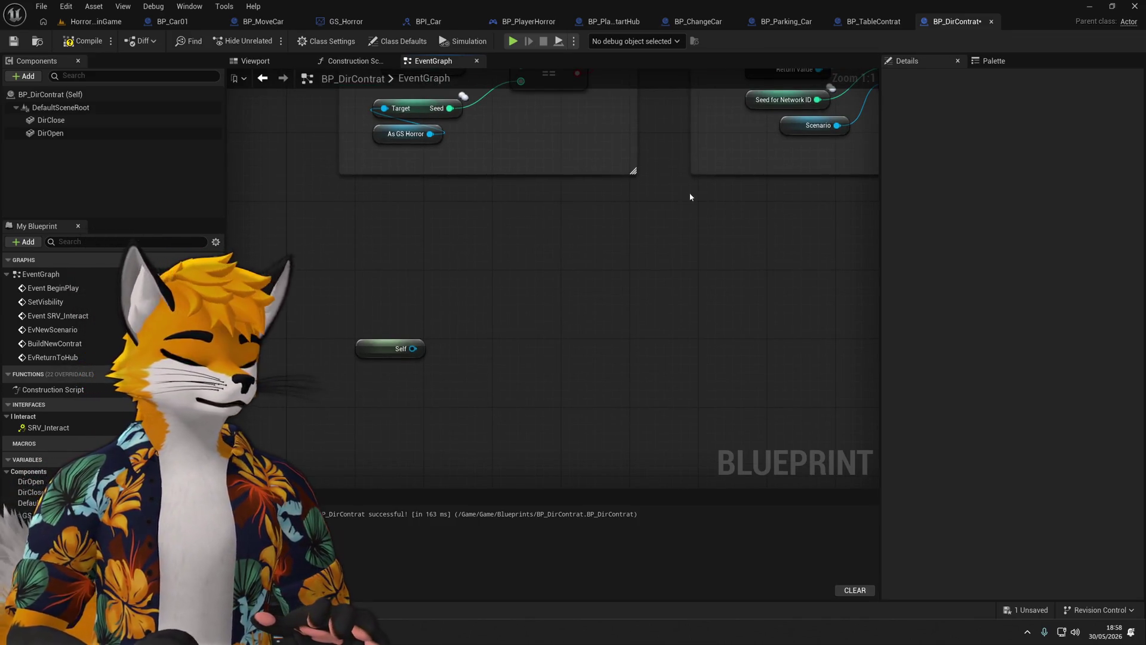
pyautogui.scroll(-1, 650, 260)
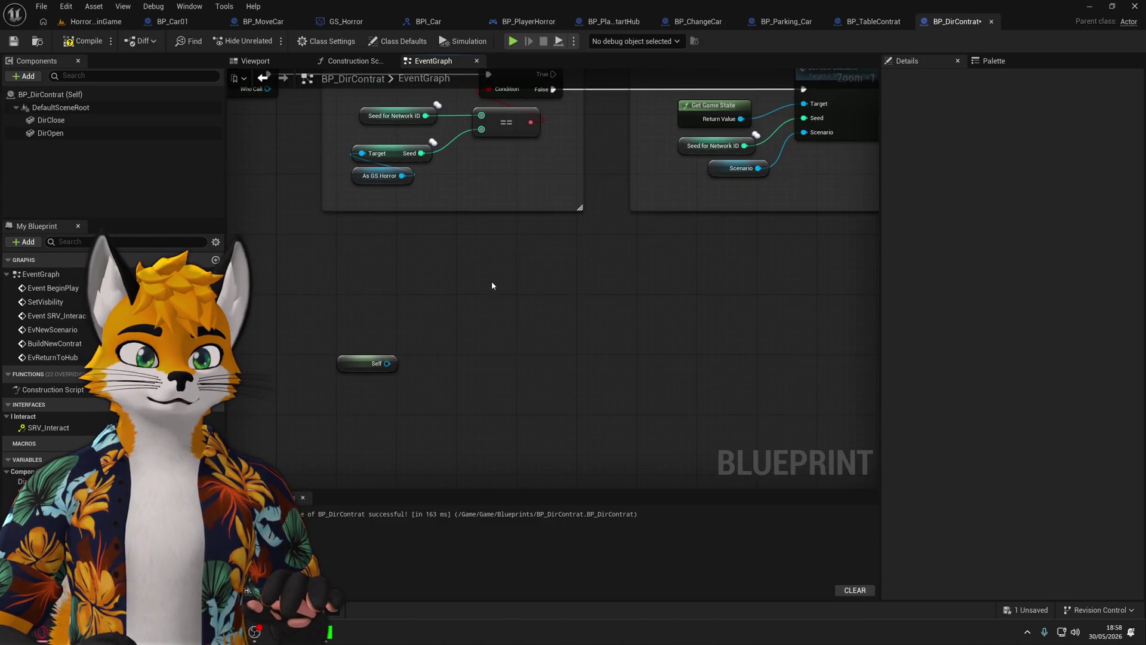
pyautogui.moveTo(492, 285); pyautogui.dragTo(471, 313)
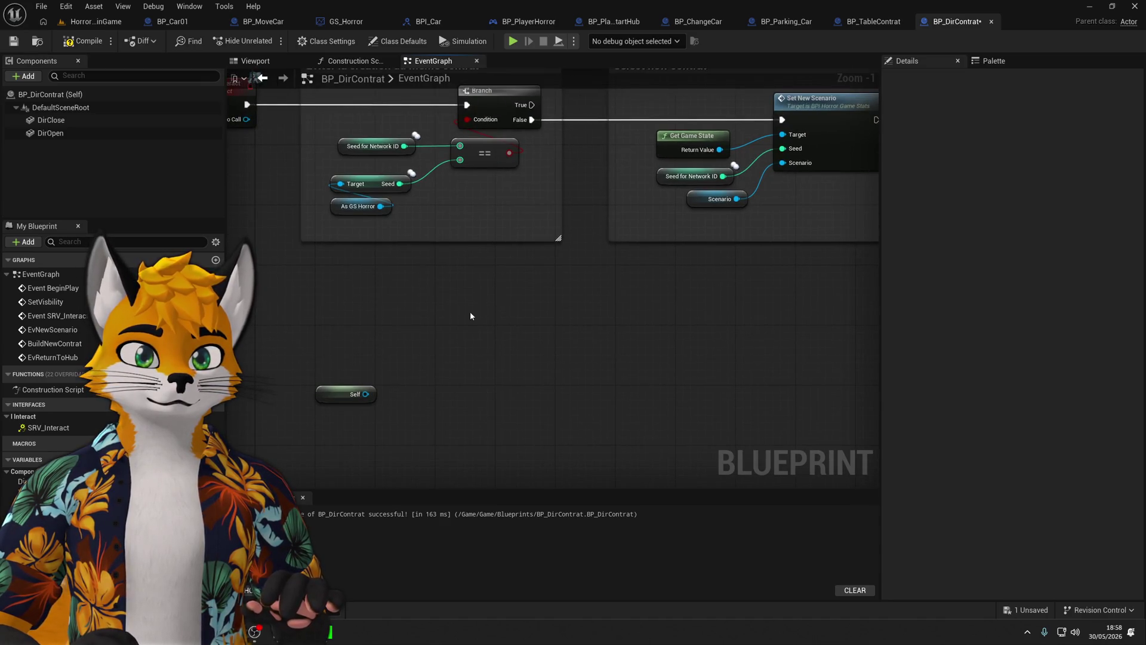
pyautogui.click(117, 23)
pyautogui.click(1020, 24)
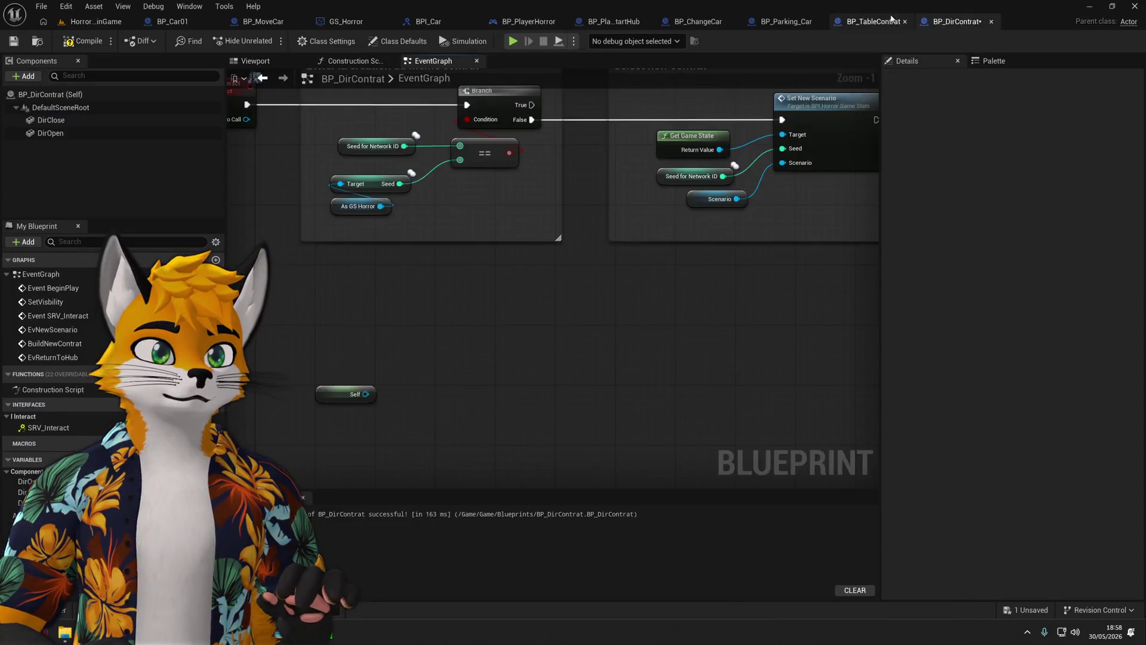
pyautogui.click(872, 21)
pyautogui.moveTo(664, 227); pyautogui.dragTo(664, 244)
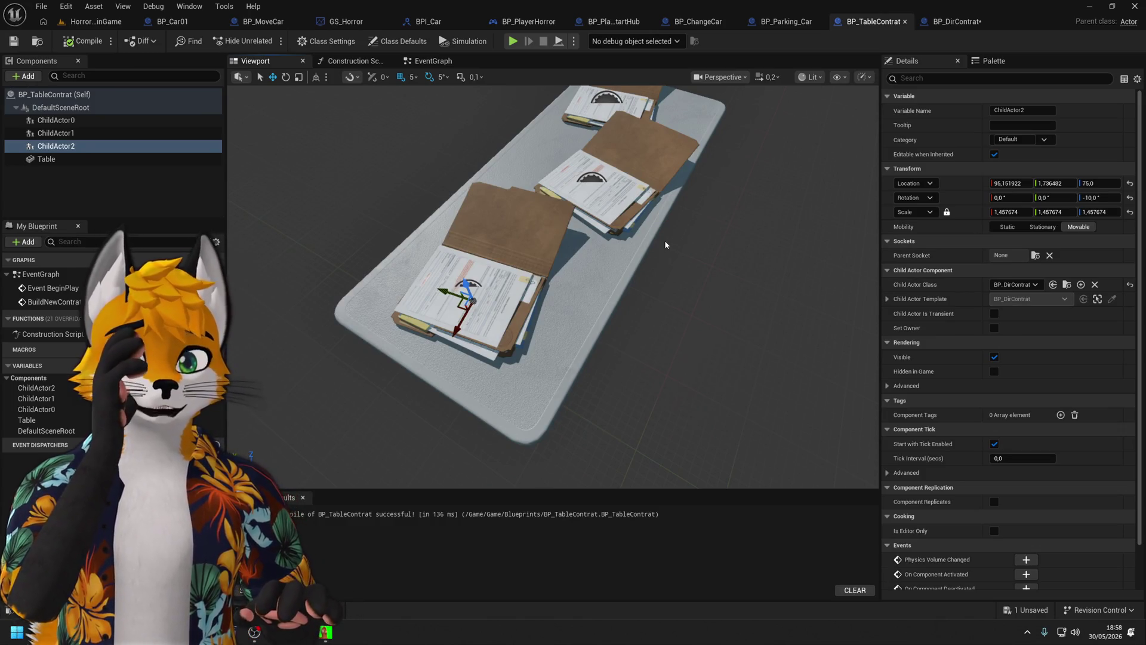
pyautogui.moveTo(664, 240)
pyautogui.mouseDown()
pyautogui.moveTo(656, 246)
pyautogui.moveTo(656, 233)
pyautogui.mouseUp()
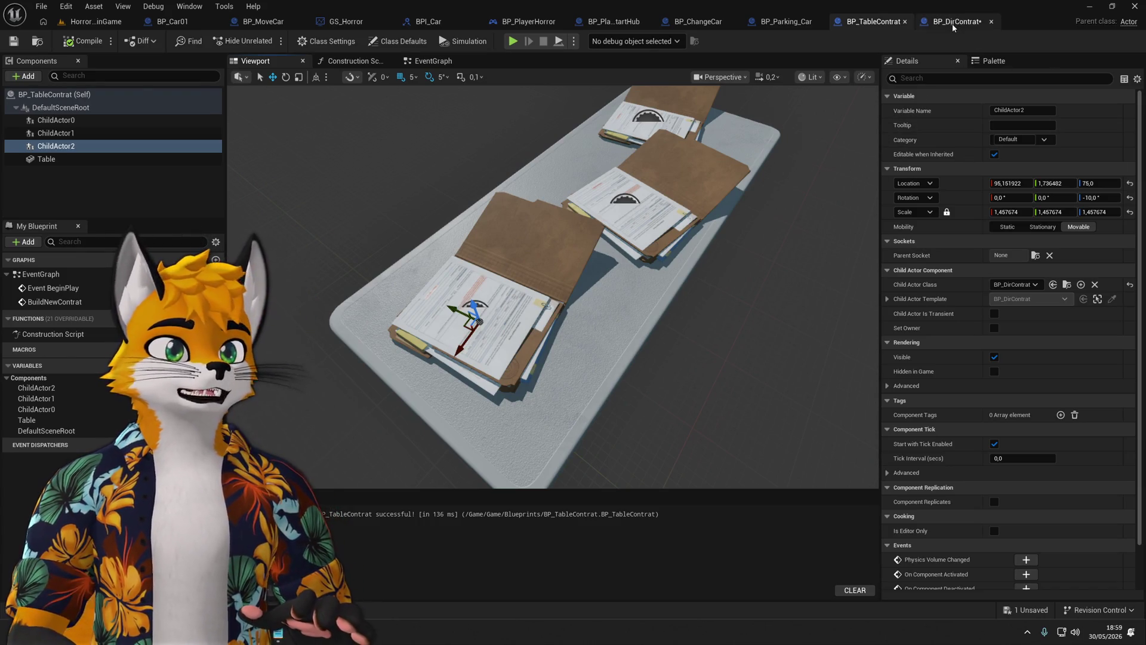
pyautogui.click(955, 22)
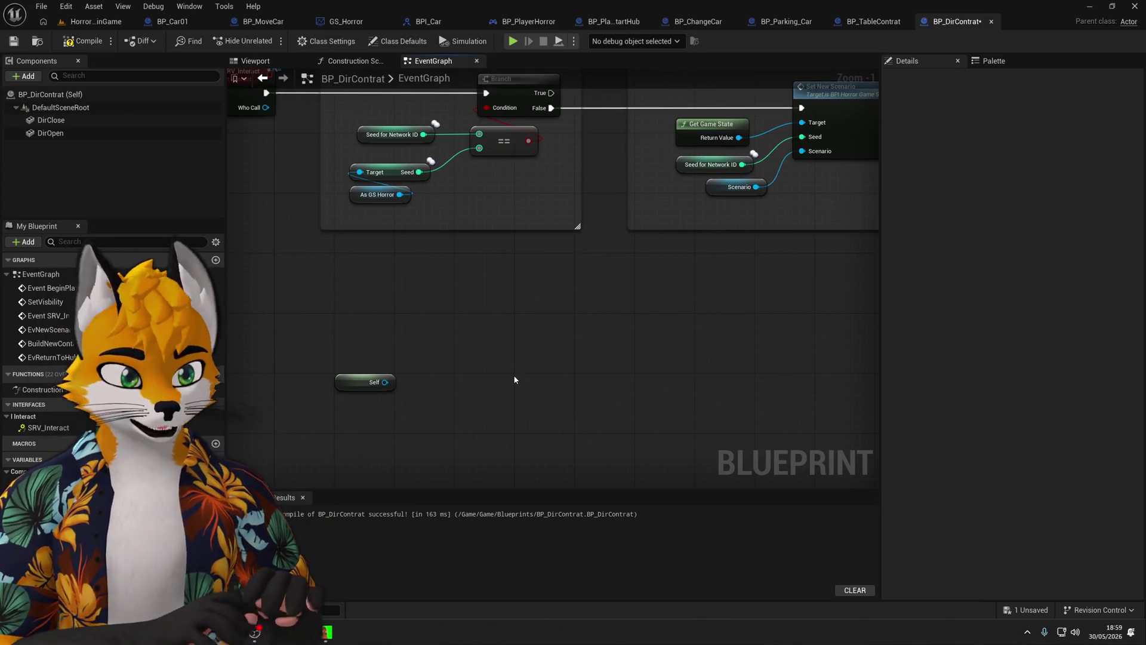
# Add a Find Look at Rotation node to the graph.
pyautogui.rightClick(415, 322)
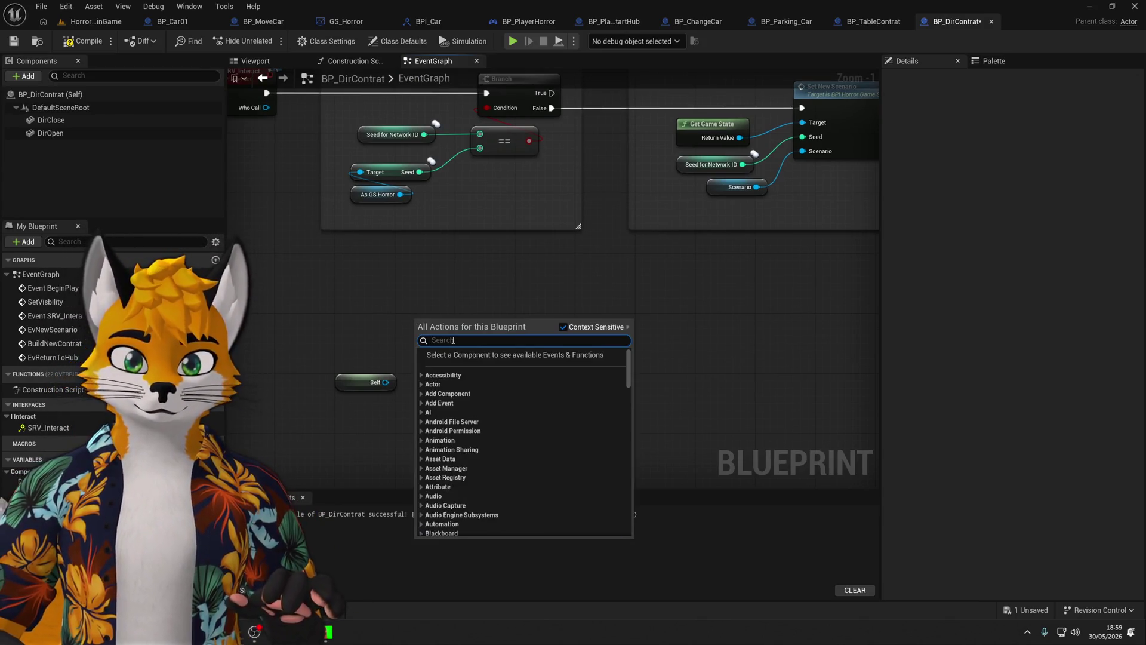
pyautogui.write('look at ri')
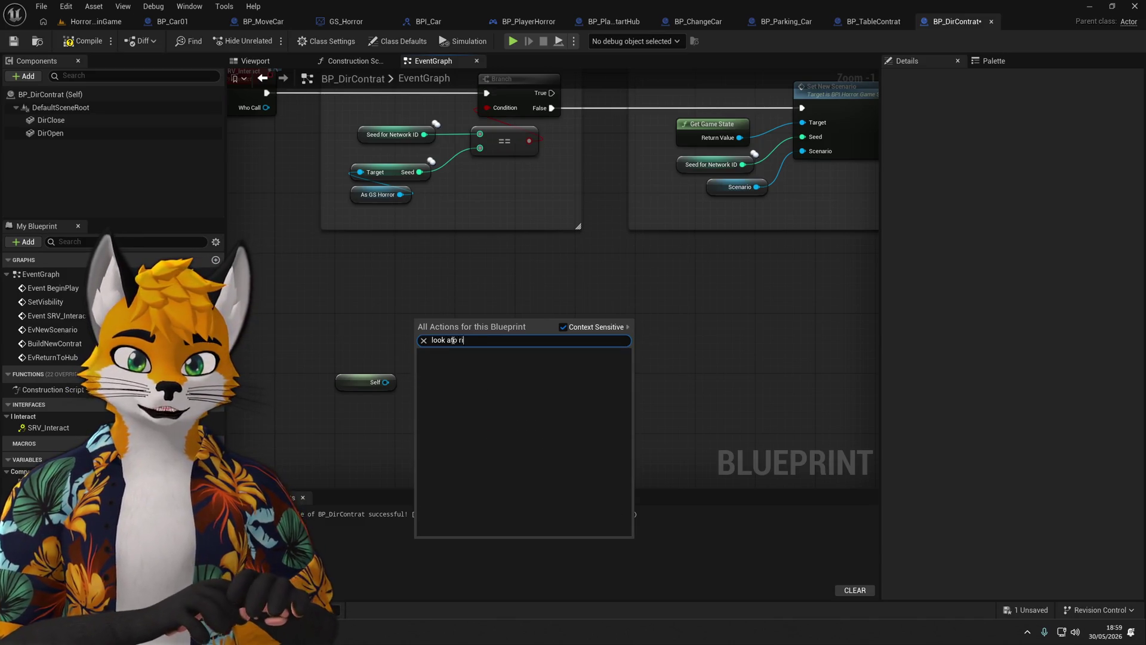
pyautogui.press('BackSpace')
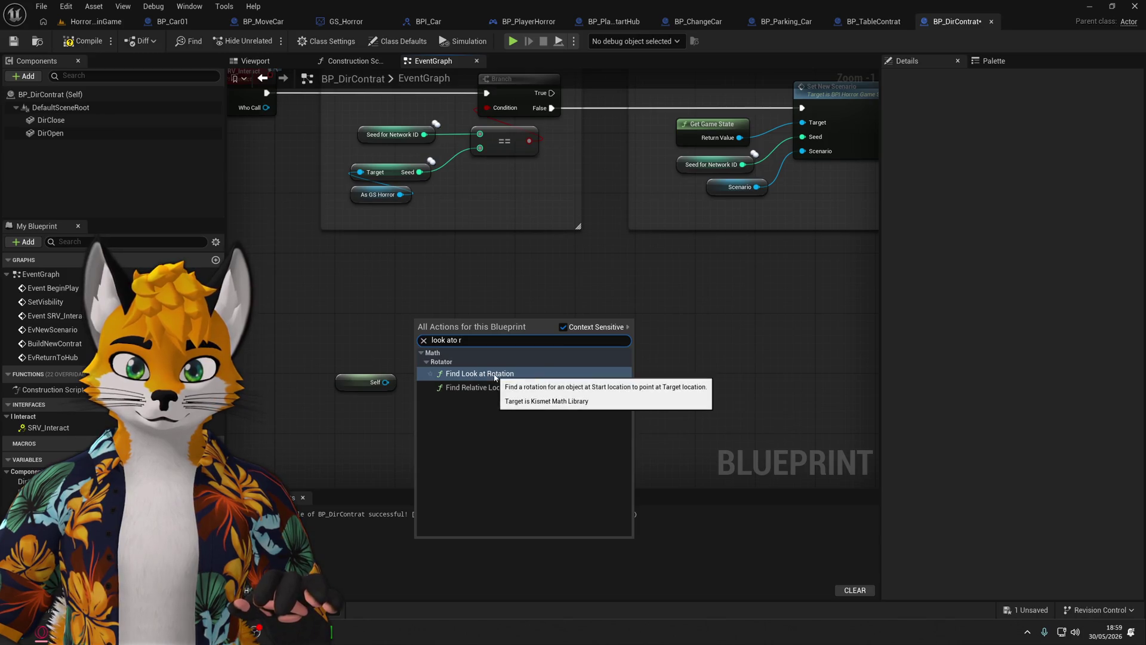
pyautogui.press('Return')
pyautogui.scroll(1, 539, 377)
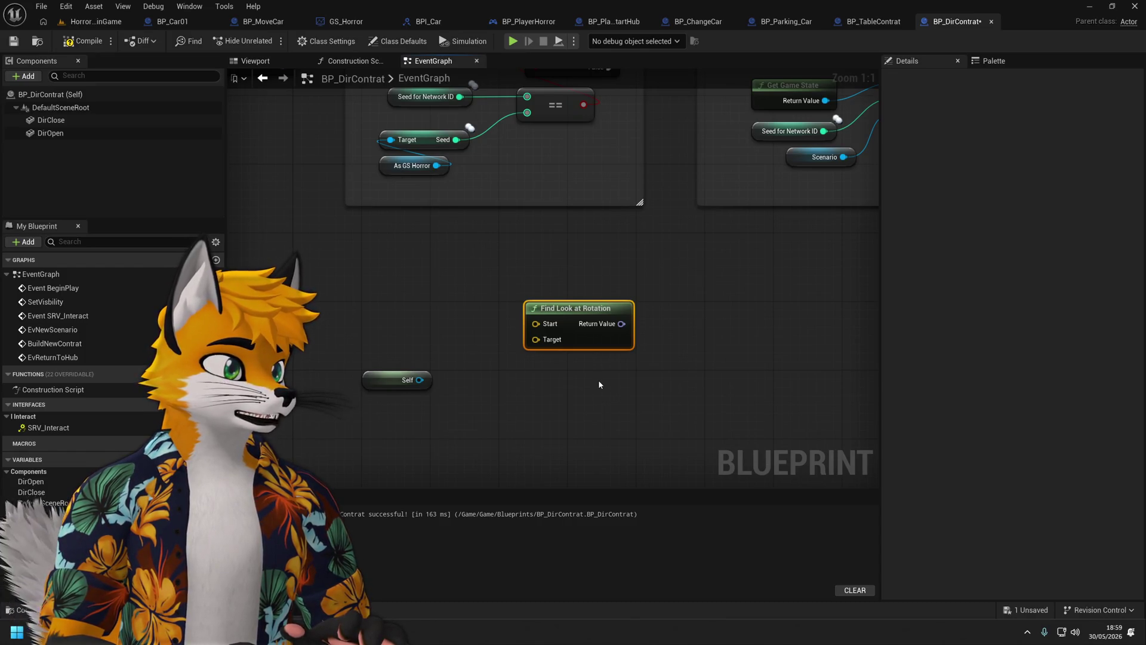
pyautogui.click(501, 367)
pyautogui.moveTo(420, 381); pyautogui.dragTo(526, 352)
pyautogui.click(519, 374)
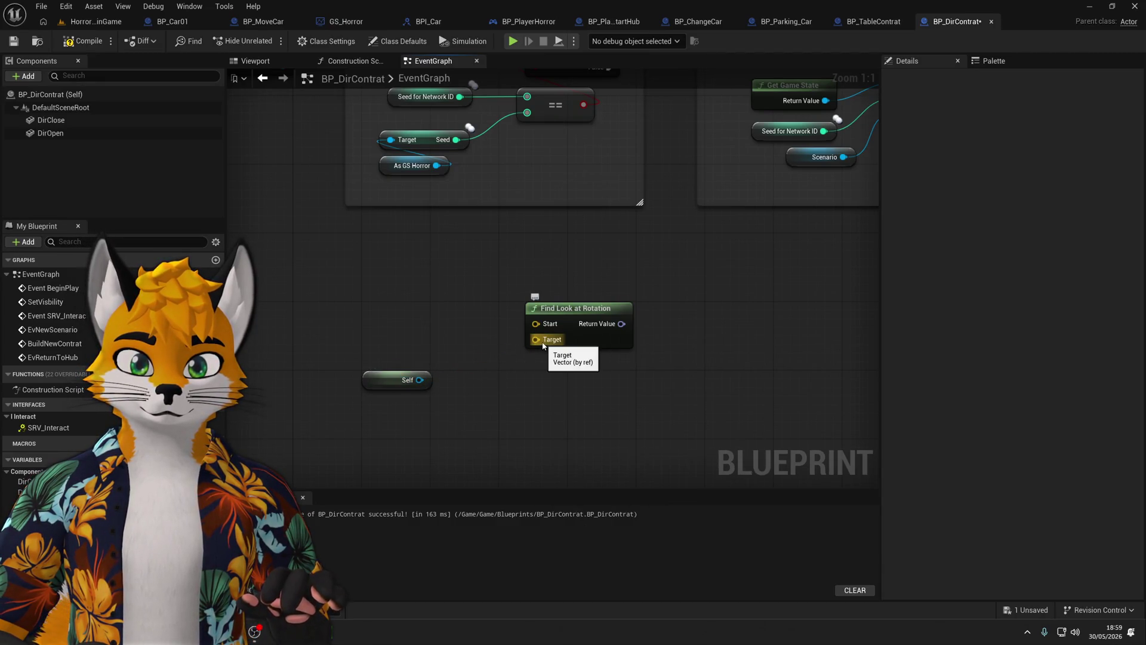
# Feed Self's Get Actor Location into the rotation's Start and group the three nodes together.
pyautogui.click(397, 380)
pyautogui.moveTo(397, 380)
pyautogui.mouseDown()
pyautogui.moveTo(345, 380)
pyautogui.moveTo(373, 316)
pyautogui.mouseUp()
pyautogui.write('get actor r')
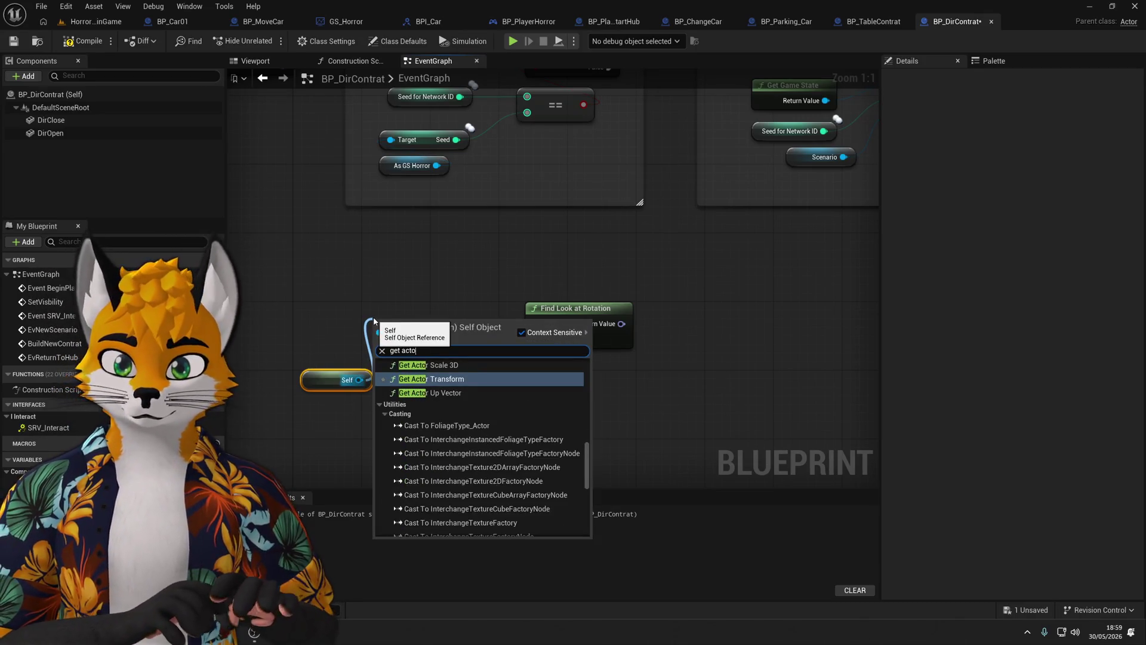
pyautogui.press('BackSpace')
pyautogui.write('lo')
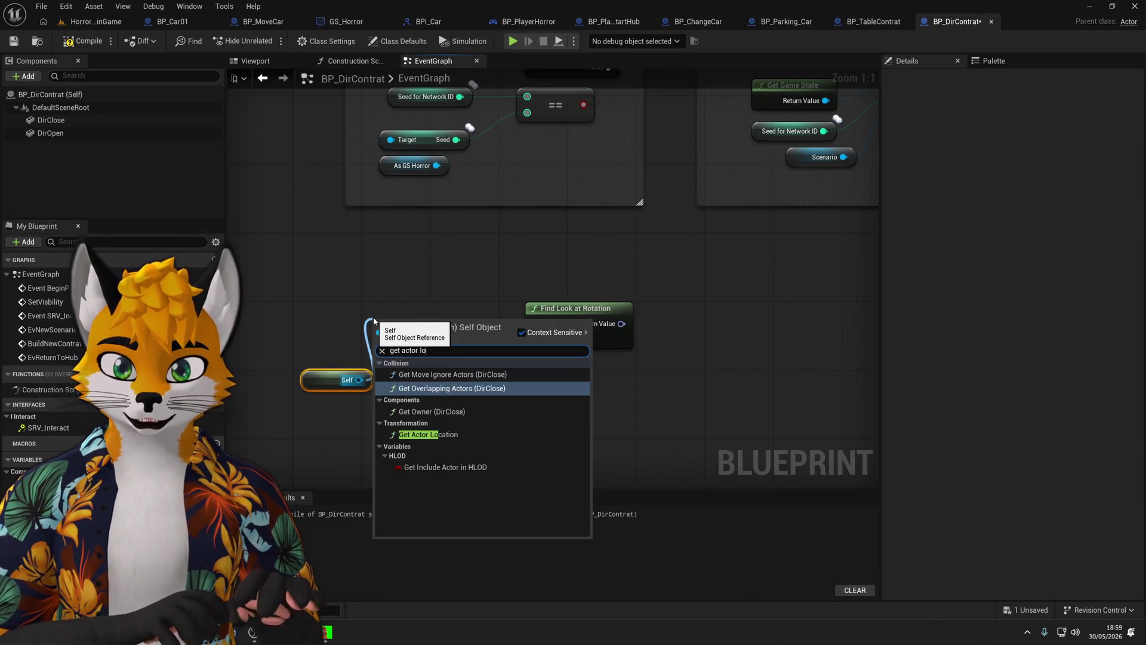
pyautogui.click(419, 440)
pyautogui.moveTo(433, 331); pyautogui.dragTo(536, 324)
pyautogui.keyDown('shift'); pyautogui.click(367, 380); pyautogui.keyUp('shift')
pyautogui.moveTo(367, 379); pyautogui.dragTo(367, 362)
pyautogui.scroll(-2, 460, 254)
pyautogui.moveTo(460, 254)
pyautogui.mouseDown()
pyautogui.moveTo(461, 445)
pyautogui.moveTo(476, 368)
pyautogui.mouseUp()
pyautogui.moveTo(417, 467); pyautogui.dragTo(418, 430)
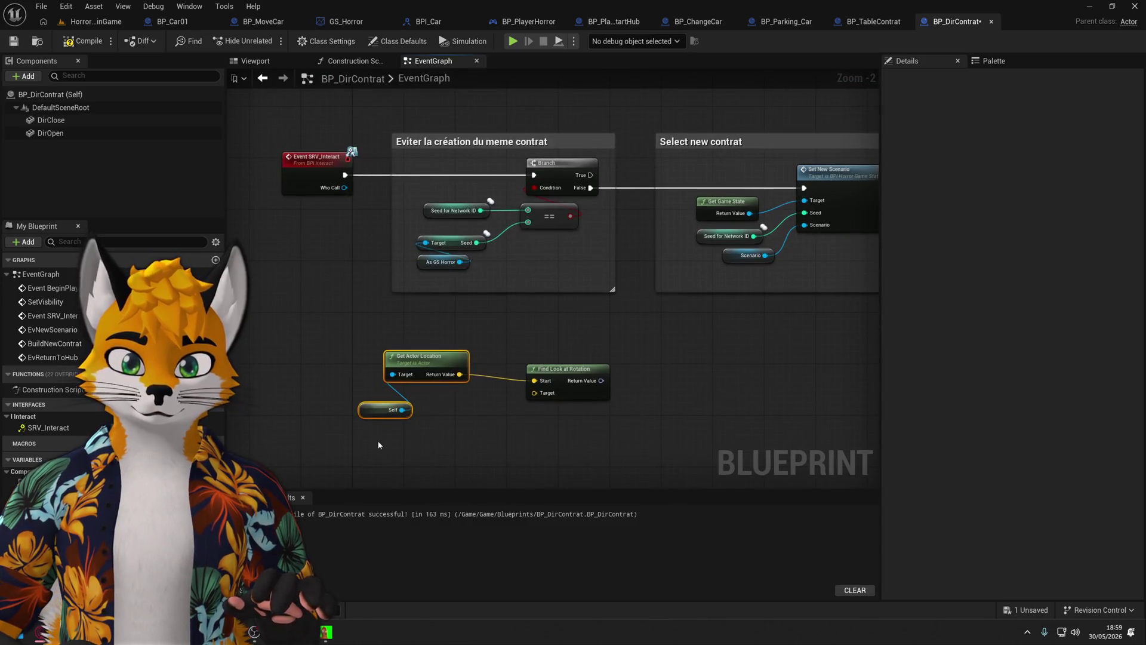
pyautogui.moveTo(419, 356); pyautogui.dragTo(362, 389)
pyautogui.moveTo(564, 369)
pyautogui.mouseDown()
pyautogui.moveTo(469, 346)
pyautogui.moveTo(486, 343)
pyautogui.mouseUp()
# Wire Who Call's Get Actor Location into the rotation's Target.
pyautogui.moveTo(344, 188); pyautogui.dragTo(293, 364)
pyautogui.write('get actor')
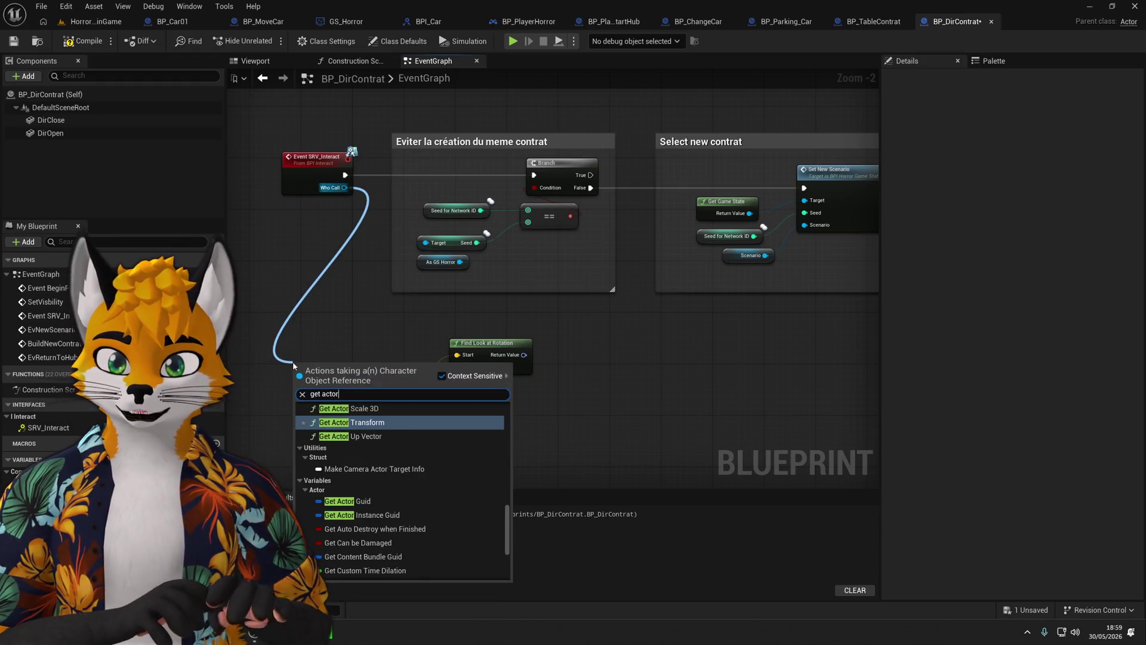
pyautogui.write(' loca')
pyautogui.press('Return')
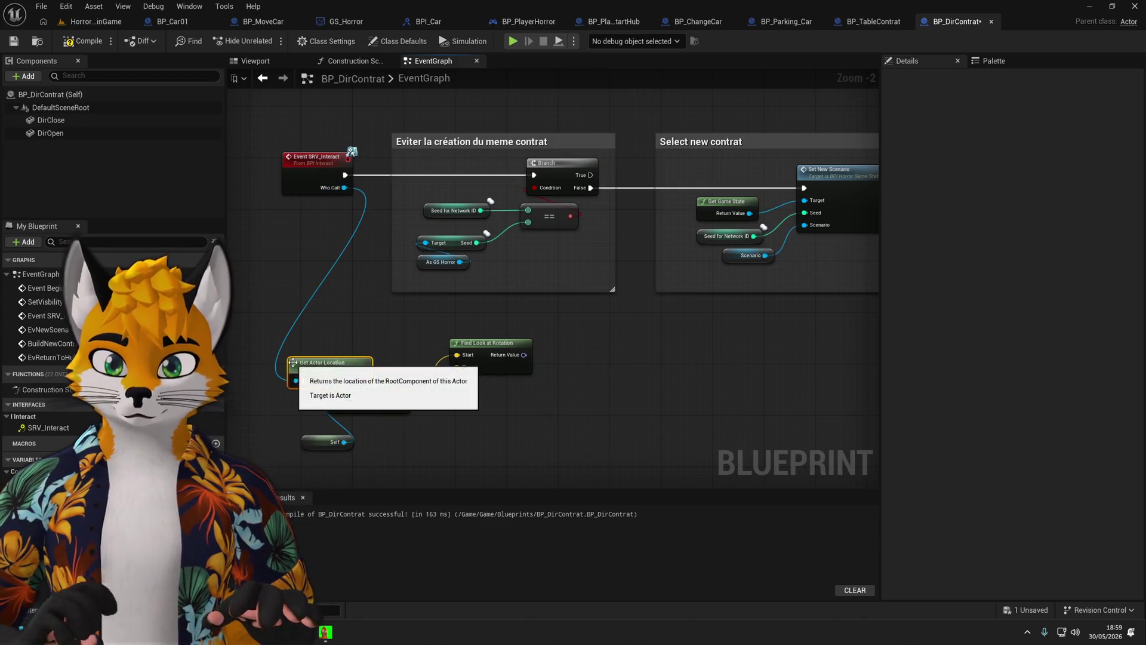
pyautogui.moveTo(348, 375)
pyautogui.mouseDown()
pyautogui.moveTo(361, 336)
pyautogui.moveTo(437, 397)
pyautogui.moveTo(457, 368)
pyautogui.mouseUp()
pyautogui.moveTo(593, 388); pyautogui.dragTo(452, 399)
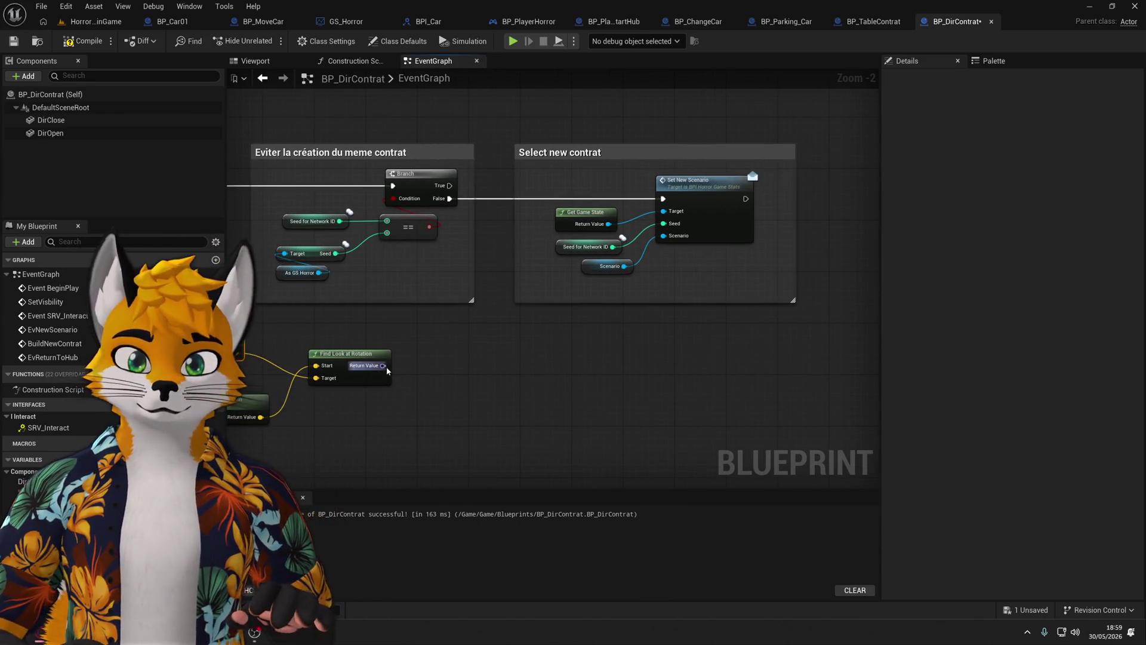
# Split the Return Value pin into Roll, Pitch and Yaw.
pyautogui.rightClick(383, 366)
pyautogui.click(421, 413)
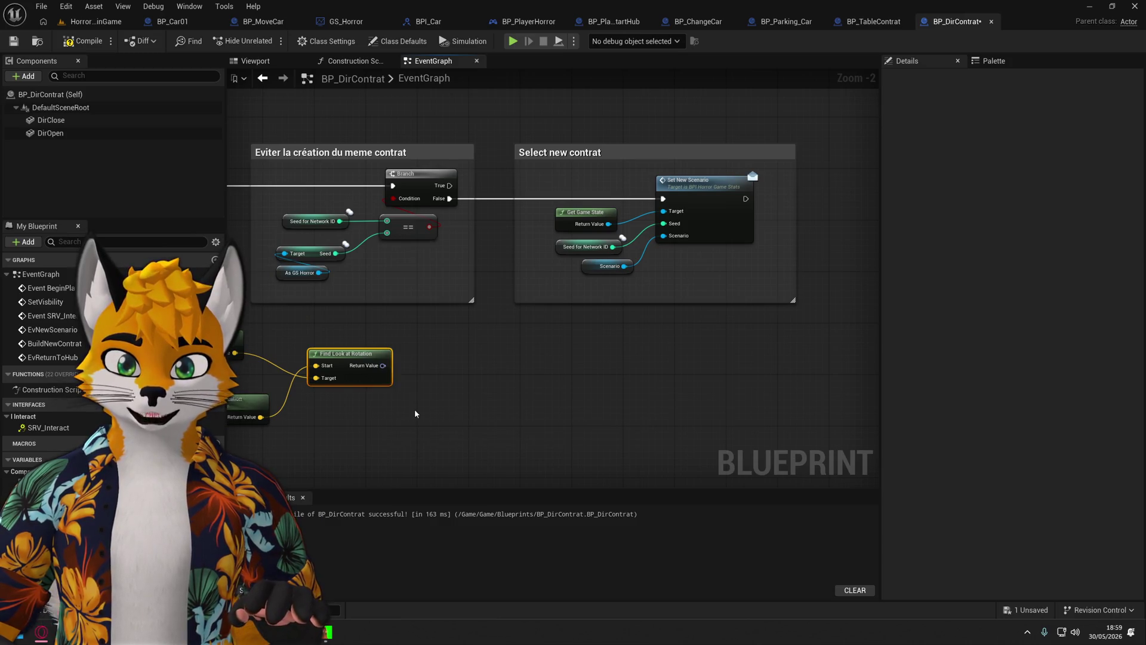
pyautogui.scroll(2, 447, 379)
pyautogui.moveTo(446, 376); pyautogui.dragTo(468, 324)
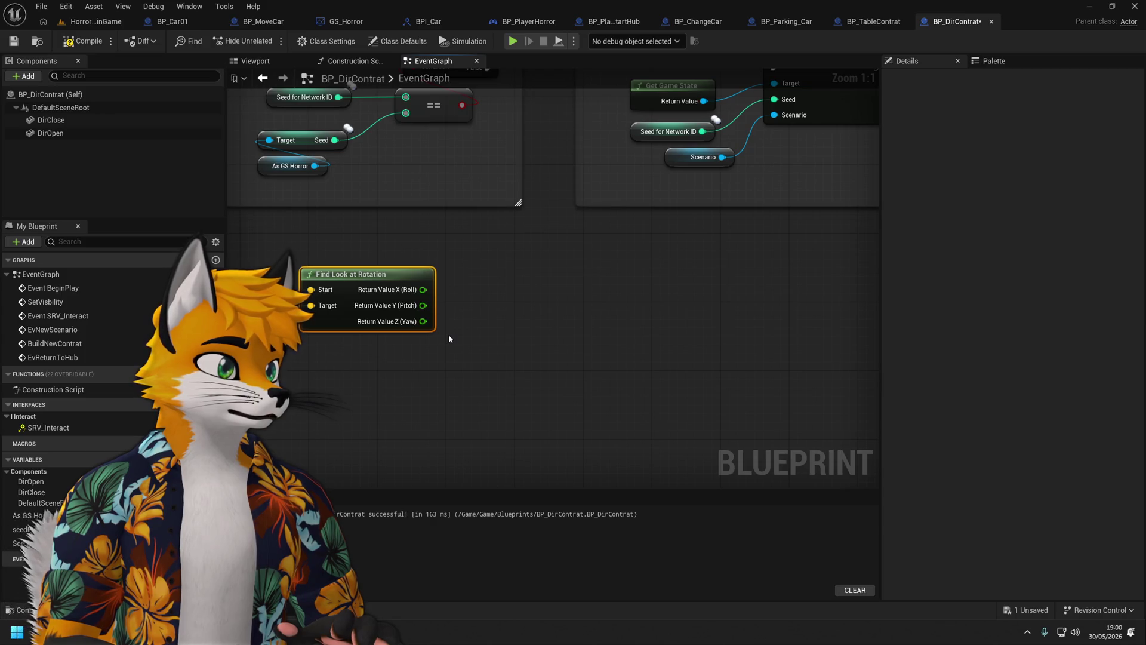
# Add a Make Rotator fed only by the look-at Yaw into its Z (Yaw) input.
pyautogui.moveTo(423, 321); pyautogui.dragTo(480, 325)
pyautogui.write('make rot')
pyautogui.press('Return')
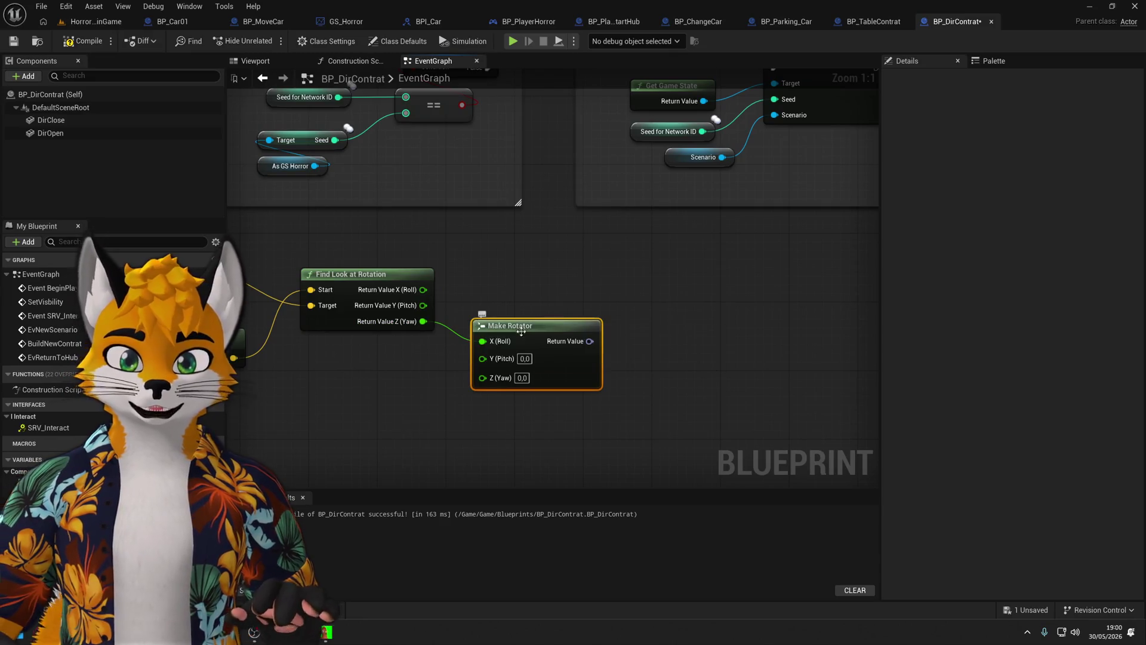
pyautogui.moveTo(482, 342); pyautogui.dragTo(449, 360)
pyautogui.press('Escape')
pyautogui.moveTo(539, 326); pyautogui.dragTo(530, 266)
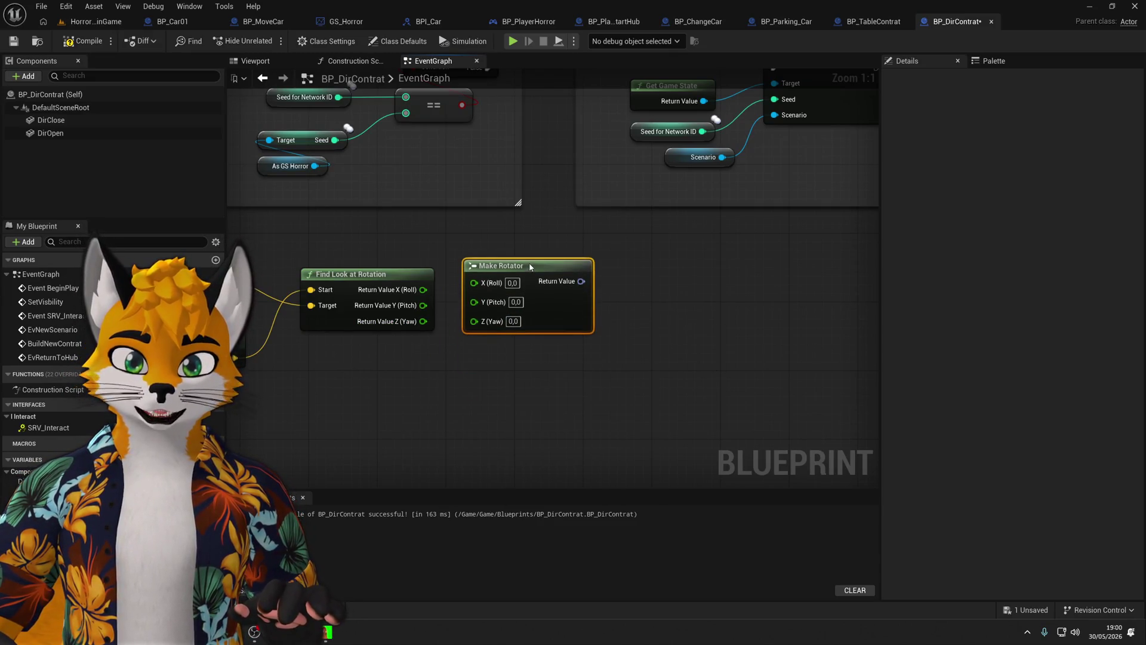
pyautogui.moveTo(427, 327); pyautogui.dragTo(473, 322)
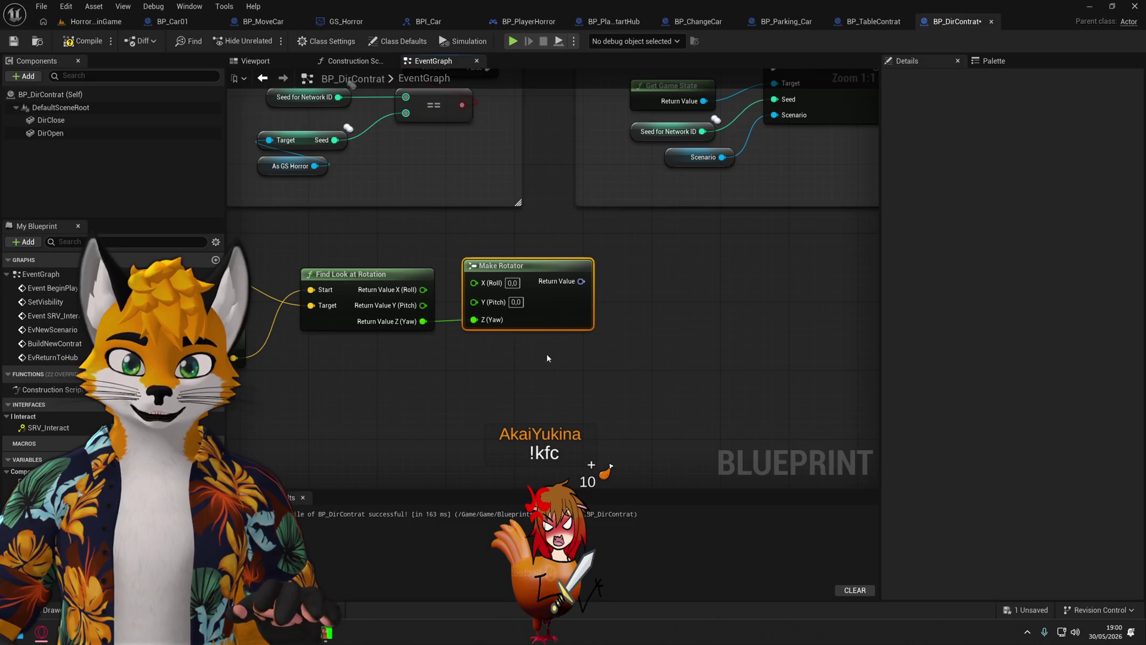
pyautogui.moveTo(600, 341); pyautogui.dragTo(592, 368)
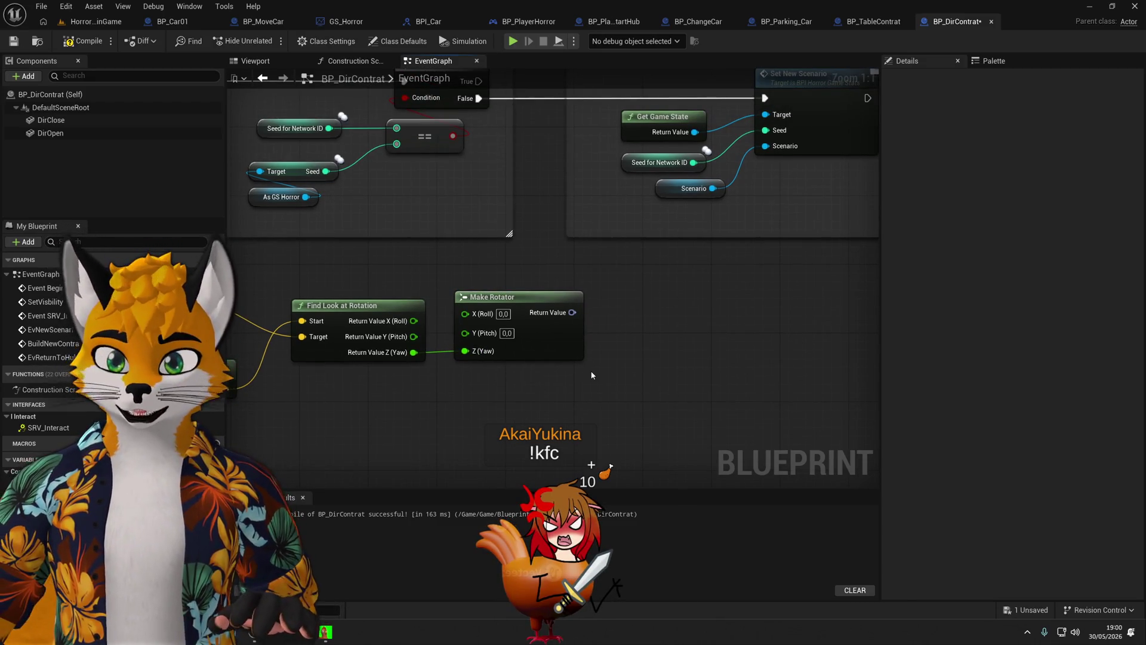
# Move both comment boxes to the right to clear space after the interact event.
pyautogui.scroll(-1, 591, 373)
pyautogui.scroll(-2, 590, 370)
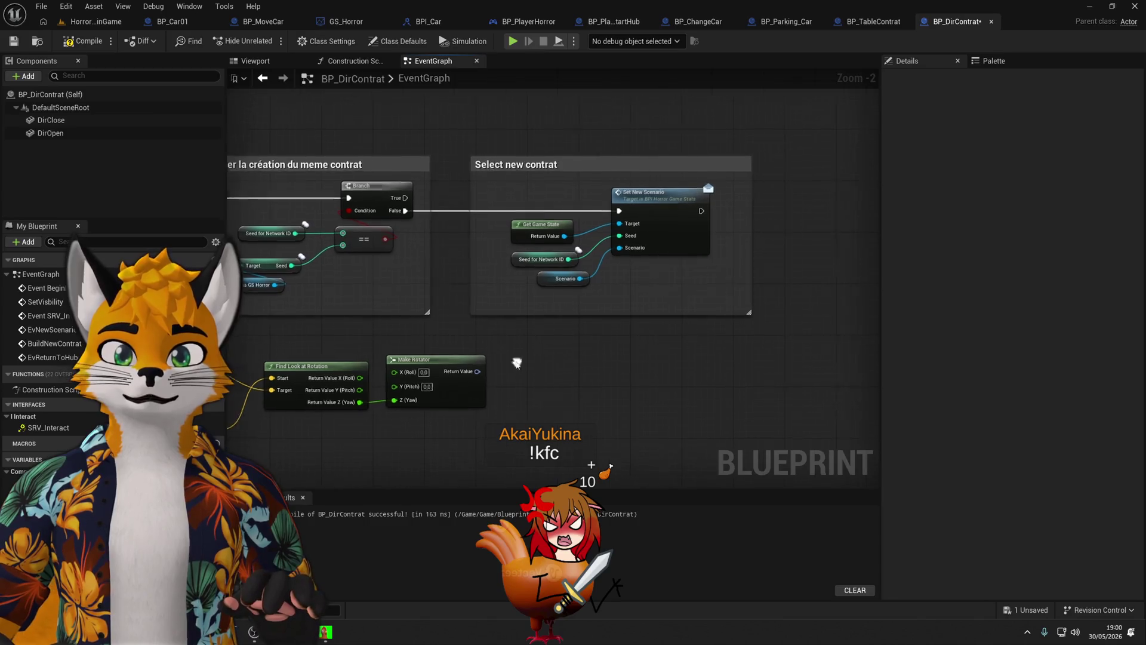
pyautogui.scroll(-2, 752, 179)
pyautogui.moveTo(779, 164); pyautogui.dragTo(578, 238)
pyautogui.scroll(1, 577, 238)
pyautogui.moveTo(485, 218); pyautogui.dragTo(799, 217)
pyautogui.click(717, 294)
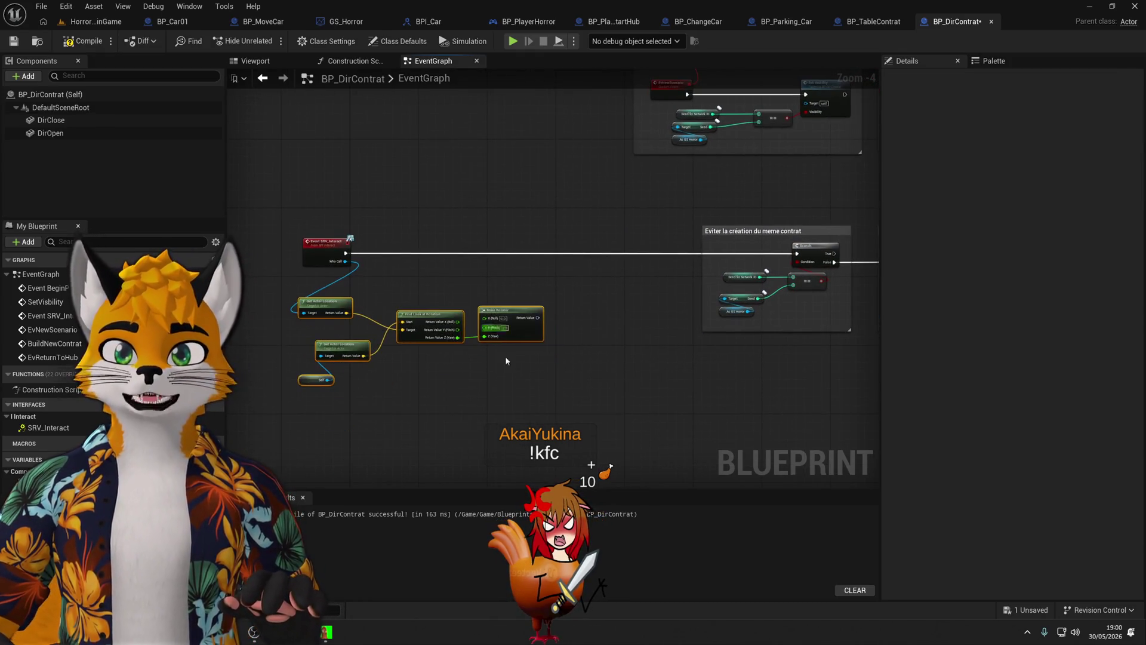
pyautogui.moveTo(505, 355); pyautogui.dragTo(469, 409)
pyautogui.scroll(4, 470, 409)
pyautogui.scroll(-2, 522, 305)
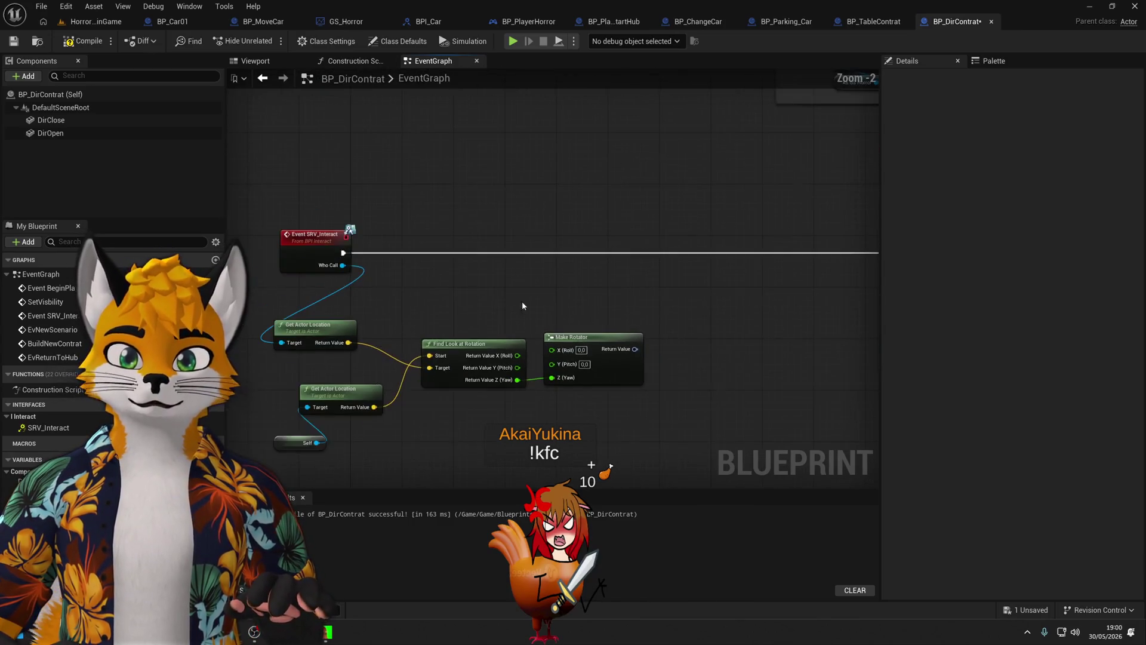
# Run Set Actor Rotation first on SRV_Interact using the Make Rotator result, then compile.
pyautogui.moveTo(348, 252)
pyautogui.mouseDown()
pyautogui.moveTo(363, 264)
pyautogui.moveTo(682, 279)
pyautogui.mouseUp()
pyautogui.write('set a')
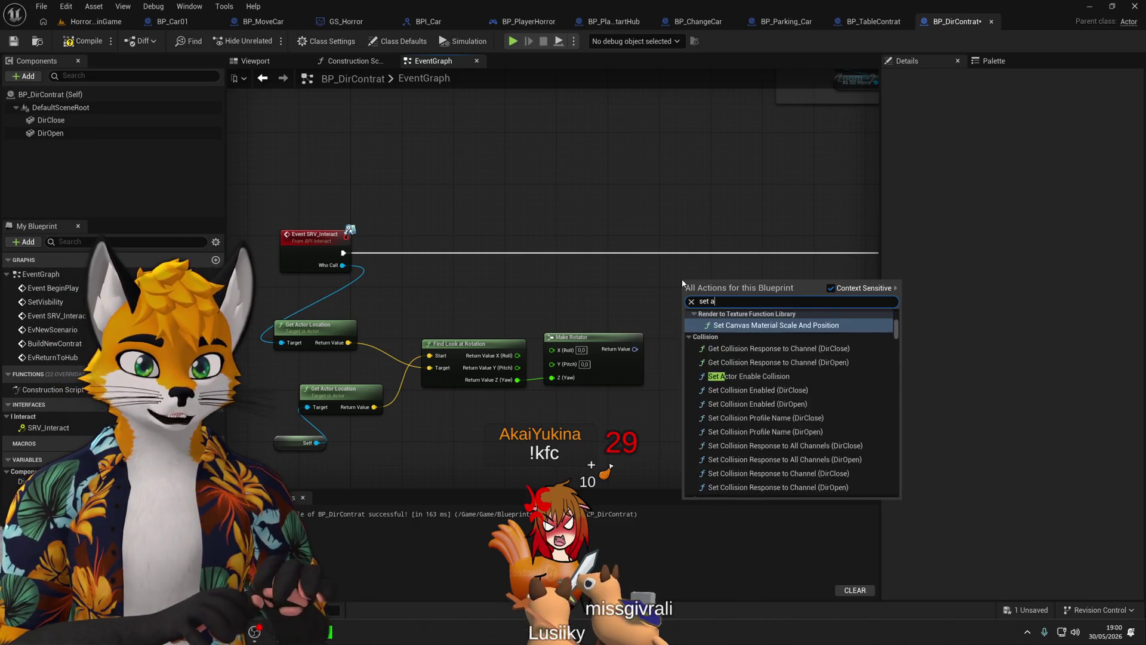
pyautogui.write('ctorrot')
pyautogui.press('Return')
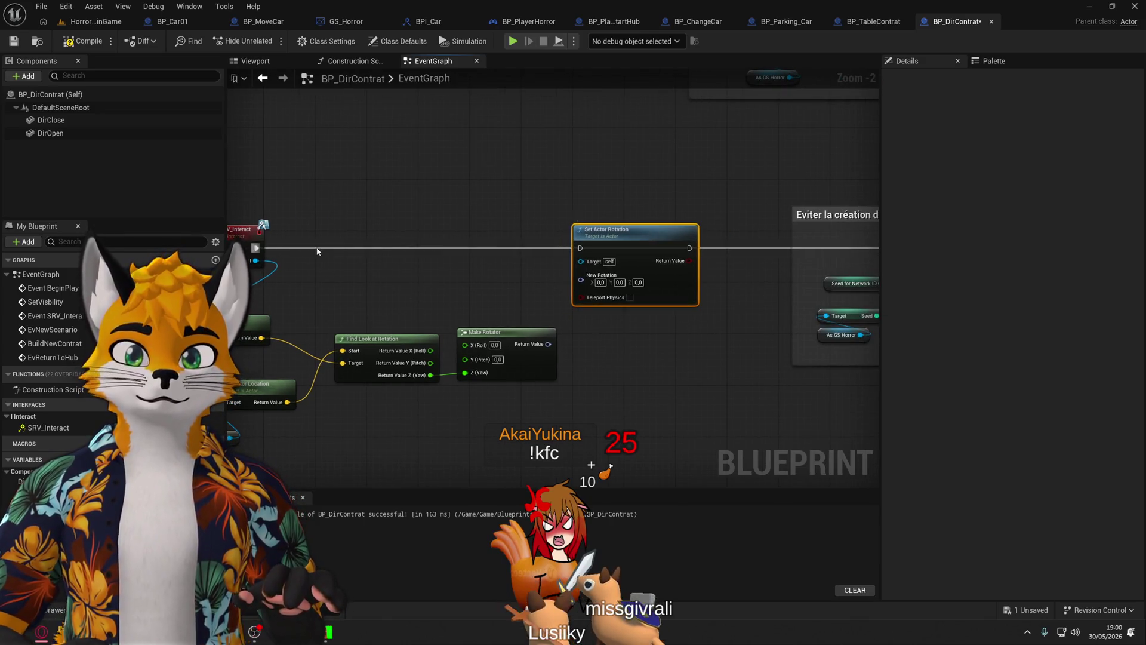
pyautogui.moveTo(257, 248); pyautogui.dragTo(580, 248)
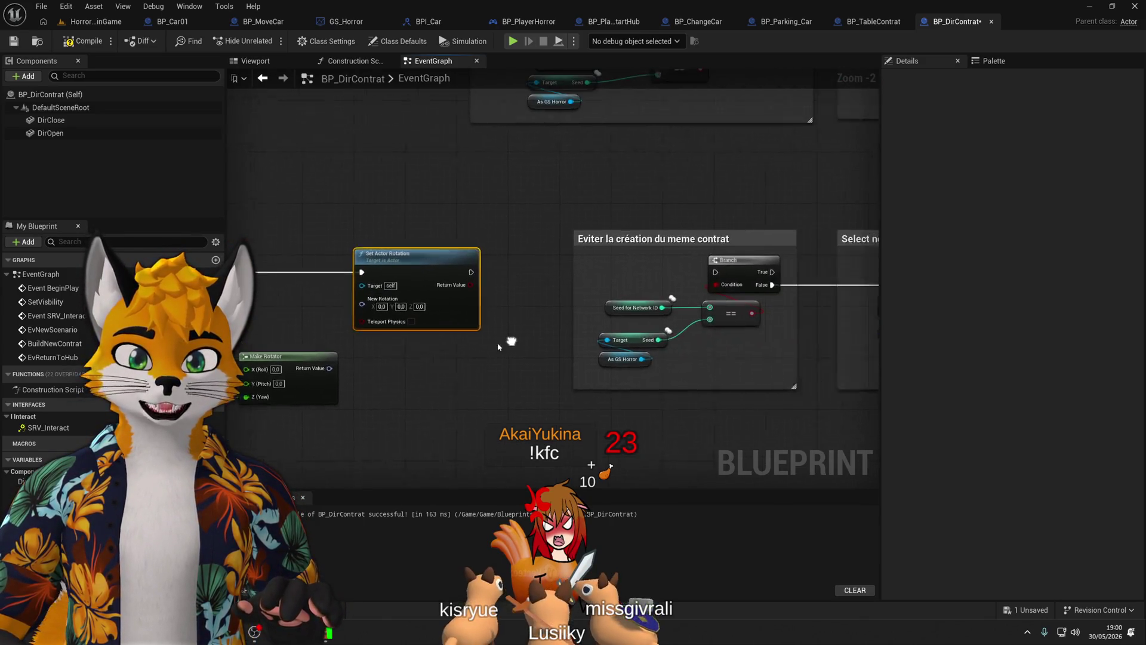
pyautogui.moveTo(460, 271)
pyautogui.mouseDown()
pyautogui.moveTo(719, 272)
pyautogui.moveTo(418, 271)
pyautogui.moveTo(705, 273)
pyautogui.mouseUp()
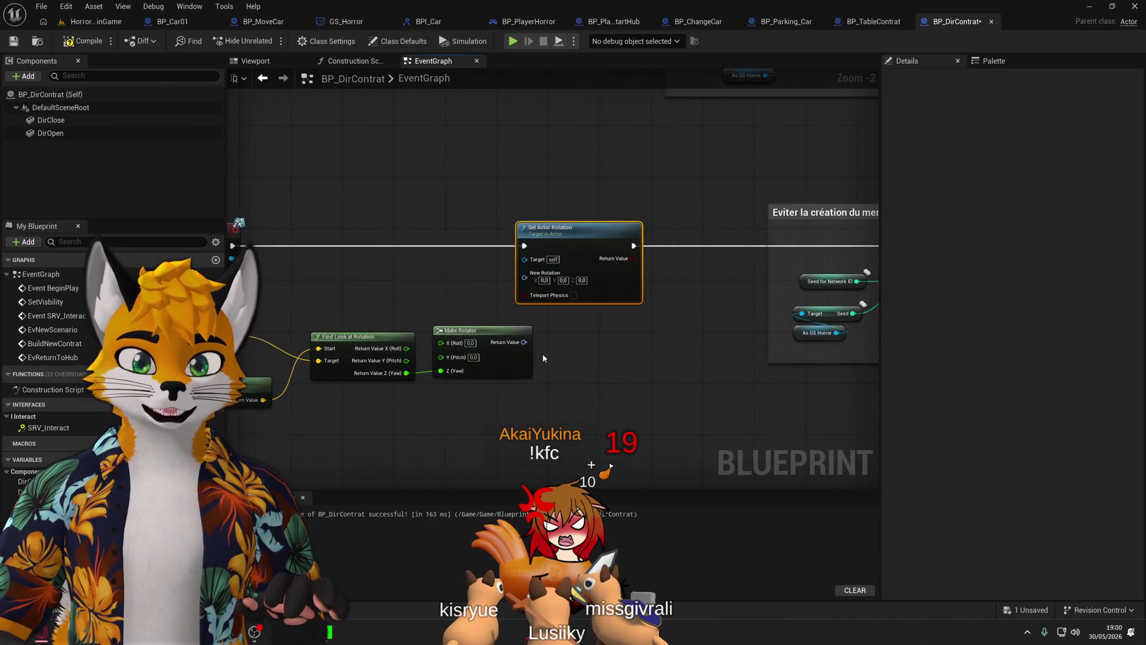
pyautogui.moveTo(524, 342); pyautogui.dragTo(525, 278)
pyautogui.moveTo(425, 388); pyautogui.dragTo(592, 358)
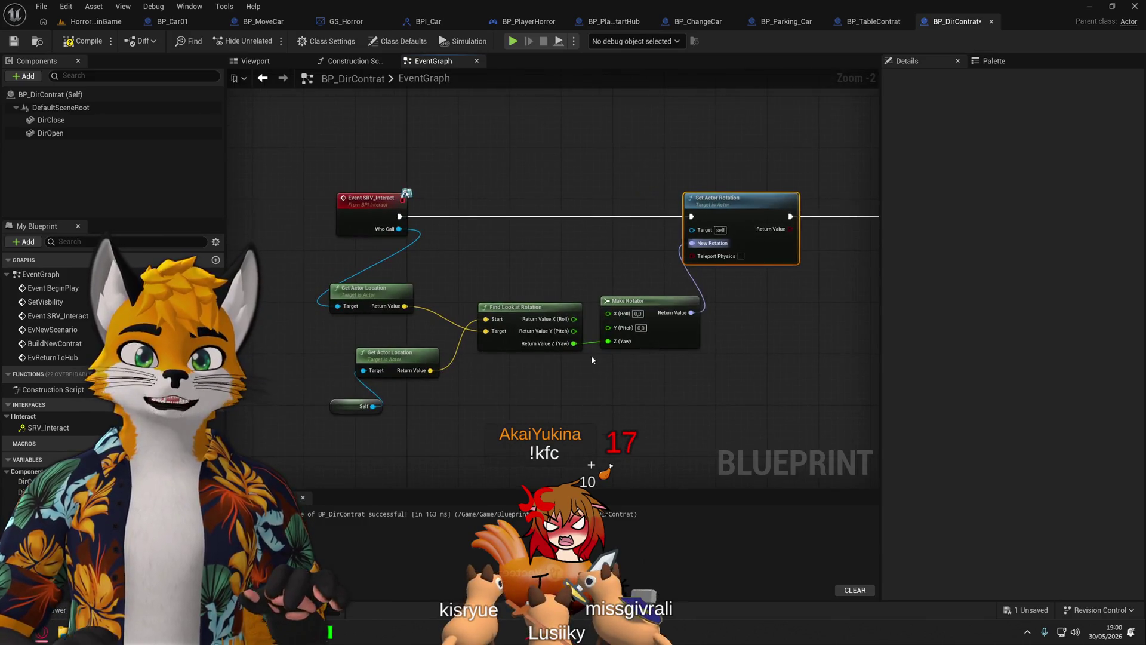
pyautogui.click(84, 41)
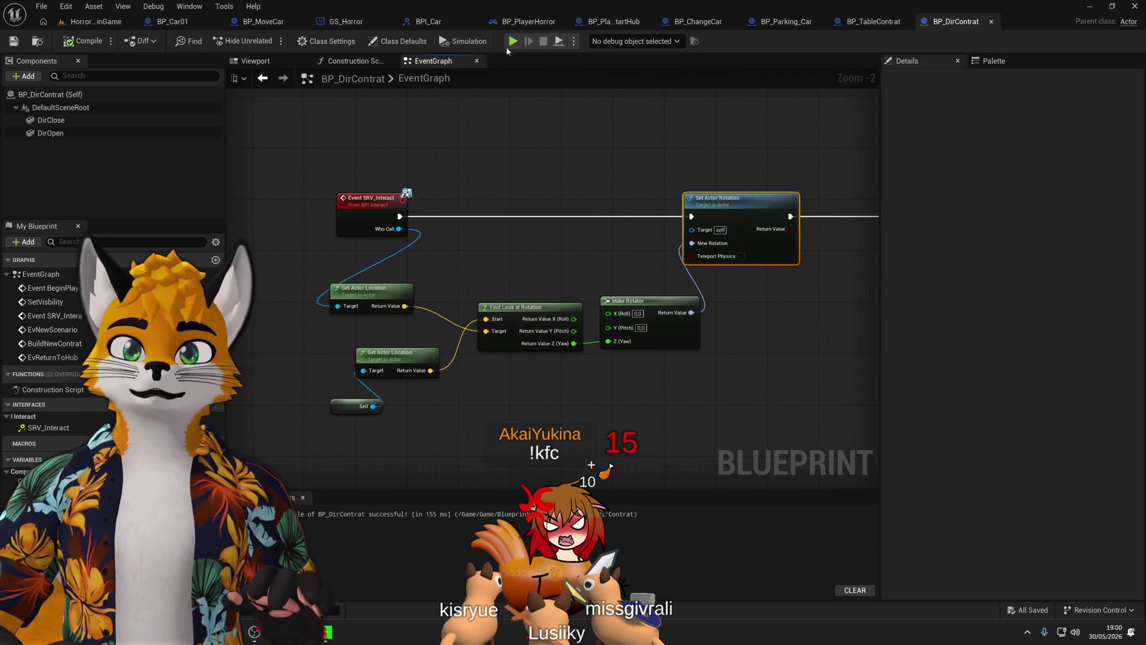
pyautogui.click(514, 43)
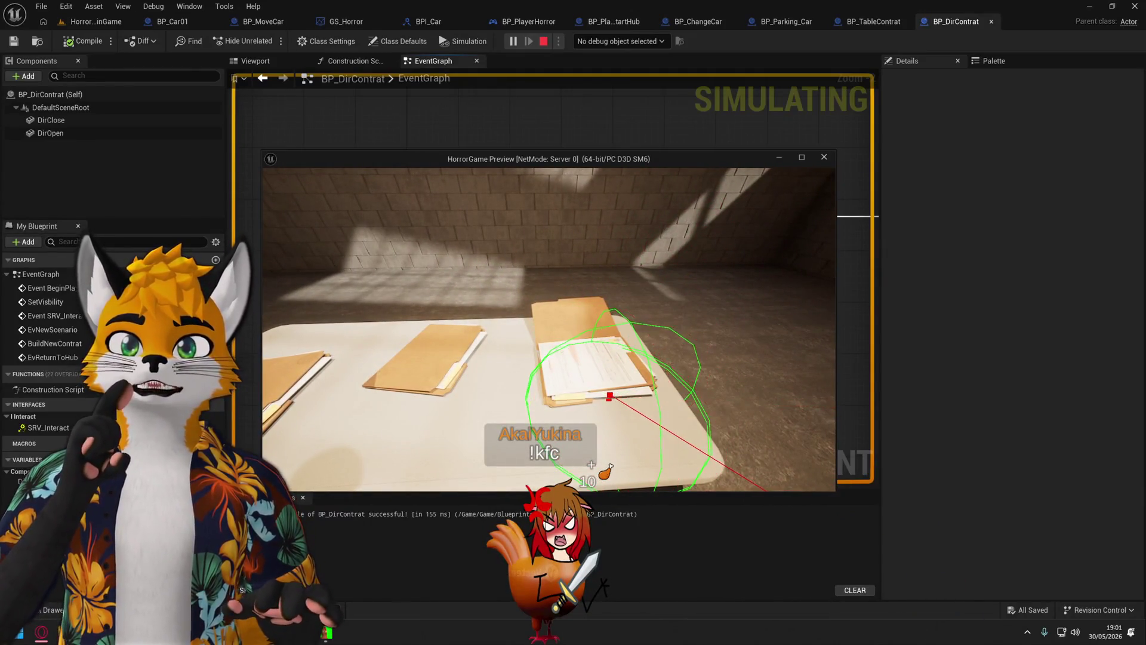
pyautogui.press('e')
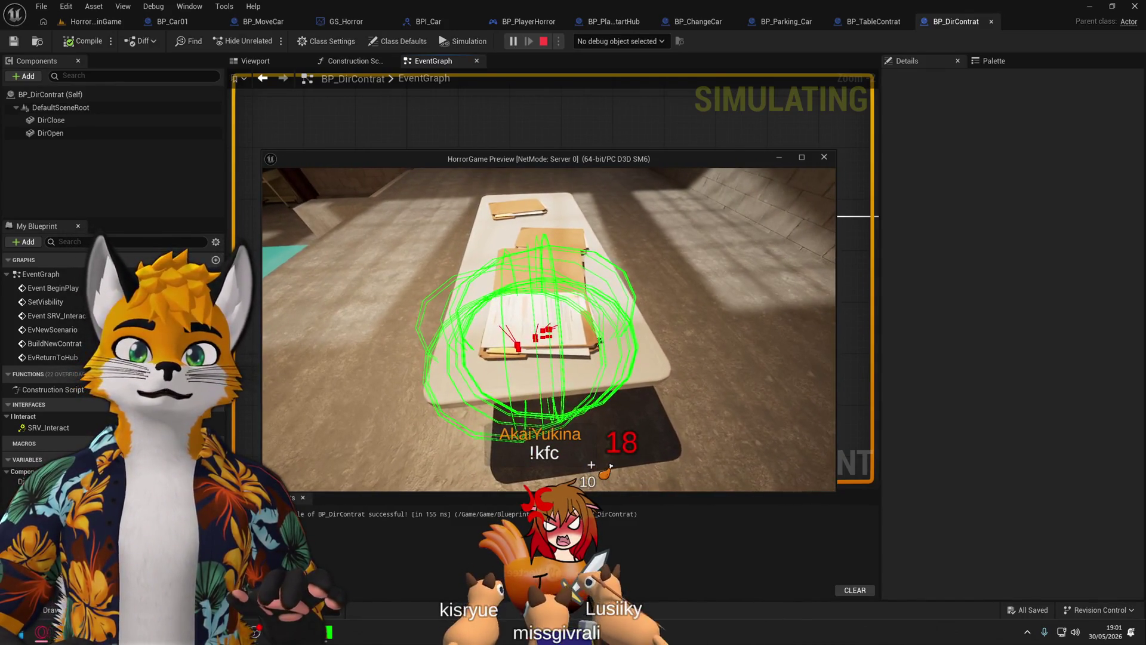
pyautogui.press('Escape')
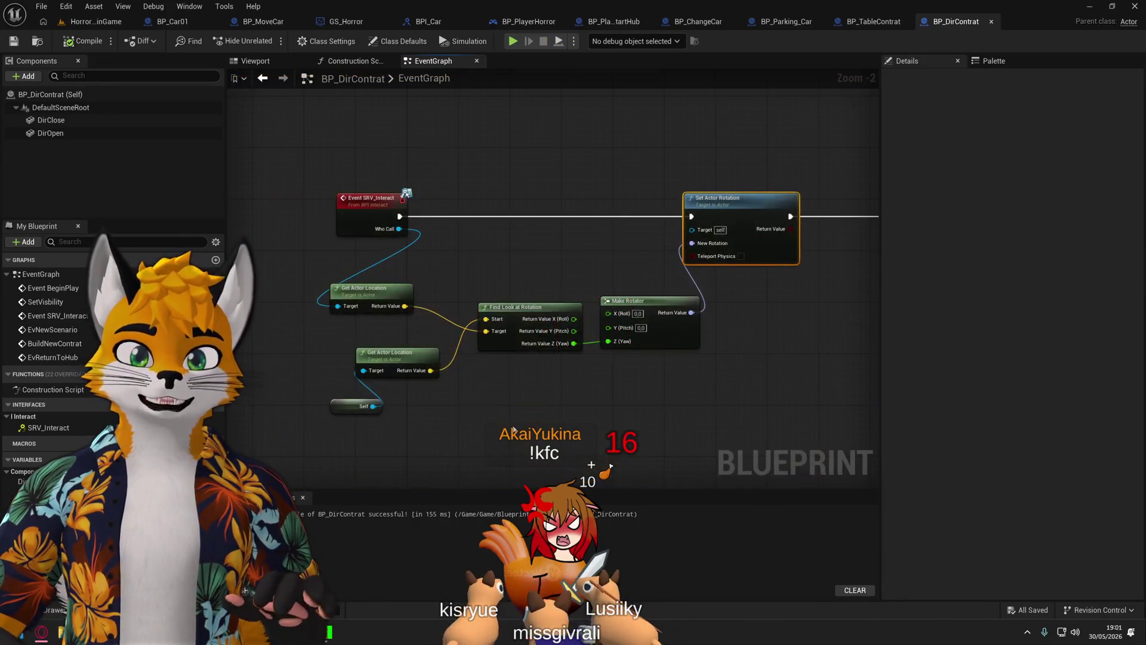
pyautogui.moveTo(435, 263); pyautogui.dragTo(473, 270)
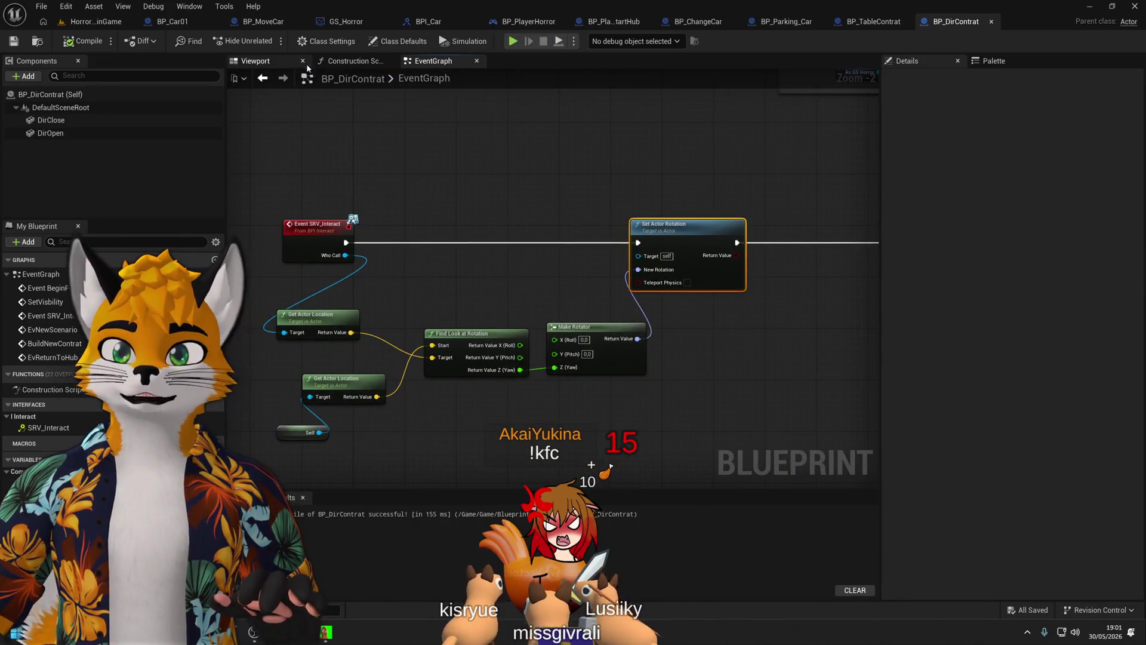
# In the Viewport, select DirOpen, DefaultSceneRoot and DirClose, then run and stop a playtest.
pyautogui.click(263, 61)
pyautogui.click(50, 133)
pyautogui.doubleClick(50, 134)
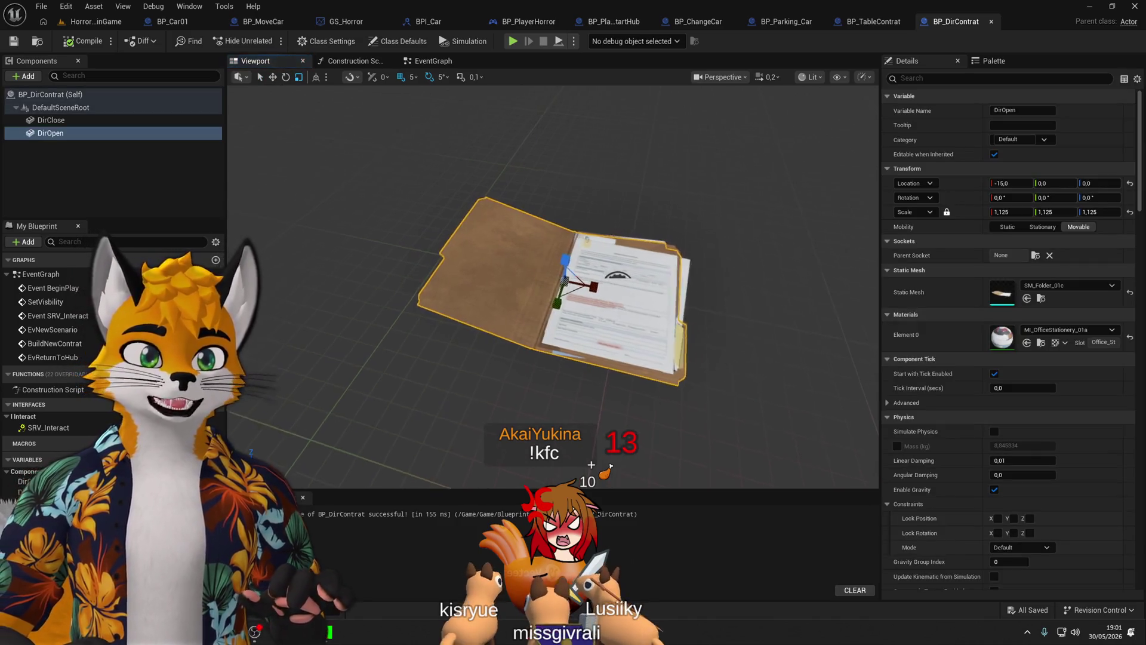
pyautogui.click(84, 108)
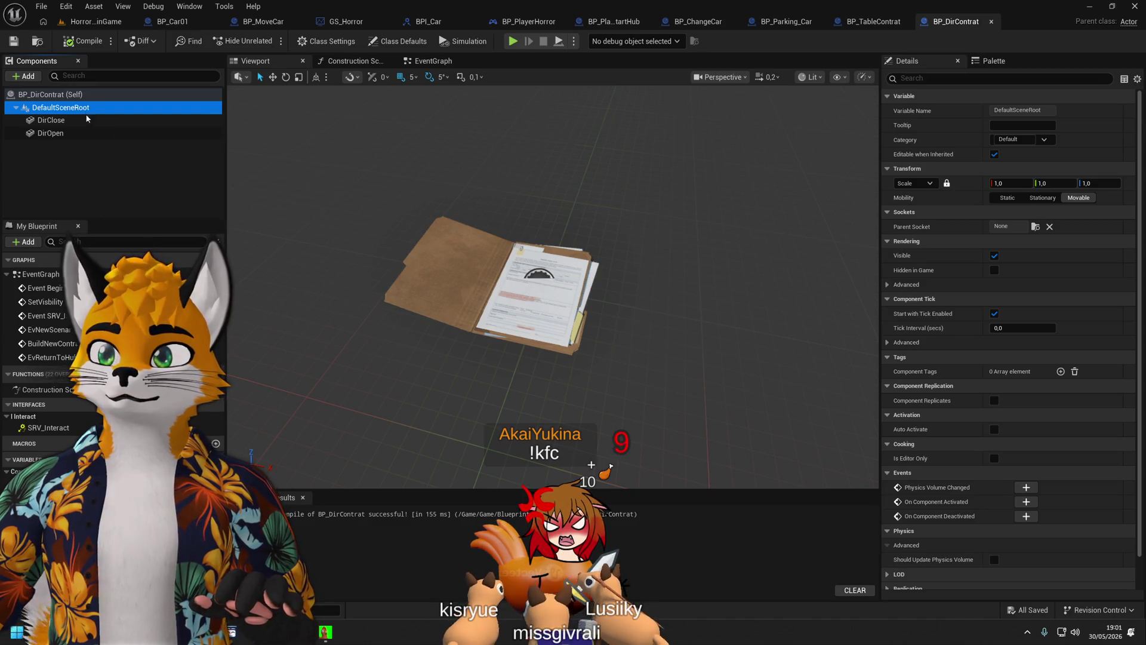
pyautogui.click(90, 120)
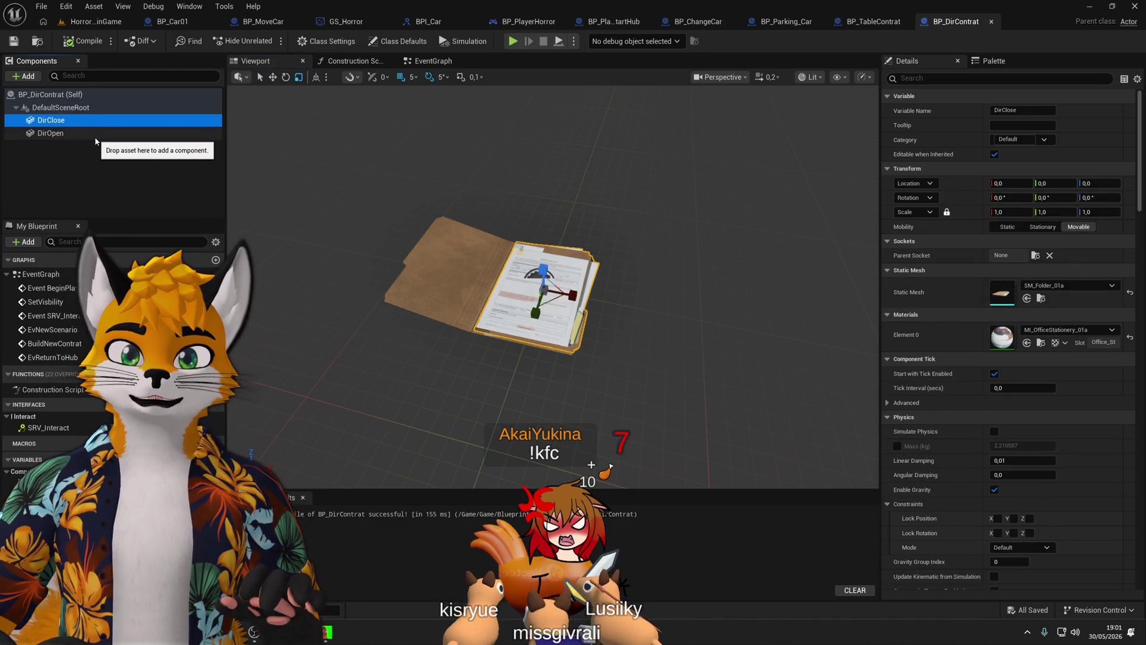
pyautogui.click(513, 42)
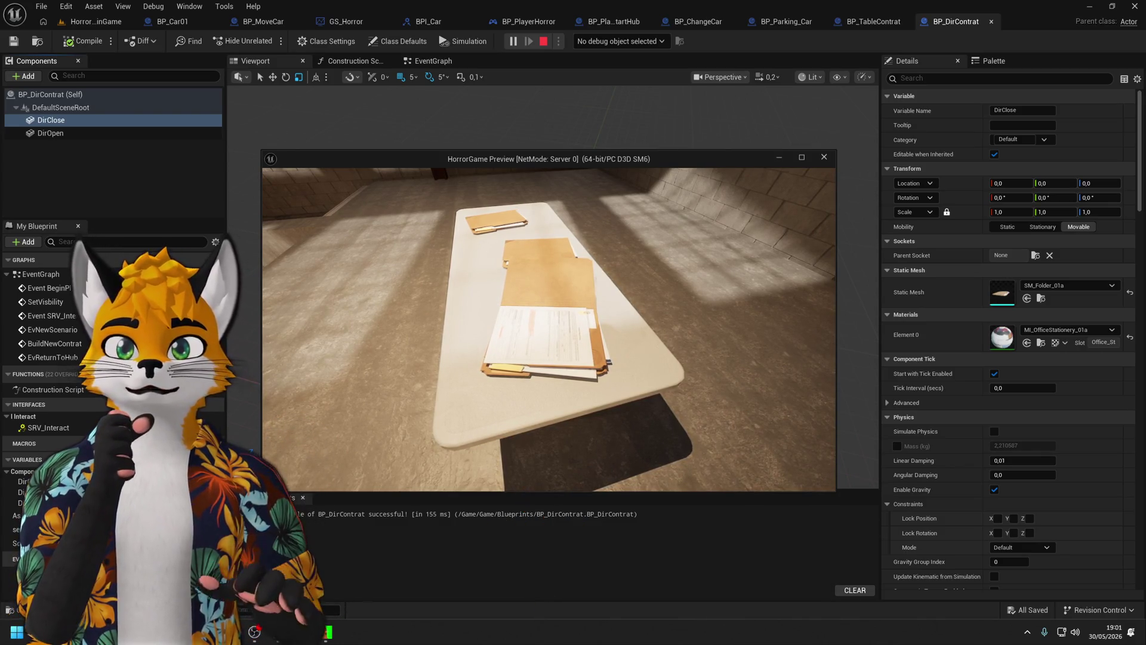
pyautogui.press('Escape')
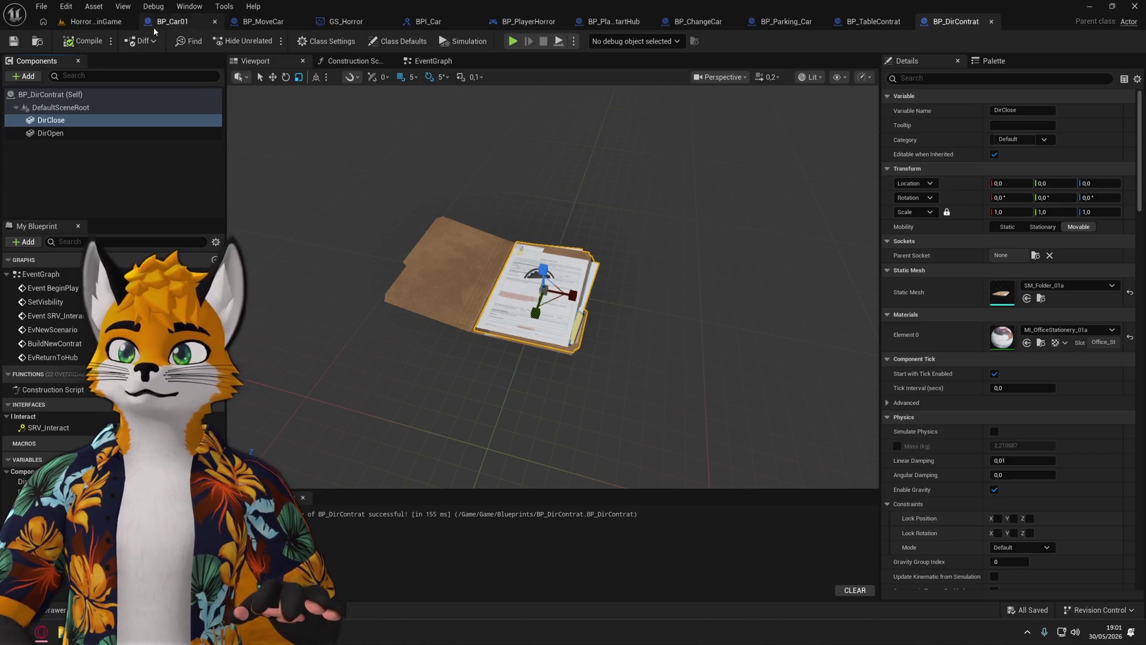
# Give both the DirOpen and DirClose folder meshes a 270° yaw.
pyautogui.click(81, 120)
pyautogui.click(287, 79)
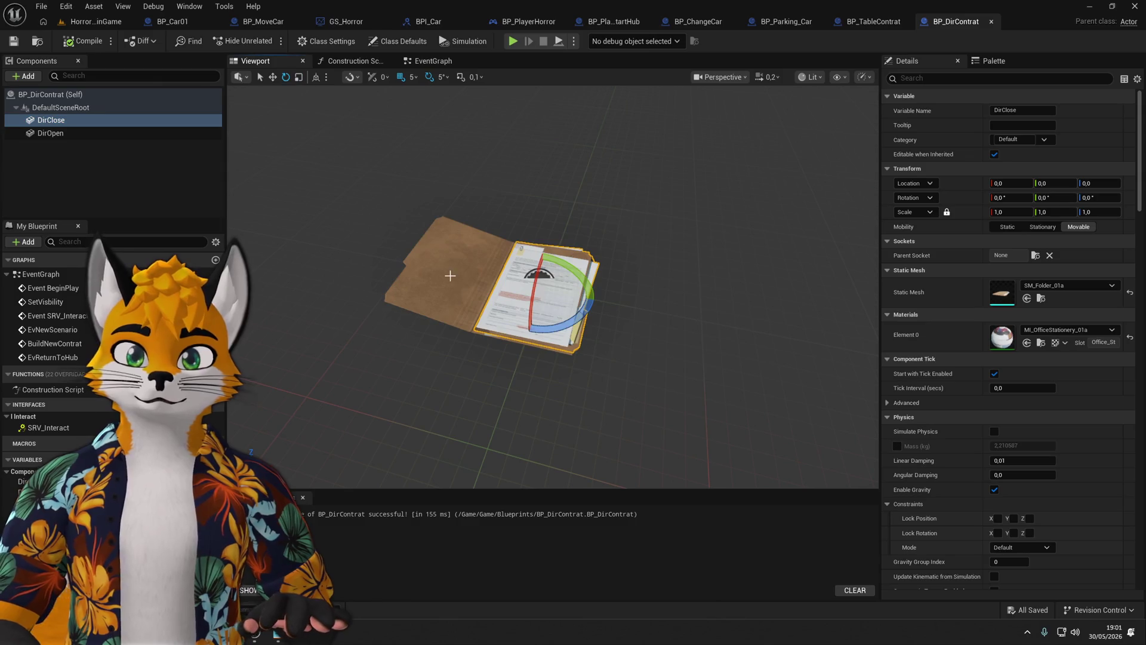
pyautogui.moveTo(557, 327); pyautogui.dragTo(554, 293)
pyautogui.hotkey('ctrl', 'z')
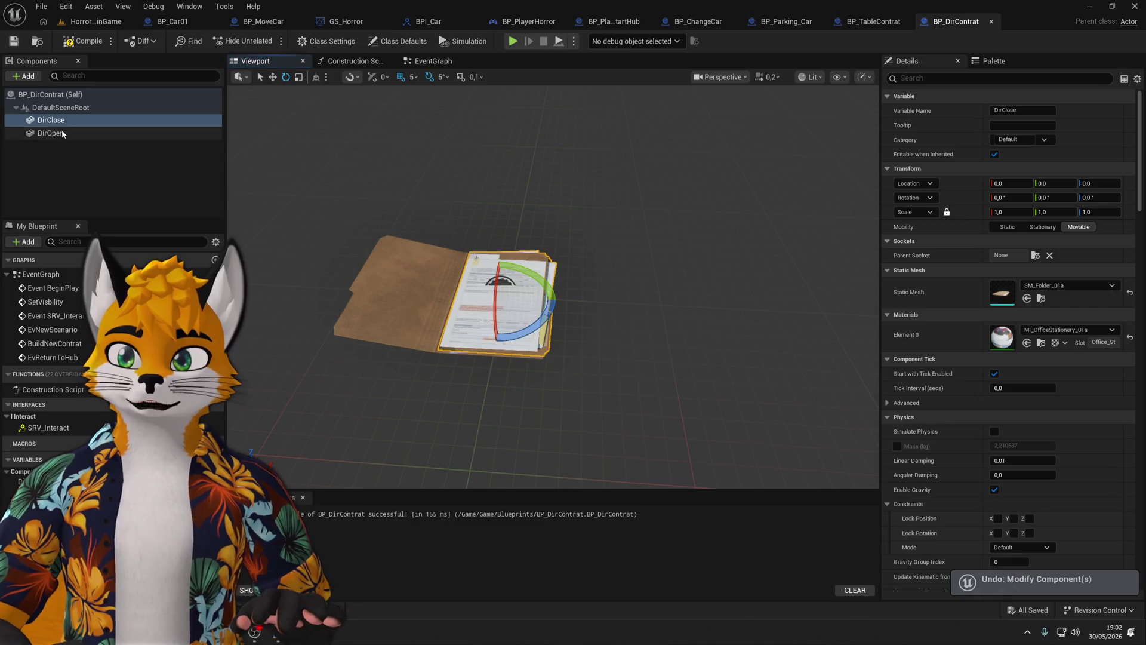
pyautogui.click(51, 133)
pyautogui.moveTo(483, 324); pyautogui.dragTo(538, 325)
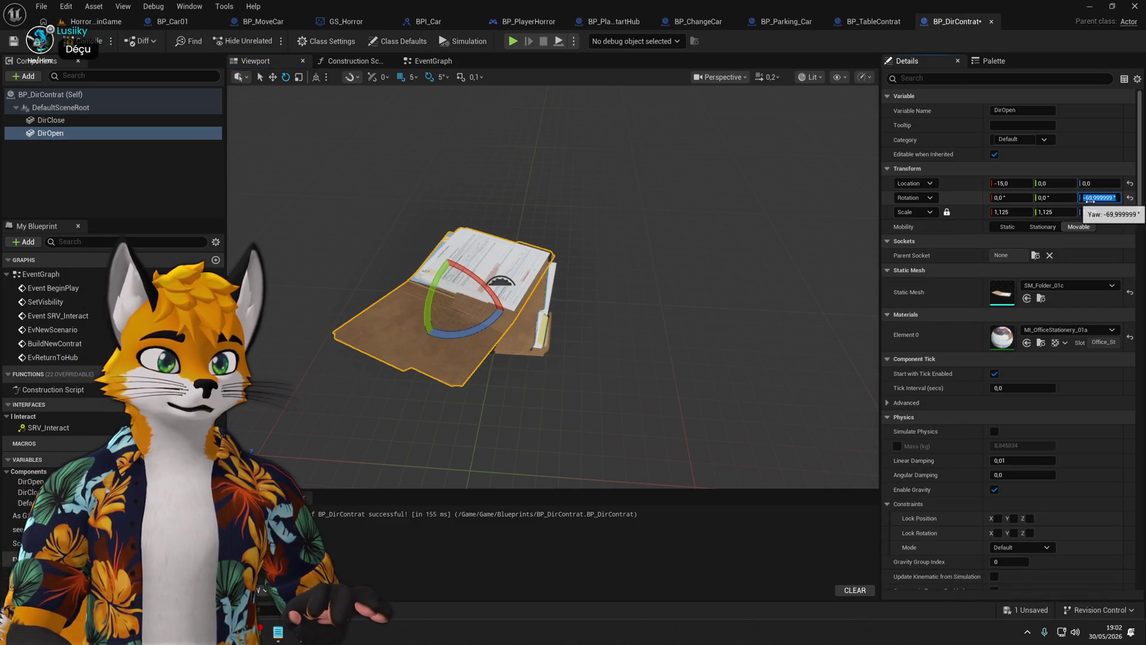
pyautogui.write('270')
pyautogui.press('Return')
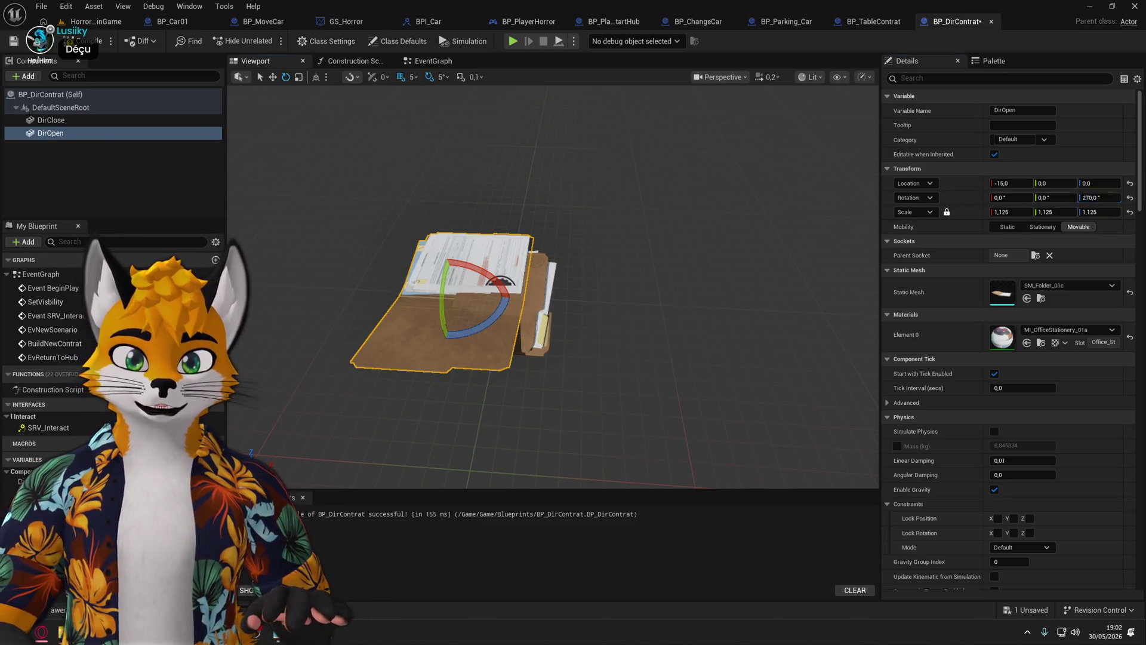
pyautogui.click(51, 120)
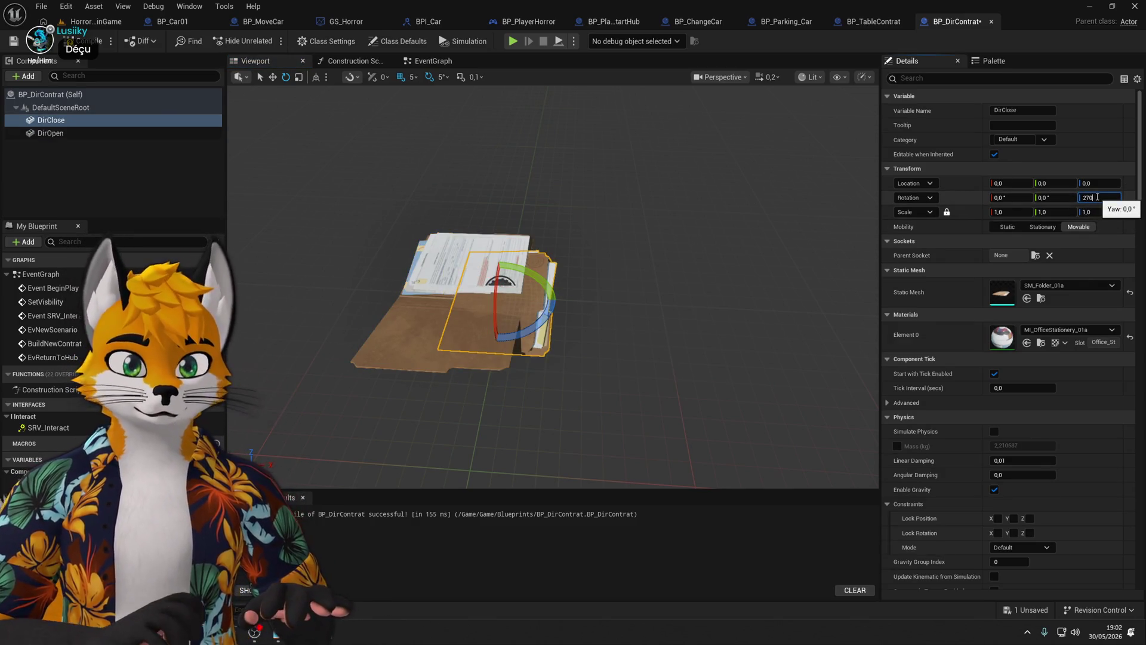
pyautogui.press('Return')
# Move DirOpen to Y 15, compile, and launch a playtest.
pyautogui.click(272, 77)
pyautogui.moveTo(478, 239); pyautogui.dragTo(609, 261)
pyautogui.click(520, 304)
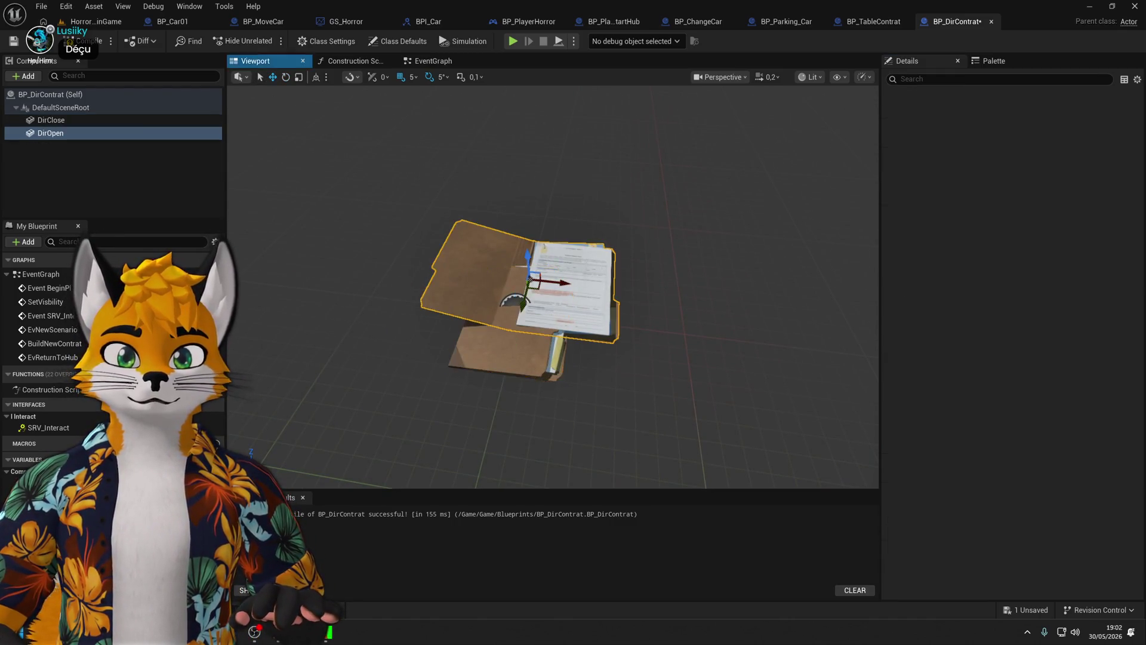
pyautogui.moveTo(523, 308)
pyautogui.mouseDown()
pyautogui.moveTo(505, 346)
pyautogui.moveTo(531, 315)
pyautogui.moveTo(487, 312)
pyautogui.moveTo(515, 314)
pyautogui.mouseUp()
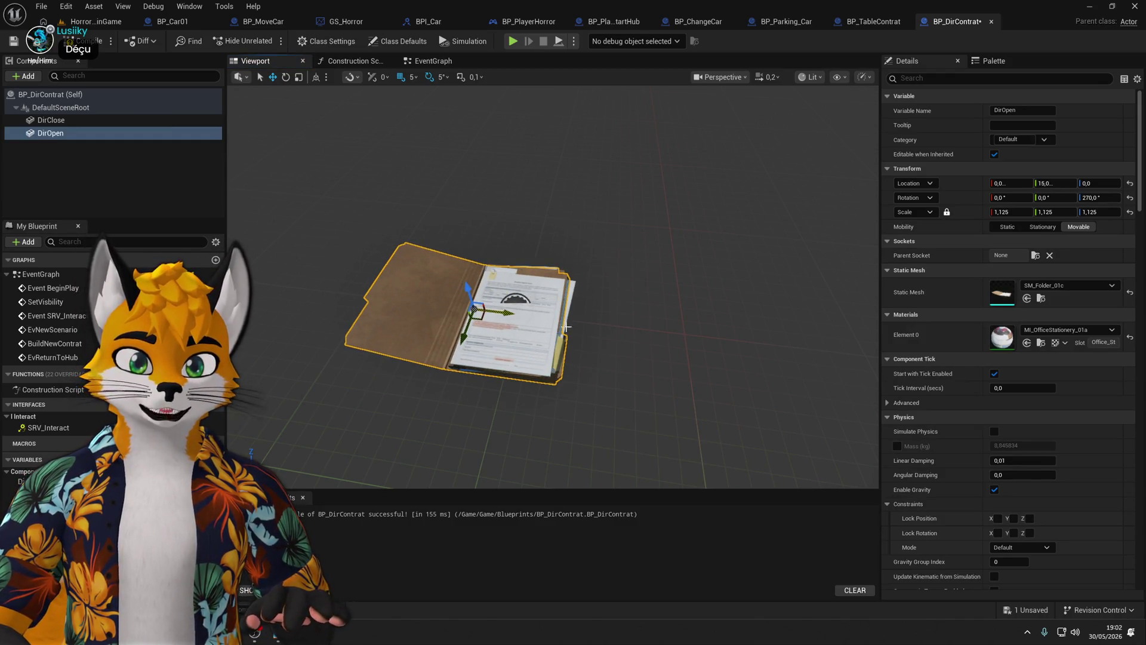
pyautogui.click(105, 43)
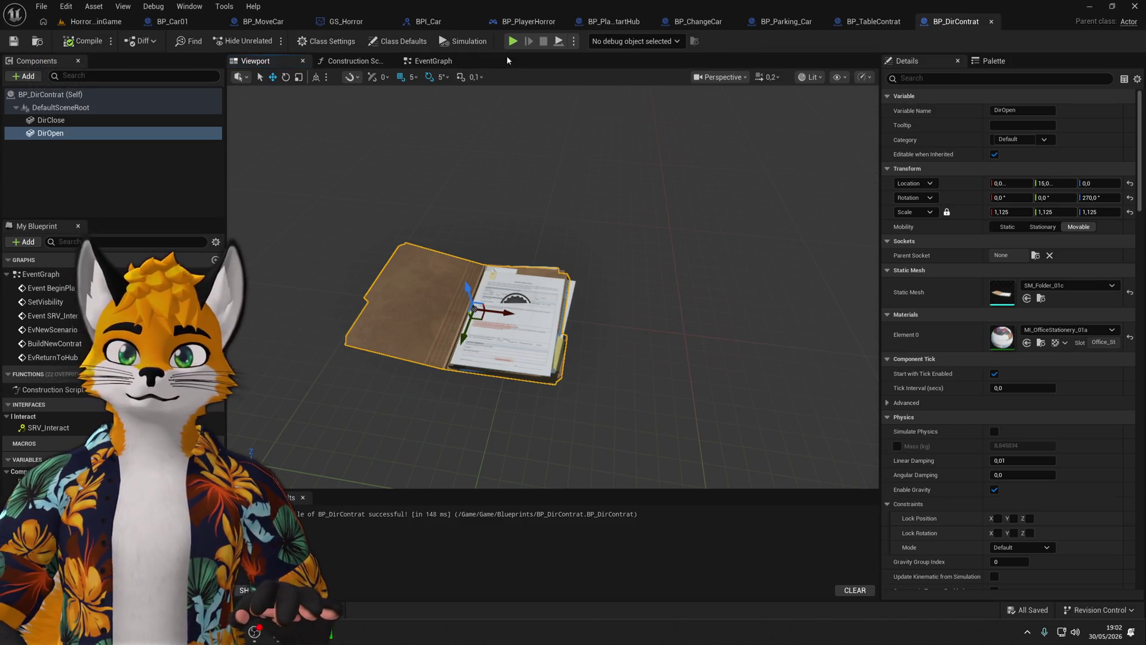
pyautogui.click(512, 40)
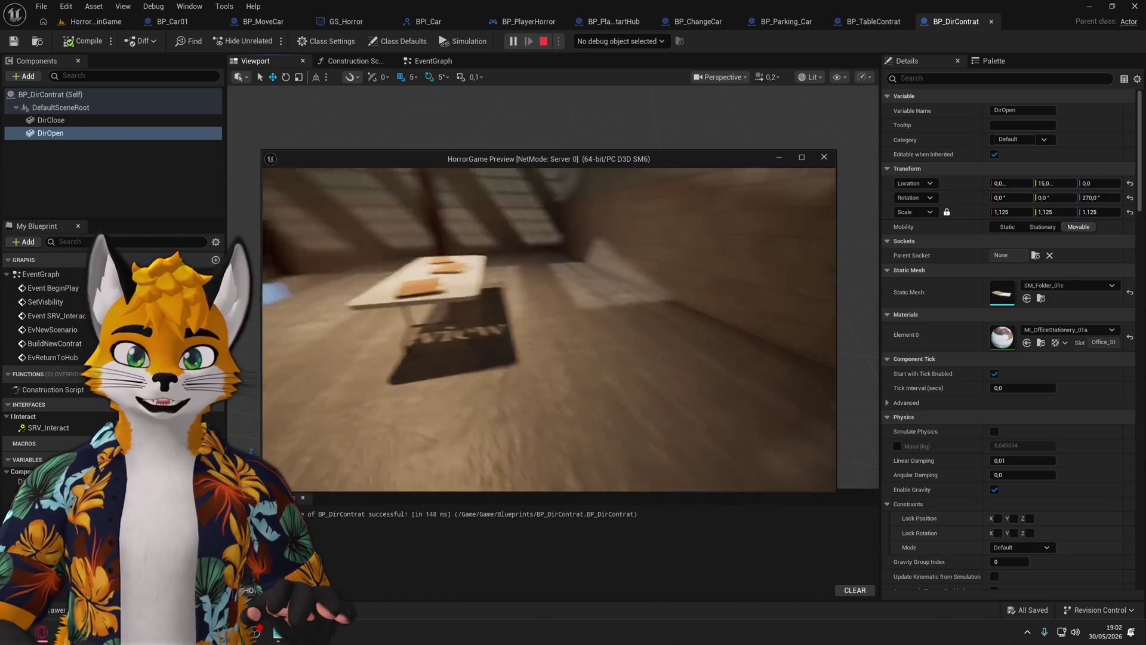
# Walk up to the table folder, then open, close and reopen it before stopping play.
pyautogui.press('e')
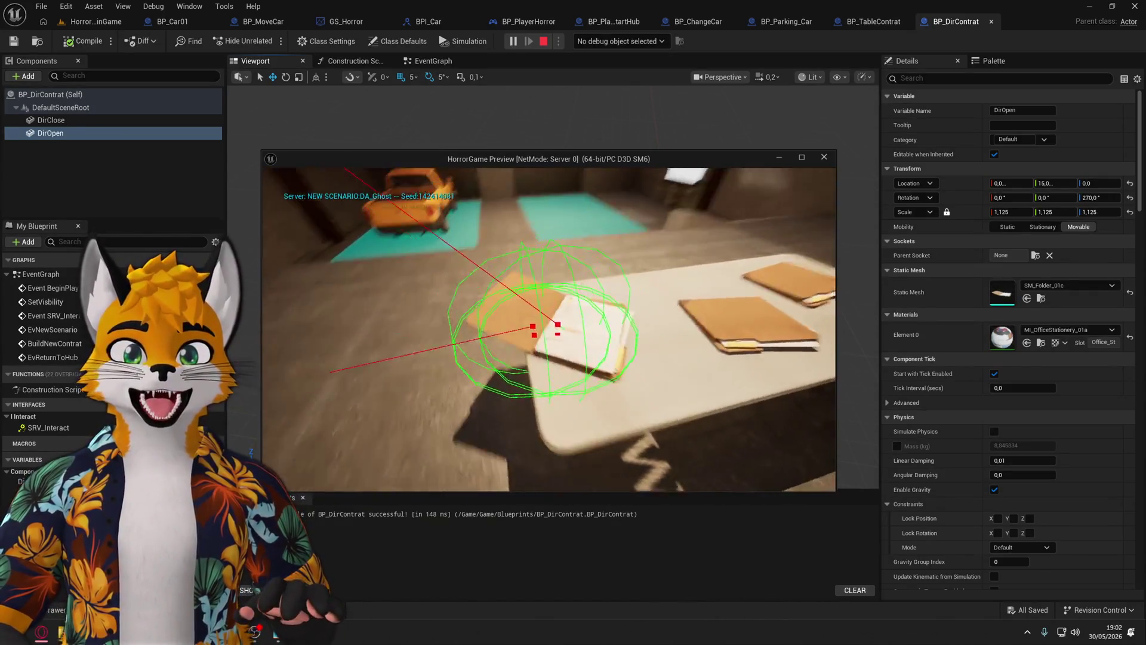
pyautogui.press('e')
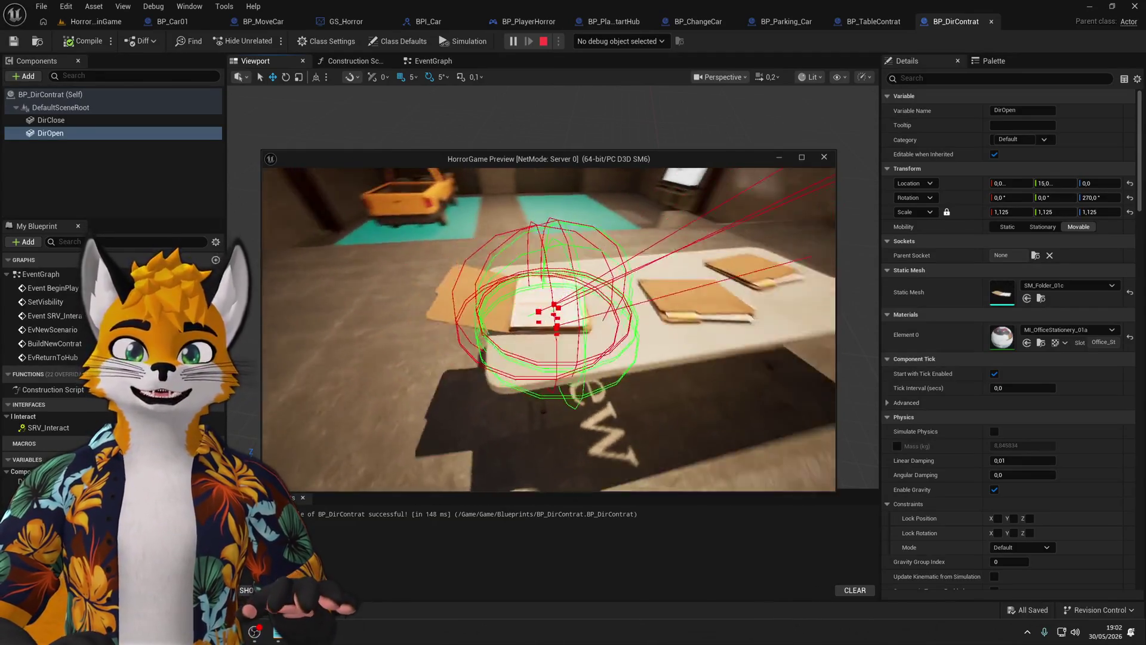
pyautogui.press('e')
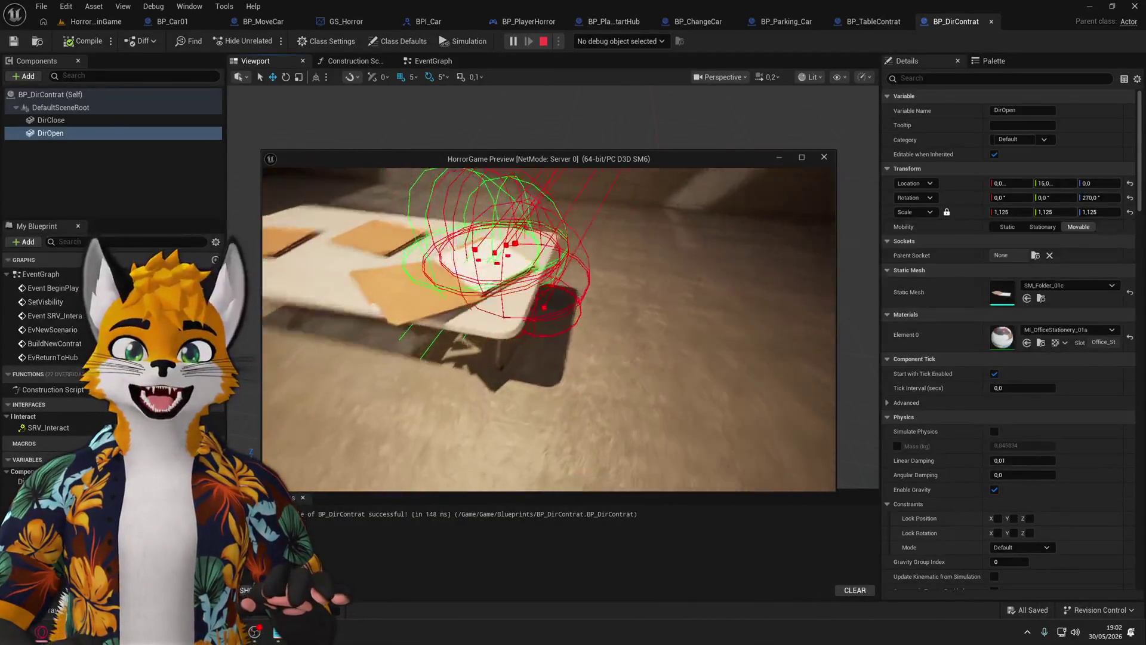
pyautogui.press('e')
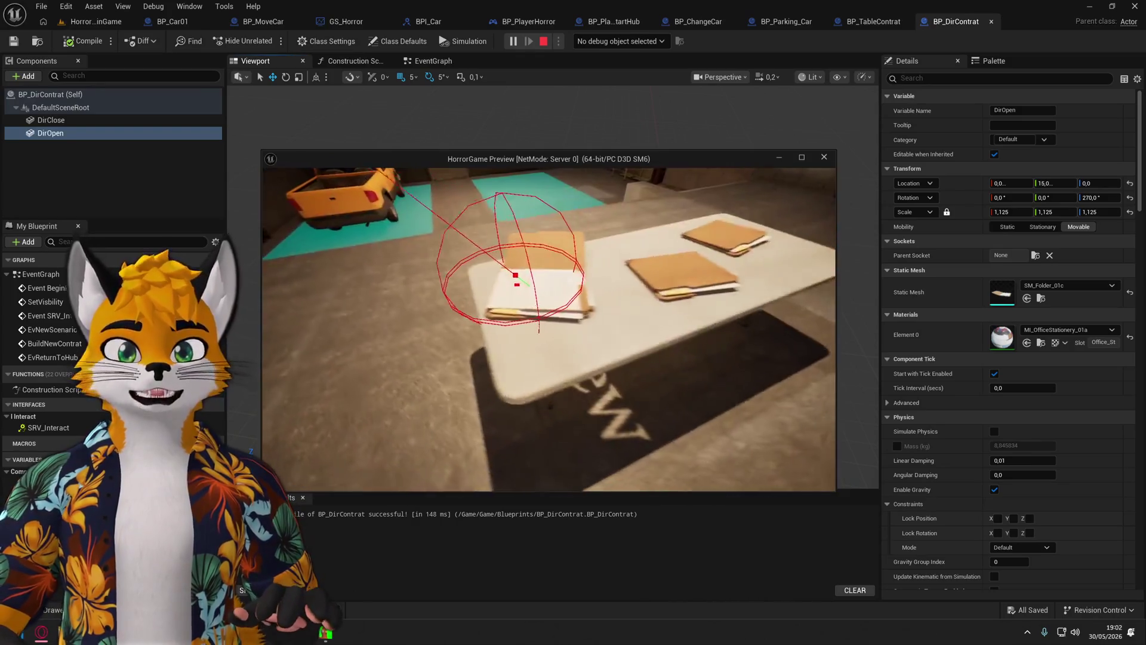
pyautogui.press('e')
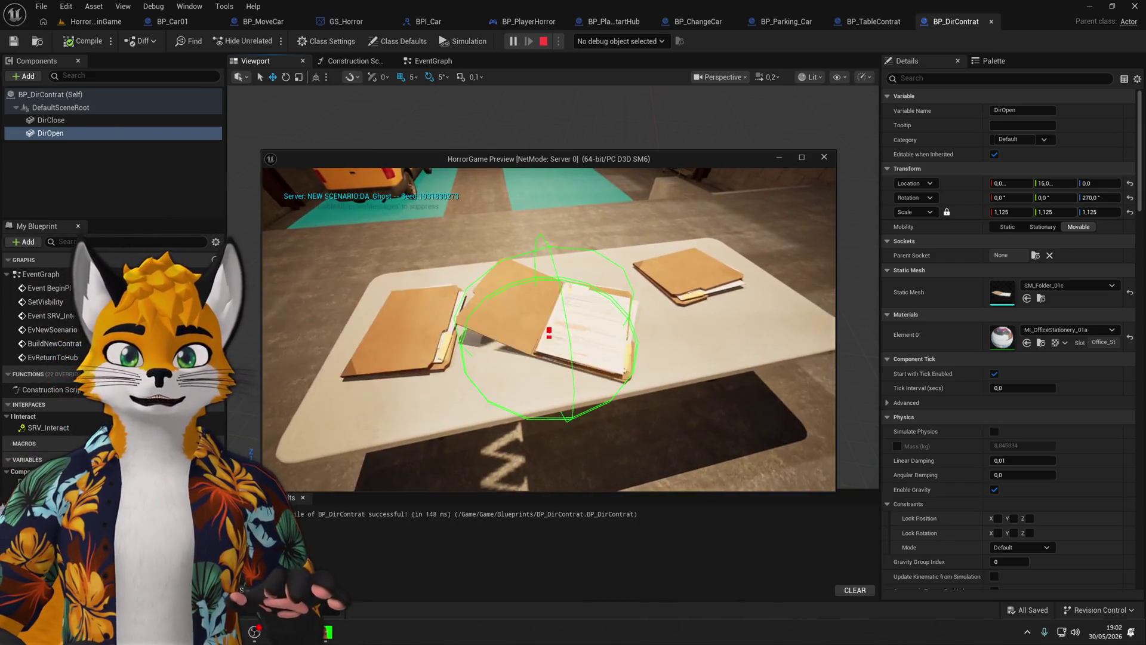
pyautogui.press('e')
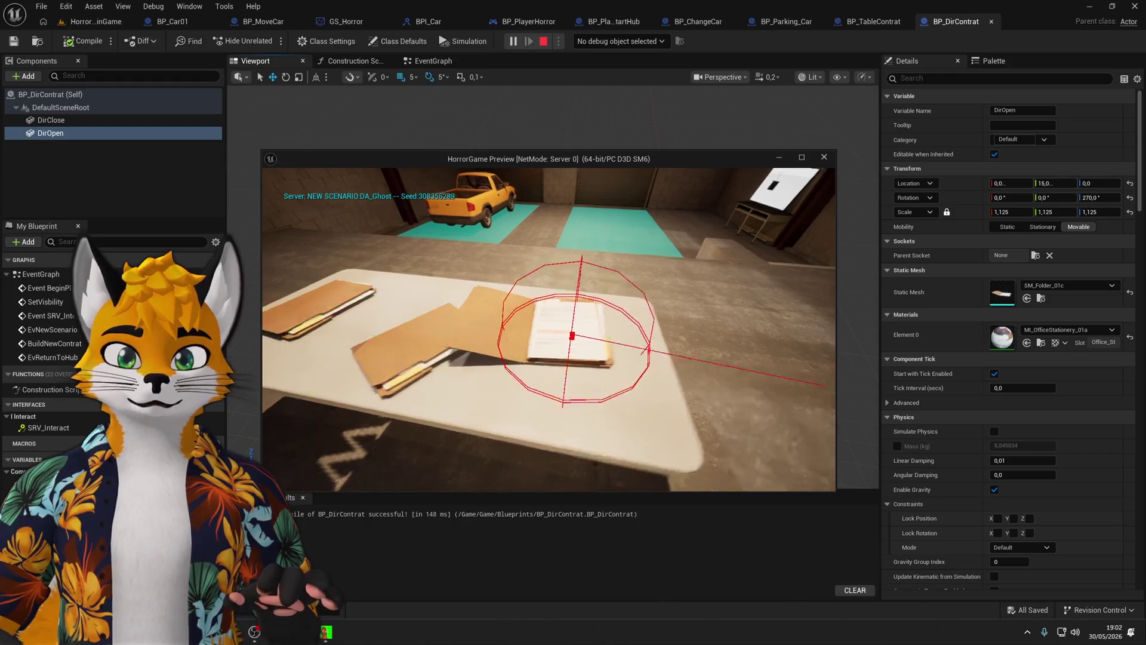
pyautogui.press('e')
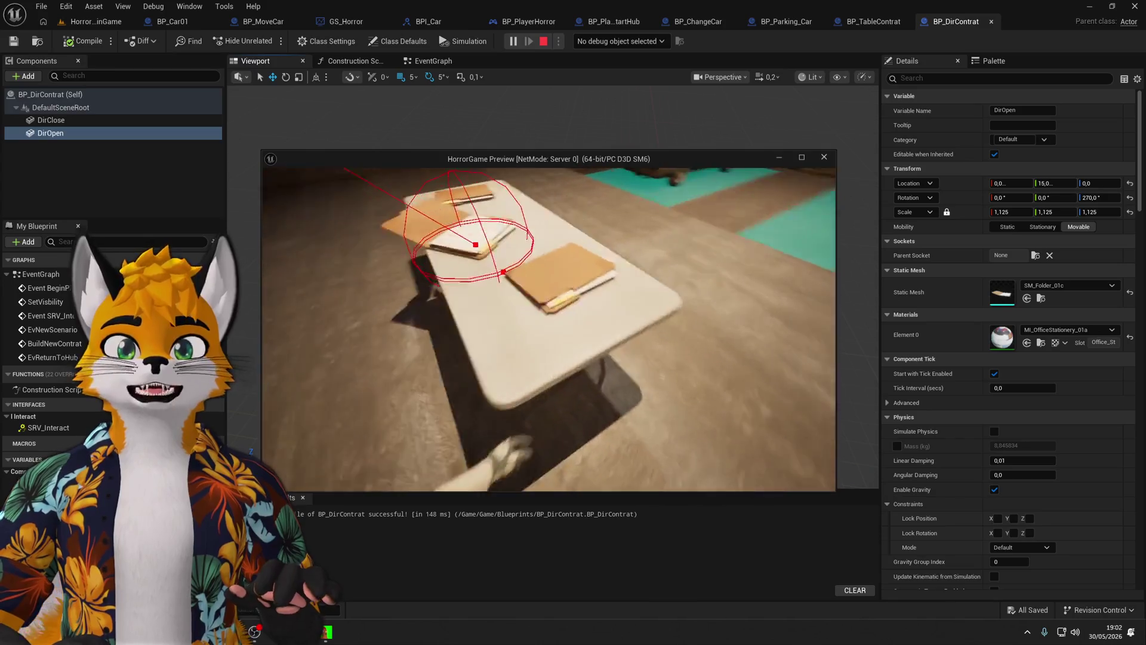
pyautogui.press('e')
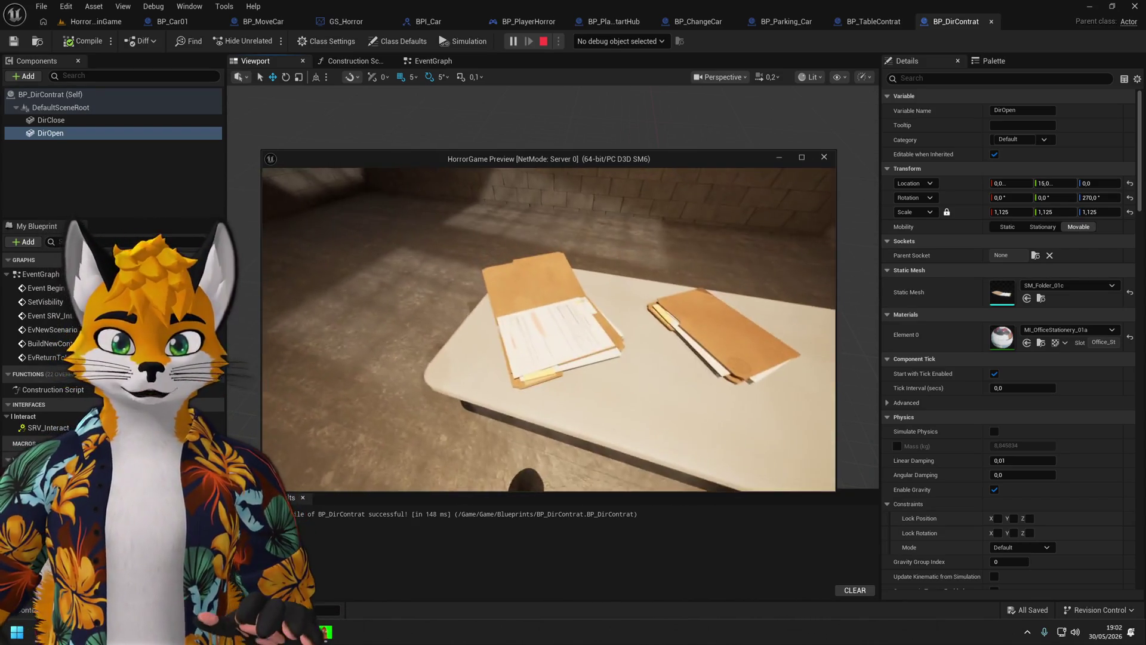
pyautogui.press('Escape')
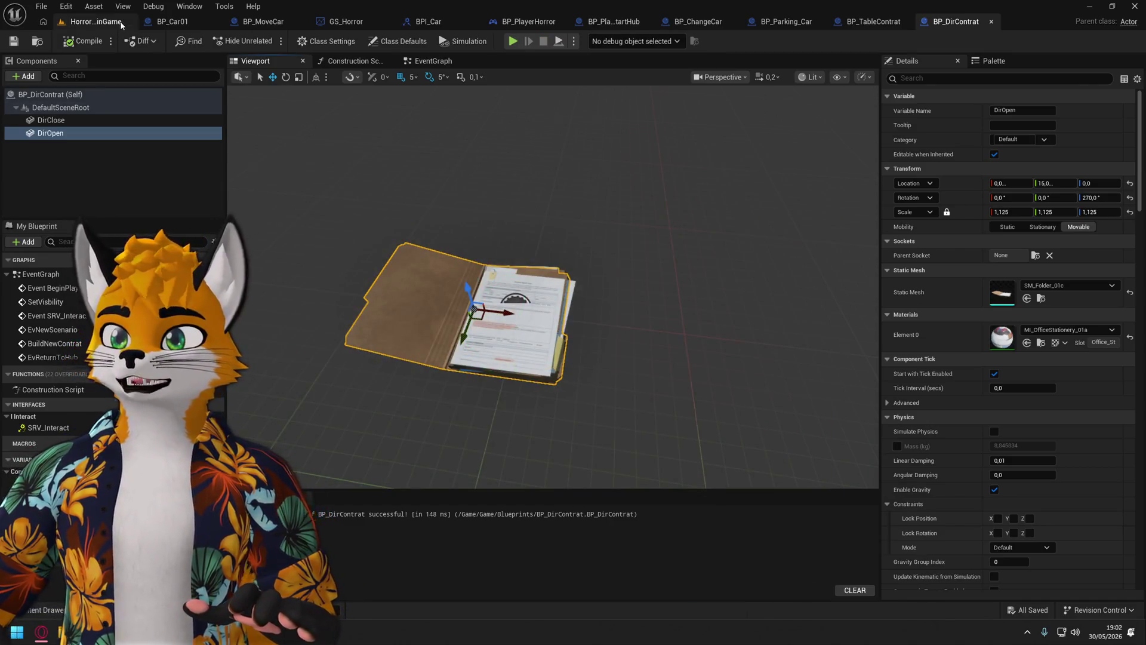
# Play HorrorMainGame and interact with a folder to check it faces the player, then stop.
pyautogui.click(121, 25)
pyautogui.click(271, 42)
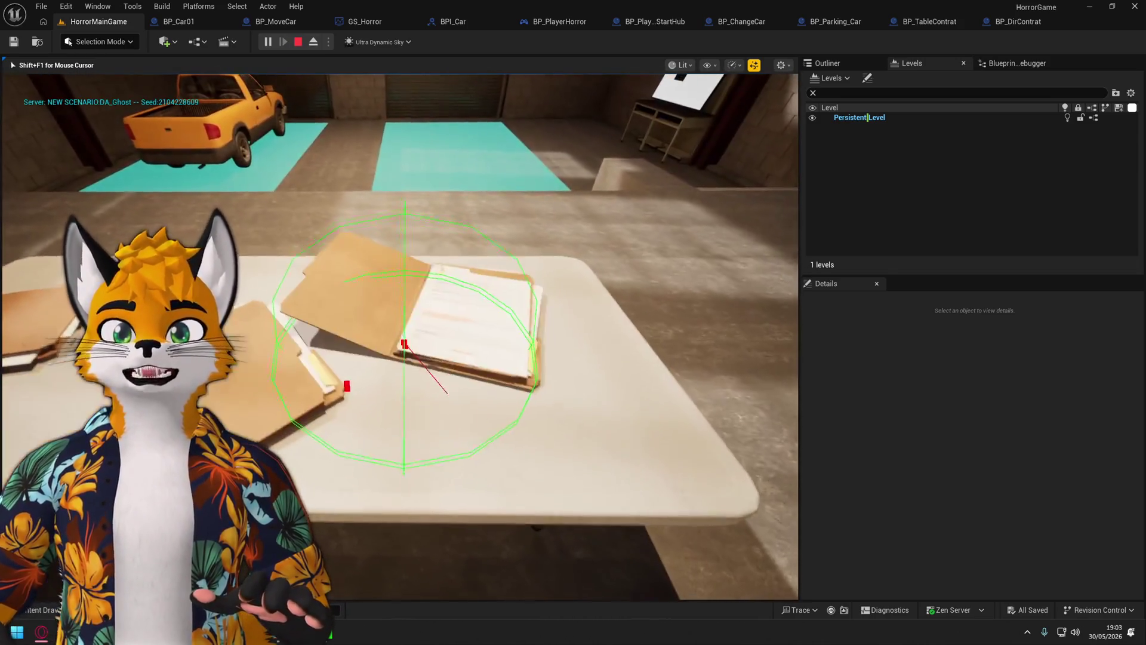
pyautogui.press('Escape')
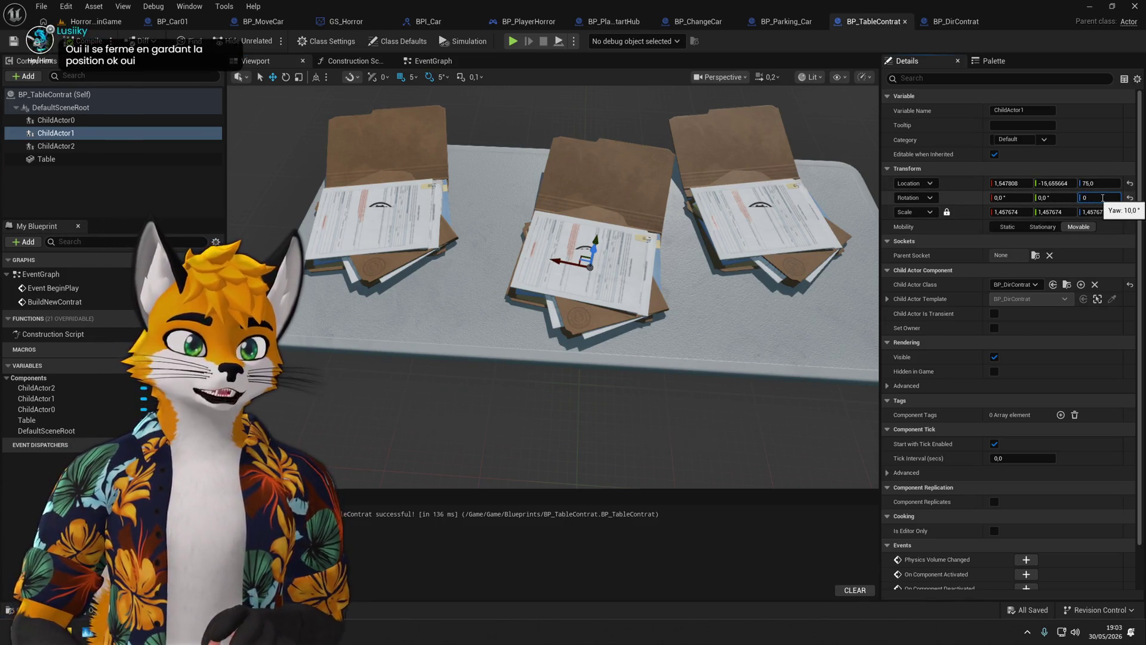
# Reset the three folder child actors' yaw to 0, then set their Rotation Z to 90.
pyautogui.press('Return')
pyautogui.click(761, 221)
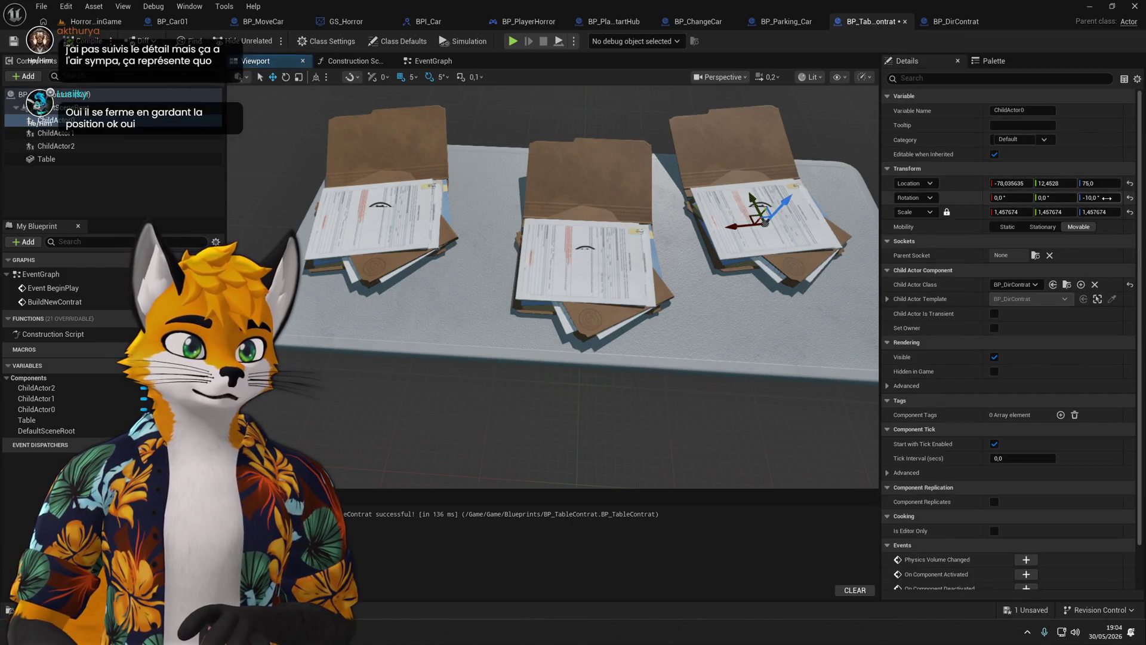
pyautogui.press('Return')
pyautogui.click(376, 215)
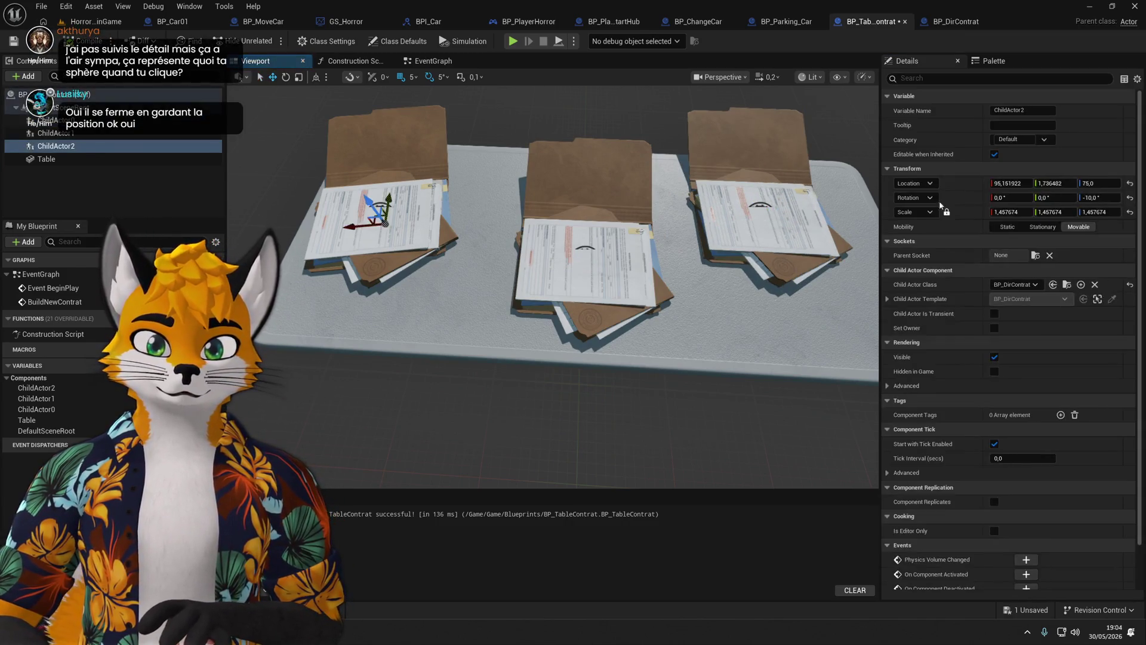
pyautogui.write('0')
pyautogui.press('Return')
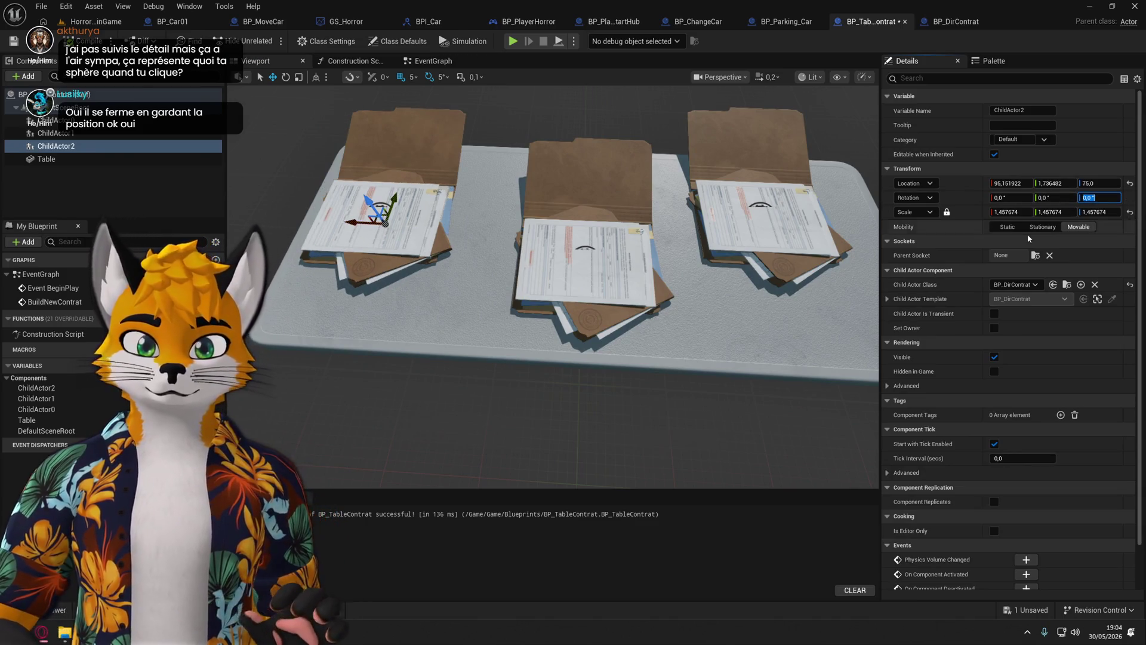
pyautogui.write('90')
pyautogui.press('Return')
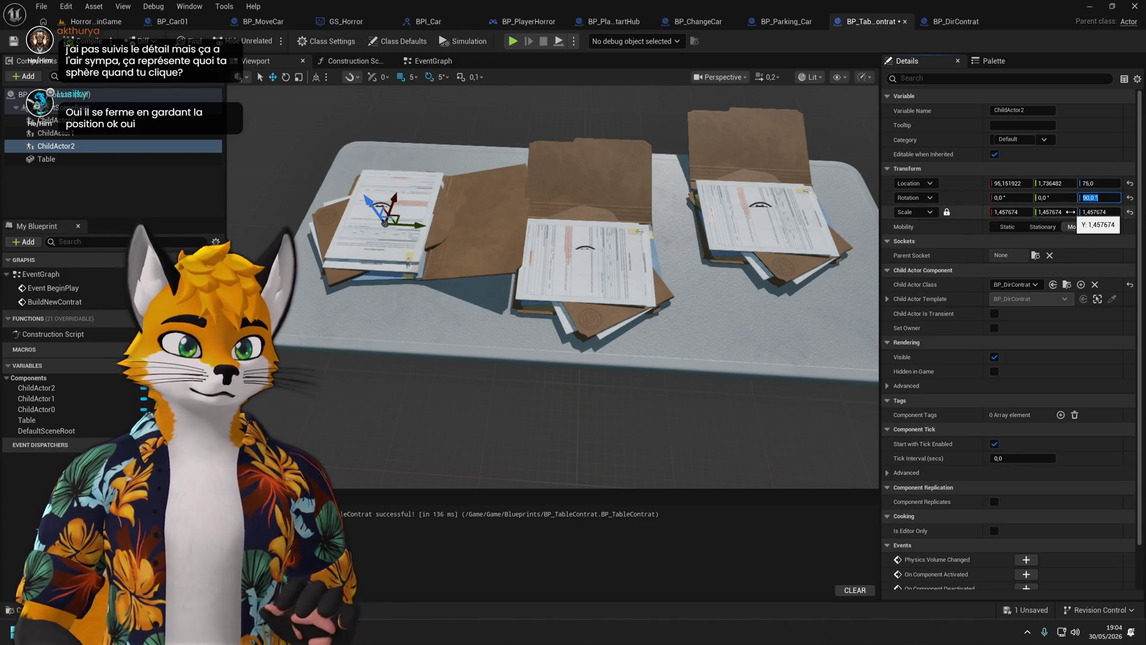
pyautogui.click(806, 241)
pyautogui.click(1093, 197)
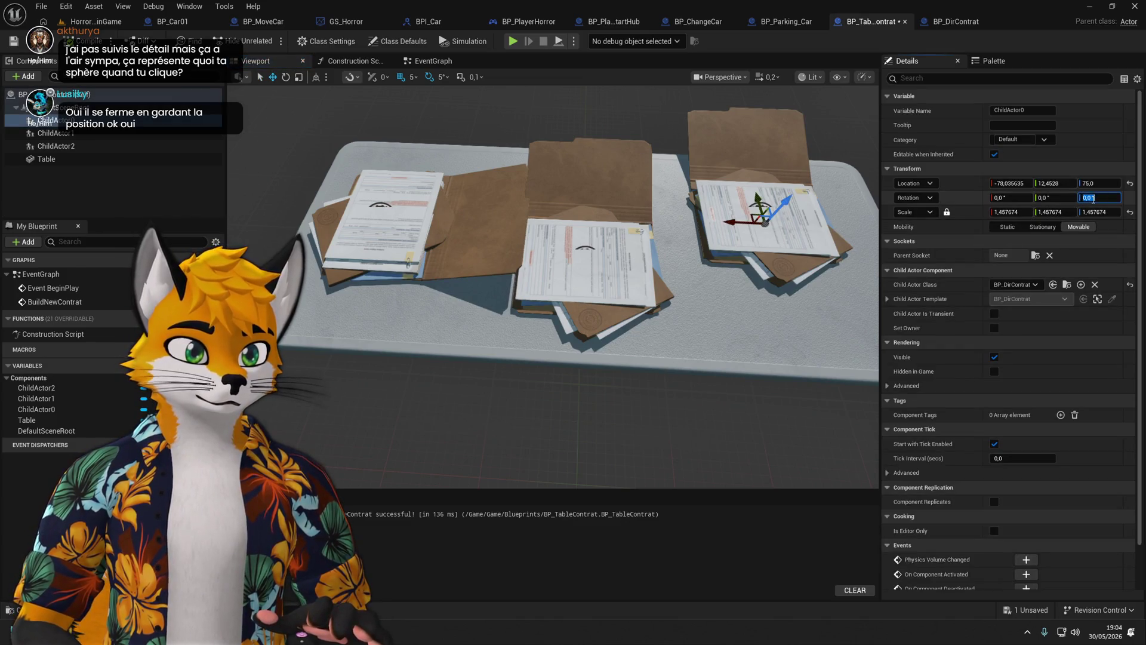
pyautogui.click(588, 263)
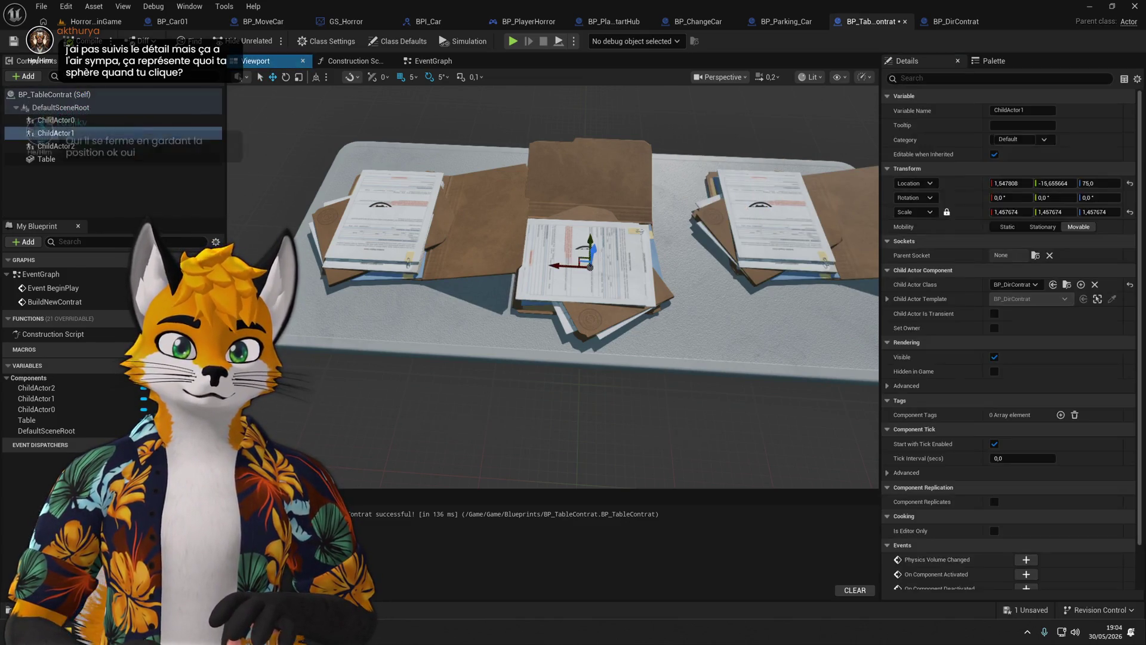
pyautogui.write('90')
pyautogui.press('Return')
# Respace the outer and middle folders along the table with the move gizmo.
pyautogui.moveTo(547, 271)
pyautogui.mouseDown()
pyautogui.moveTo(514, 251)
pyautogui.moveTo(589, 268)
pyautogui.moveTo(588, 282)
pyautogui.mouseUp()
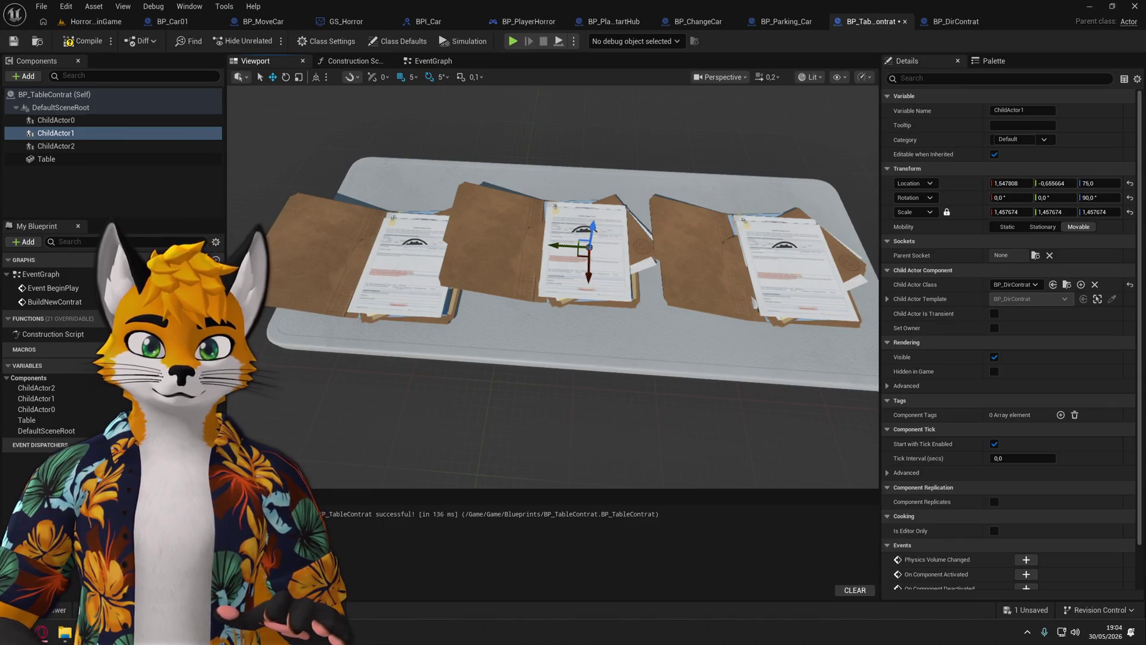
pyautogui.click(400, 251)
pyautogui.moveTo(397, 245)
pyautogui.mouseDown()
pyautogui.moveTo(368, 235)
pyautogui.moveTo(397, 257)
pyautogui.moveTo(375, 233)
pyautogui.mouseUp()
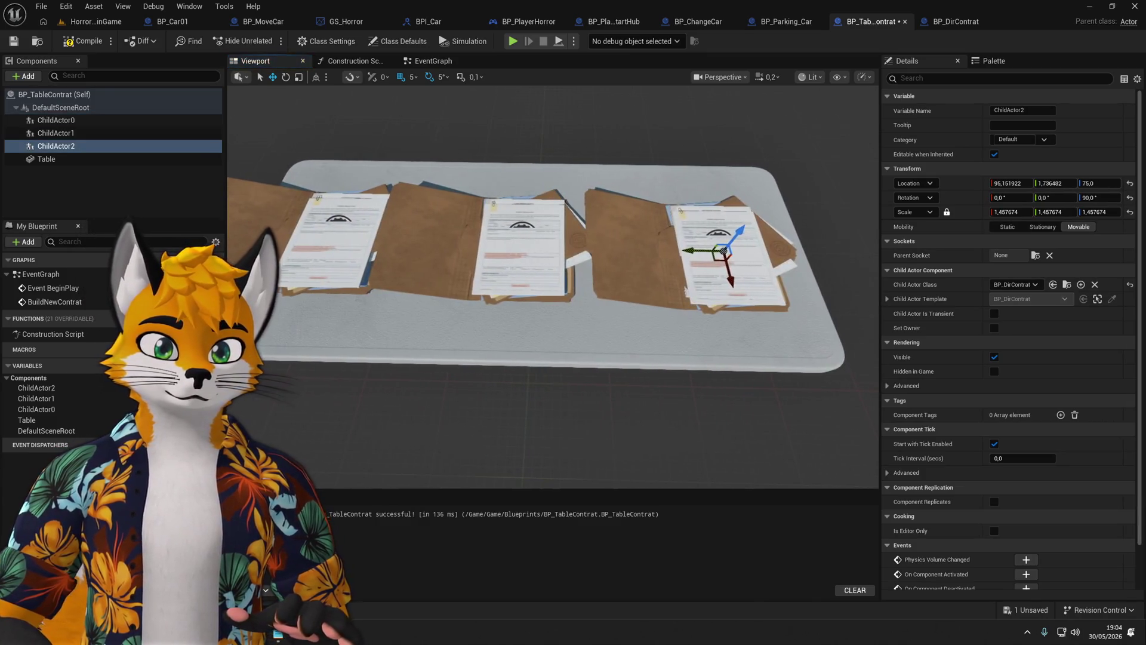
pyautogui.click(533, 251)
pyautogui.moveTo(508, 243); pyautogui.dragTo(500, 242)
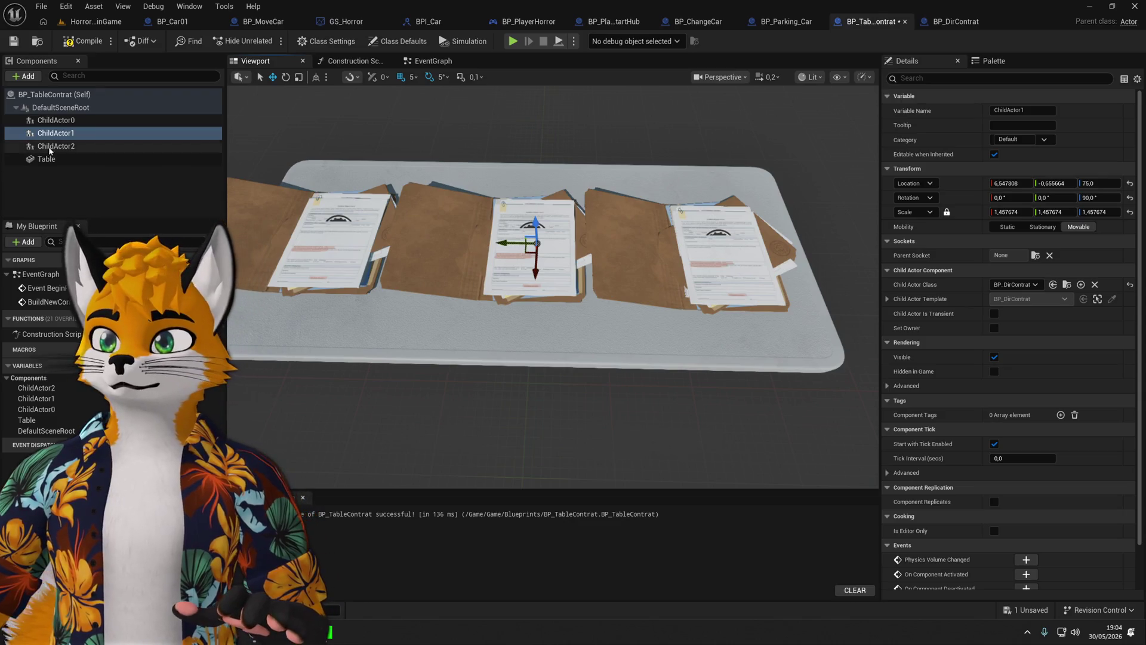
# Scale all three folders together to 1.78437 and compile and save BP_TableContrat.
pyautogui.keyDown('ctrl'); pyautogui.click(55, 145); pyautogui.keyUp('ctrl')
pyautogui.keyDown('ctrl'); pyautogui.click(55, 120); pyautogui.keyUp('ctrl')
pyautogui.click(299, 78)
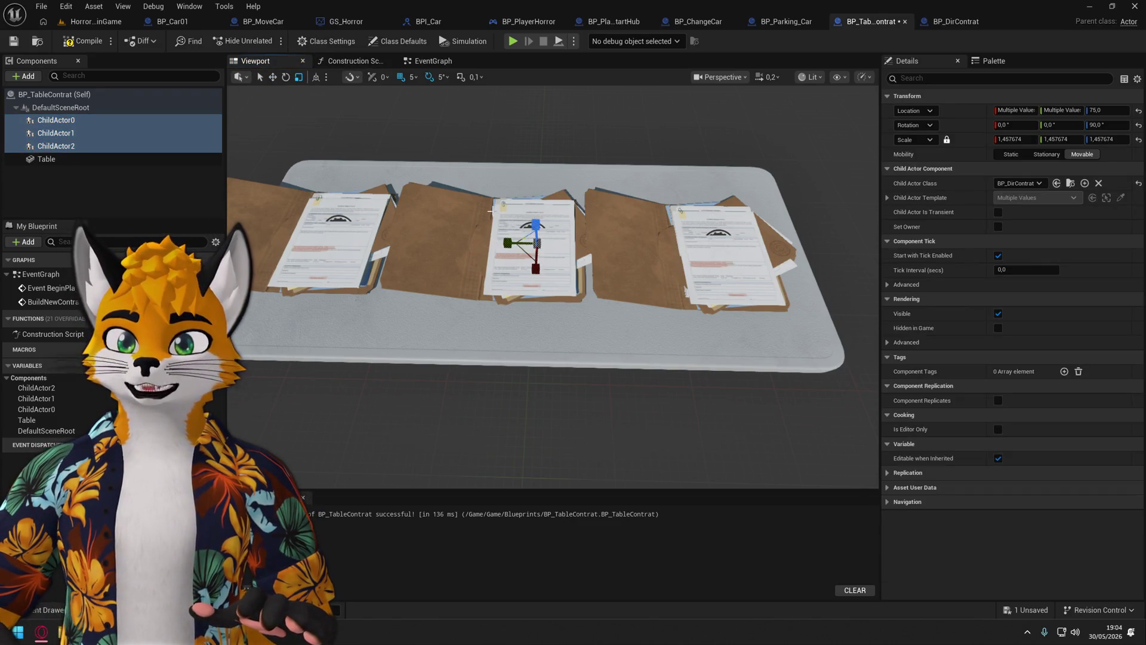
pyautogui.moveTo(540, 247); pyautogui.dragTo(561, 237)
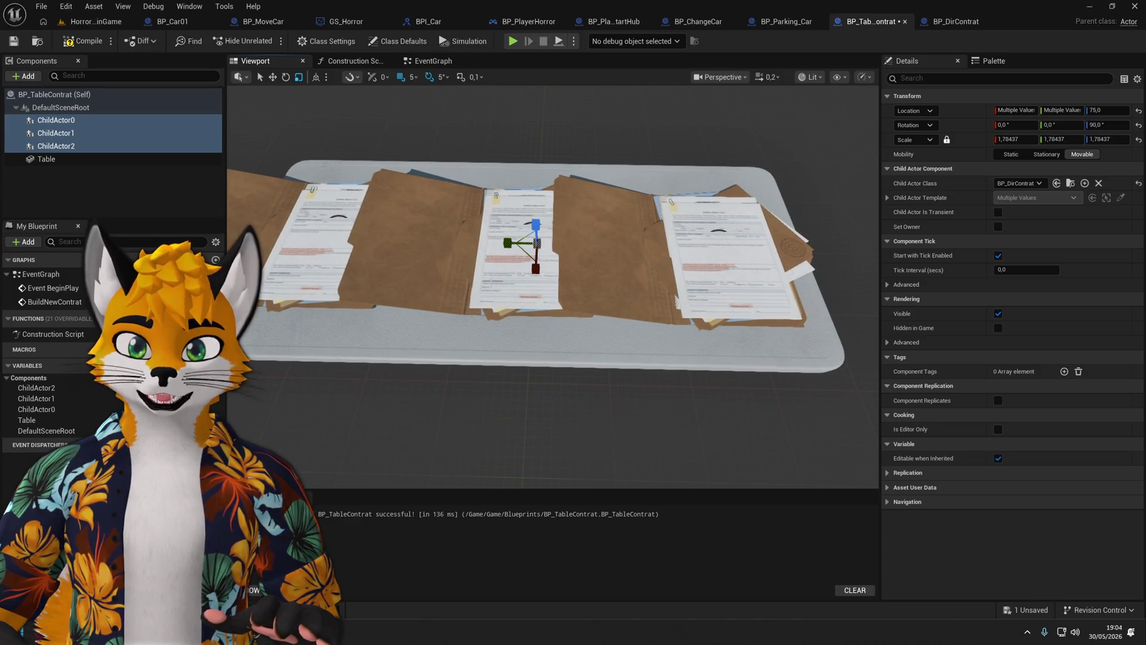
pyautogui.click(83, 41)
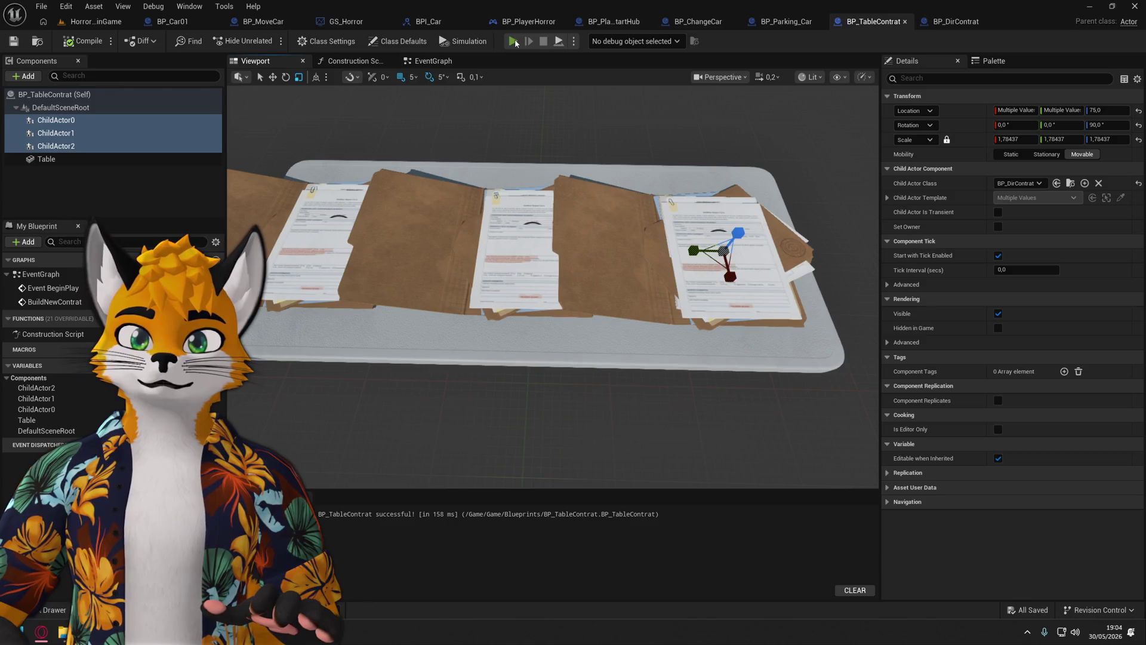
# Play, walk to the table and open an enlarged folder, then stop and return to HorrorMainGame.
pyautogui.click(513, 41)
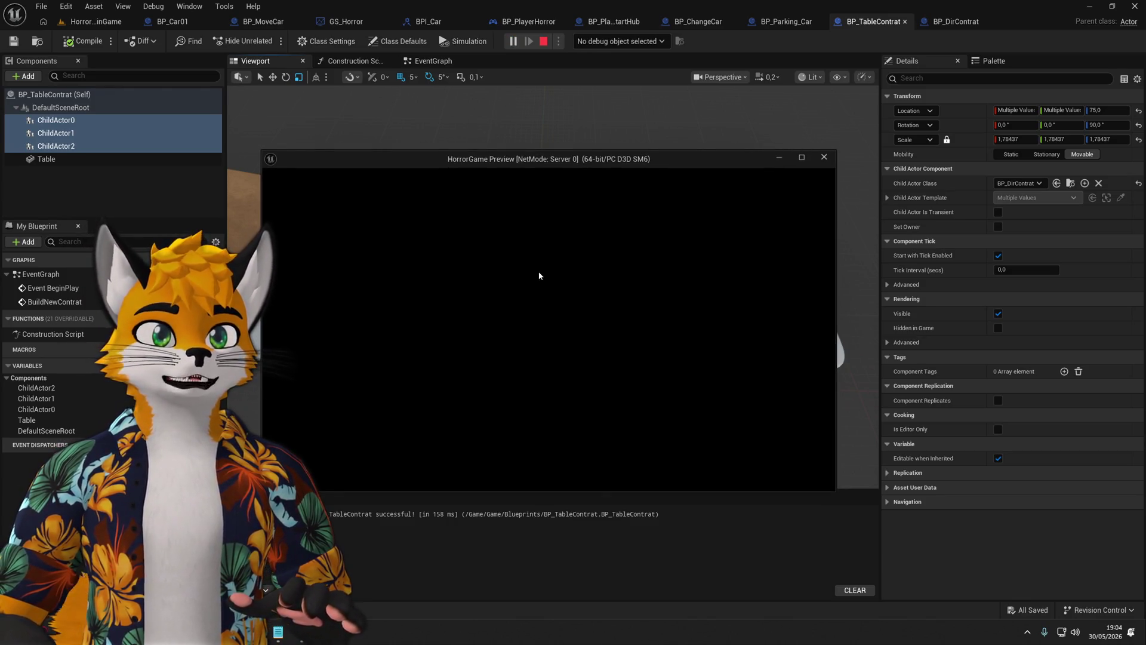
pyautogui.click(538, 276)
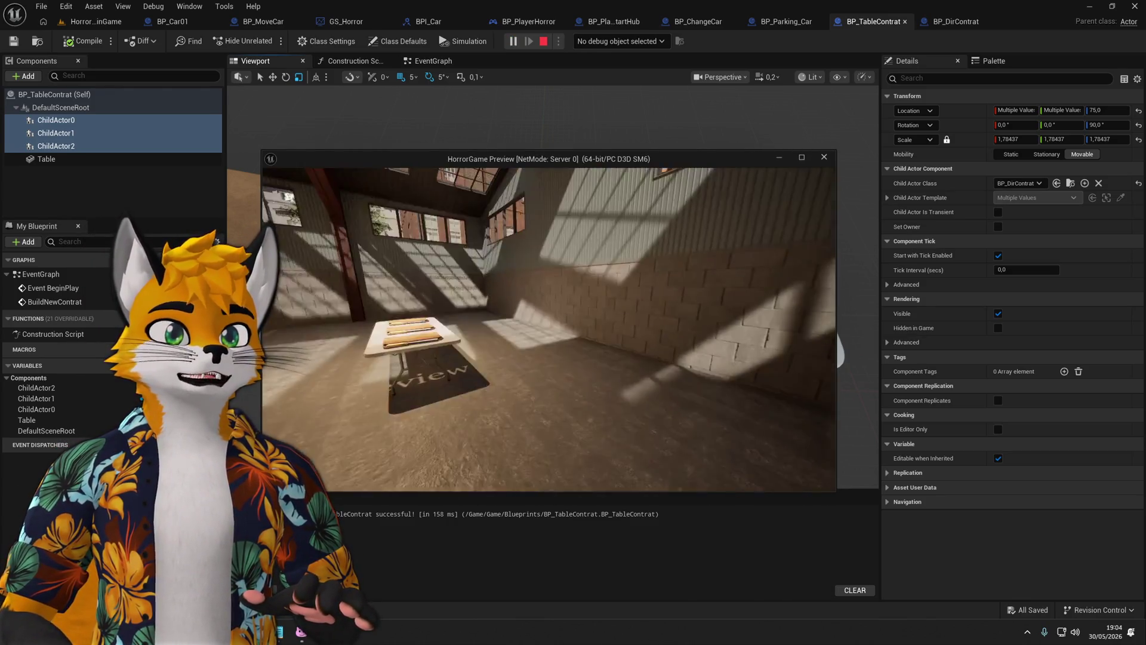
pyautogui.press('w')
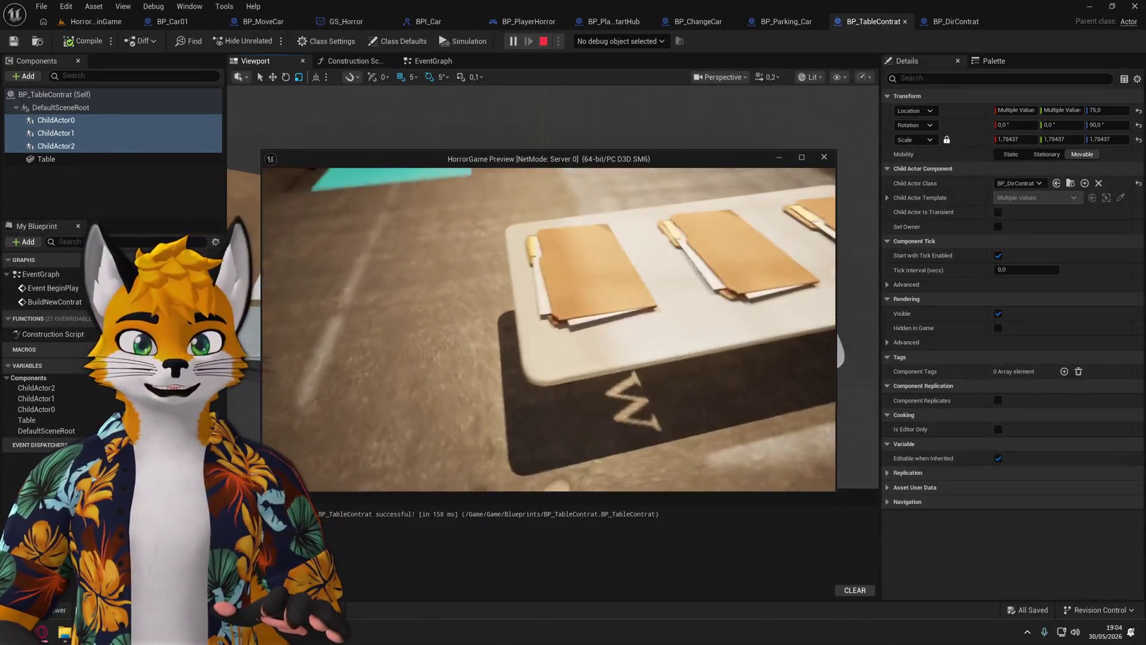
pyautogui.press('e')
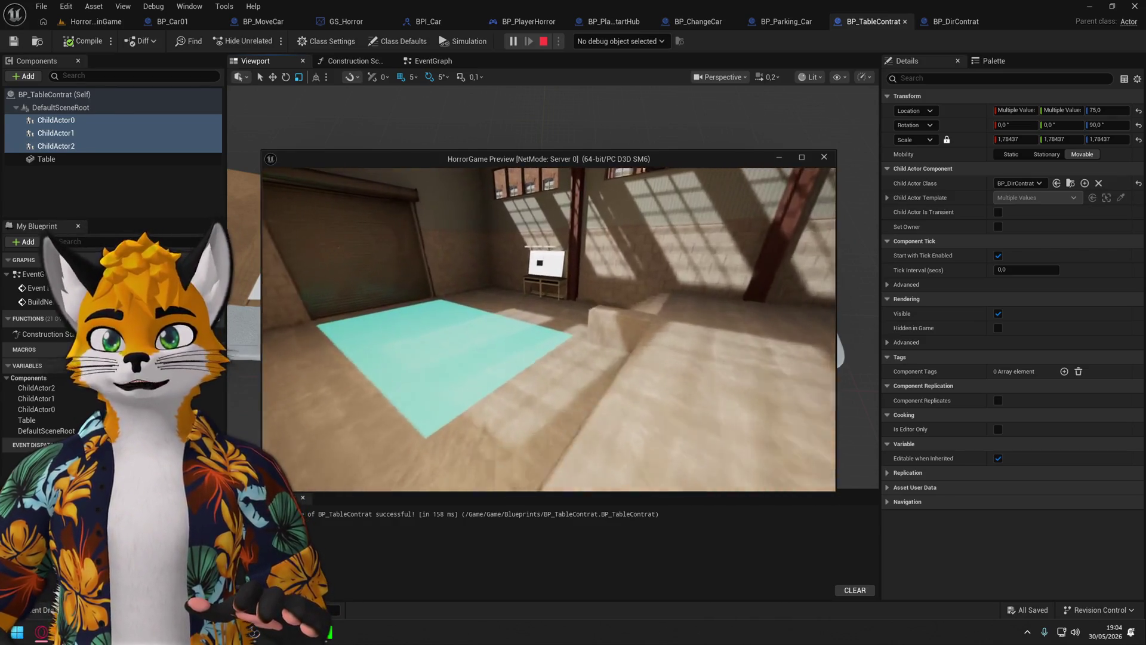
pyautogui.press('Escape')
pyautogui.click(95, 21)
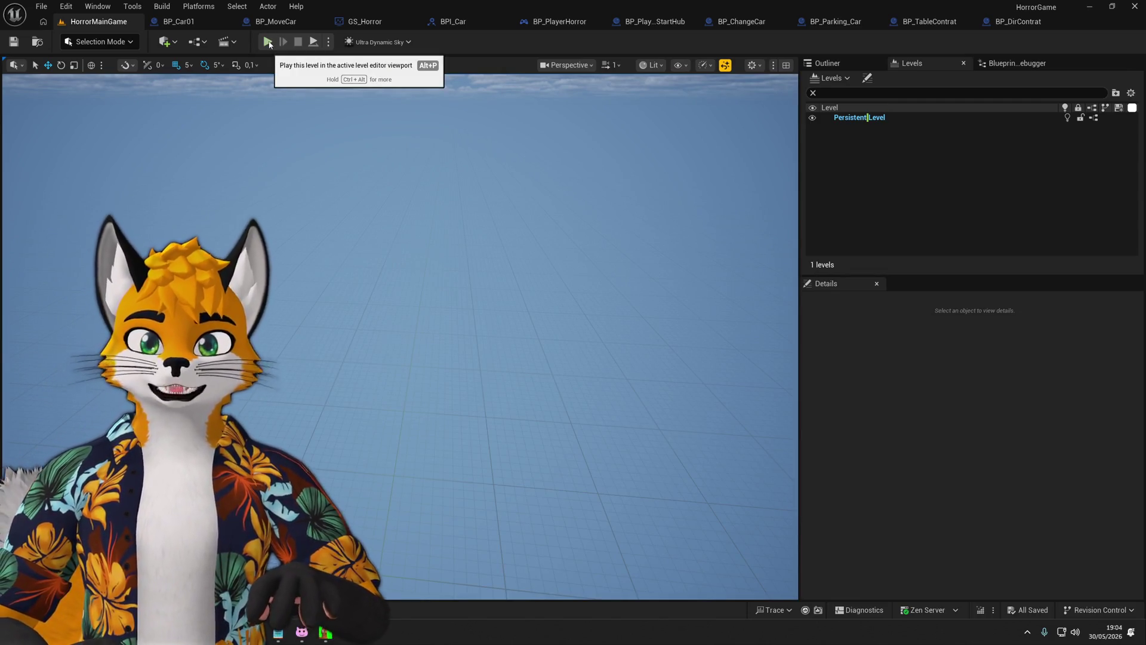
# Play HorrorMainGame, open the nearest folder, and walk back and forth to watch it react.
pyautogui.click(267, 42)
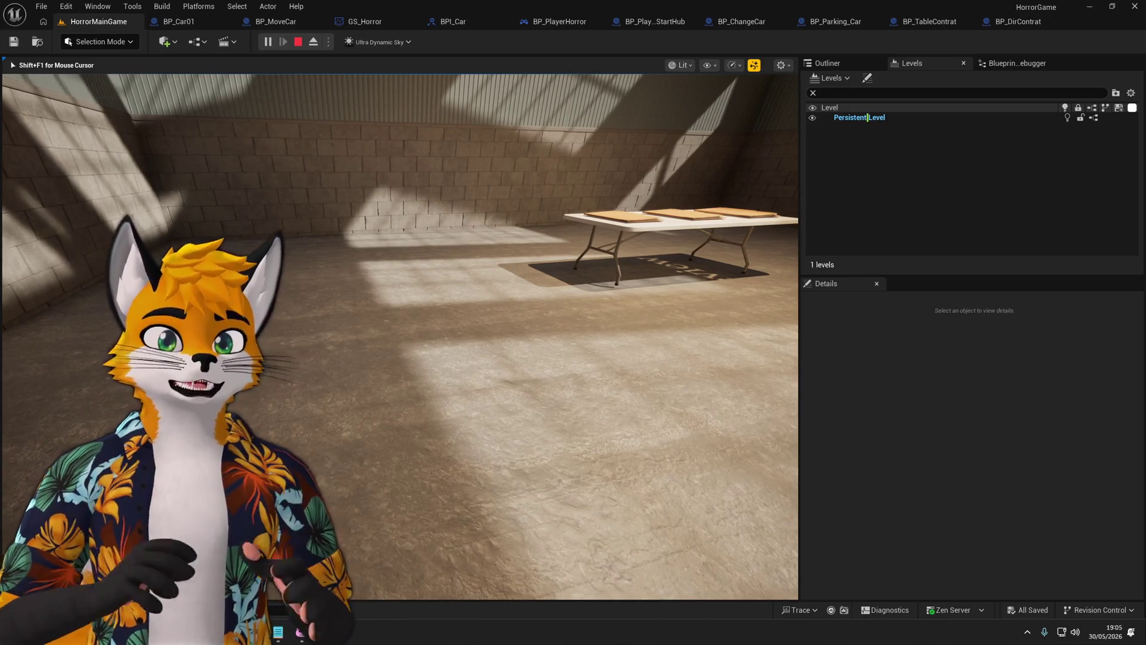
pyautogui.press('w')
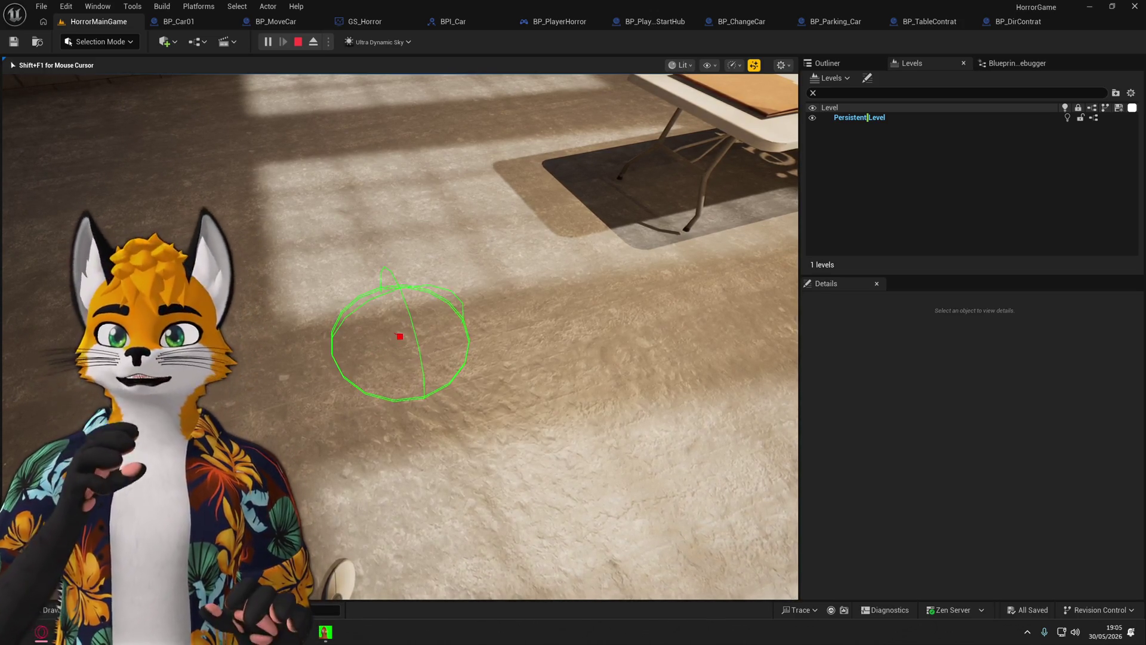
pyautogui.press('w')
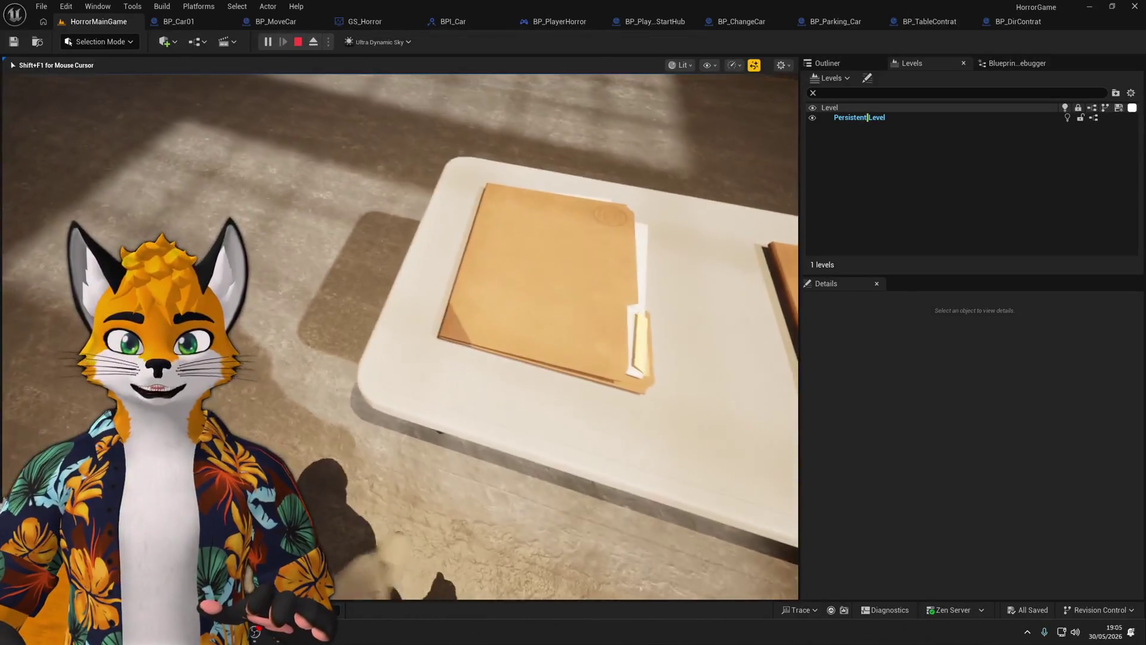
pyautogui.press('e')
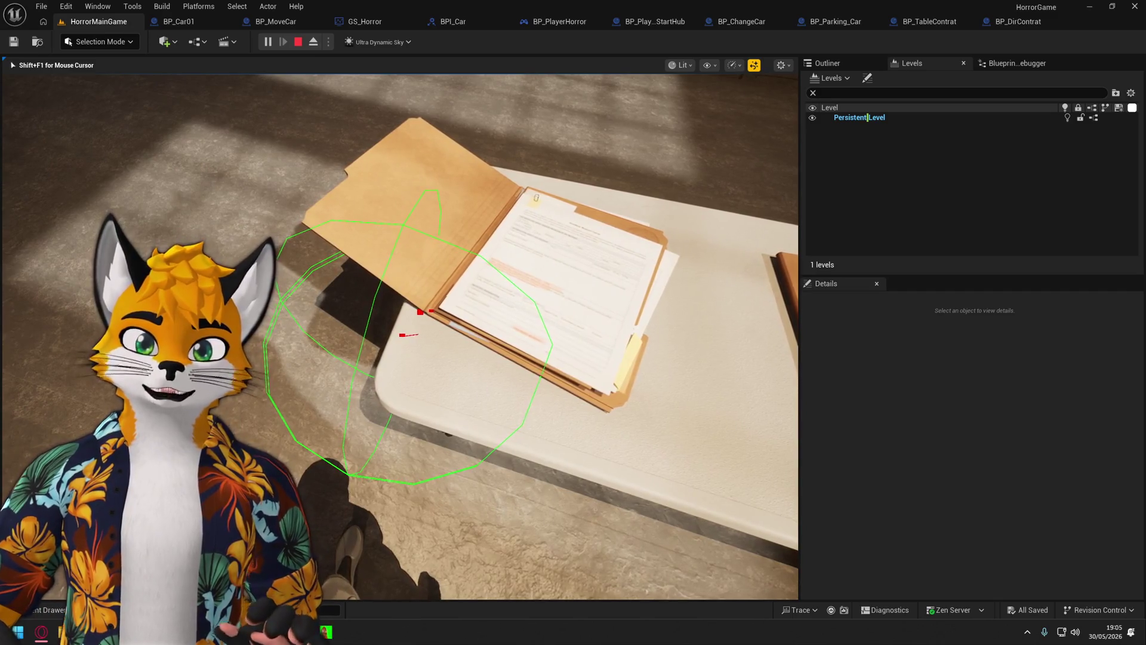
pyautogui.press('s')
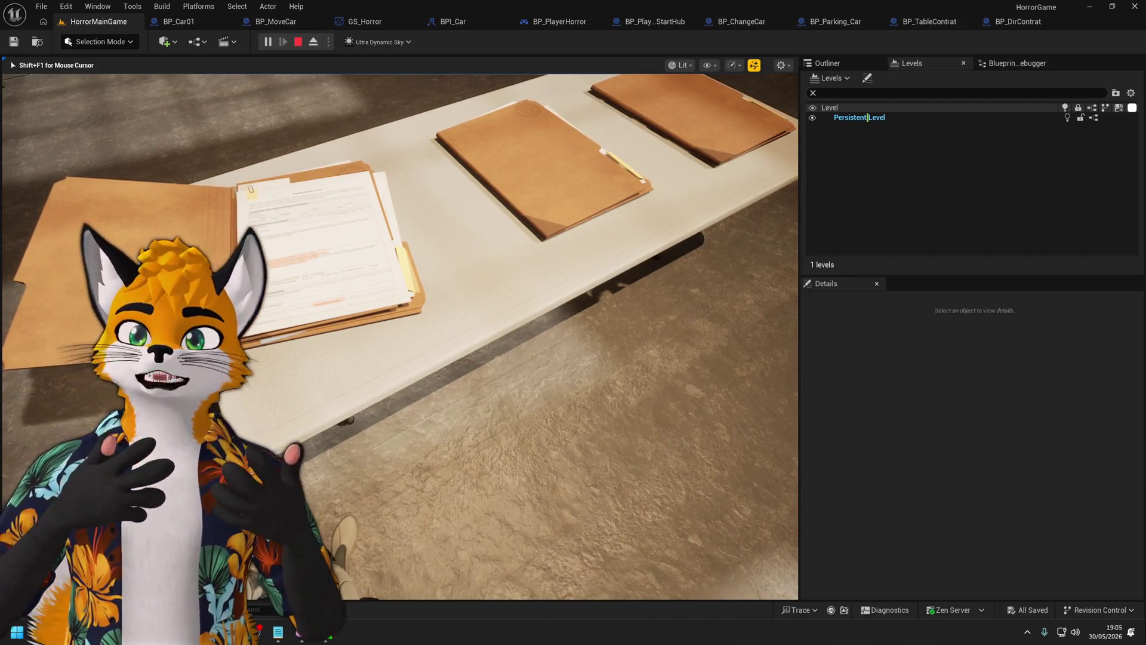
pyautogui.press('w')
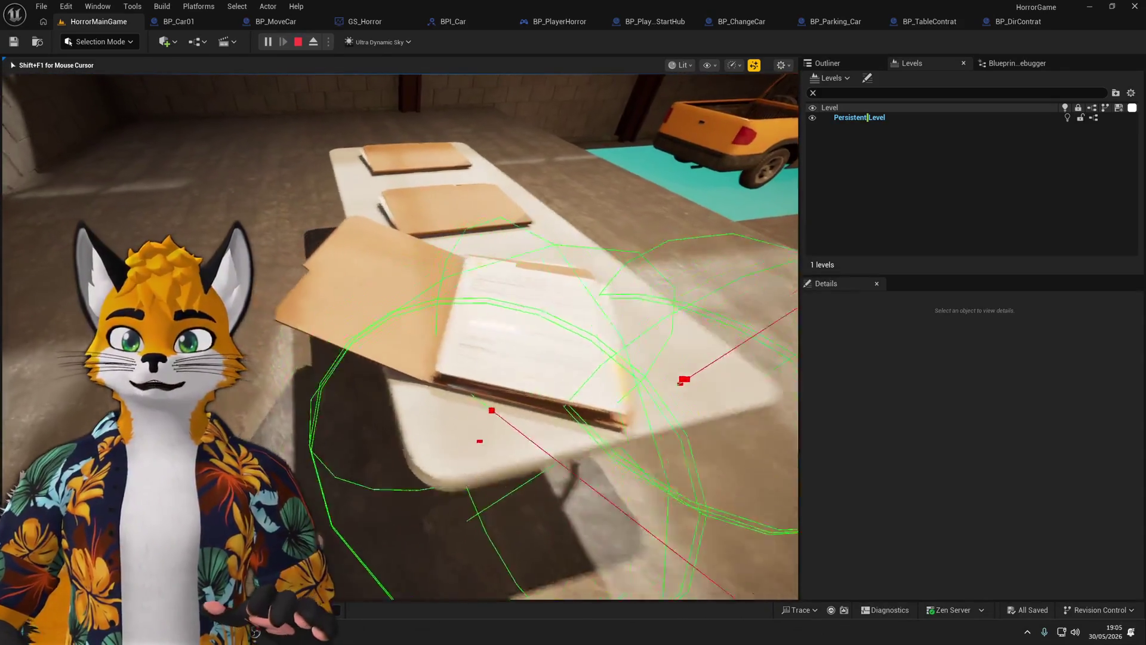
pyautogui.press('s')
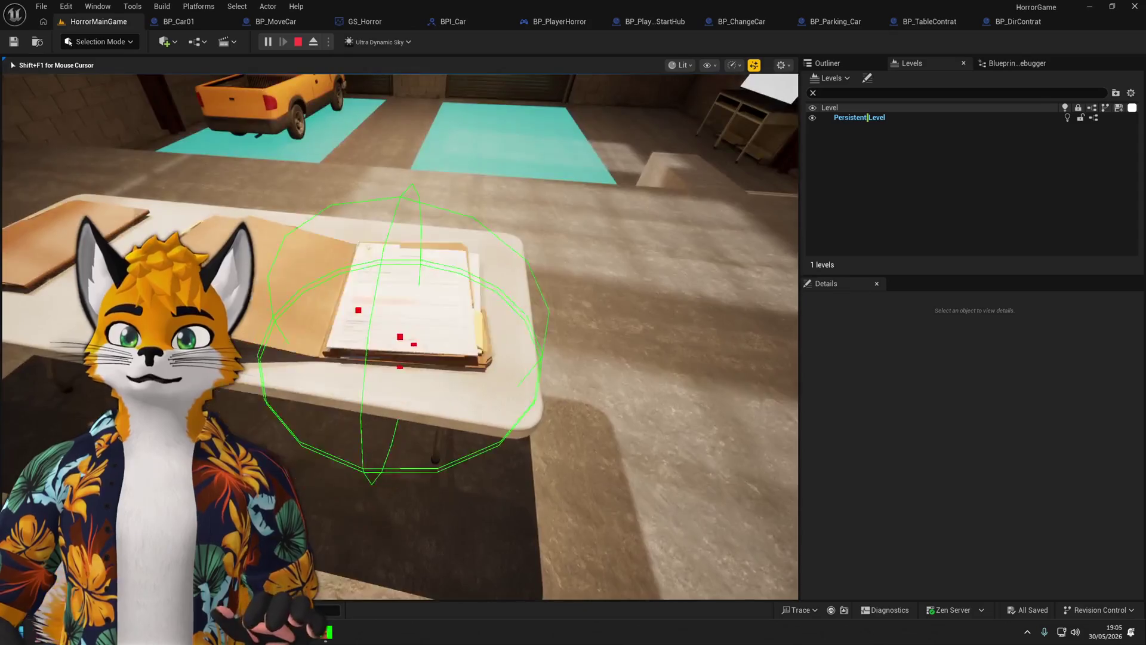
pyautogui.press('w')
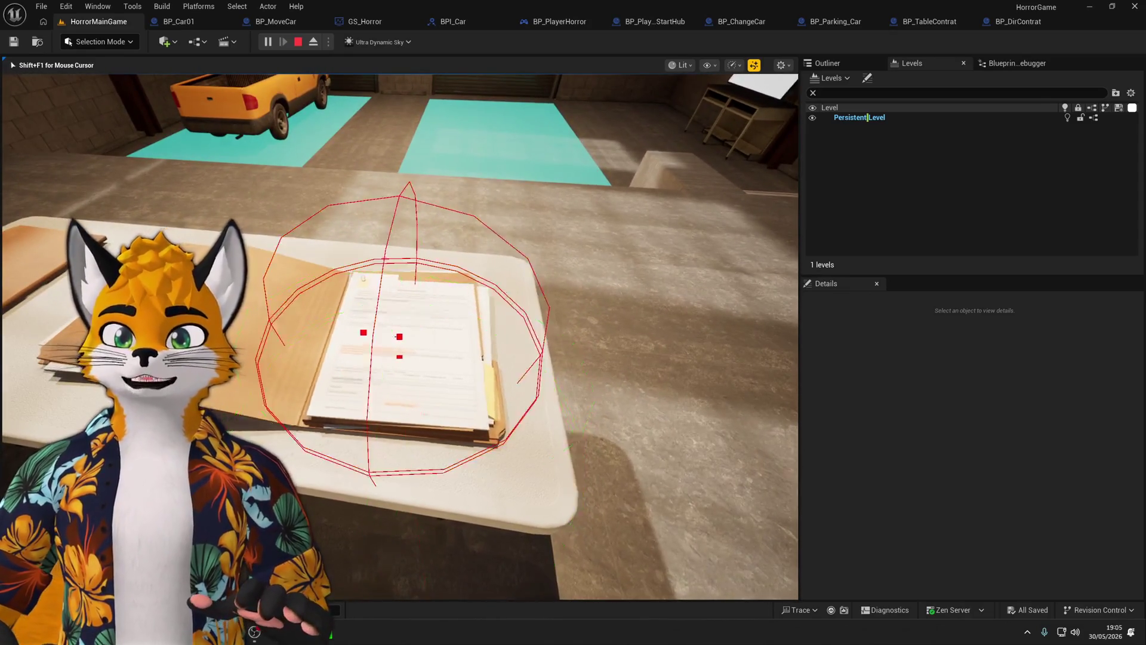
pyautogui.press('s')
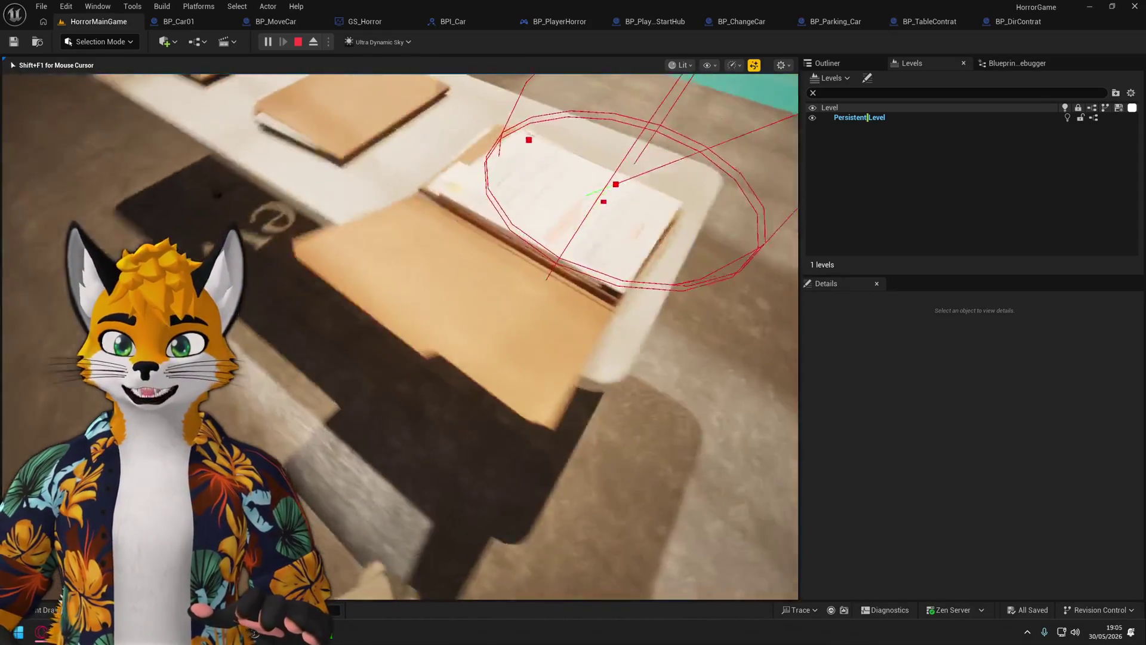
pyautogui.press('w')
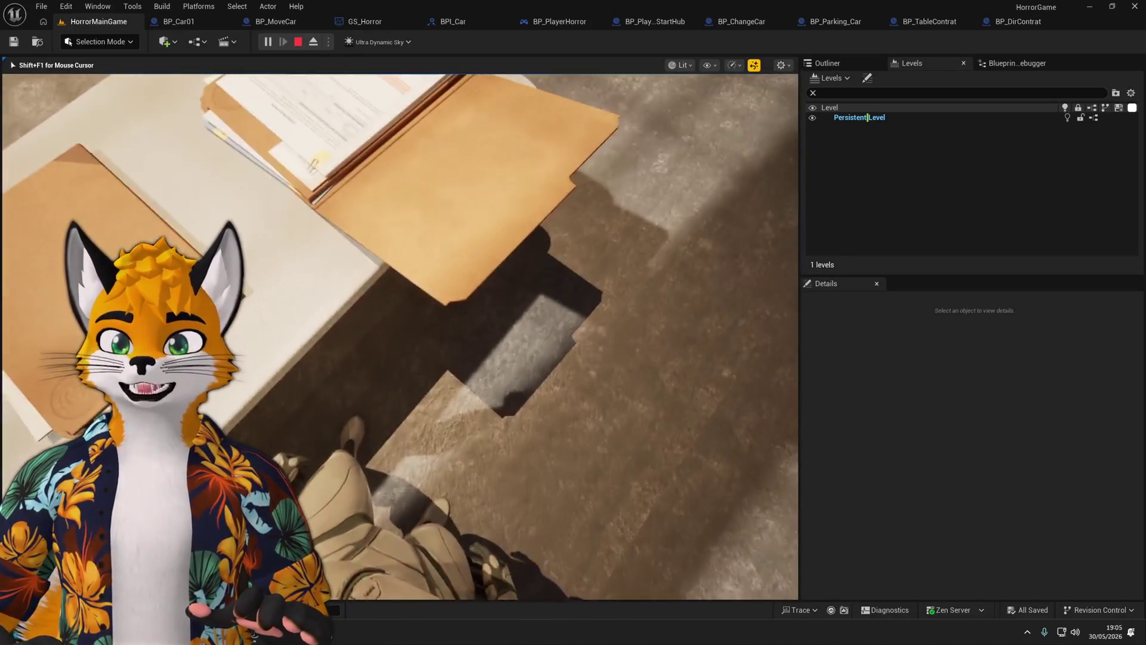
pyautogui.press('s')
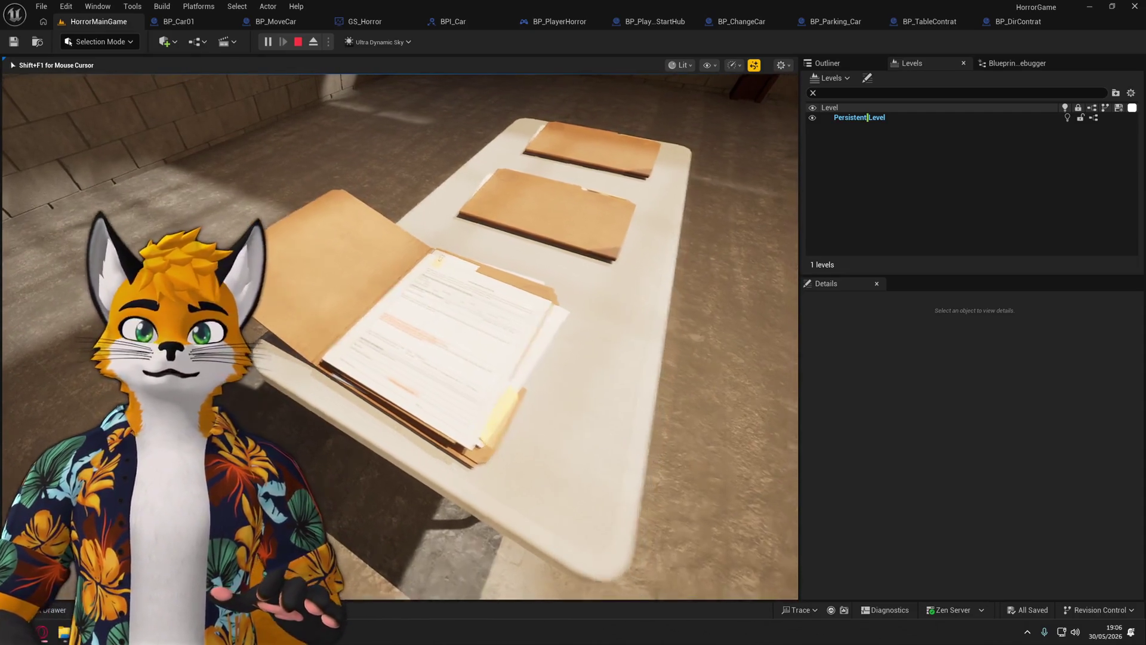
# Stop play and set DirClose and DirOpen's Collision Presets to NoCollision in BP_DirContrat, then save.
pyautogui.press('w')
pyautogui.press('Escape')
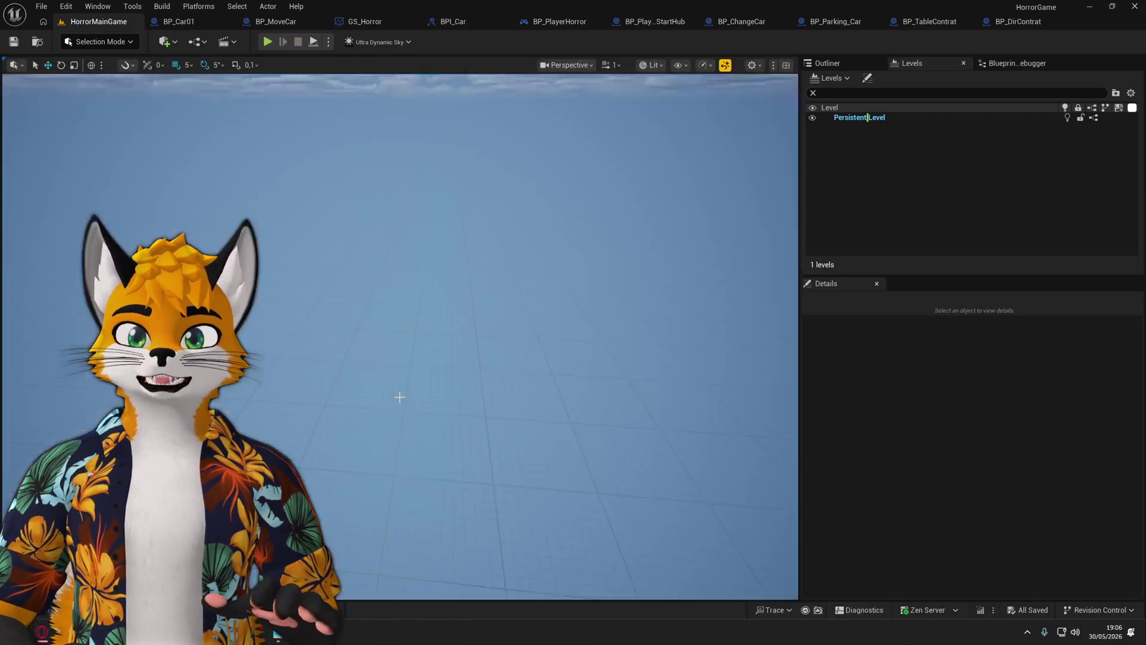
pyautogui.click(1020, 28)
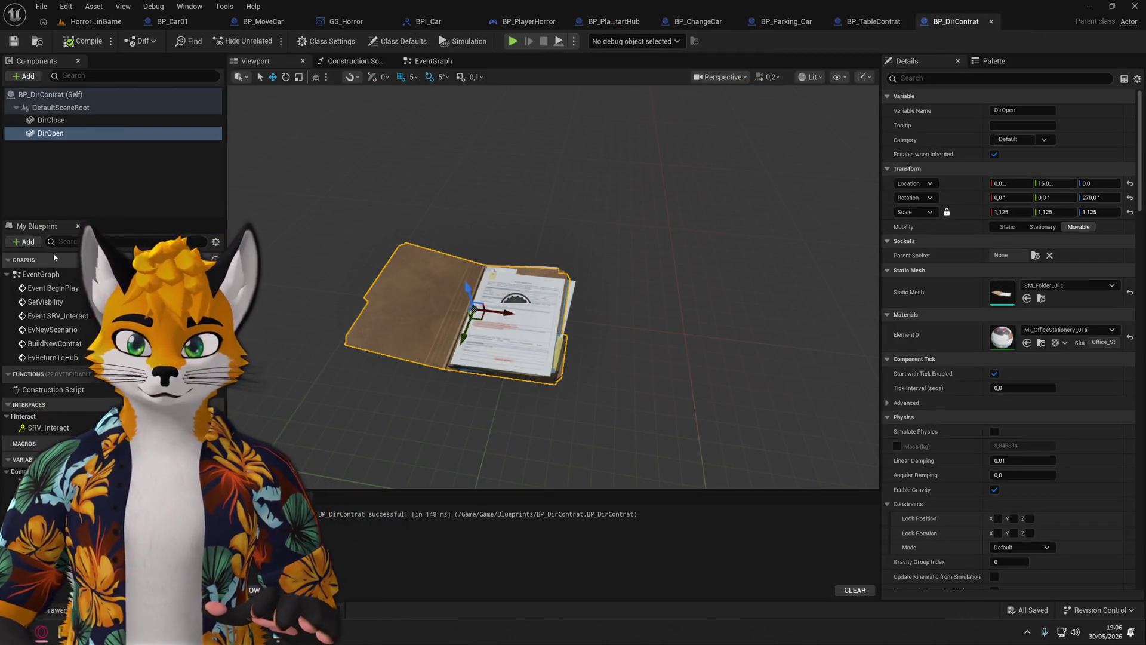
pyautogui.keyDown('ctrl'); pyautogui.click(51, 120); pyautogui.keyUp('ctrl')
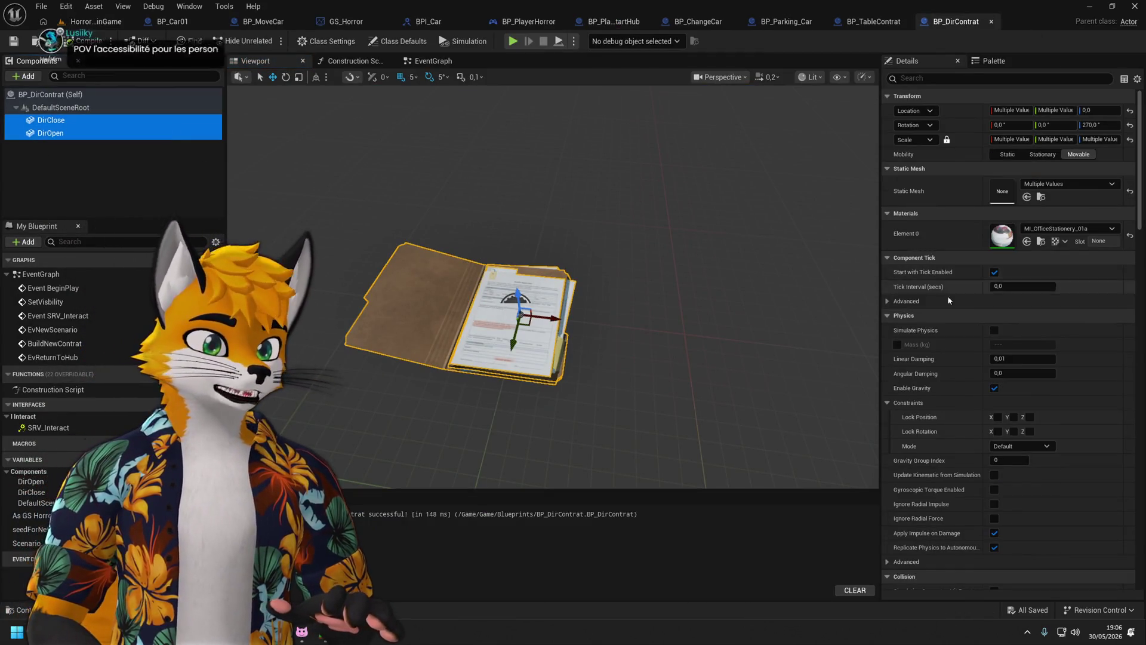
pyautogui.click(946, 78)
pyautogui.write('col')
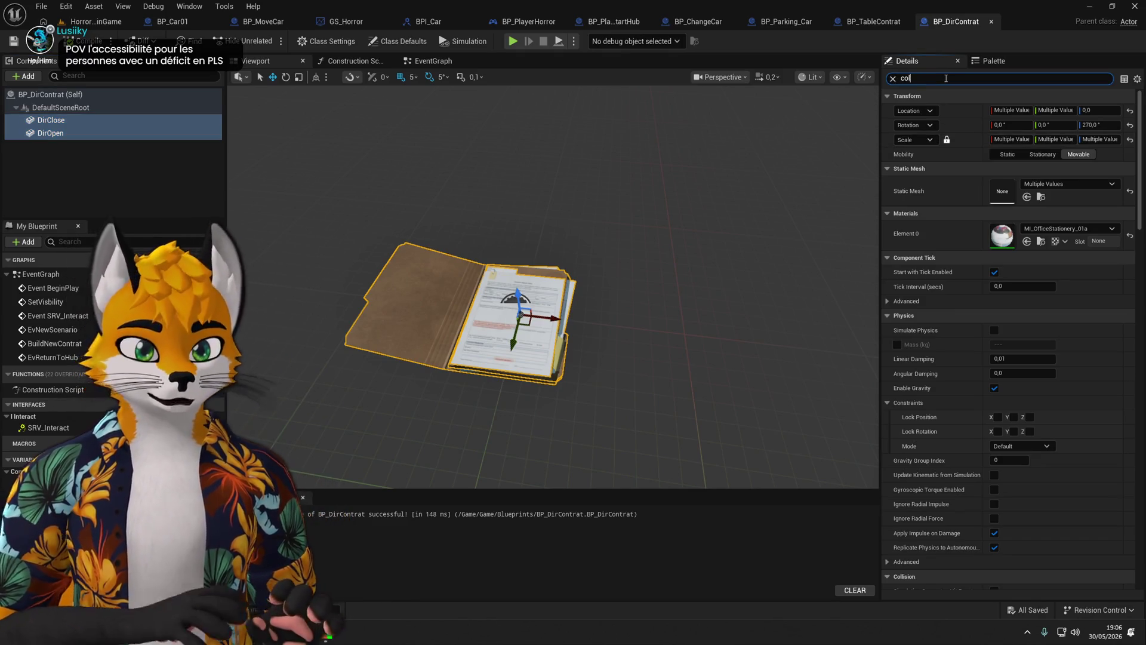
pyautogui.click(1028, 185)
pyautogui.click(1026, 213)
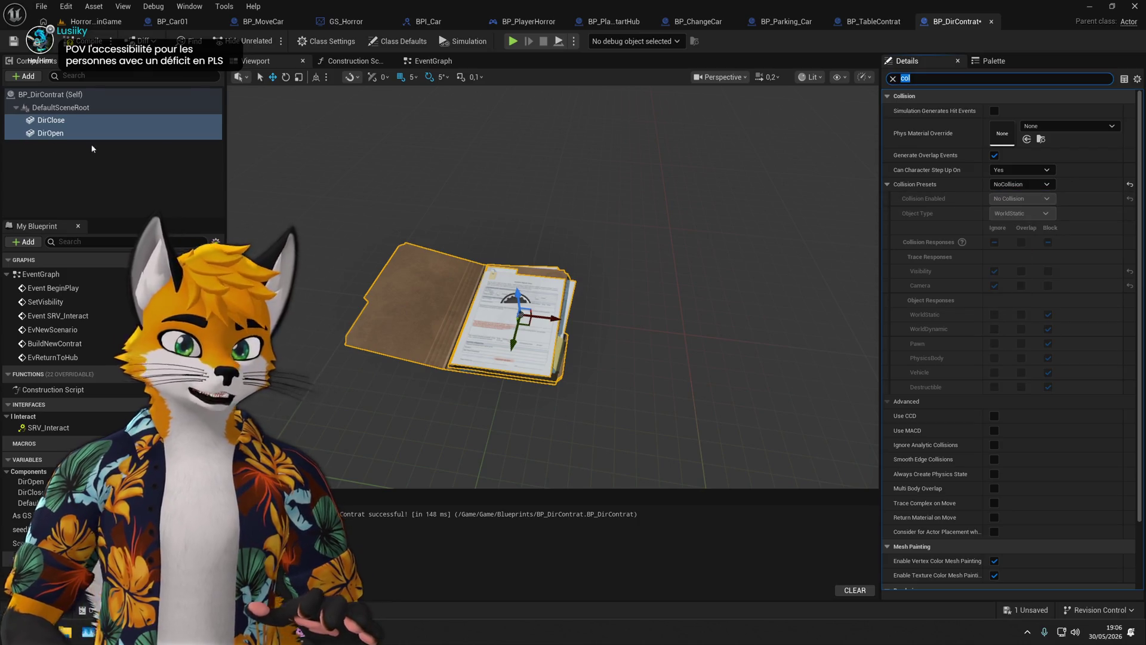
pyautogui.hotkey('ctrl', 's')
# Add a Box Collision component under the folder blueprint's root.
pyautogui.click(60, 107)
pyautogui.click(24, 76)
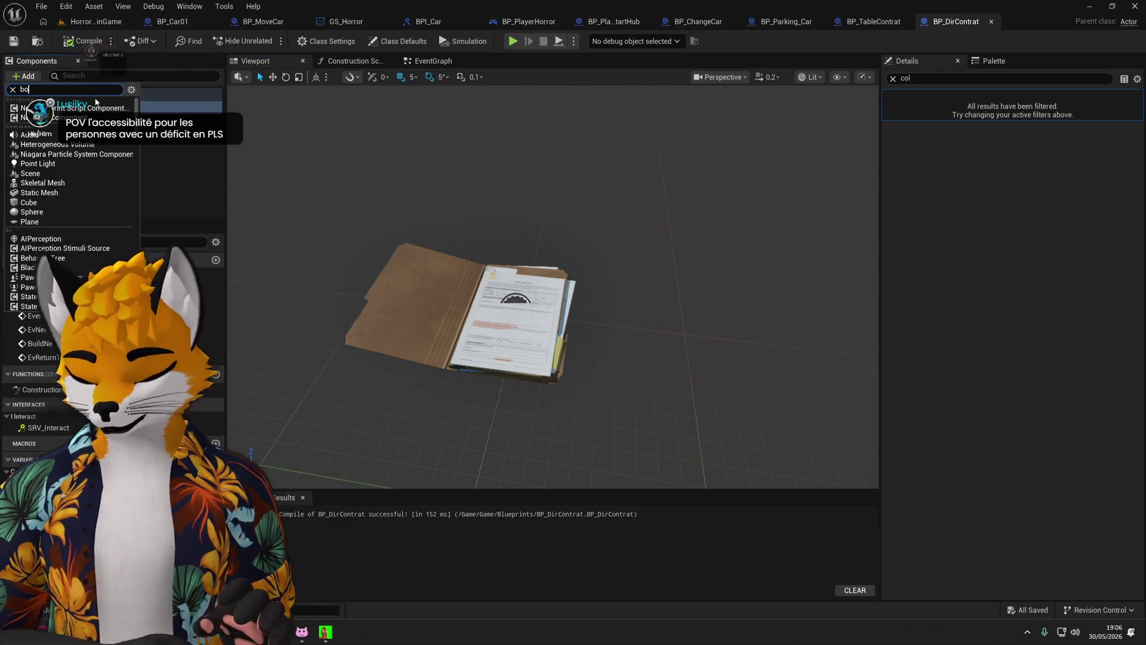
pyautogui.write('box')
pyautogui.press('Return')
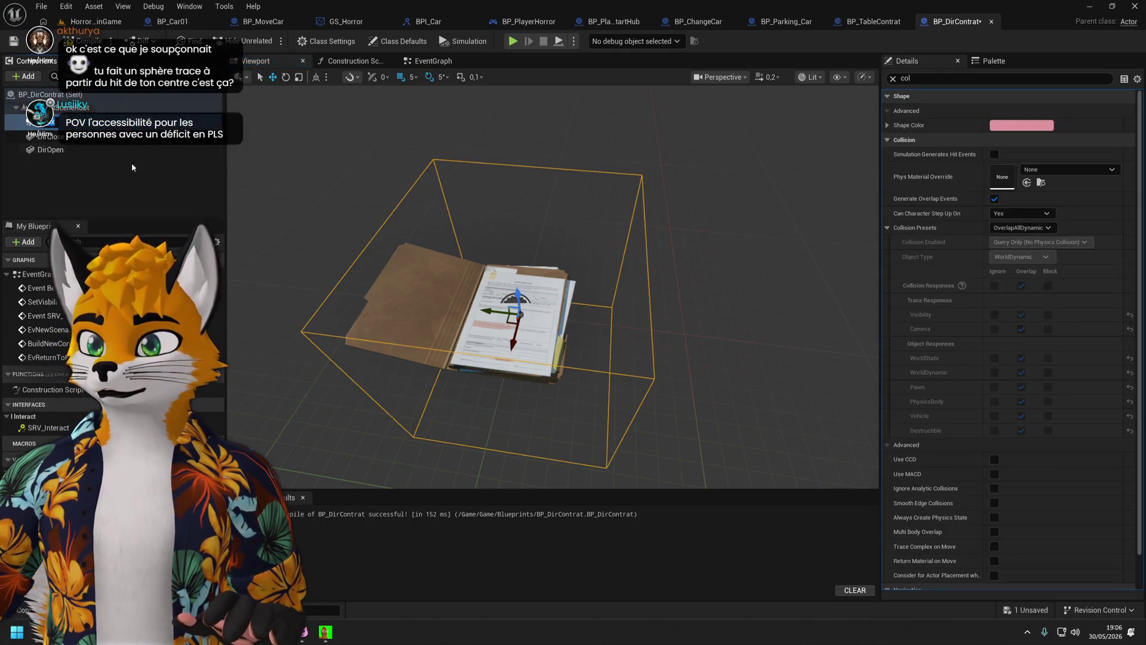
pyautogui.press('f')
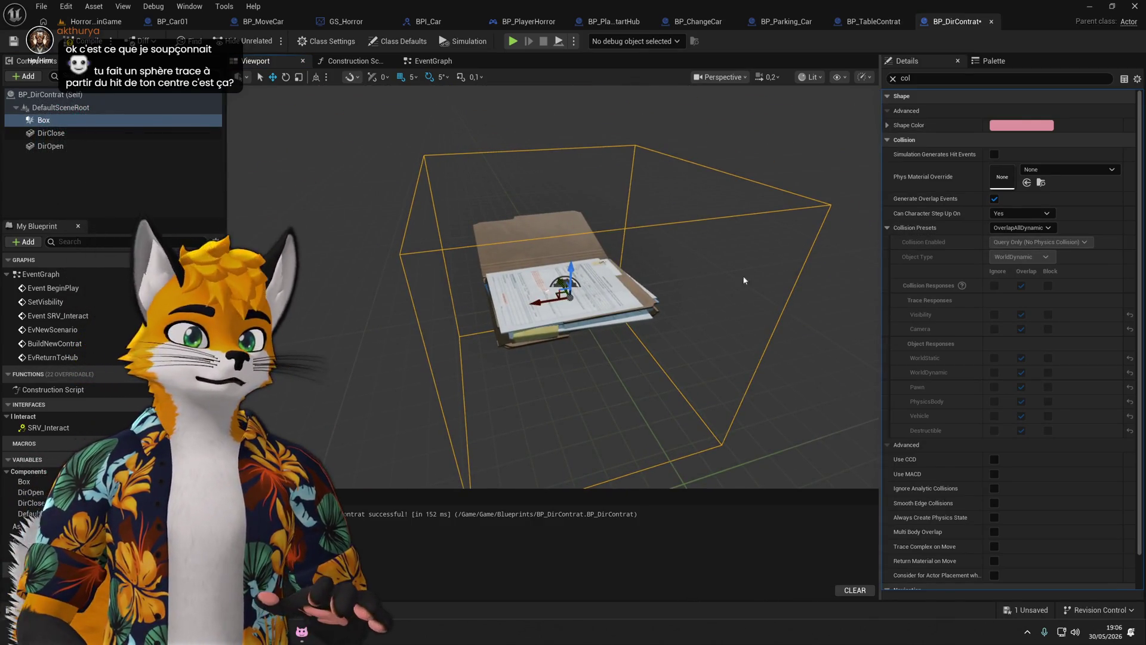
# Flatten the box collision to 0.927734, 0.927734, 0.030705 and unlock its scale axes.
pyautogui.scroll(-1, 748, 268)
pyautogui.scroll(-1, 987, 441)
pyautogui.scroll(1, 993, 458)
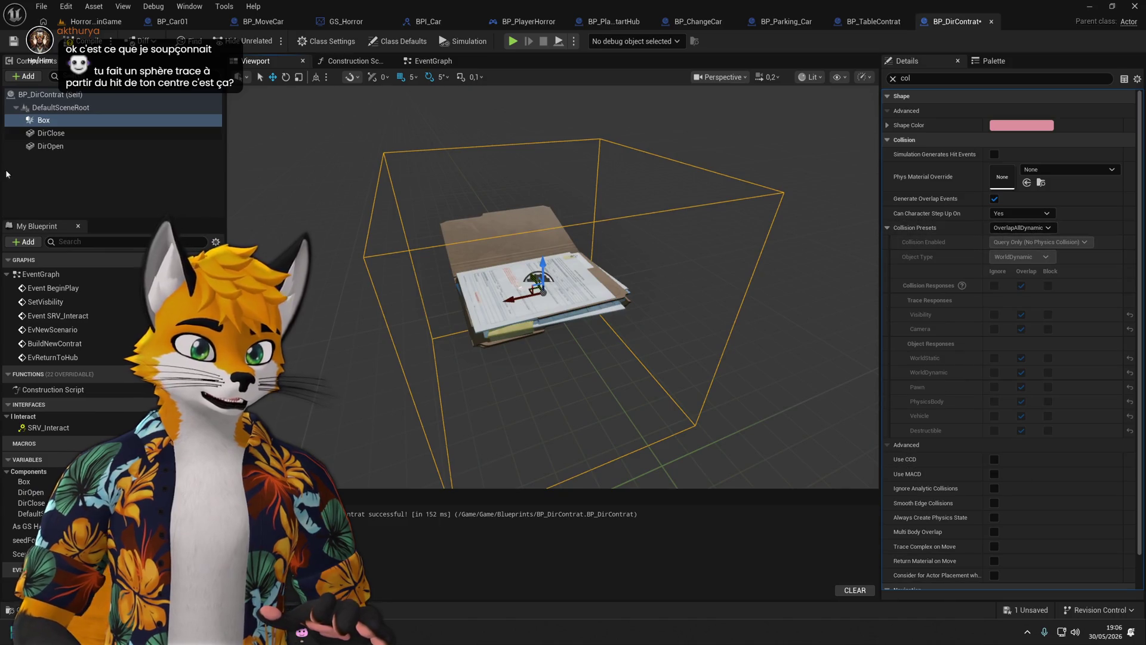
pyautogui.moveTo(542, 266); pyautogui.dragTo(544, 298)
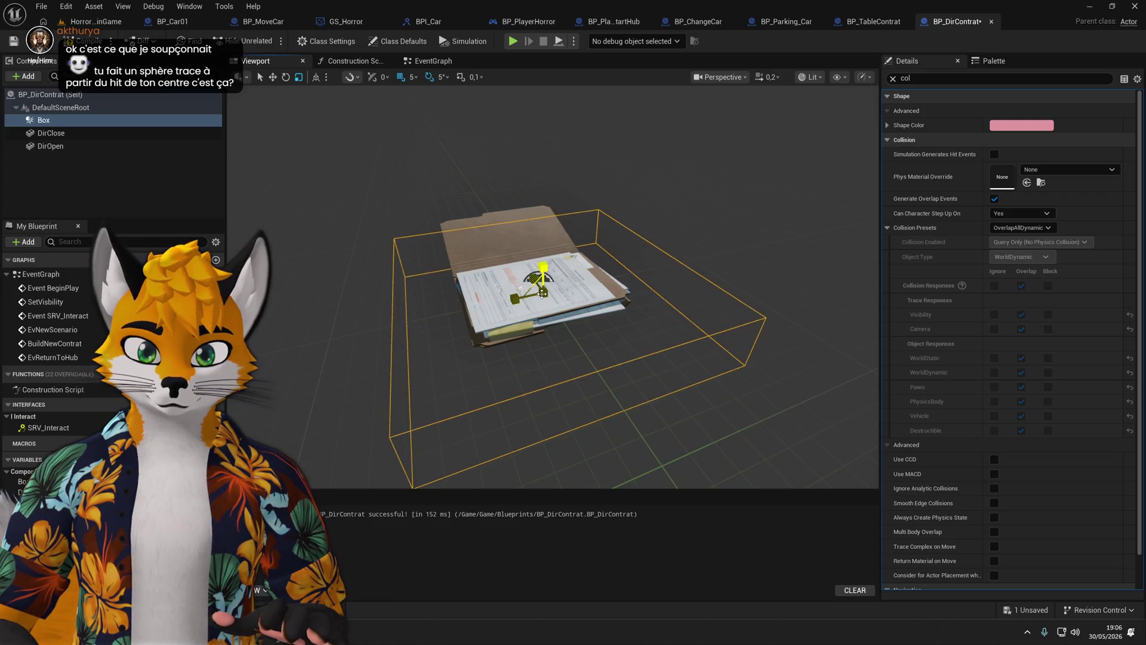
pyautogui.hotkey('ctrl', 'z')
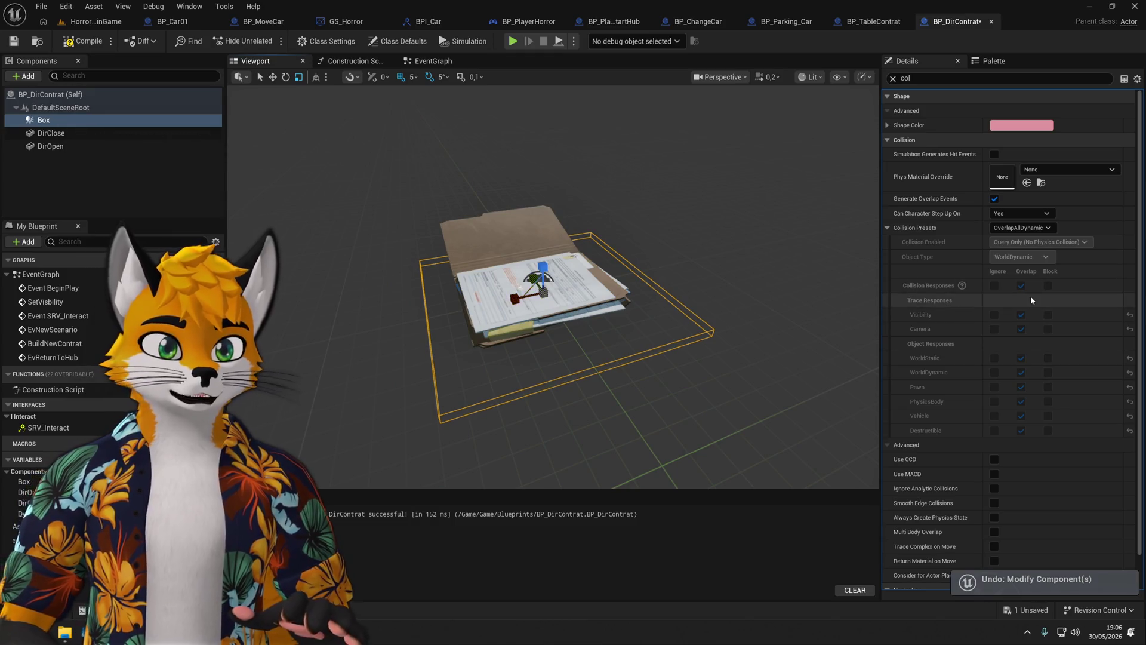
pyautogui.click(894, 78)
pyautogui.click(947, 212)
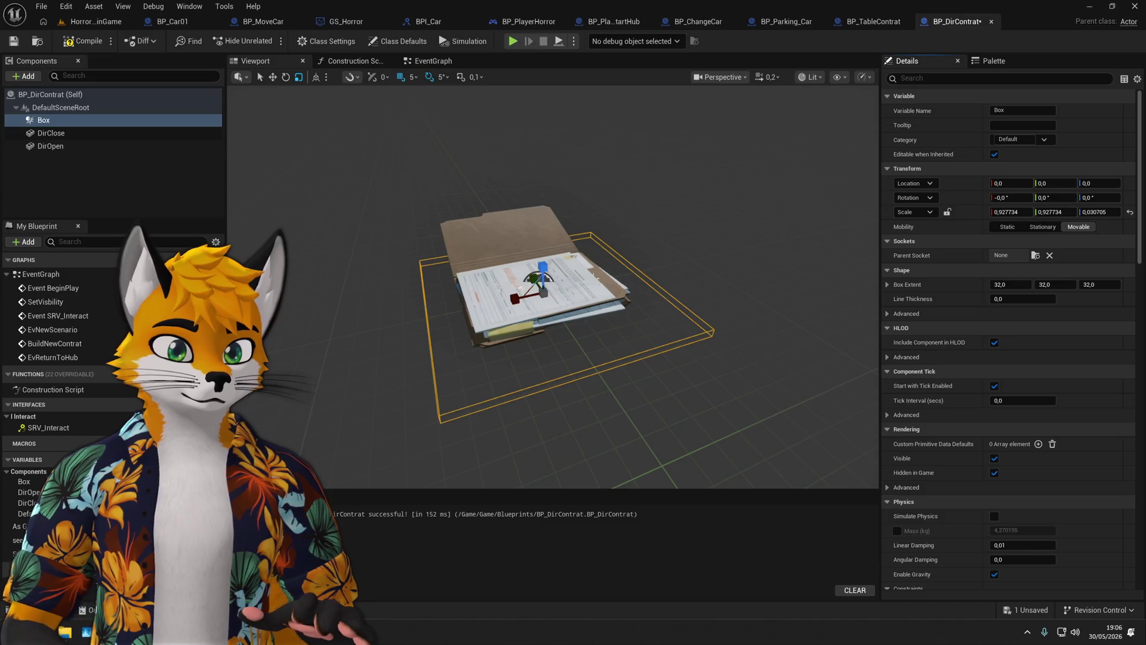
# Resize the box collision to 0.644469, 0.461278, 0.073699, save BP_DirContrat and start a test play.
pyautogui.moveTo(542, 270)
pyautogui.mouseDown()
pyautogui.moveTo(543, 239)
pyautogui.moveTo(542, 280)
pyautogui.moveTo(518, 296)
pyautogui.moveTo(527, 276)
pyautogui.mouseUp()
pyautogui.moveTo(638, 315); pyautogui.dragTo(457, 278)
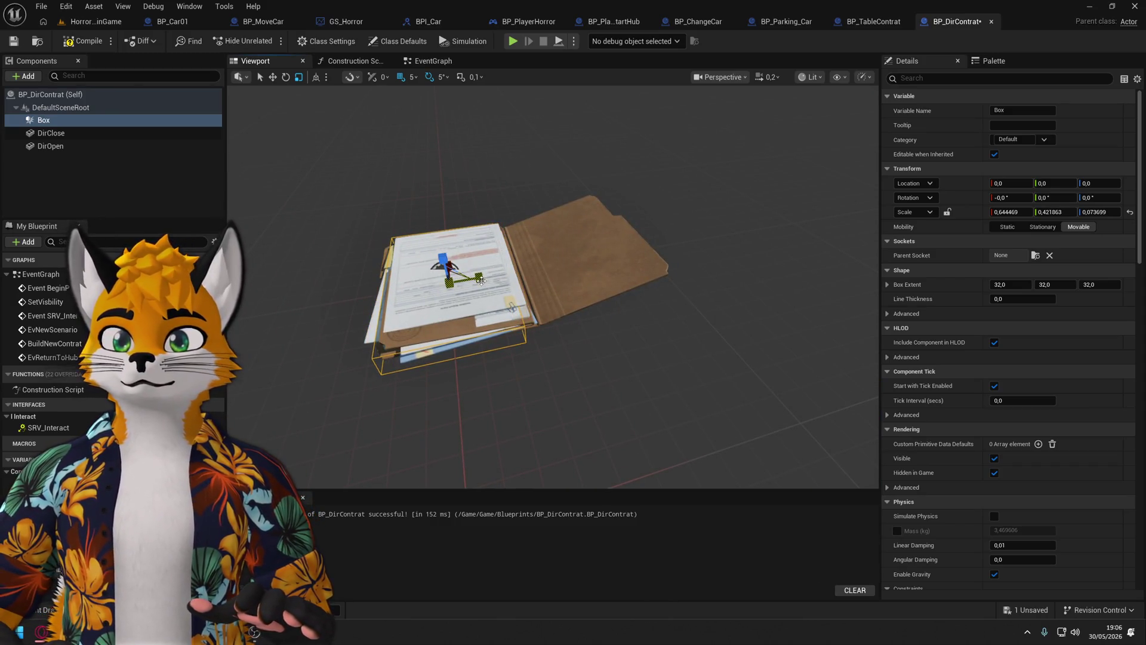
pyautogui.moveTo(576, 297); pyautogui.dragTo(242, 107)
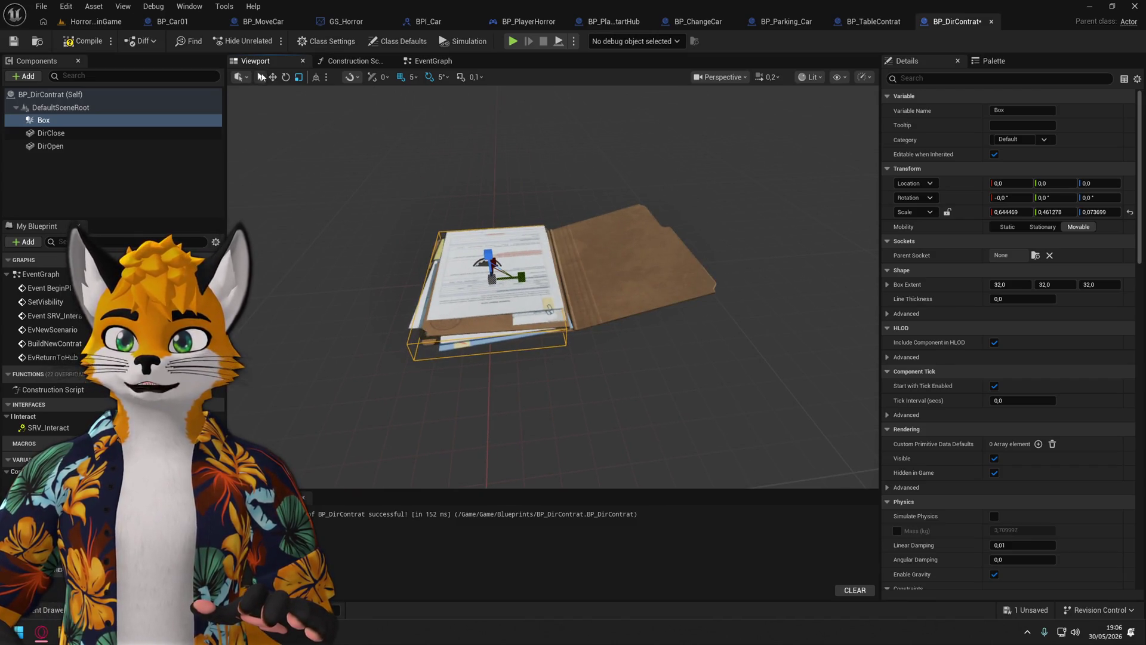
pyautogui.click(261, 76)
pyautogui.moveTo(566, 294)
pyautogui.mouseDown()
pyautogui.moveTo(555, 285)
pyautogui.moveTo(591, 295)
pyautogui.mouseUp()
pyautogui.click(14, 41)
pyautogui.click(513, 41)
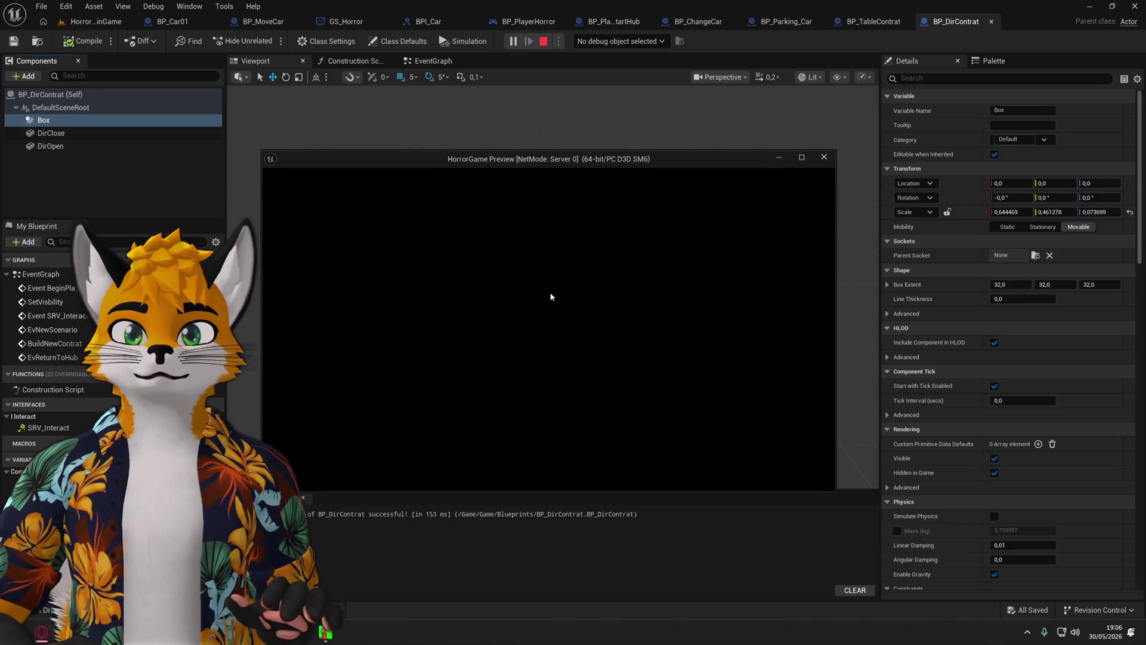
# Close the preview, play from HorrorMainGame to test the folders, then stop the session.
pyautogui.press('Escape')
pyautogui.click(95, 21)
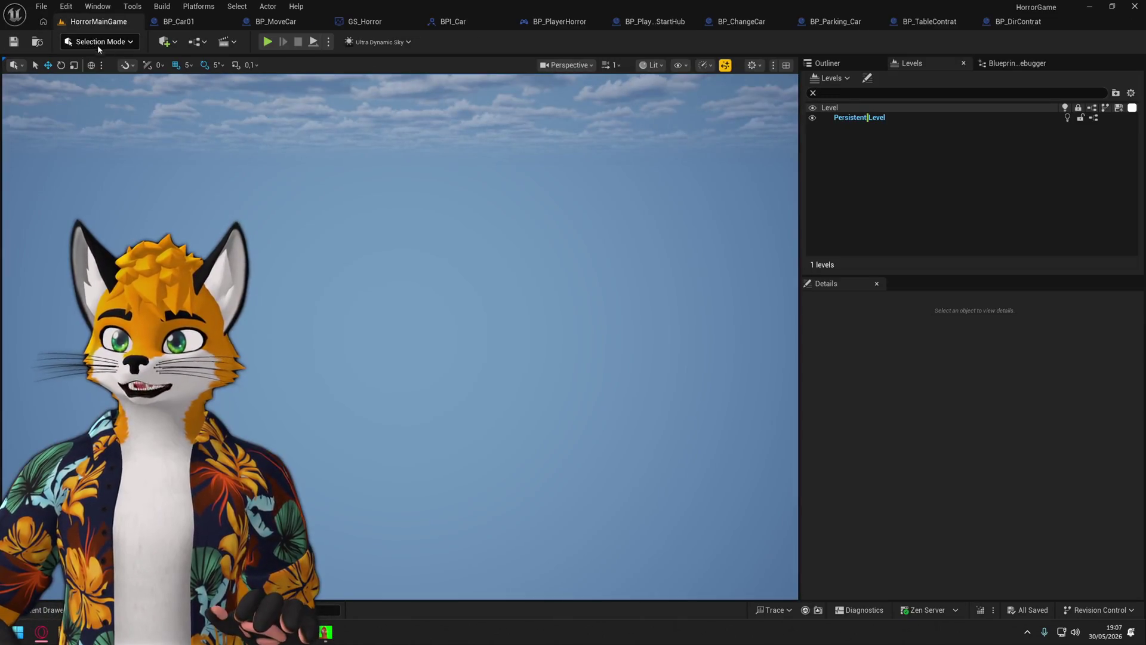
pyautogui.click(268, 41)
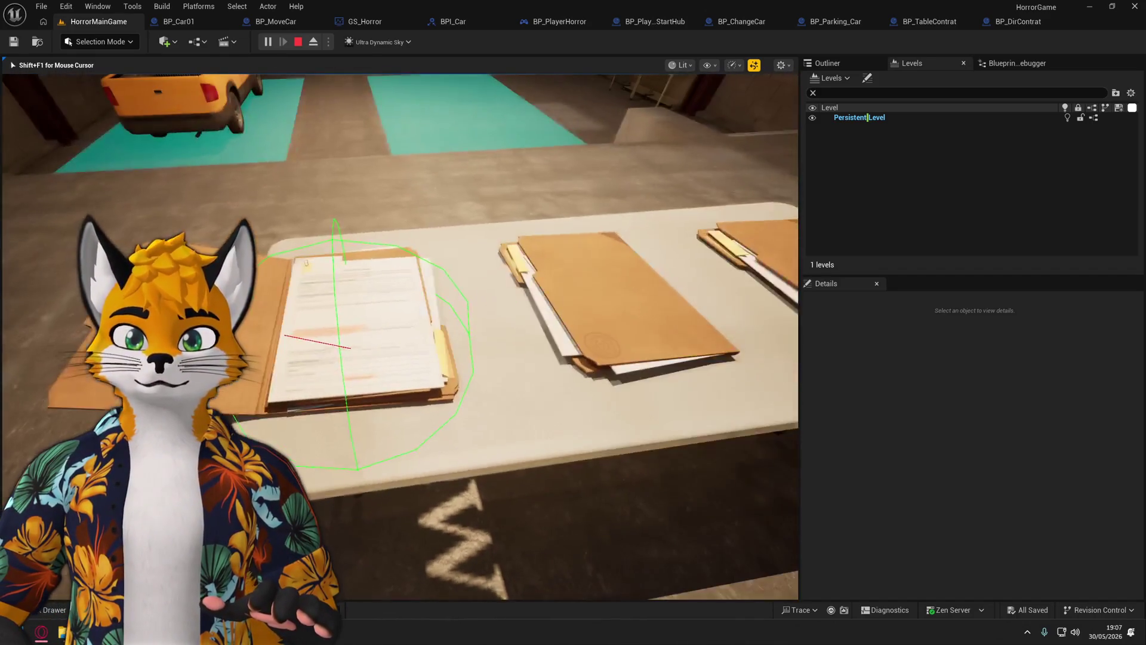
pyautogui.press('Escape')
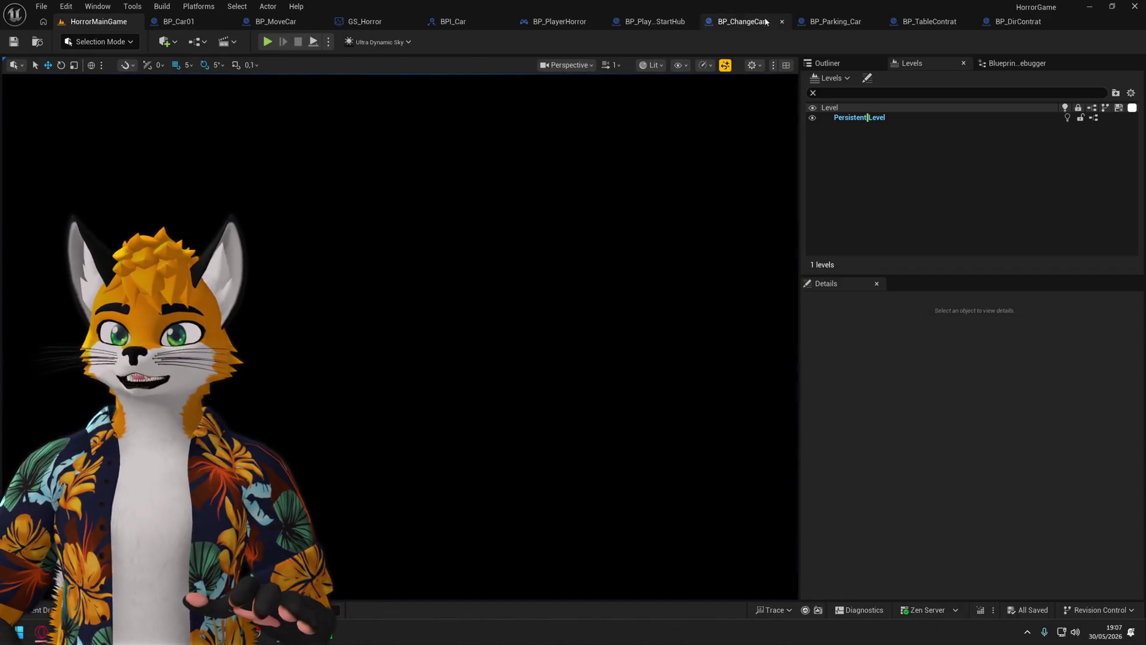
# Move ChildActor0's X from -88 to -73, save BP_TableContrat, and play HorrorMainGame.
pyautogui.click(929, 21)
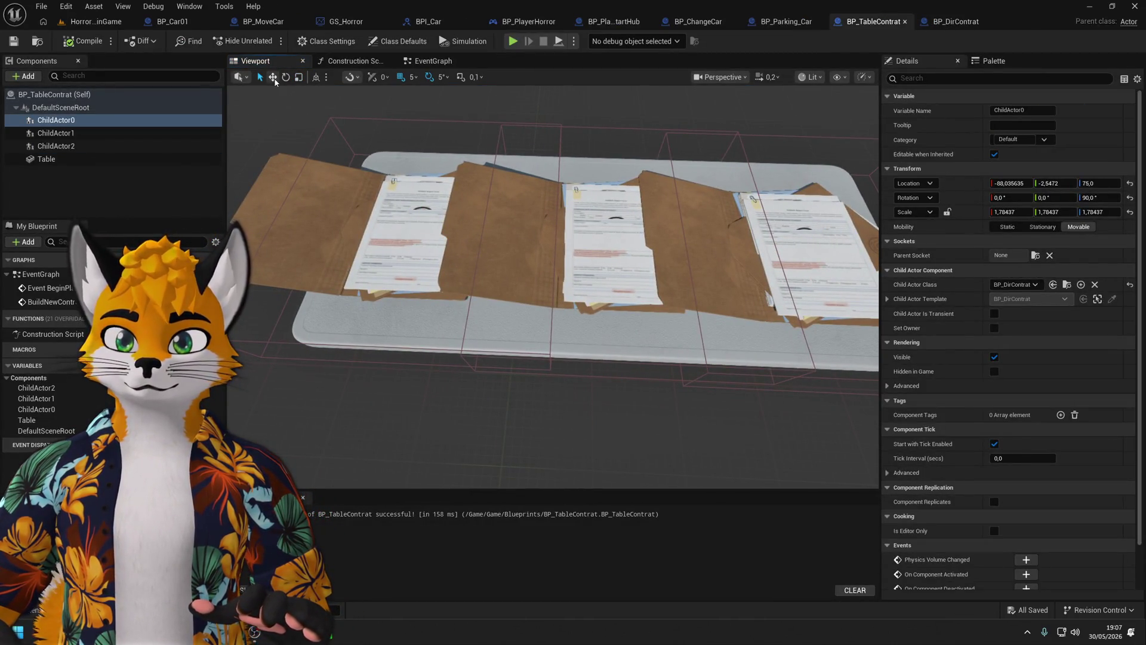
pyautogui.moveTo(426, 229); pyautogui.dragTo(425, 233)
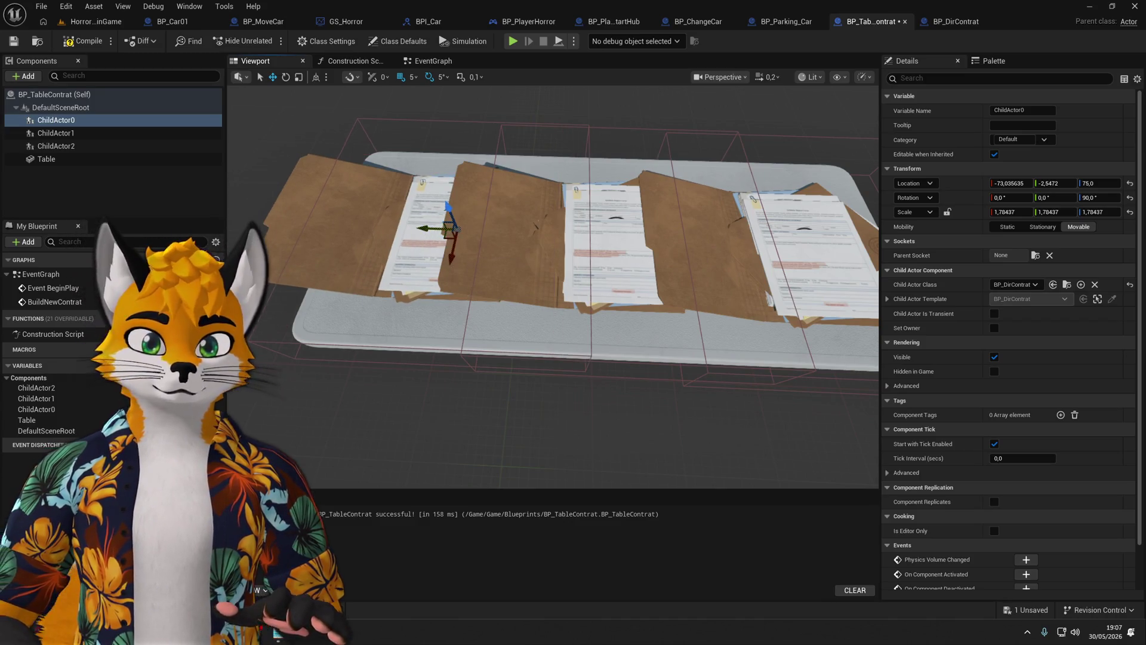
pyautogui.click(55, 146)
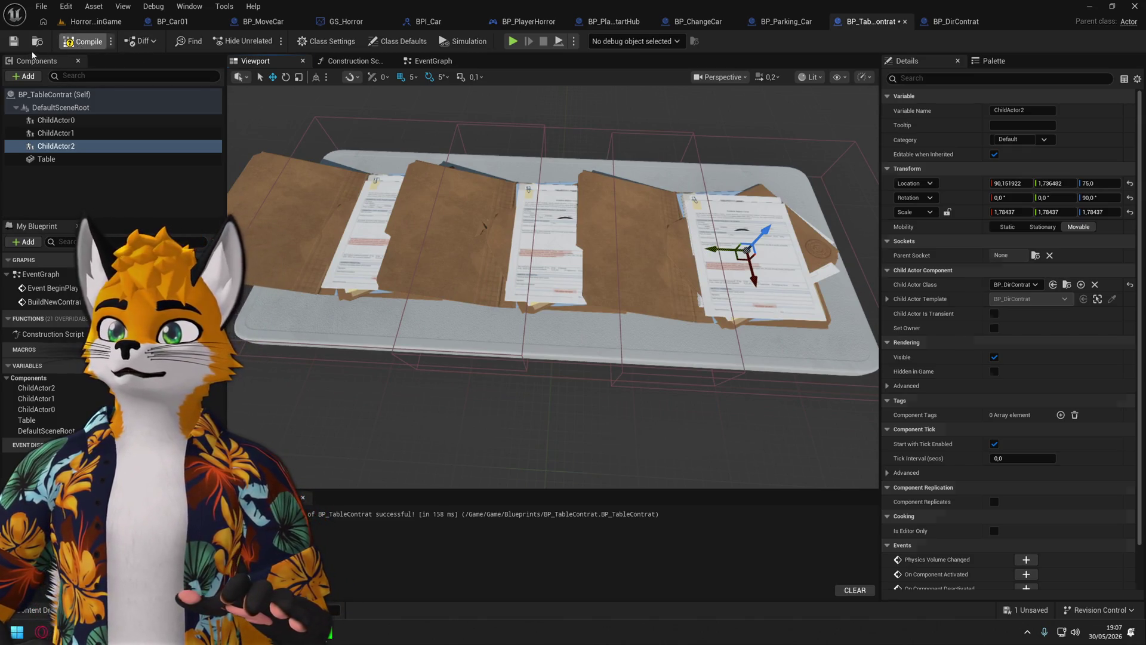
pyautogui.hotkey('ctrl', 's')
pyautogui.click(83, 20)
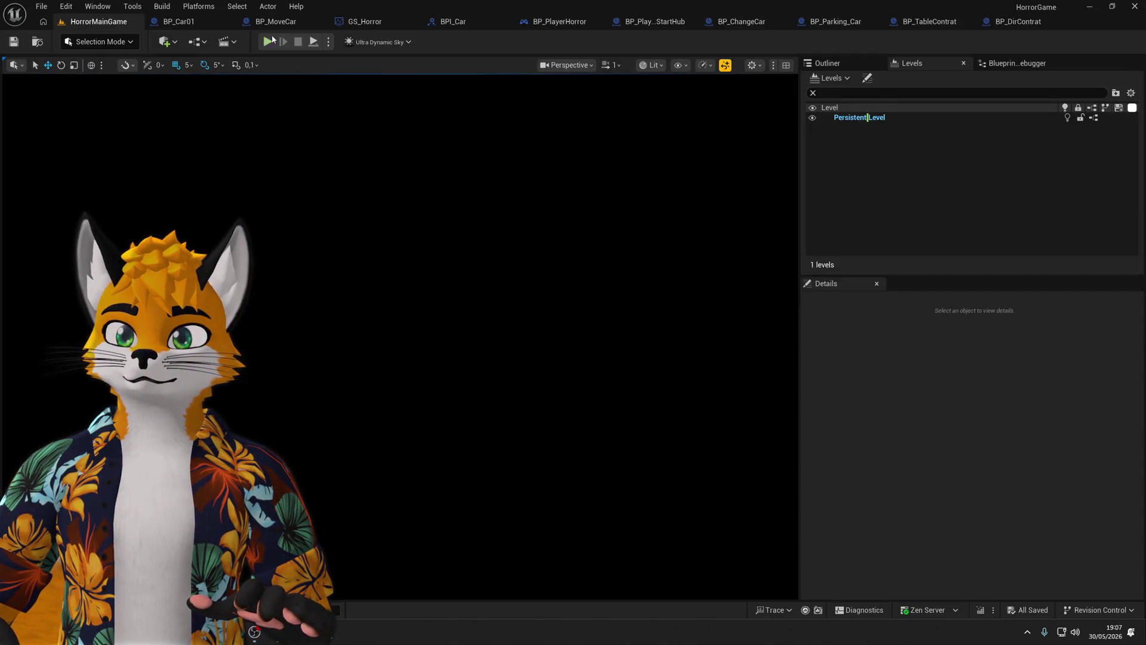
pyautogui.hotkey('alt', 'p')
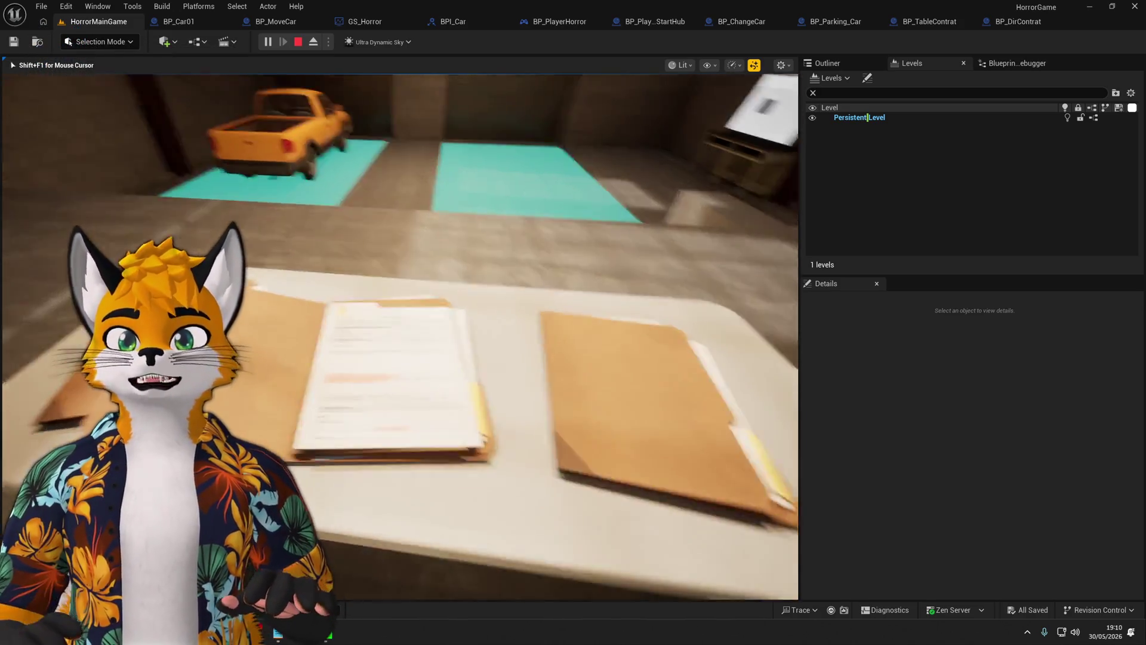
# Open a table folder to trigger the NEW SCENARIO message, then stop play.
pyautogui.press('e')
pyautogui.press('e')
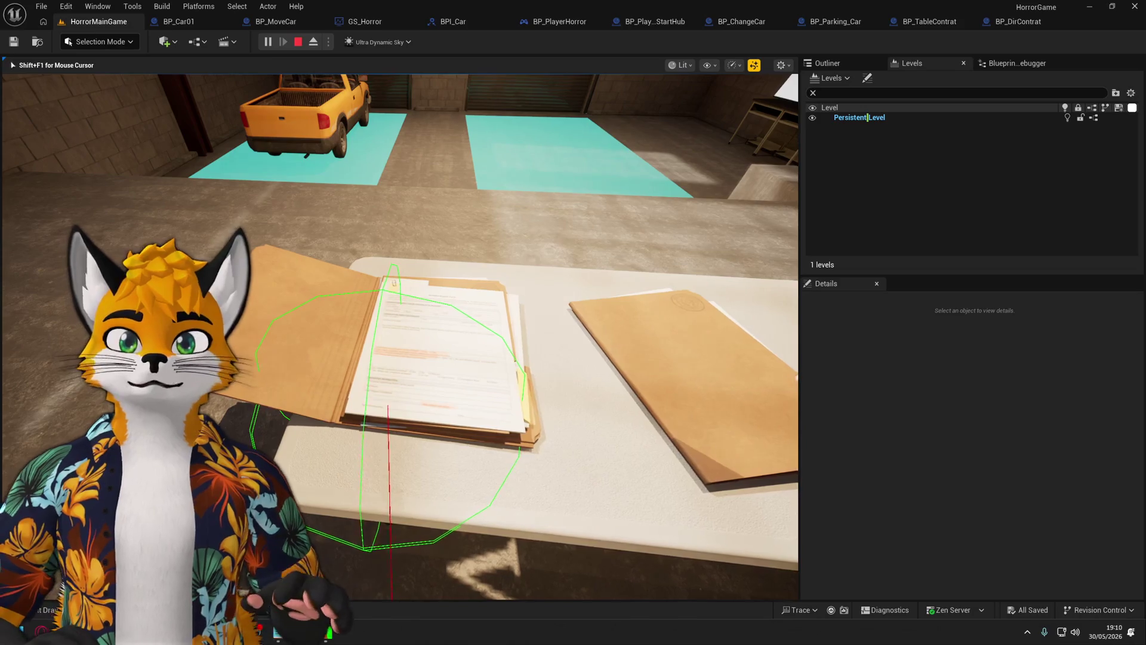
pyautogui.press('Escape')
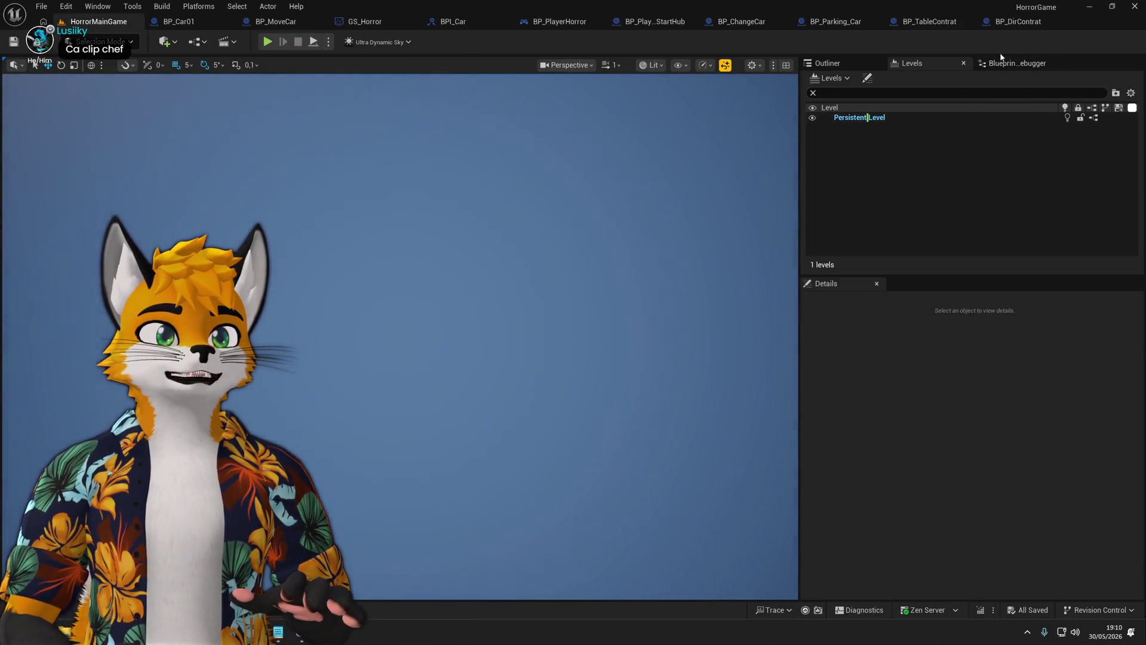
# Open BP_DirContrat's event graph and bring Set Actor Rotation and Make Rotator into view.
pyautogui.click(1019, 23)
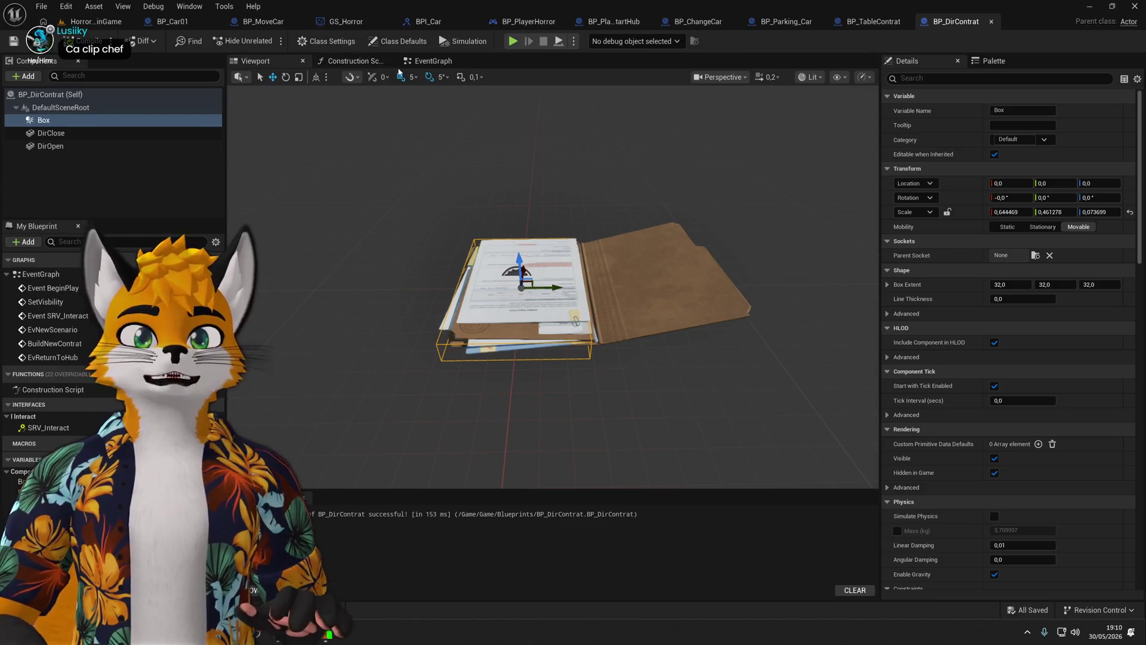
pyautogui.click(445, 65)
pyautogui.scroll(-3, 561, 256)
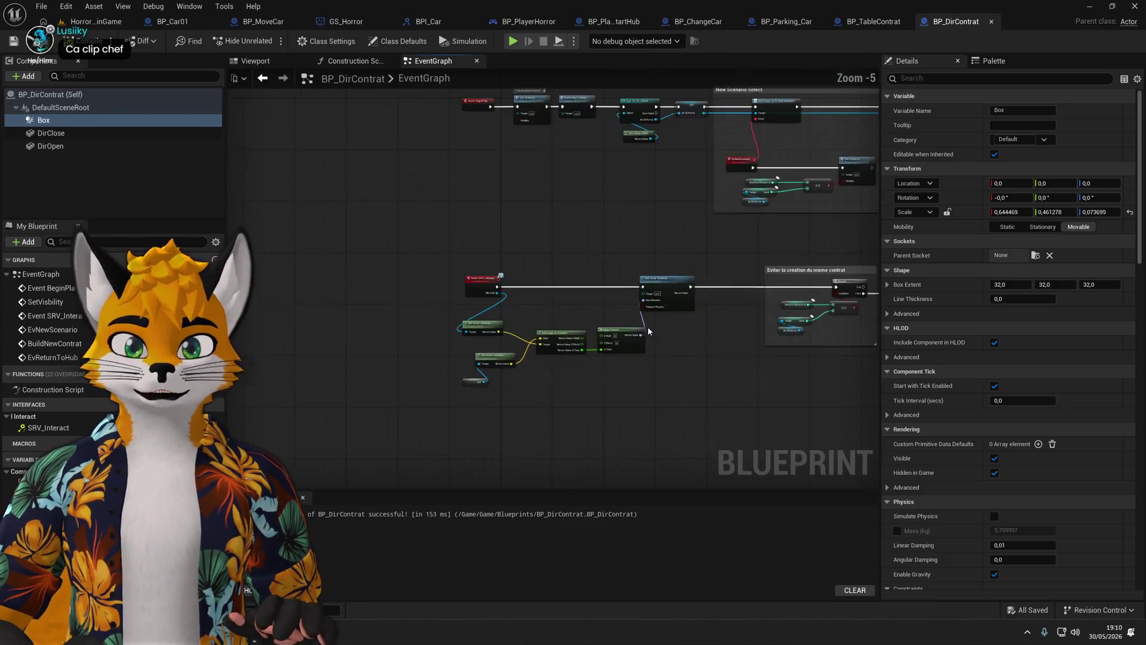
pyautogui.scroll(3, 561, 256)
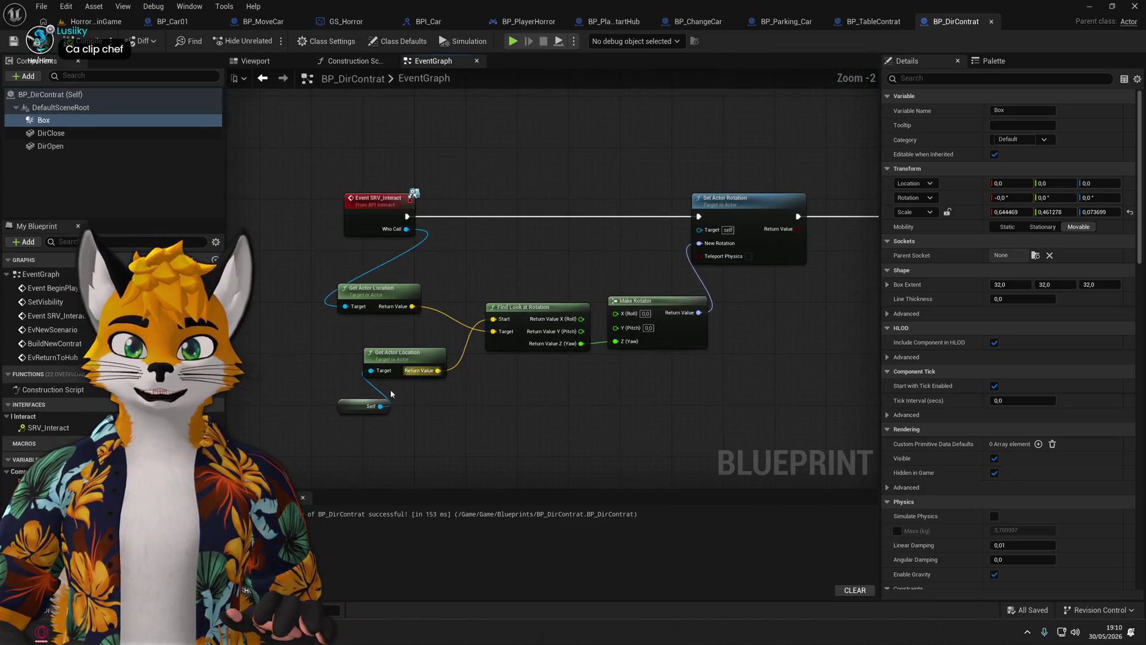
pyautogui.click(734, 196)
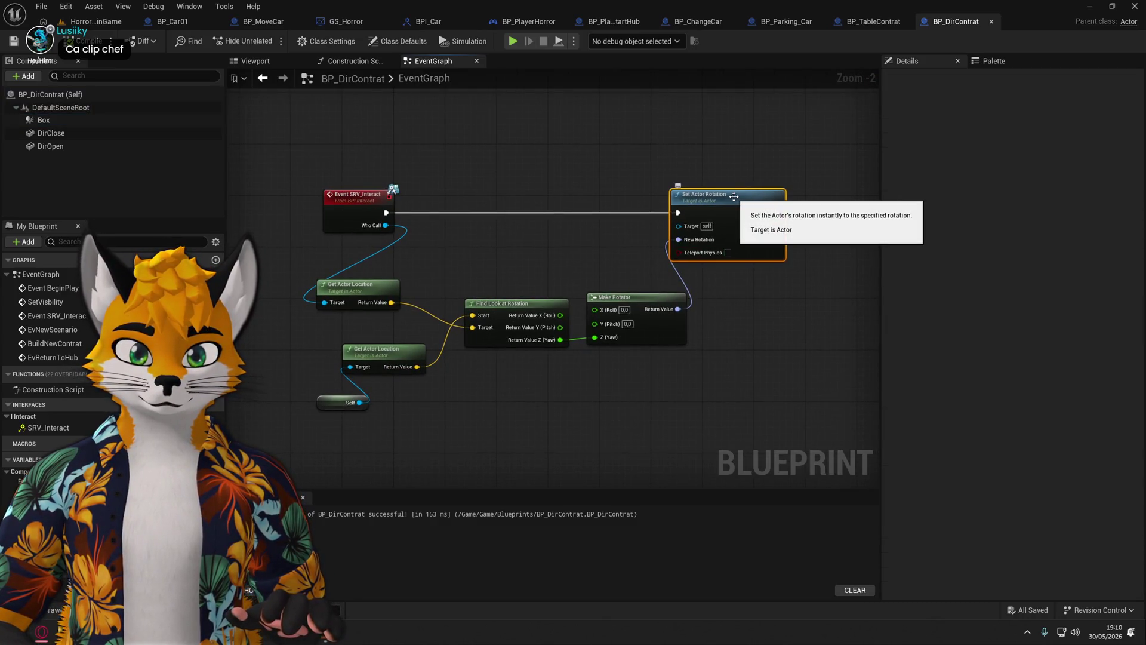
pyautogui.click(704, 298)
pyautogui.moveTo(704, 298); pyautogui.dragTo(628, 299)
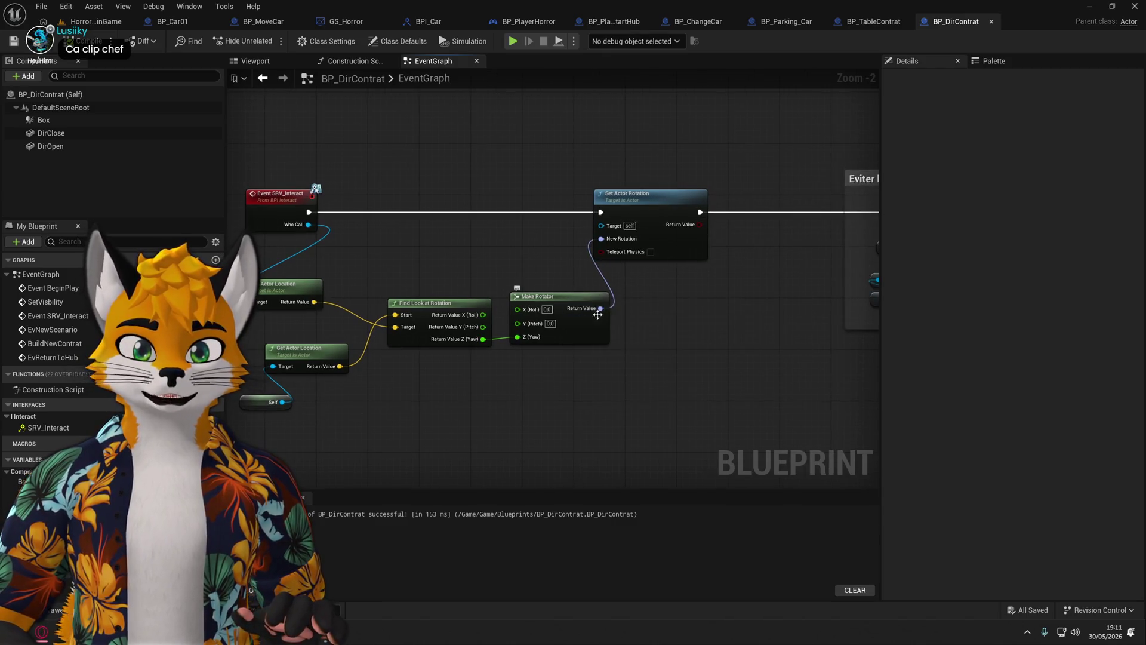
pyautogui.scroll(2, 598, 315)
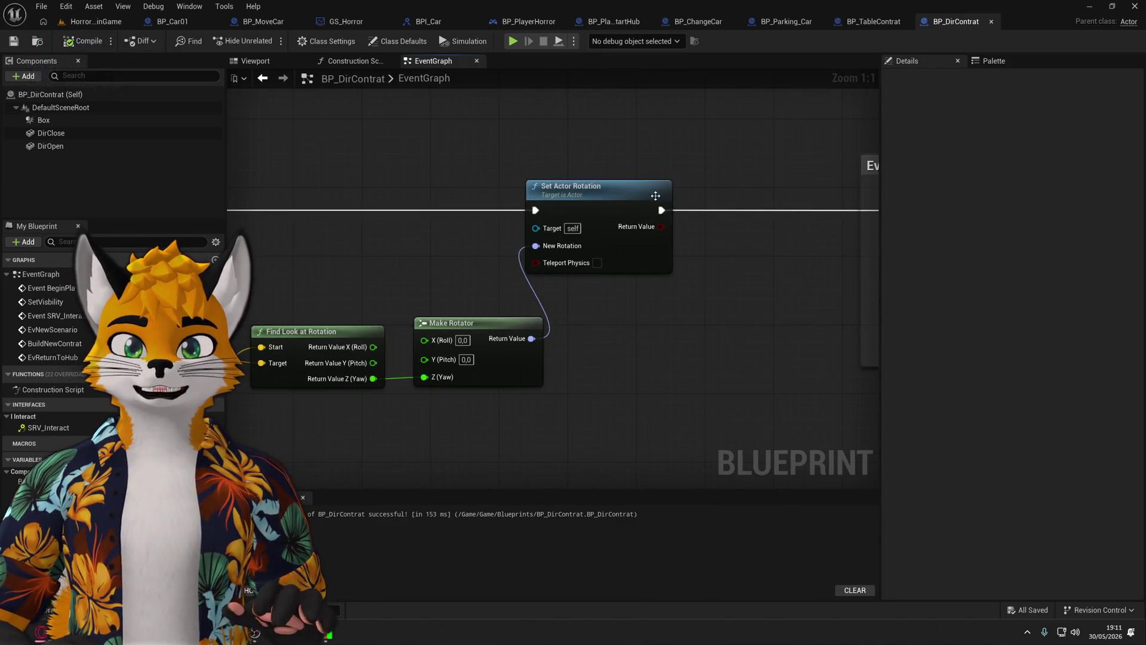
pyautogui.click(648, 186)
pyautogui.moveTo(442, 197); pyautogui.dragTo(768, 197)
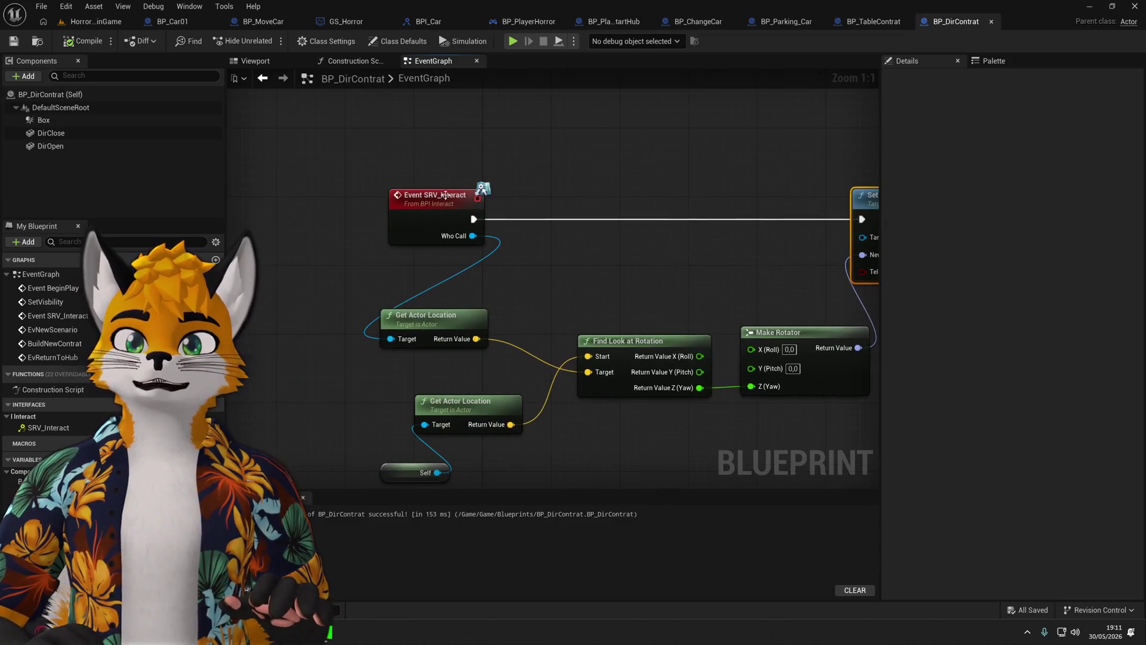
pyautogui.moveTo(701, 207); pyautogui.dragTo(634, 277)
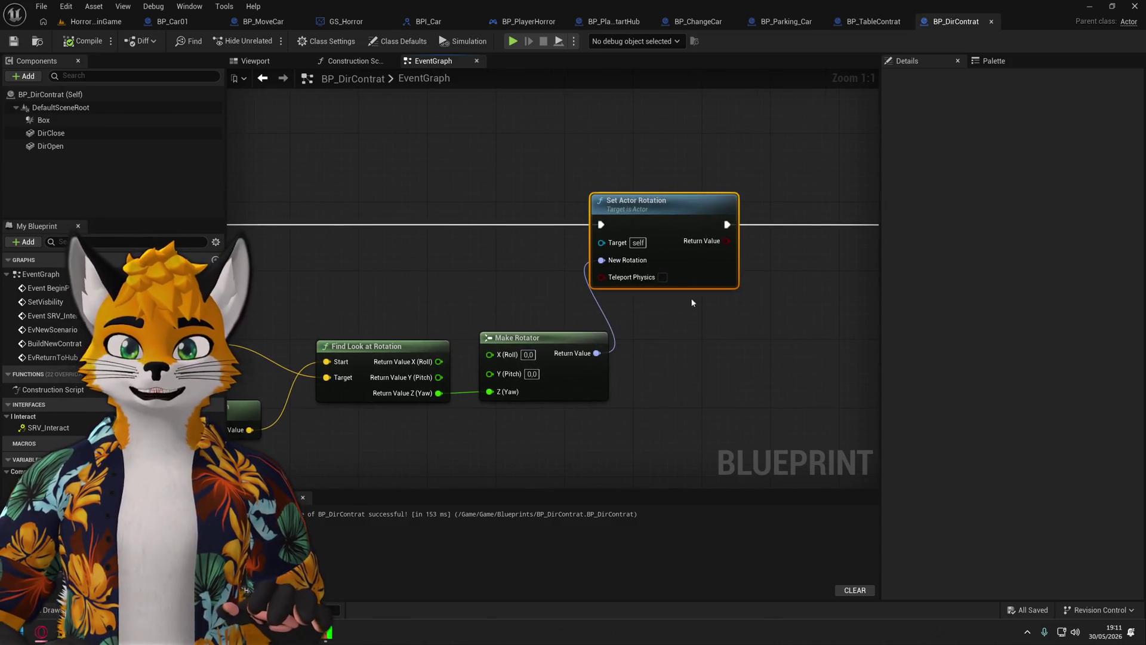
pyautogui.moveTo(643, 216); pyautogui.dragTo(711, 216)
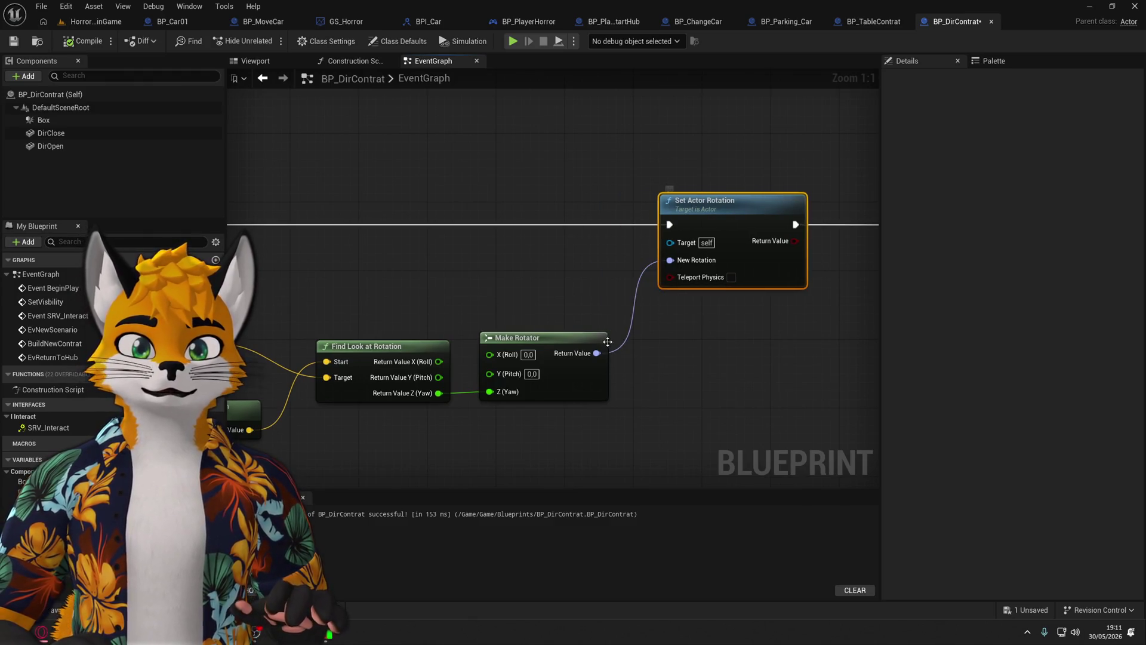
# Promote Make Rotator's Return Value to a new variable named rotateView.
pyautogui.rightClick(597, 355)
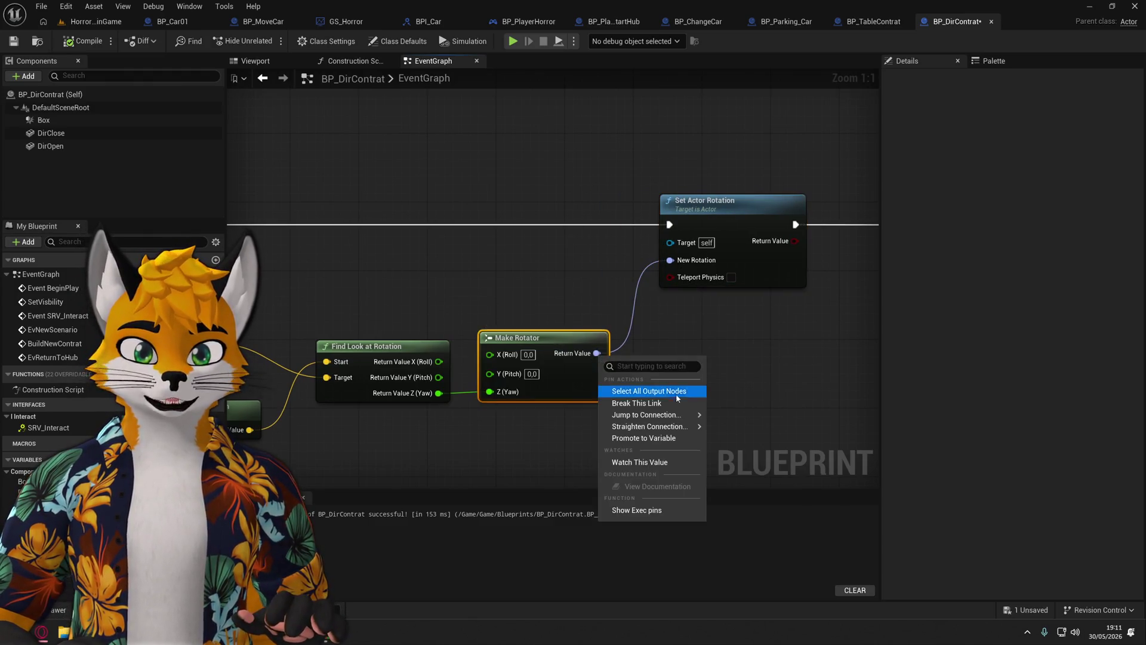
pyautogui.click(648, 438)
pyautogui.moveTo(746, 335)
pyautogui.mouseDown()
pyautogui.moveTo(588, 238)
pyautogui.moveTo(596, 230)
pyautogui.mouseUp()
pyautogui.click(1021, 111)
pyautogui.write('rotateVie')
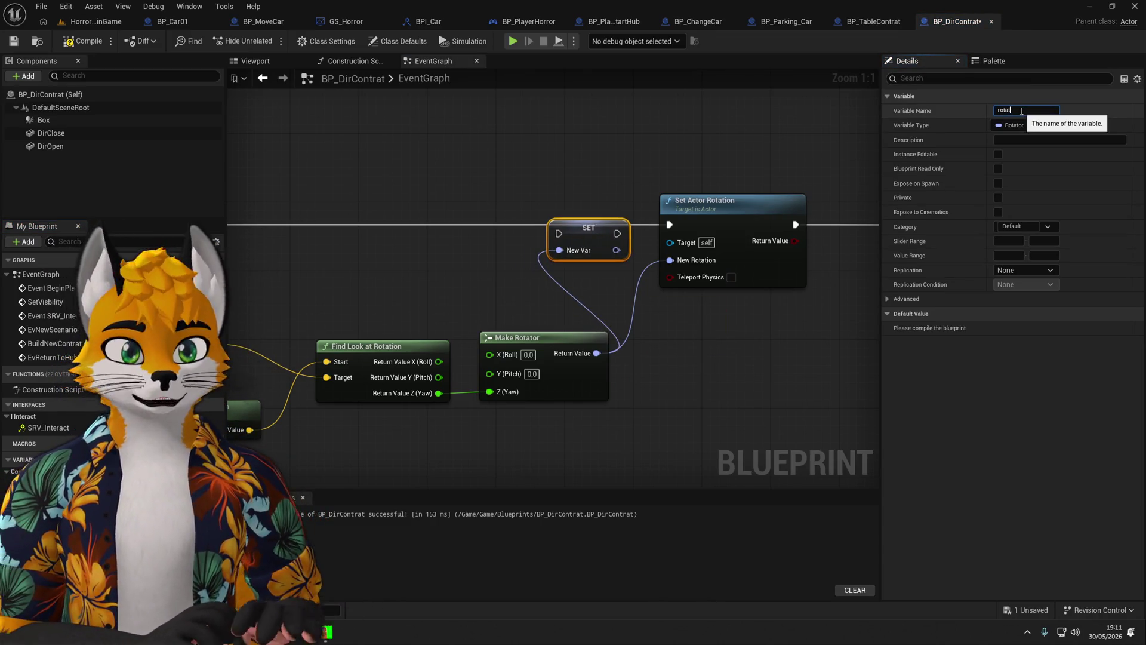
pyautogui.write('w')
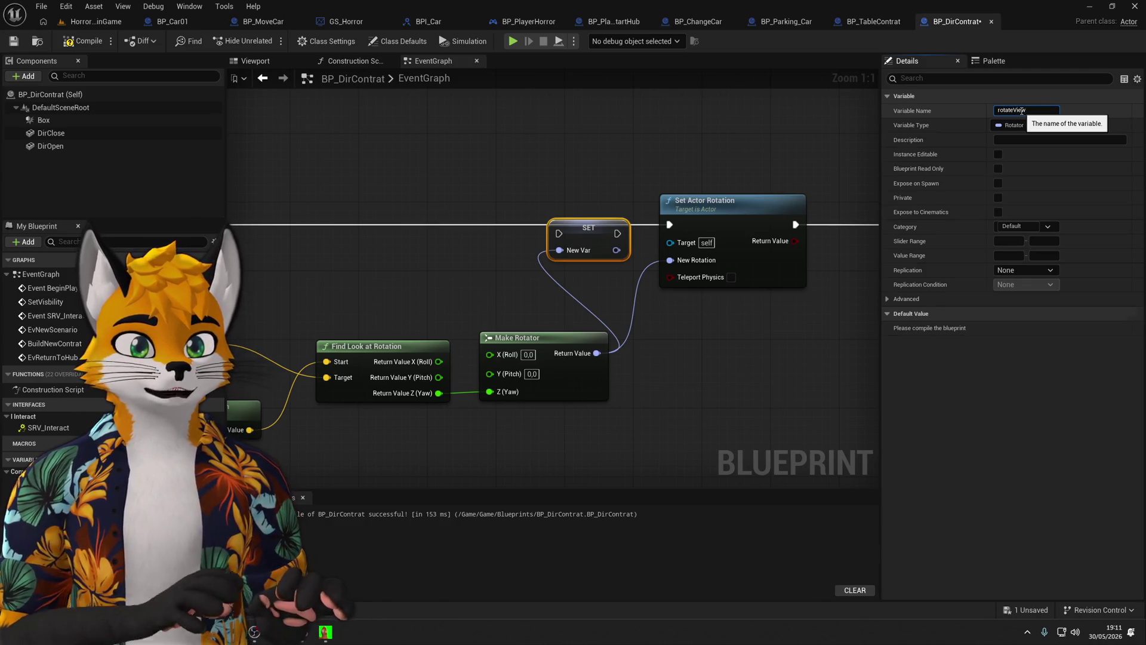
pyautogui.press('Return')
pyautogui.moveTo(603, 230); pyautogui.dragTo(603, 222)
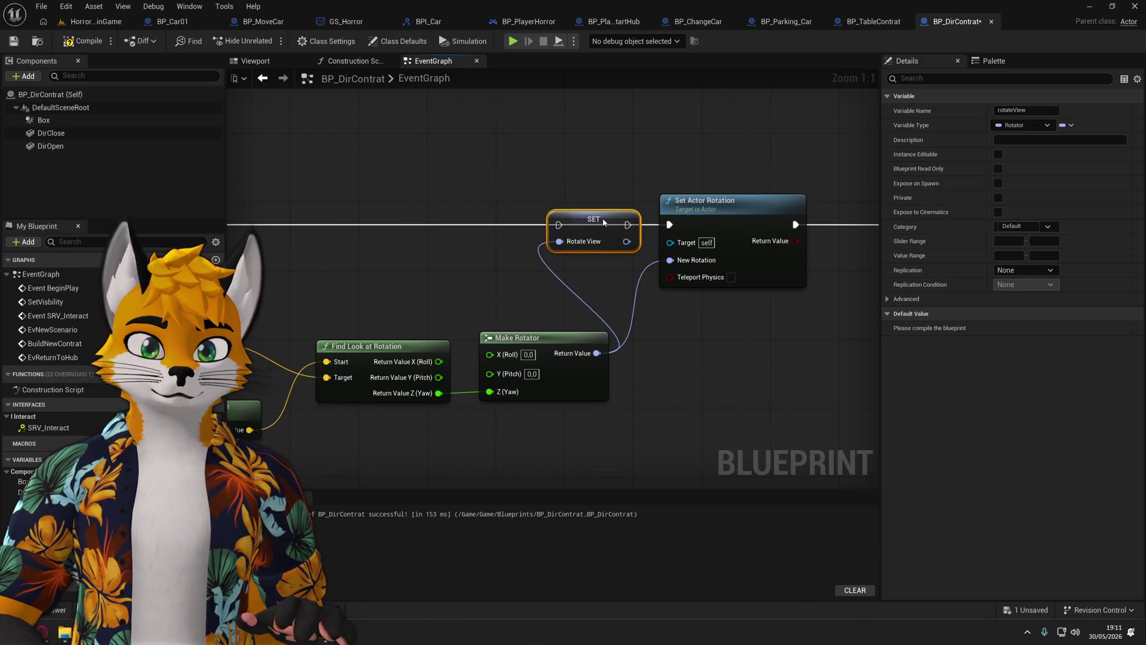
# Delete Set Actor Rotation and chain Event SRV_Interact through the SET rotateView node into the Branch.
pyautogui.click(680, 210)
pyautogui.press('Delete')
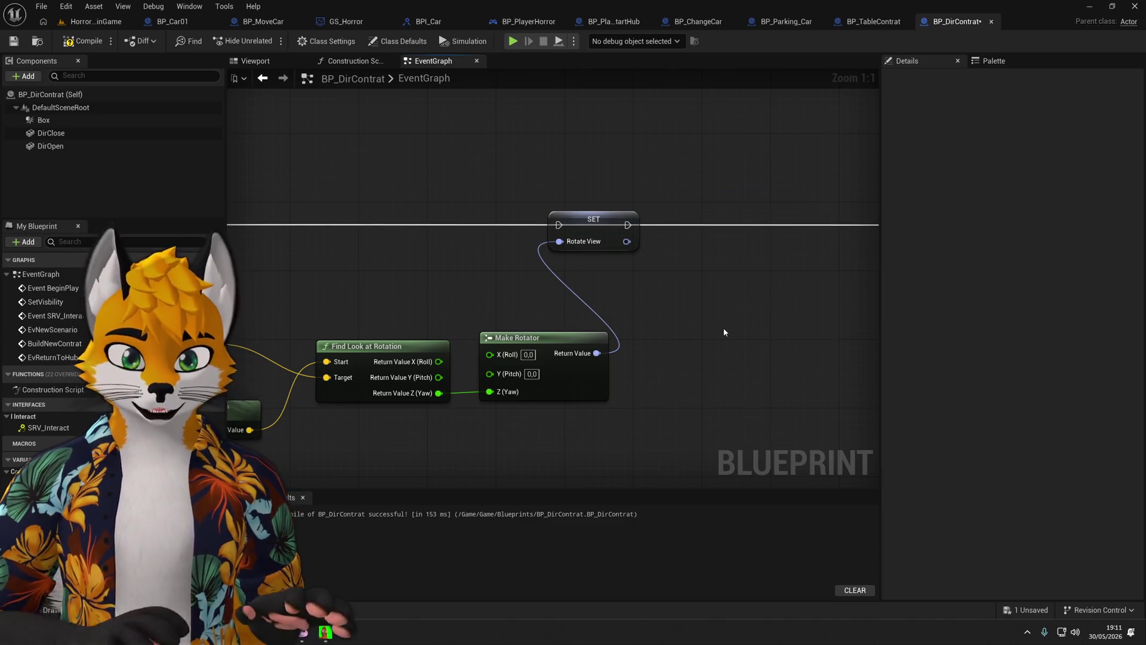
pyautogui.scroll(-1, 724, 332)
pyautogui.moveTo(274, 238); pyautogui.dragTo(578, 238)
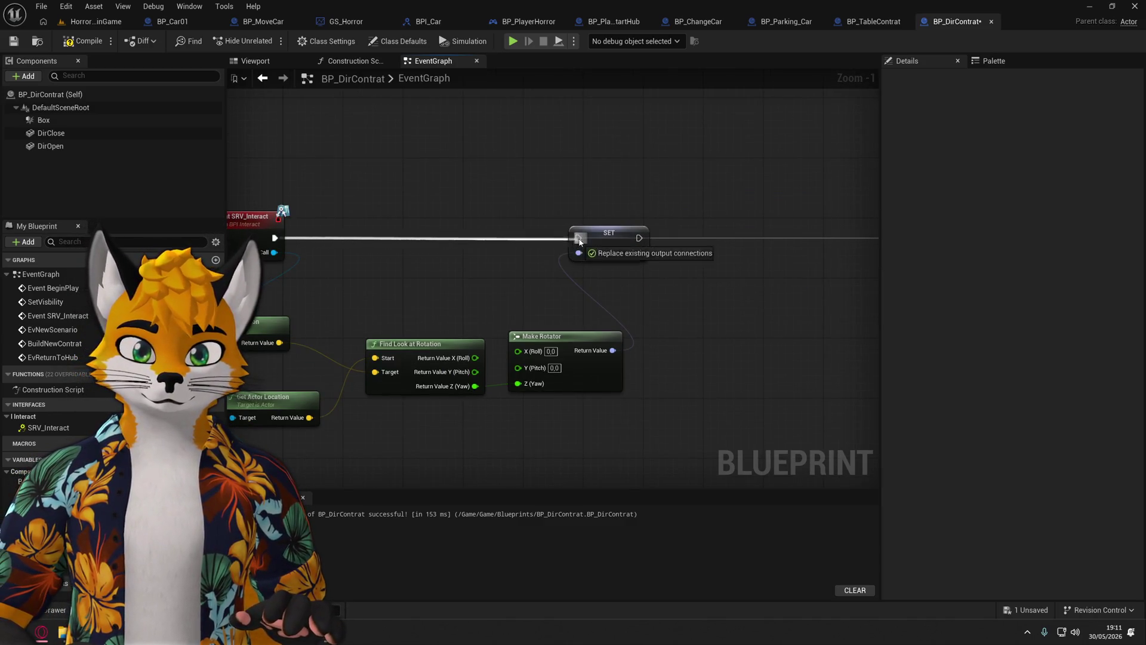
pyautogui.scroll(-1, 479, 282)
pyautogui.moveTo(372, 246); pyautogui.dragTo(736, 246)
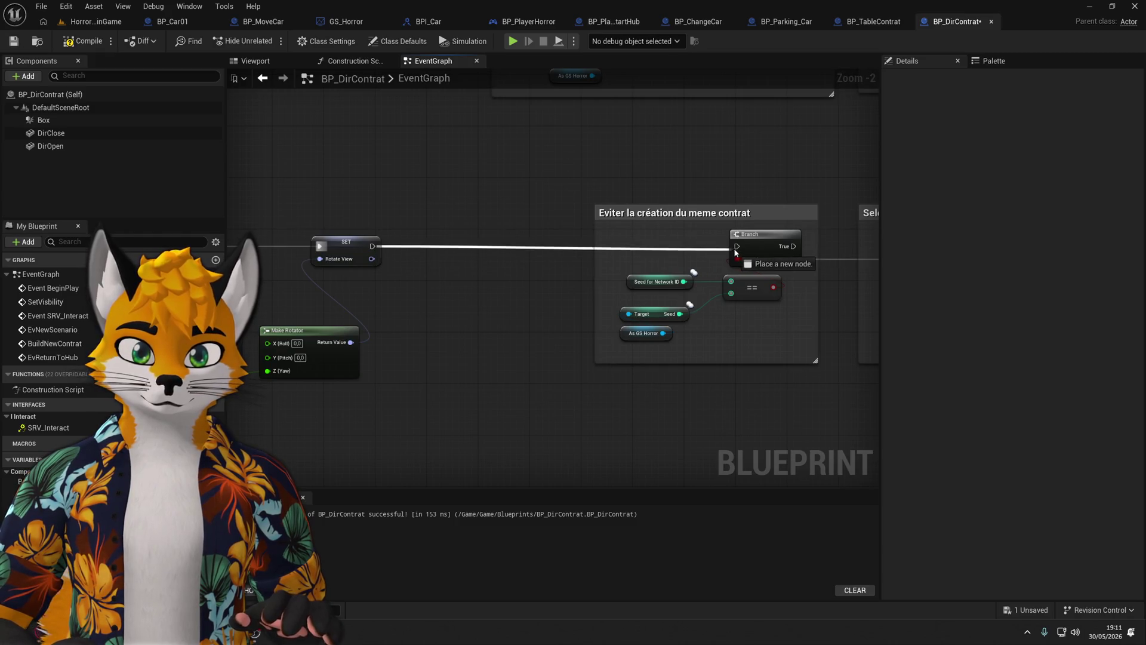
# Tidy the location and look-at nodes and wrap them in an 'Oriente Dossier vers le joueur' comment.
pyautogui.moveTo(273, 454); pyautogui.dragTo(642, 276)
pyautogui.moveTo(617, 230); pyautogui.dragTo(700, 231)
pyautogui.click(725, 282)
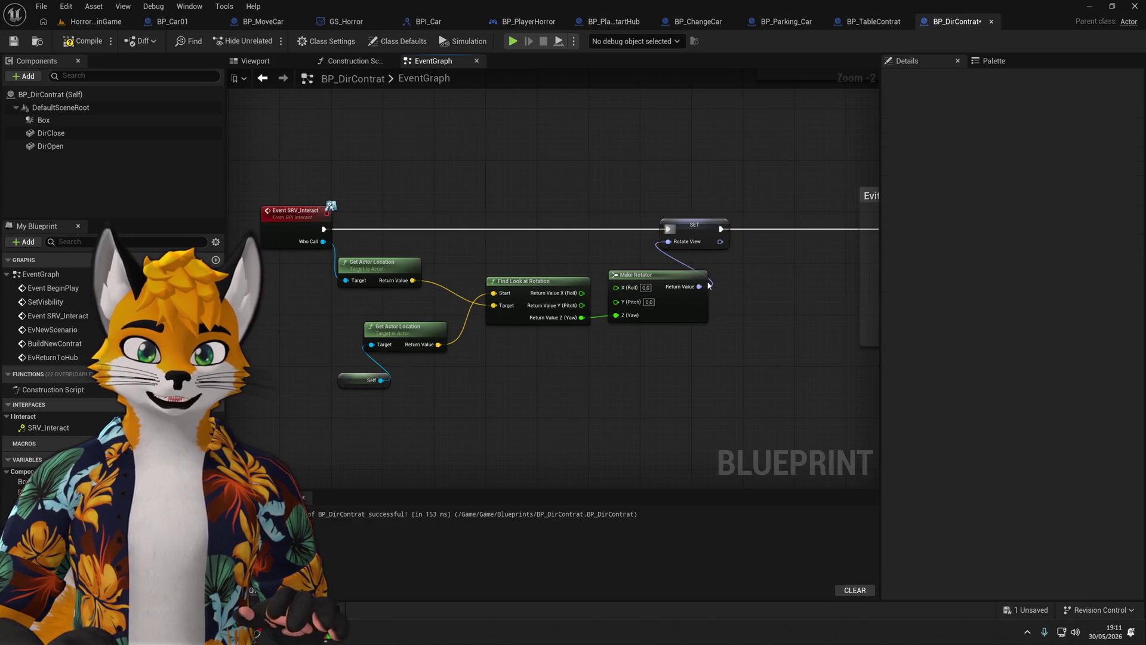
pyautogui.moveTo(343, 397); pyautogui.dragTo(583, 262)
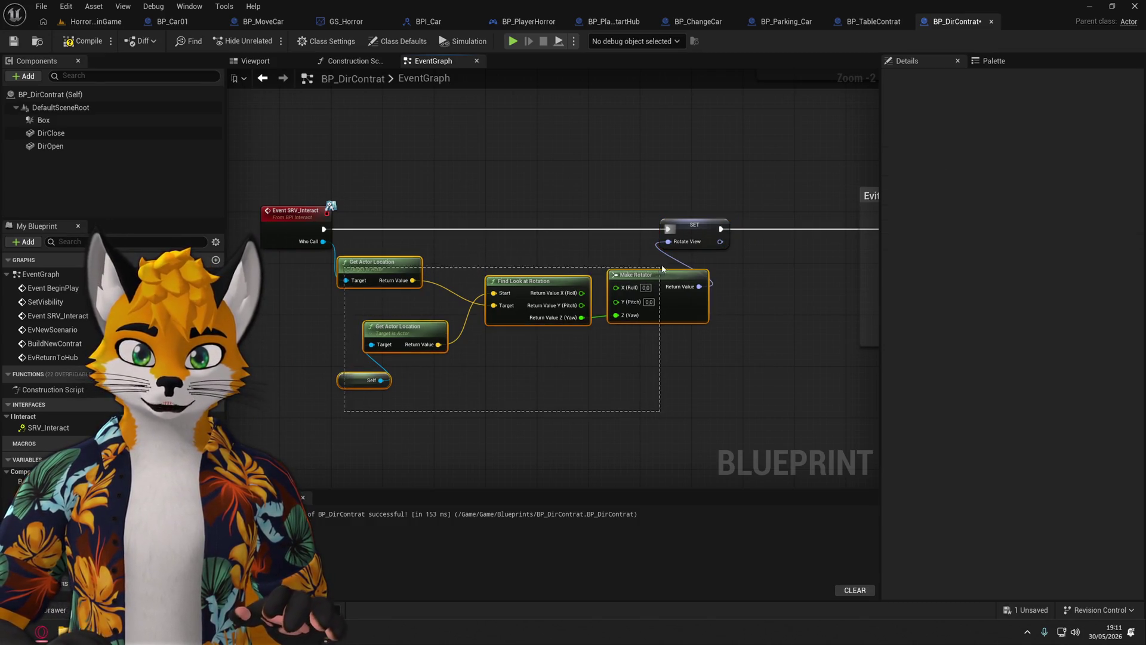
pyautogui.moveTo(662, 272); pyautogui.dragTo(682, 259)
pyautogui.moveTo(389, 250)
pyautogui.mouseDown()
pyautogui.moveTo(413, 249)
pyautogui.moveTo(385, 251)
pyautogui.moveTo(399, 255)
pyautogui.mouseUp()
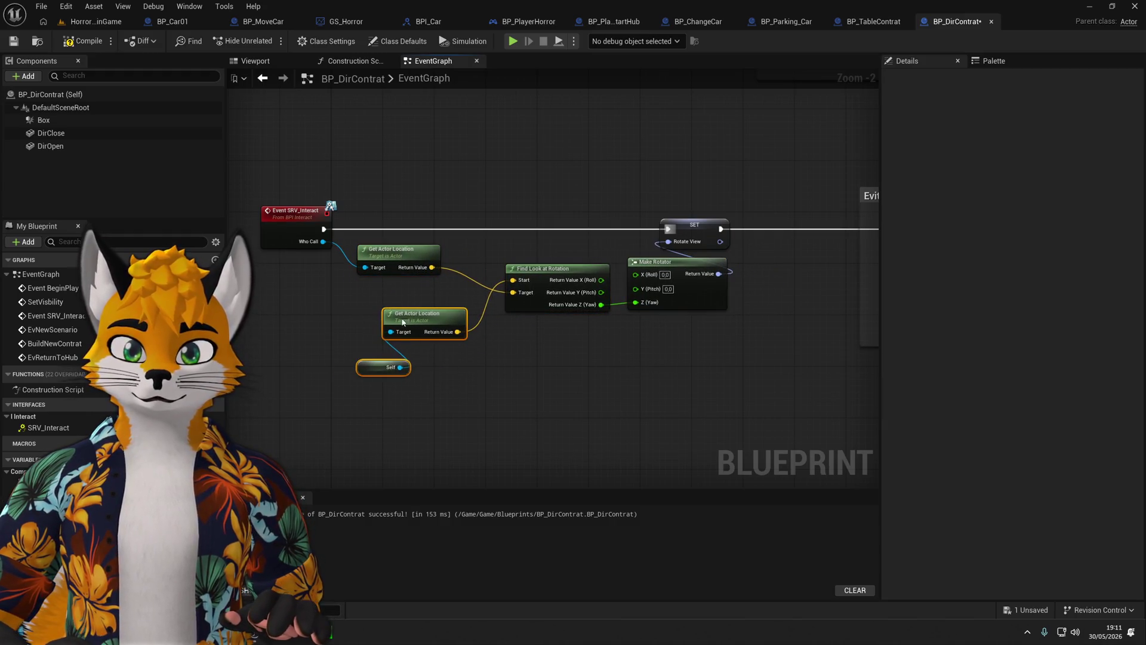
pyautogui.moveTo(412, 323); pyautogui.dragTo(328, 311)
pyautogui.moveTo(414, 255); pyautogui.dragTo(471, 345)
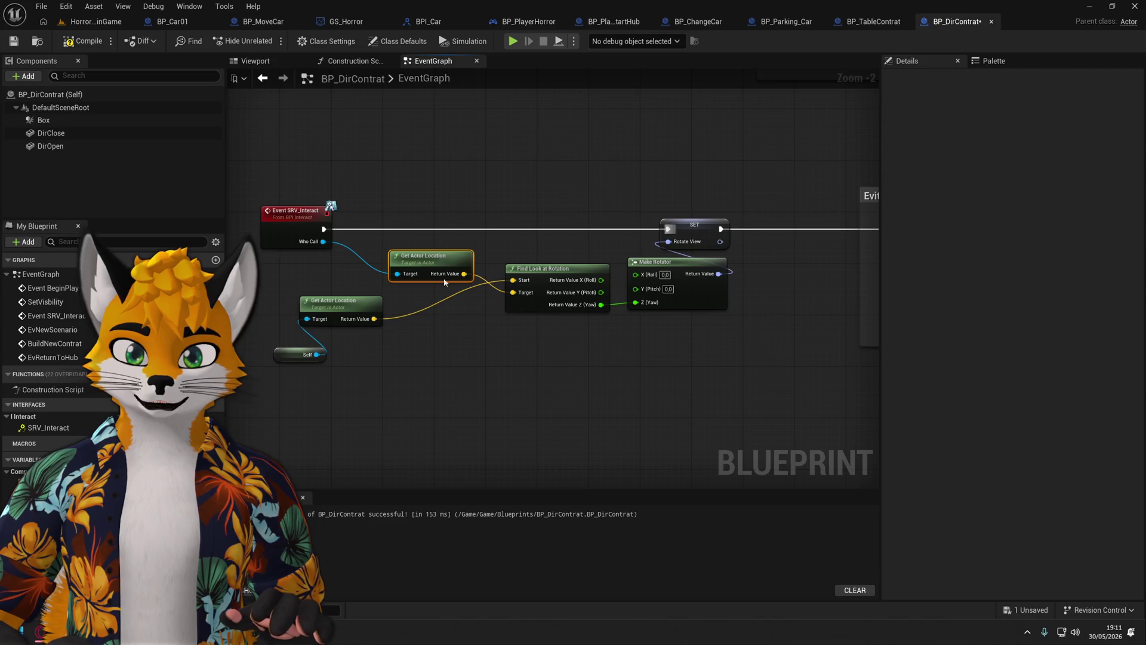
pyautogui.moveTo(338, 302); pyautogui.dragTo(438, 268)
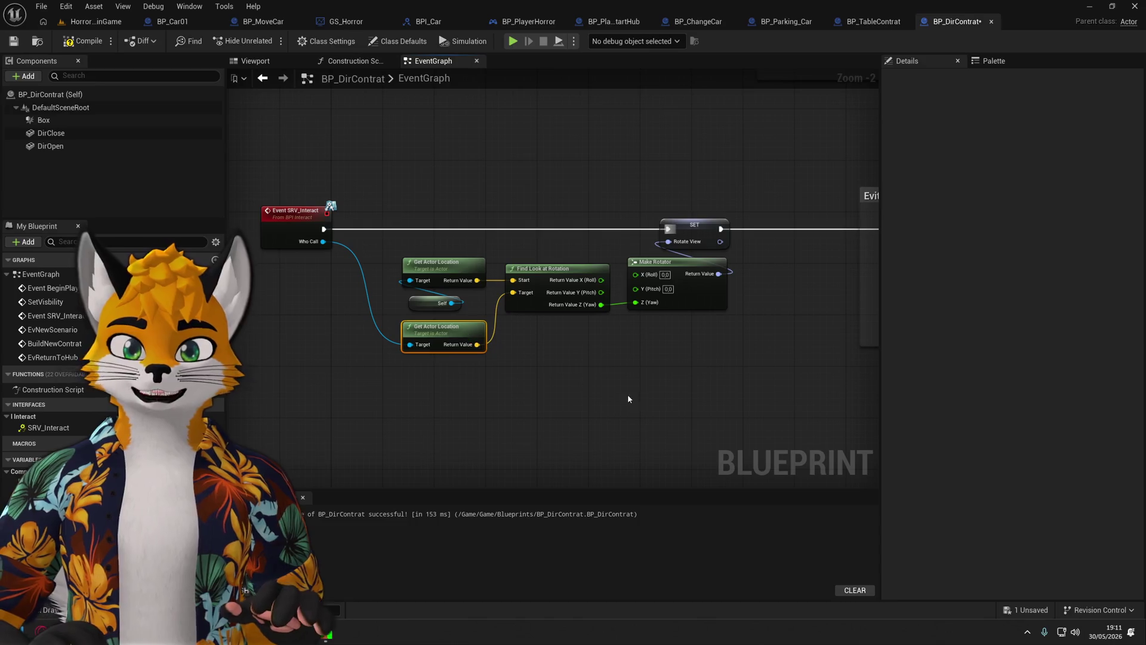
pyautogui.press('c')
pyautogui.write('Oriente Dossier vers le joueur')
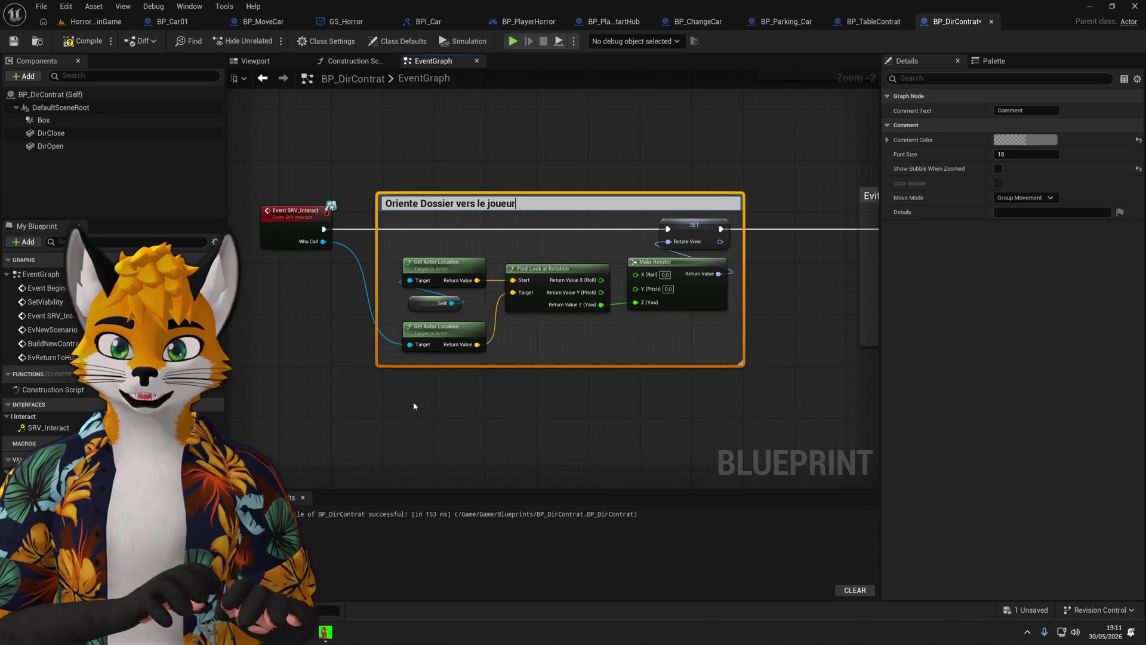
pyautogui.press('Return')
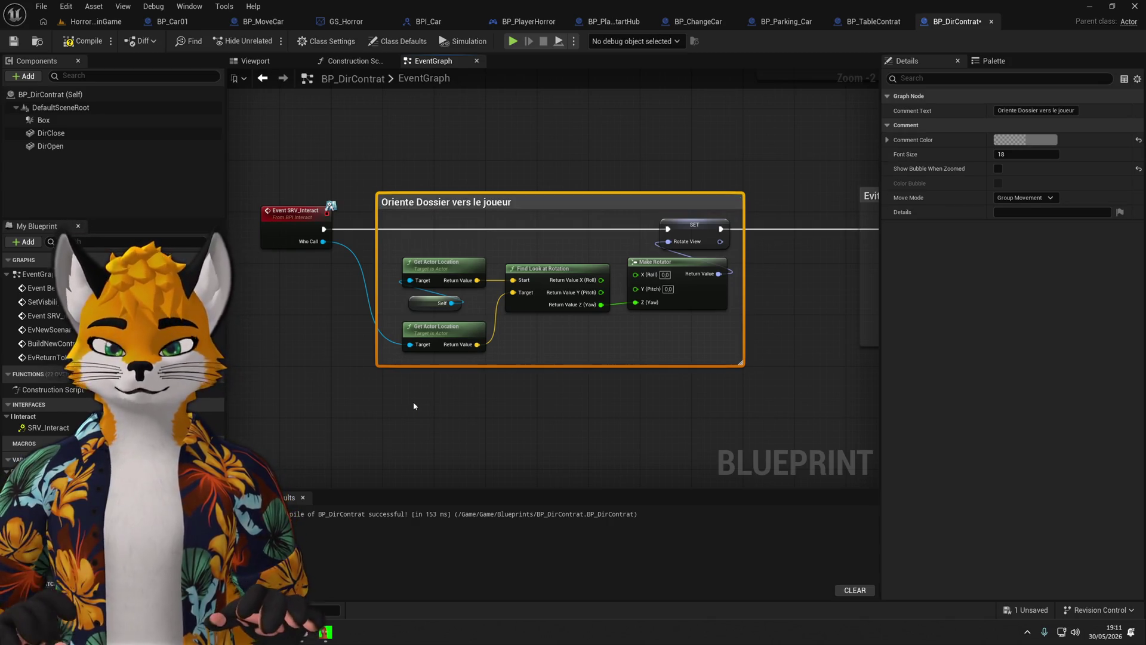
pyautogui.click(692, 234)
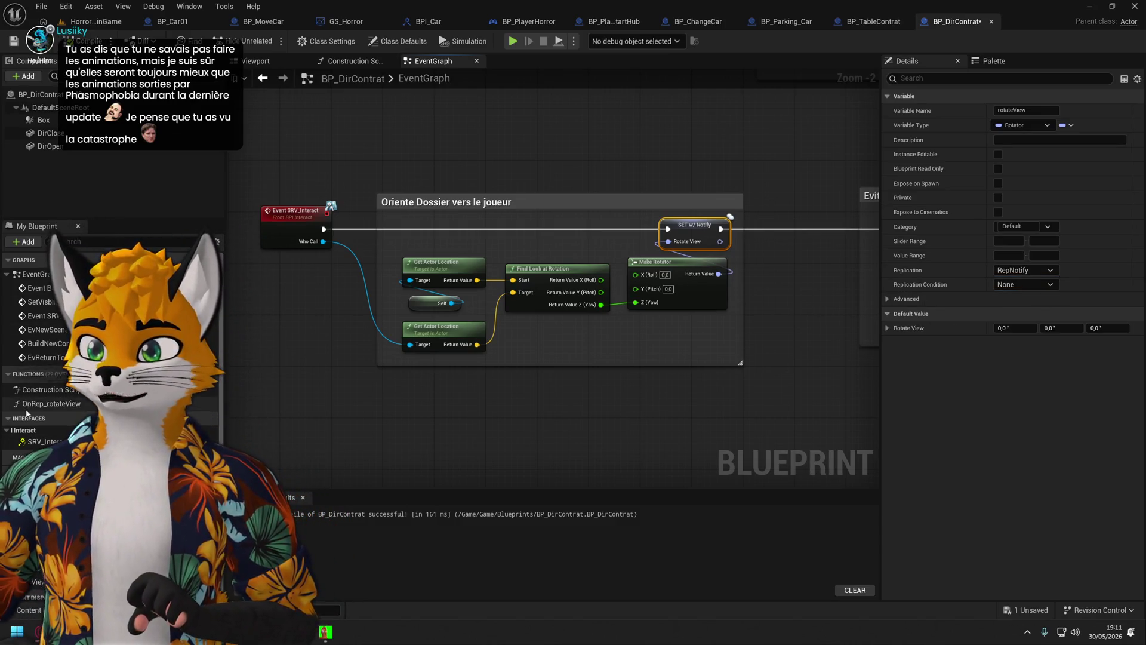
# In OnRep_rotateView, add Set Actor Rotation with rotateView as its New Rotation.
pyautogui.doubleClick(37, 405)
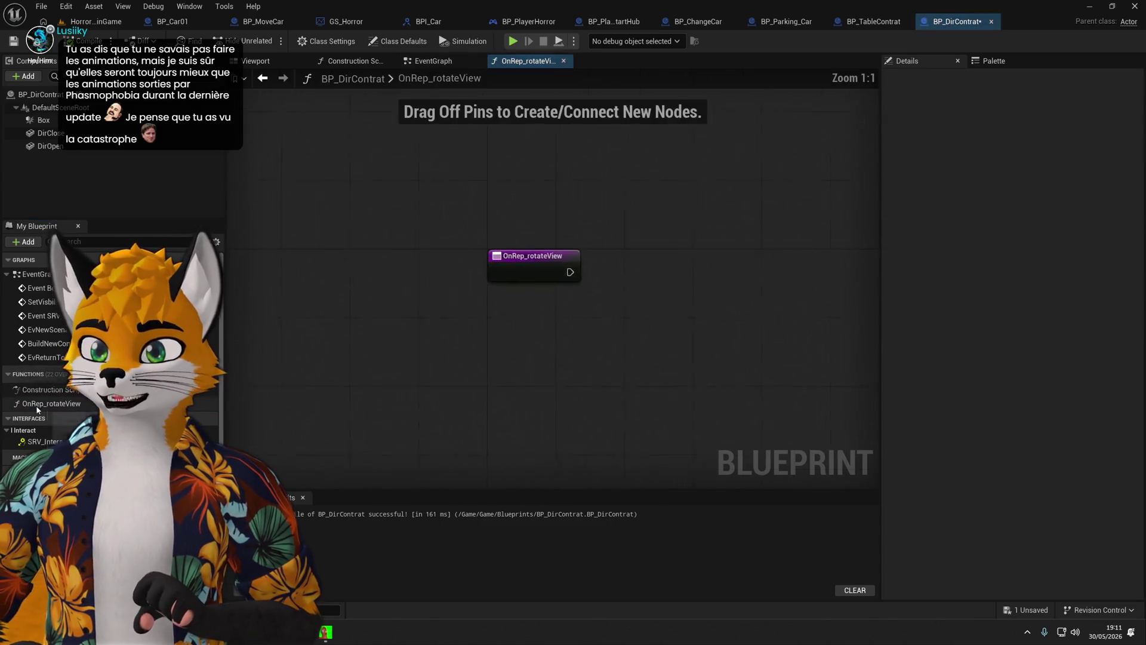
pyautogui.hotkey('ctrl', 's')
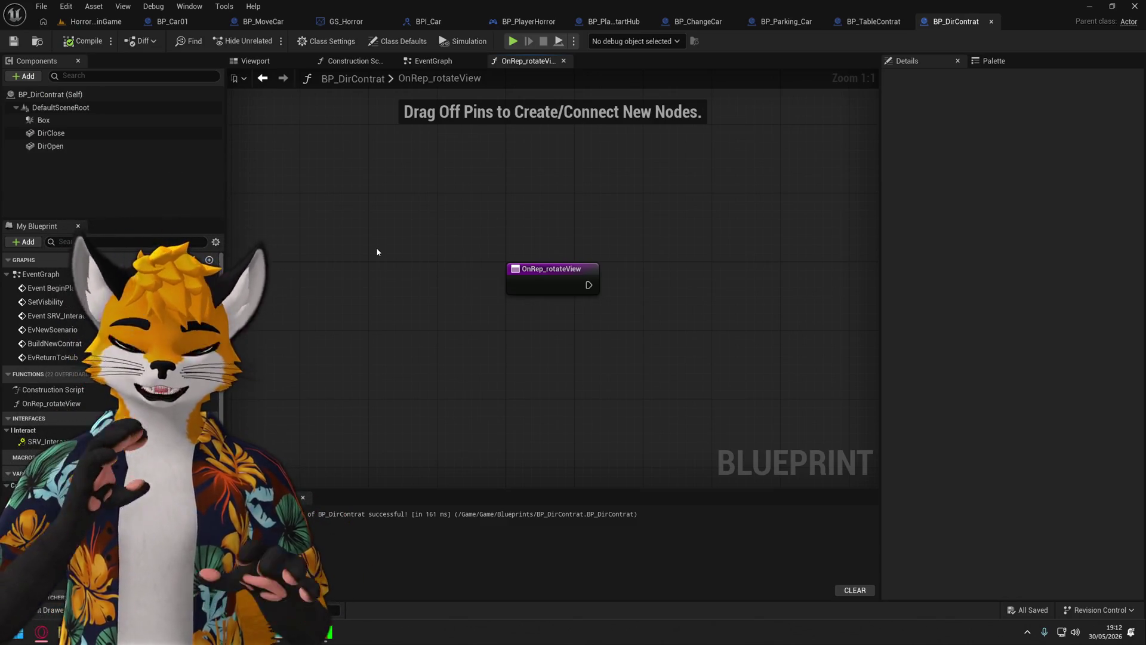
pyautogui.moveTo(376, 247); pyautogui.dragTo(327, 233)
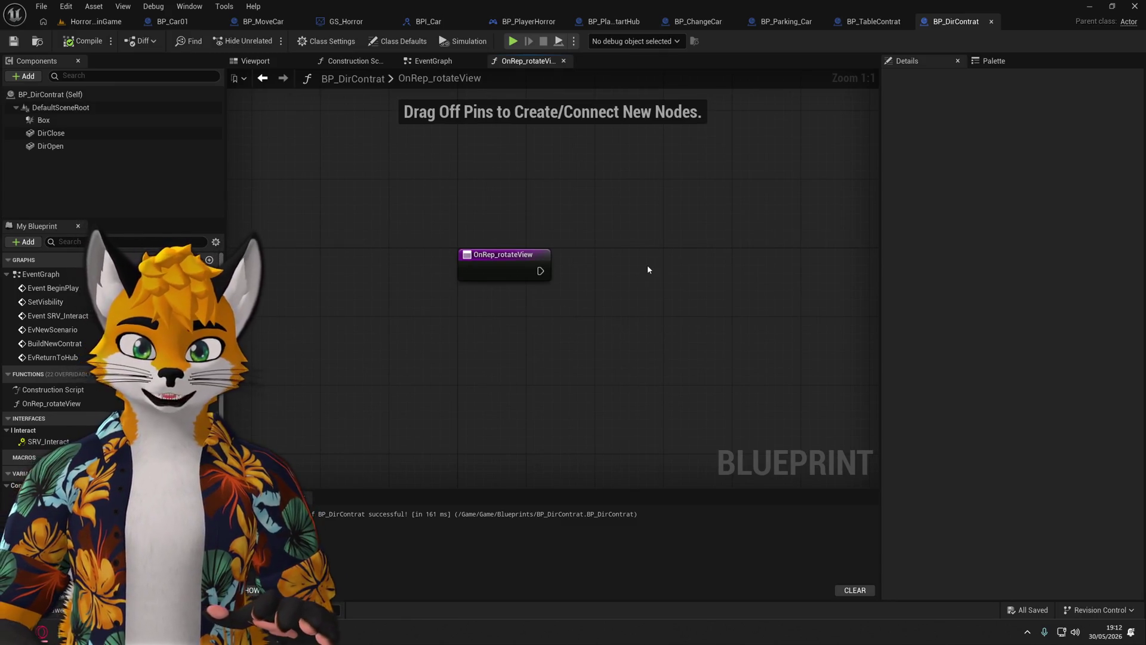
pyautogui.hotkey('ctrl', 'v')
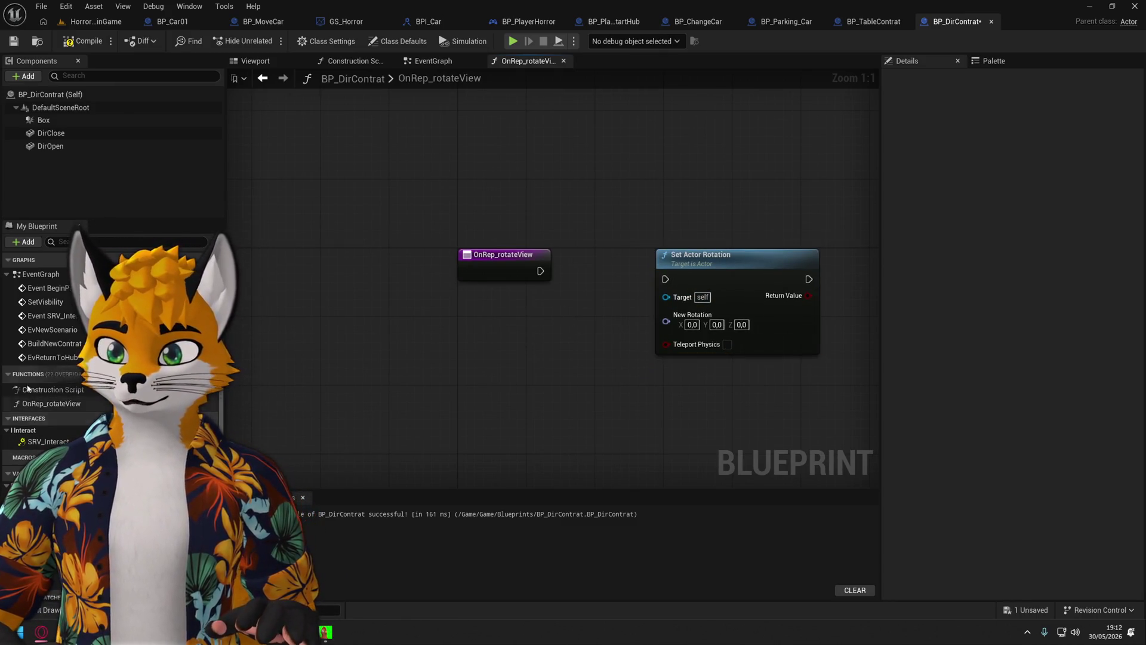
pyautogui.scroll(-1, 70, 410)
pyautogui.moveTo(42, 516)
pyautogui.mouseDown()
pyautogui.moveTo(473, 327)
pyautogui.moveTo(666, 321)
pyautogui.mouseUp()
pyautogui.click(513, 346)
pyautogui.moveTo(488, 334); pyautogui.dragTo(531, 334)
pyautogui.moveTo(660, 337); pyautogui.dragTo(641, 328)
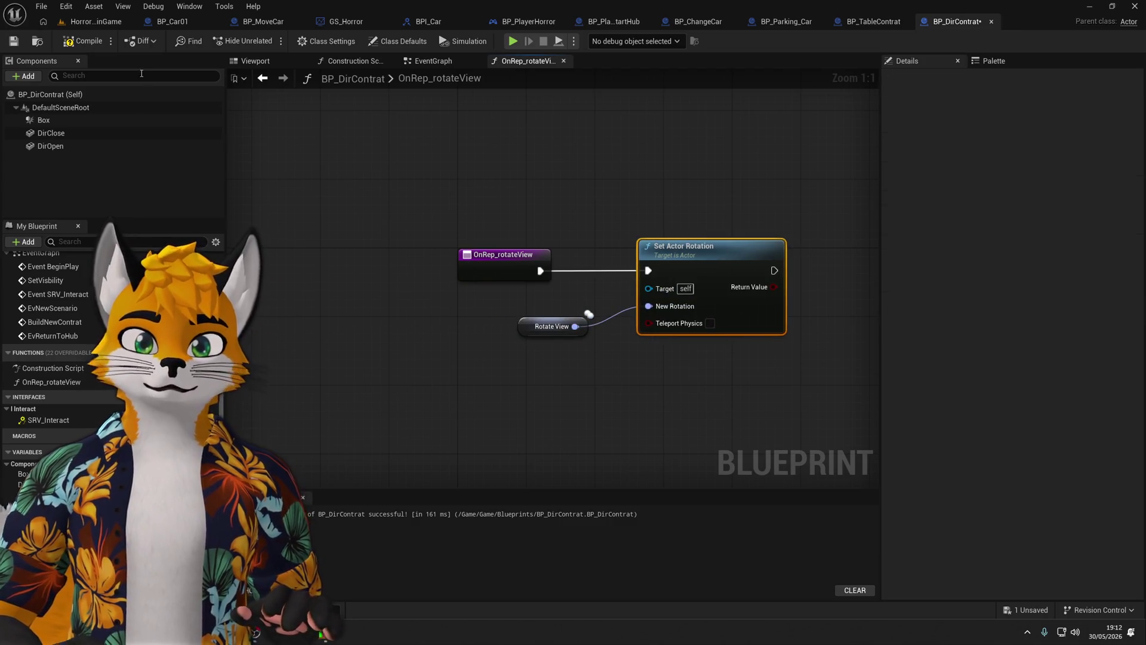
# Compile and save BP_DirContrat, then start a play-in-editor test.
pyautogui.click(84, 41)
pyautogui.hotkey('ctrl', 's')
pyautogui.click(513, 41)
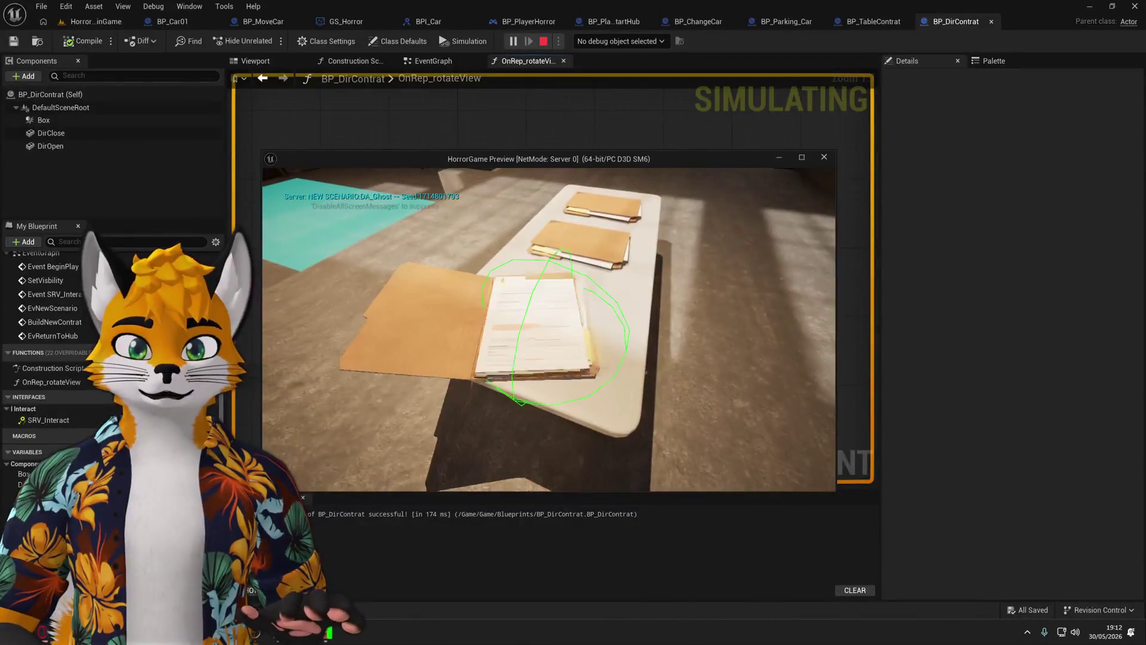
# Stop the preview and relaunch play-in-editor with 2 players.
pyautogui.press('Escape')
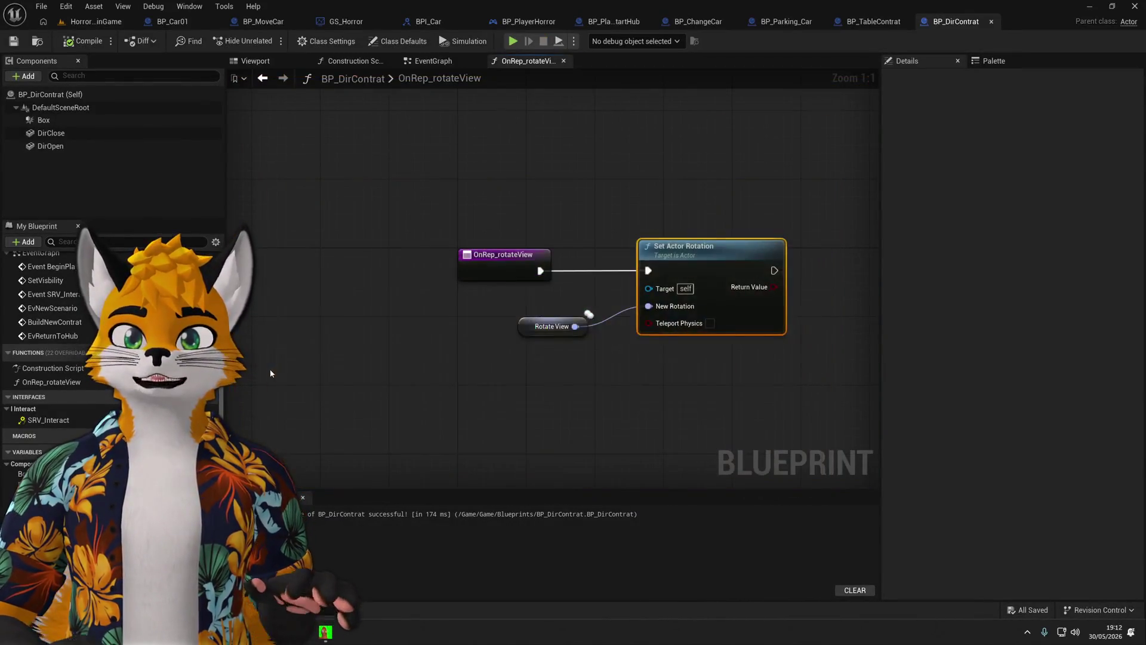
pyautogui.click(573, 42)
pyautogui.click(669, 247)
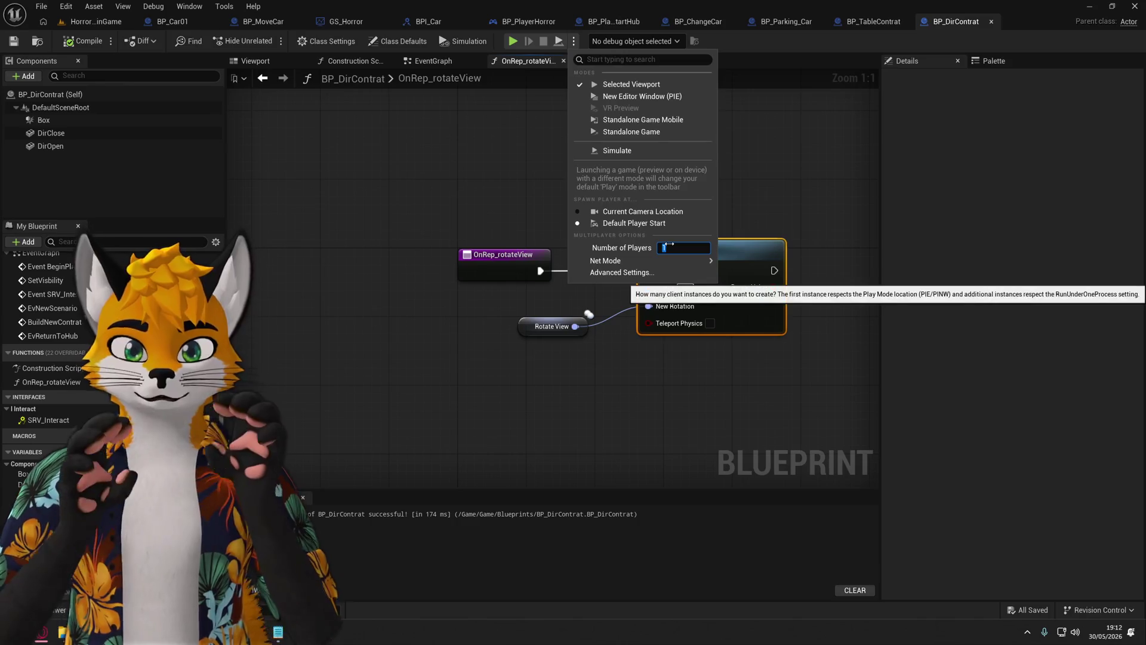
pyautogui.write('2')
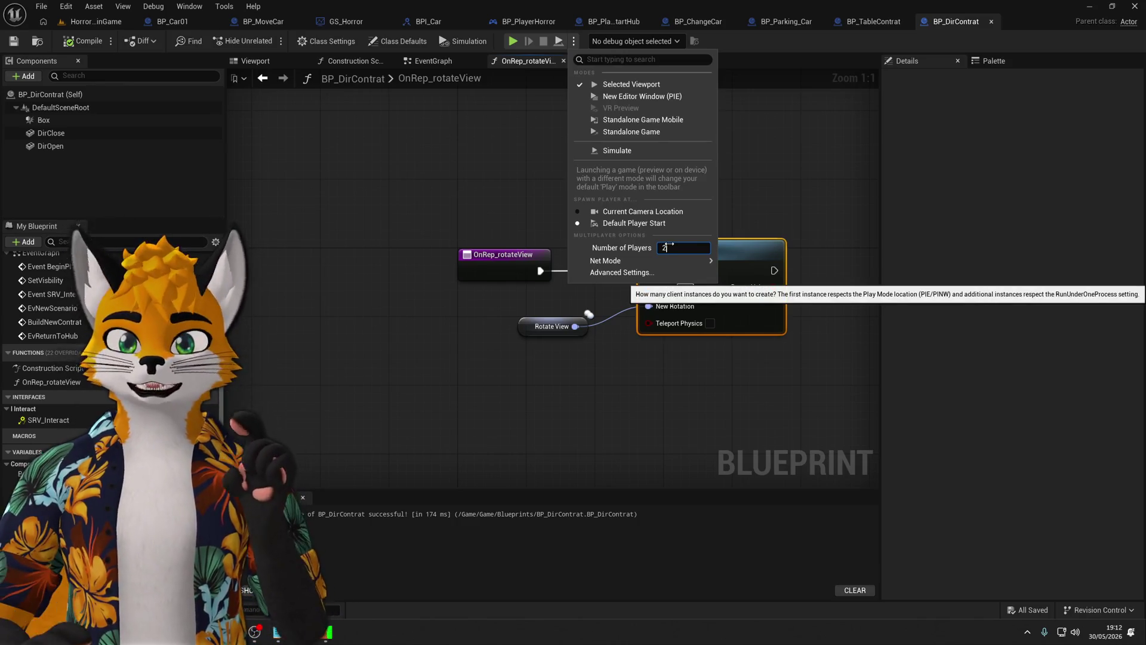
pyautogui.click(484, 166)
pyautogui.click(513, 41)
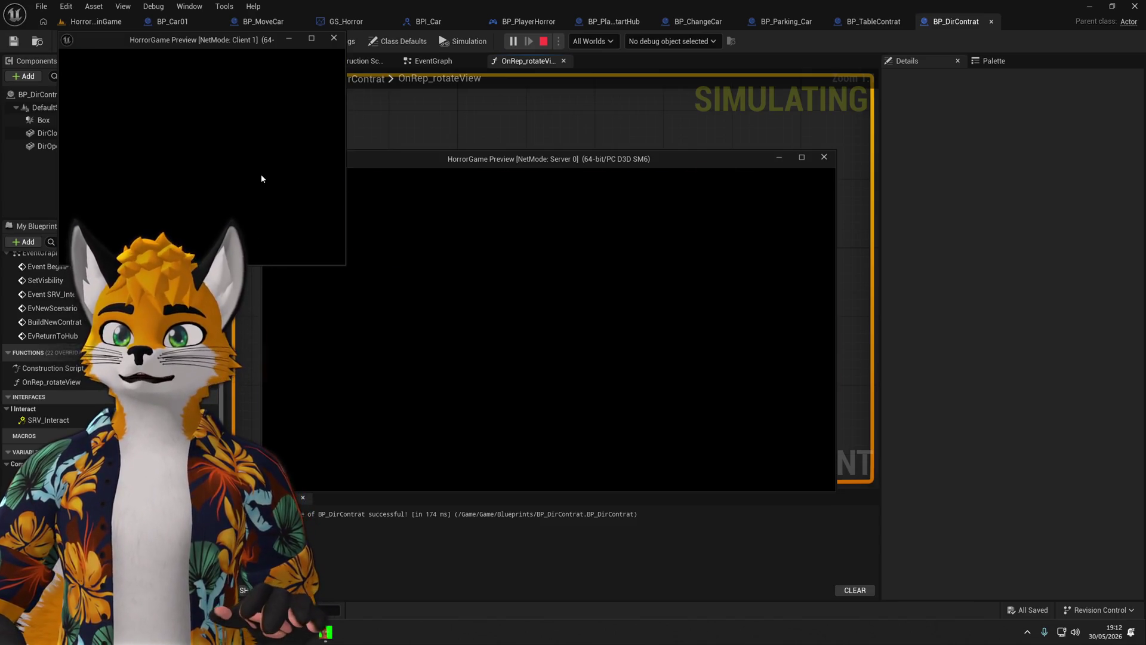
# As the server player, walk to the table, open a contract folder with E, then stop the session.
pyautogui.click(262, 178)
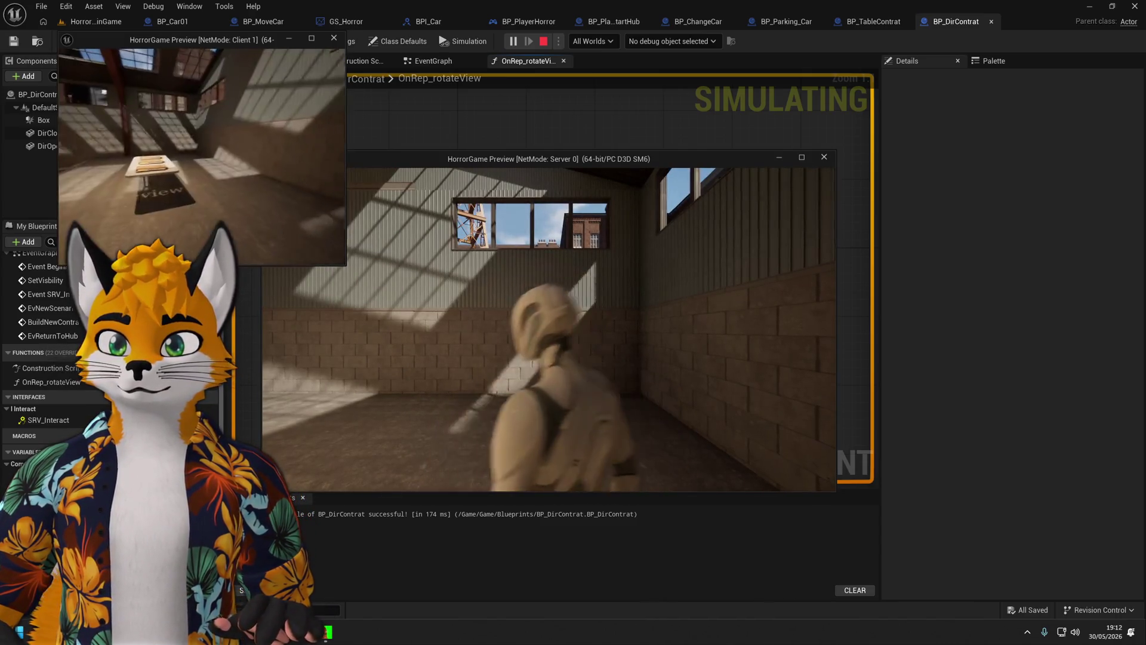
pyautogui.press('w')
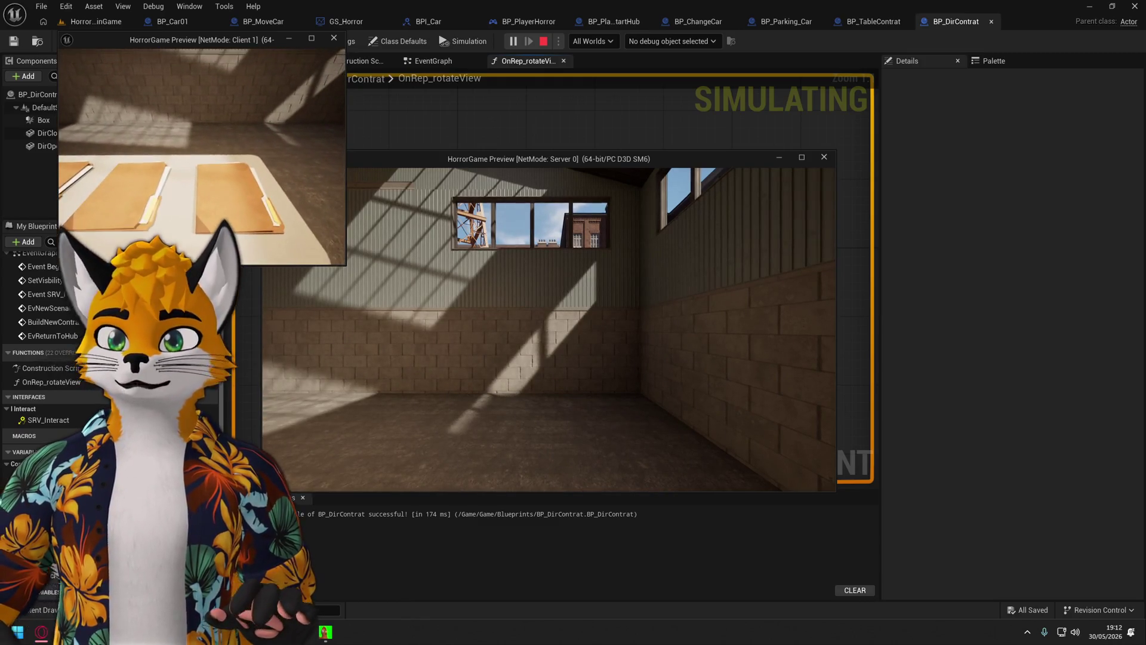
pyautogui.press('super')
pyautogui.press('Escape')
pyautogui.press('w')
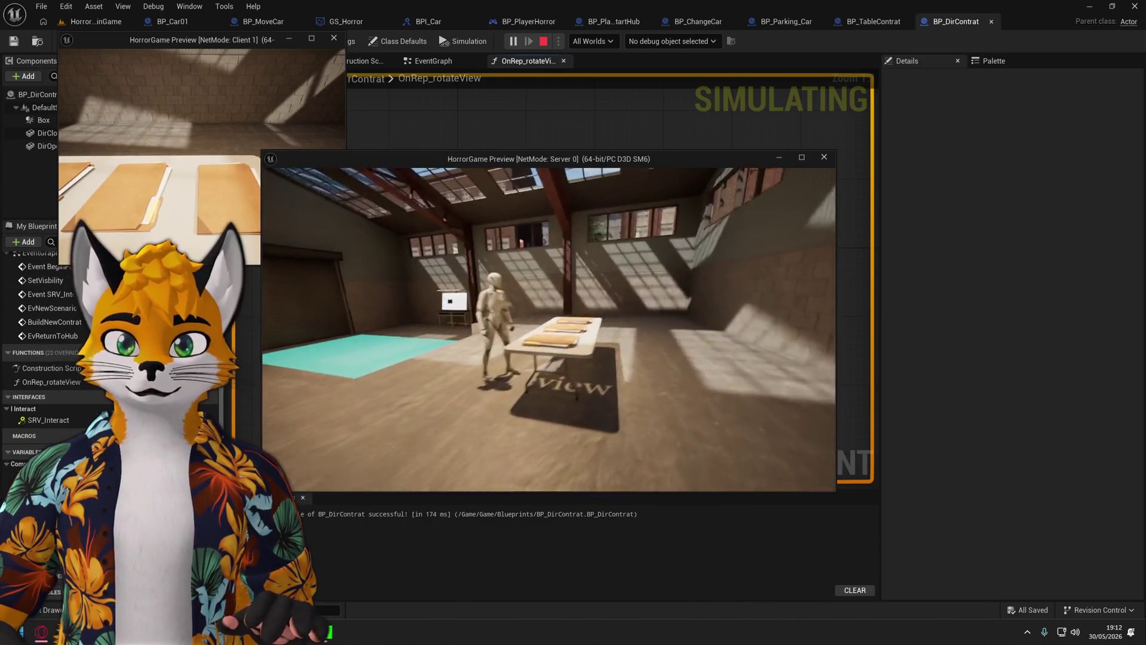
pyautogui.press('w')
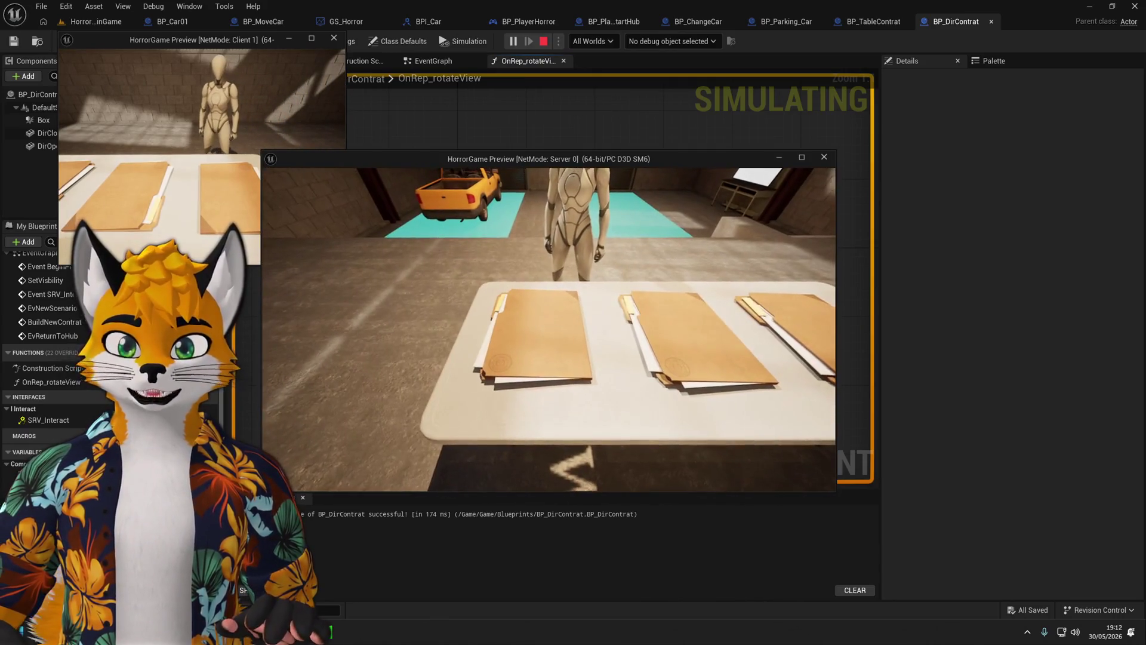
pyautogui.press('e')
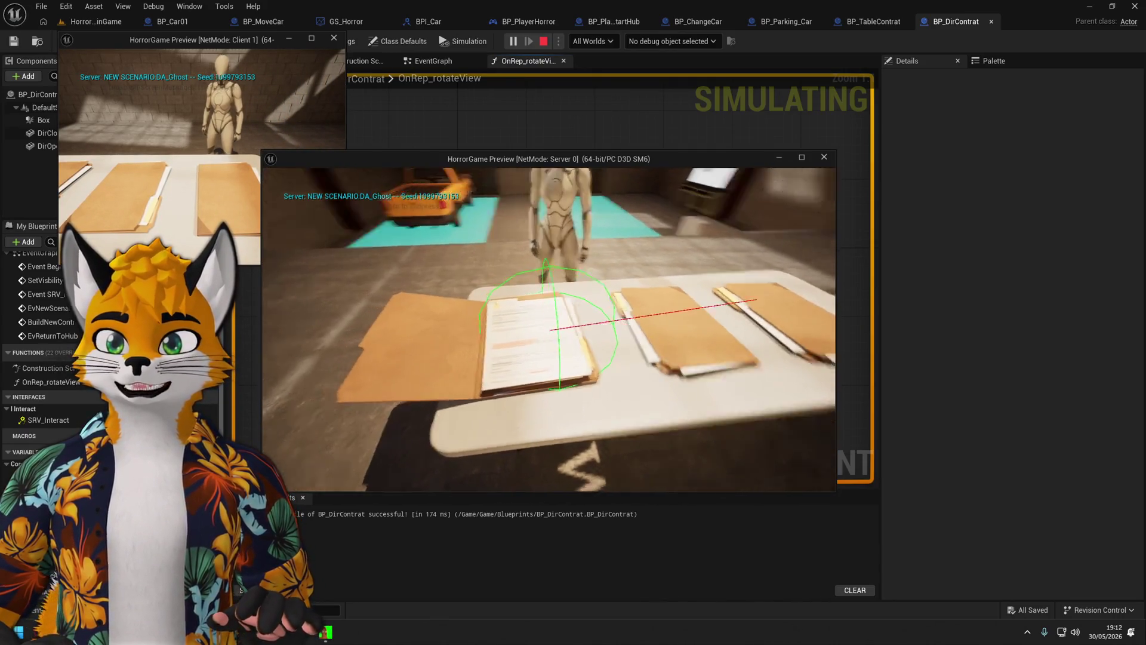
pyautogui.press('e')
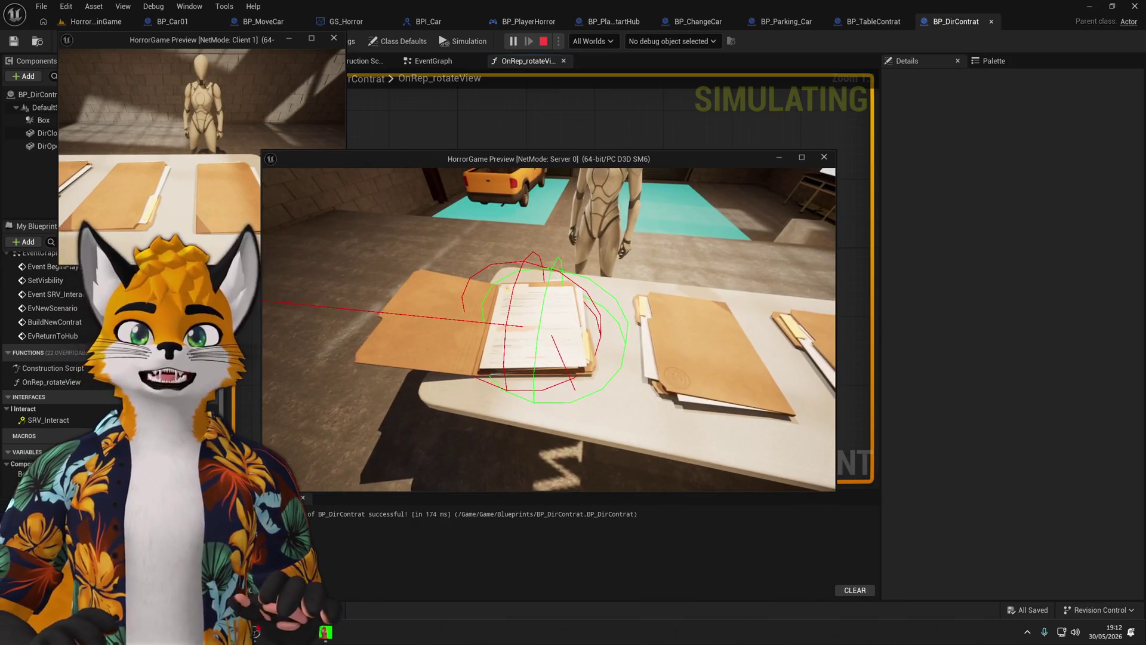
pyautogui.press('s')
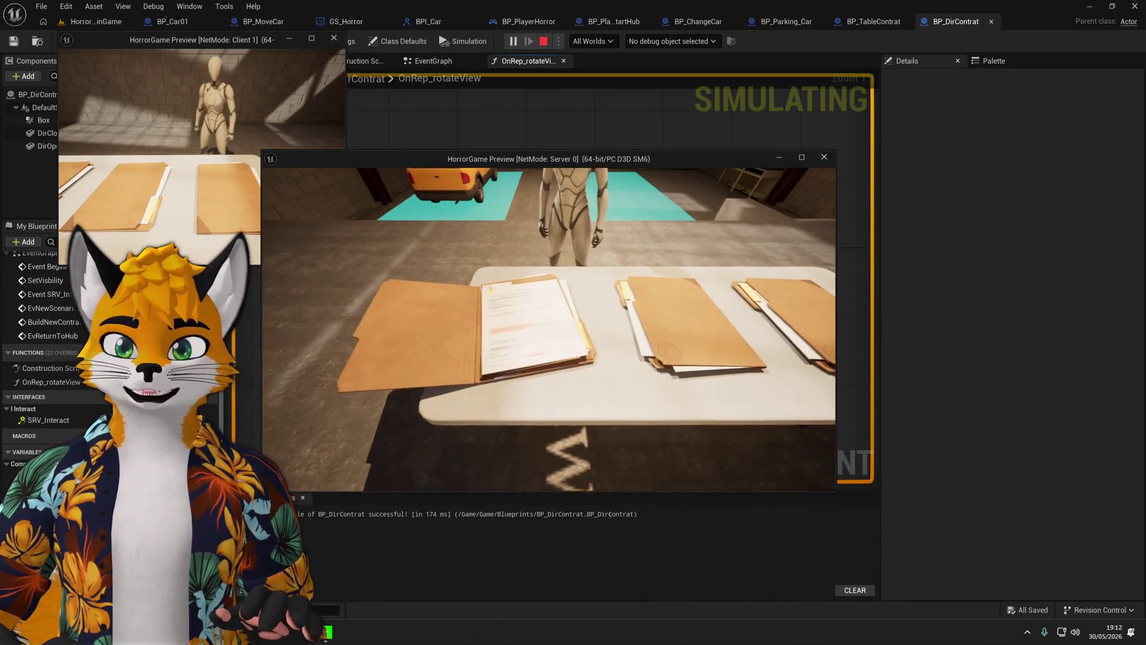
pyautogui.press('e')
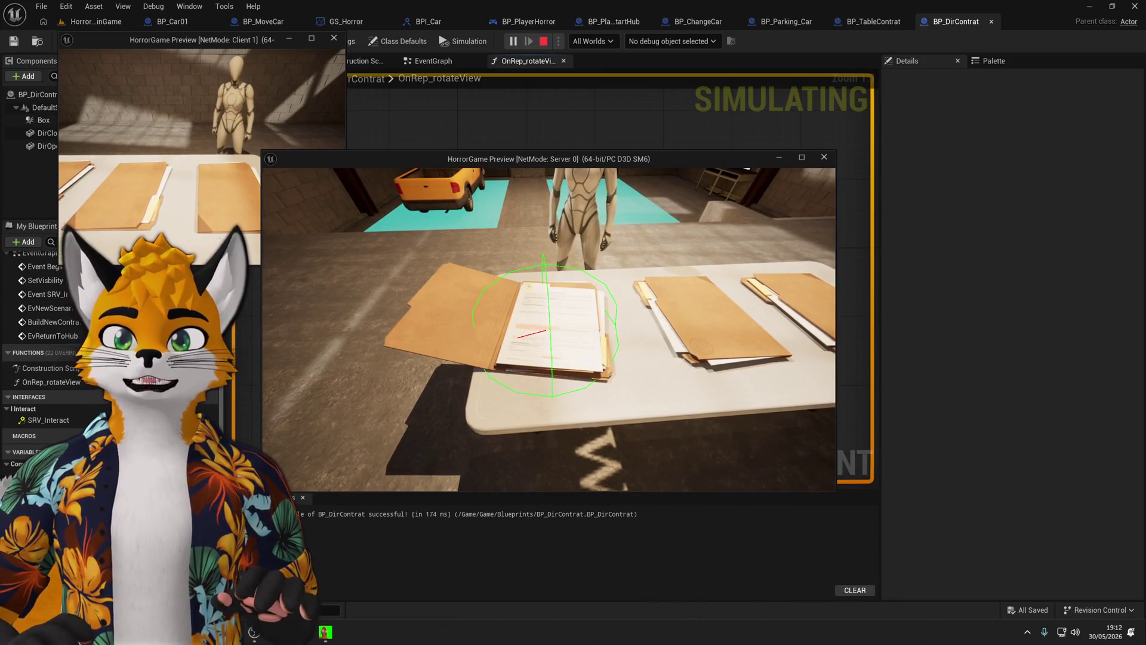
pyautogui.press('e')
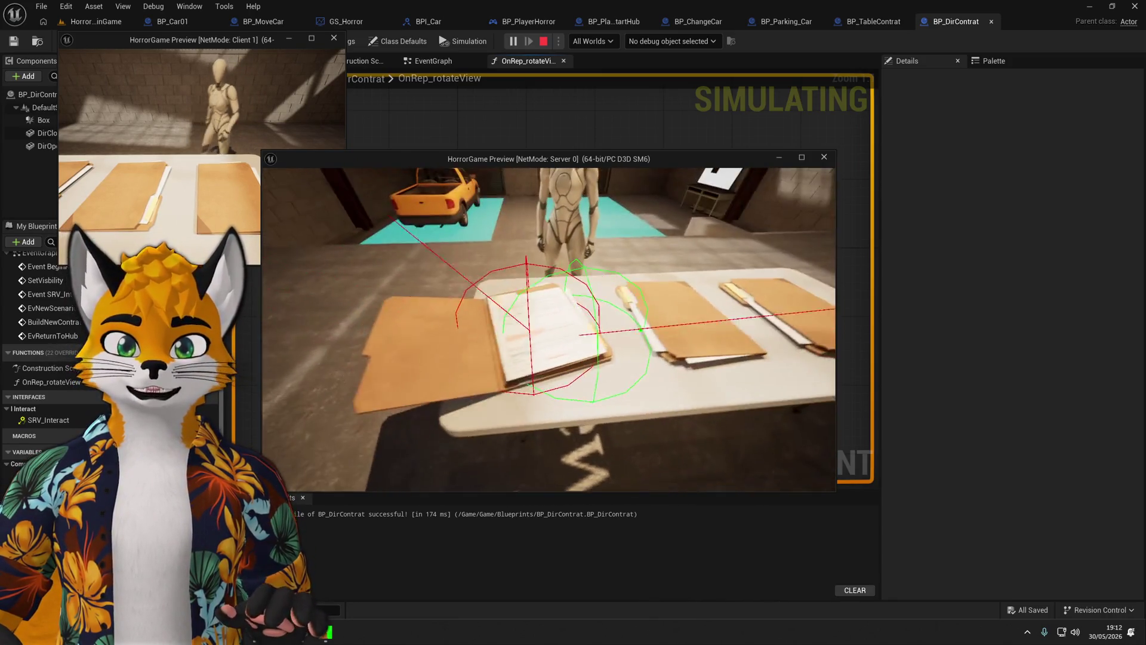
pyautogui.press('Escape')
# Add a Print String node after Set Actor Rotation in OnRep_rotateView.
pyautogui.moveTo(551, 301)
pyautogui.mouseDown()
pyautogui.moveTo(681, 300)
pyautogui.moveTo(643, 292)
pyautogui.mouseUp()
pyautogui.write('print')
pyautogui.press('Return')
# Recompile and play-test as server and client to confirm 'Server: Hello' prints.
pyautogui.click(83, 41)
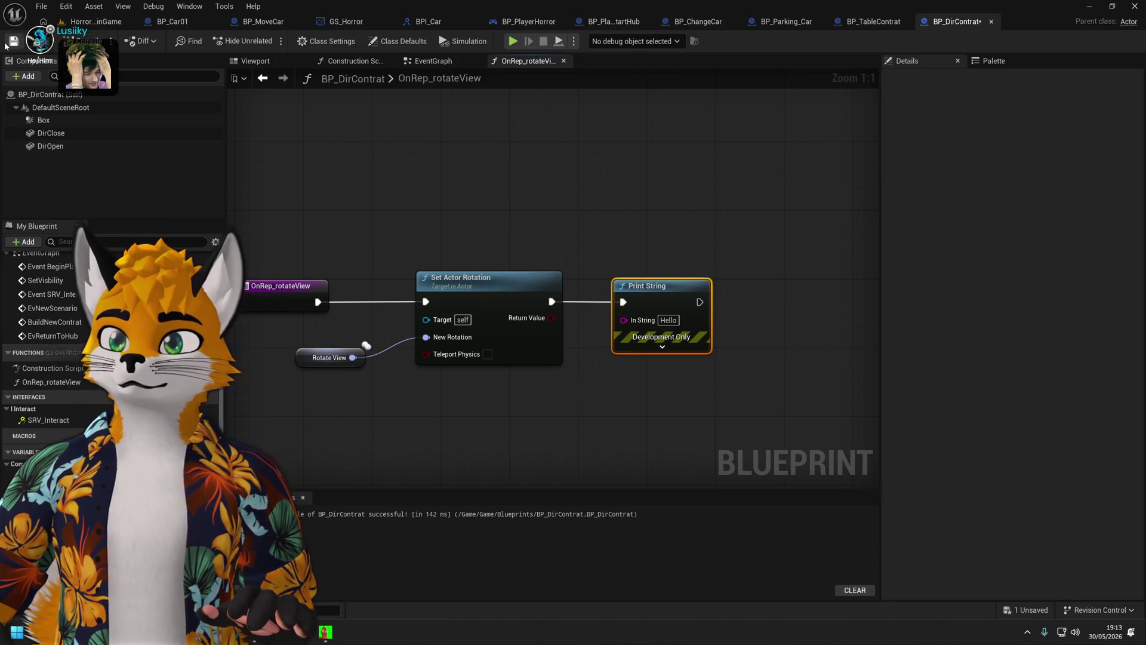
pyautogui.scroll(-1, 626, 157)
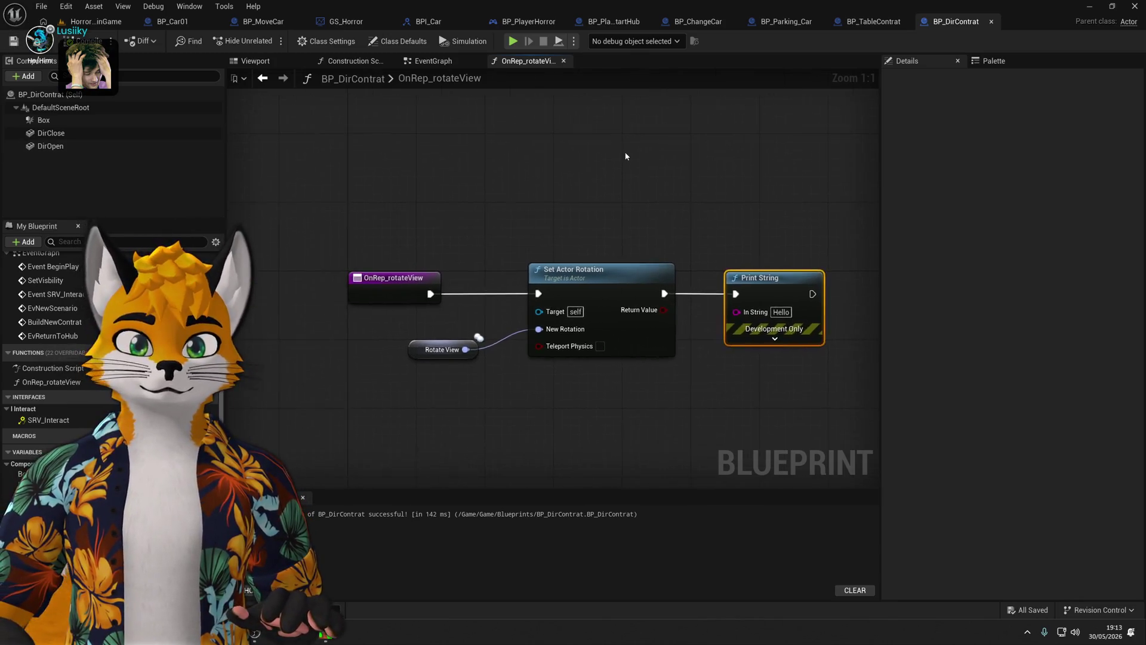
pyautogui.click(513, 42)
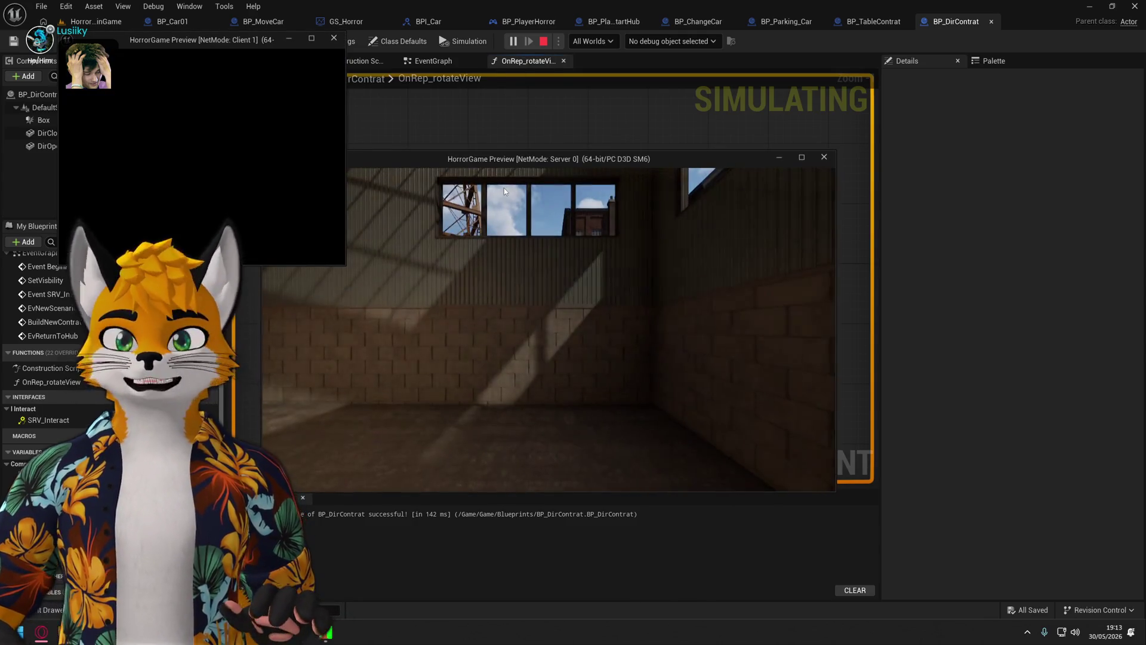
pyautogui.click(528, 242)
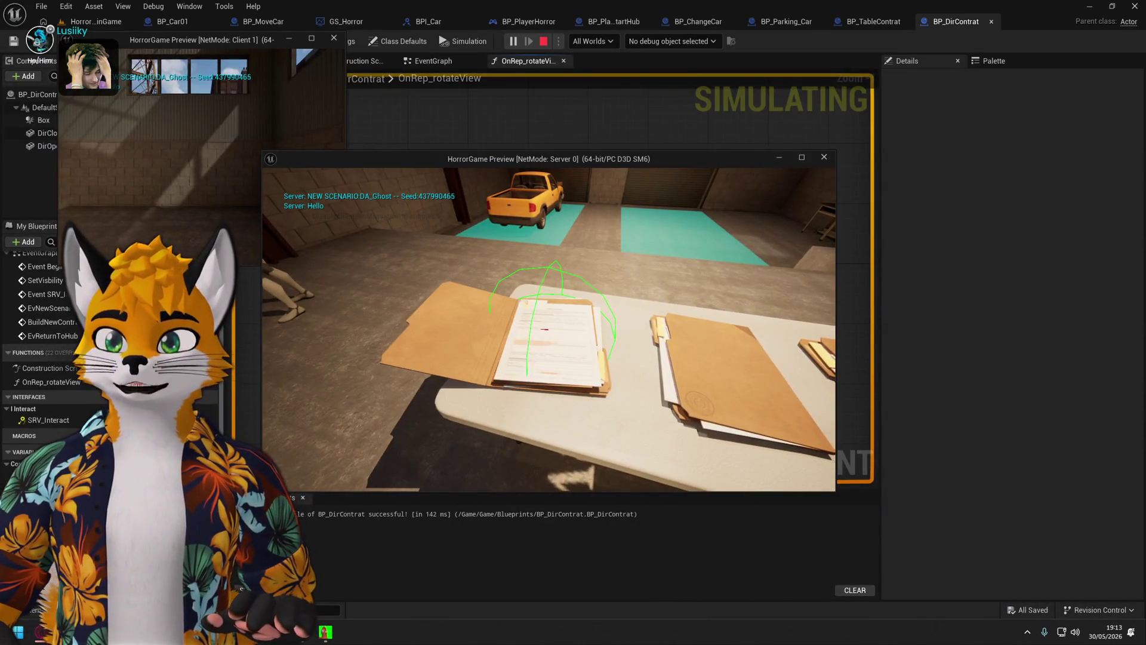
pyautogui.press('Escape')
# Open BP_DirContrat's EventGraph and pan to the duplicate-contract check section.
pyautogui.click(367, 270)
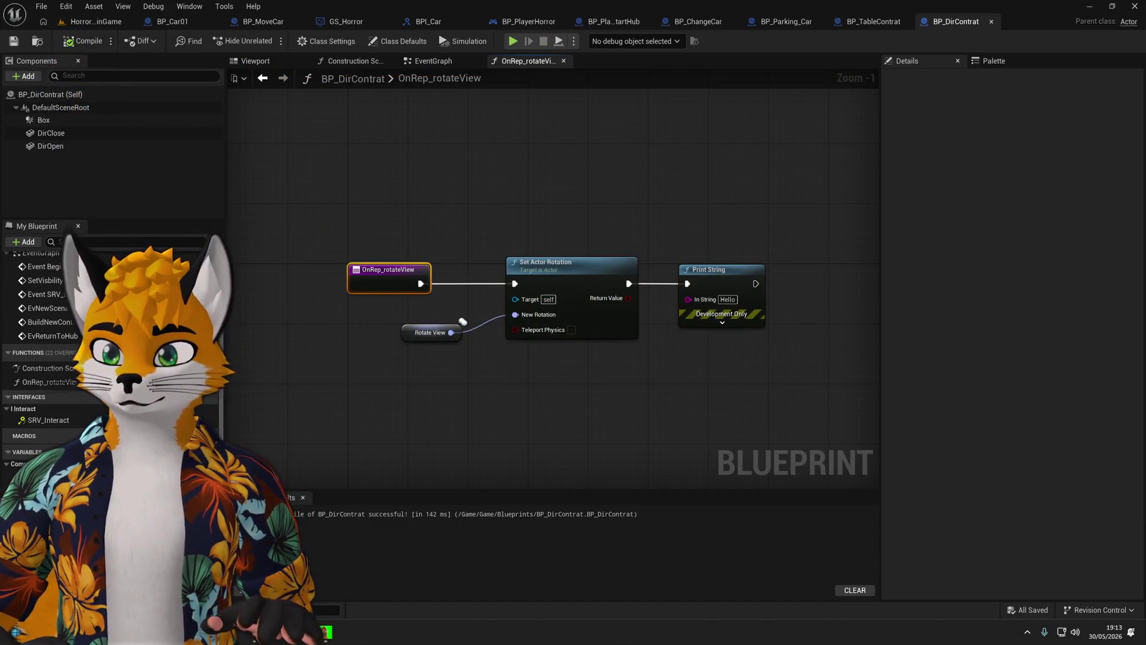
pyautogui.click(434, 63)
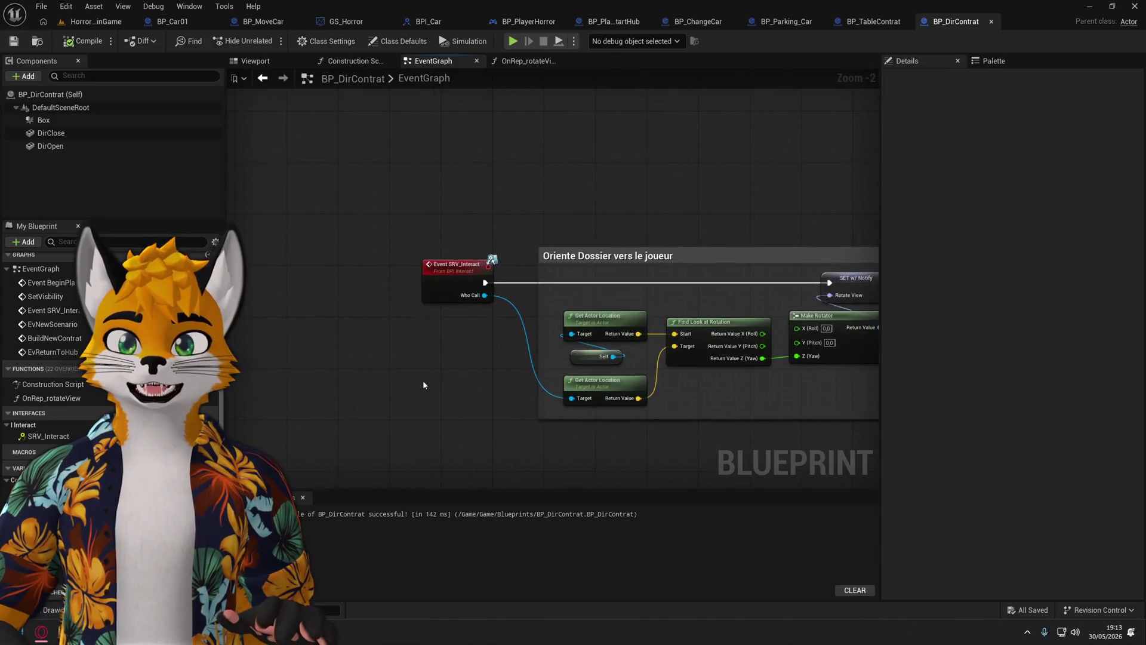
pyautogui.moveTo(479, 351)
pyautogui.mouseDown()
pyautogui.moveTo(187, 334)
pyautogui.moveTo(0, 352)
pyautogui.mouseUp()
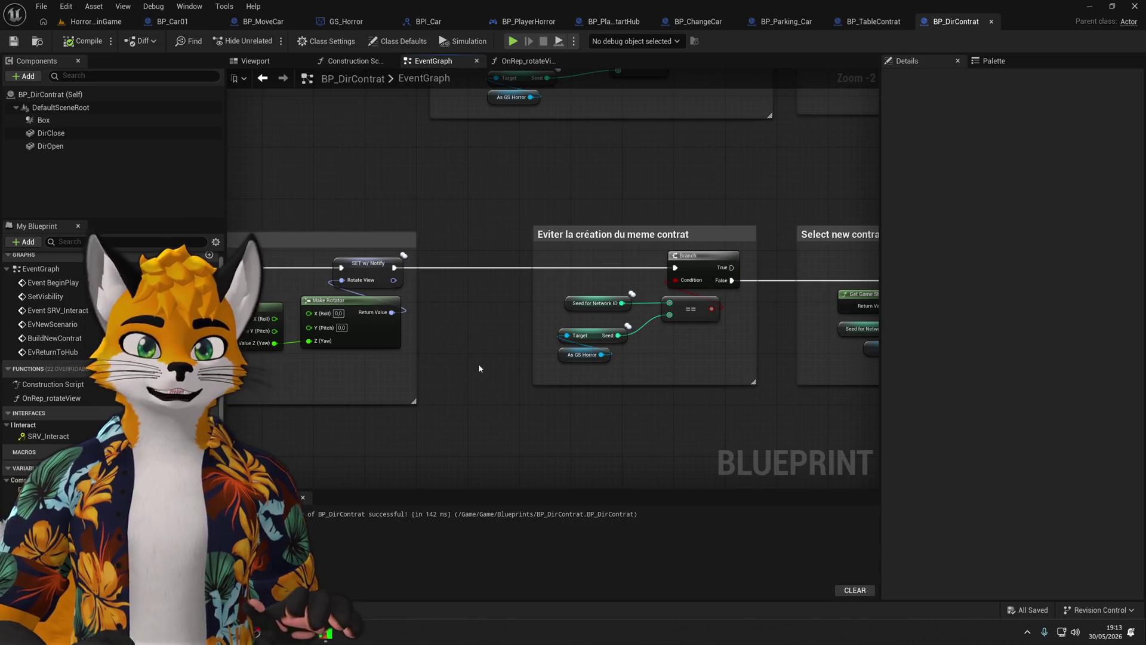
# In BP_TableContrat, filter the Details for replication and toggle the Replicates setting.
pyautogui.click(327, 42)
pyautogui.click(399, 42)
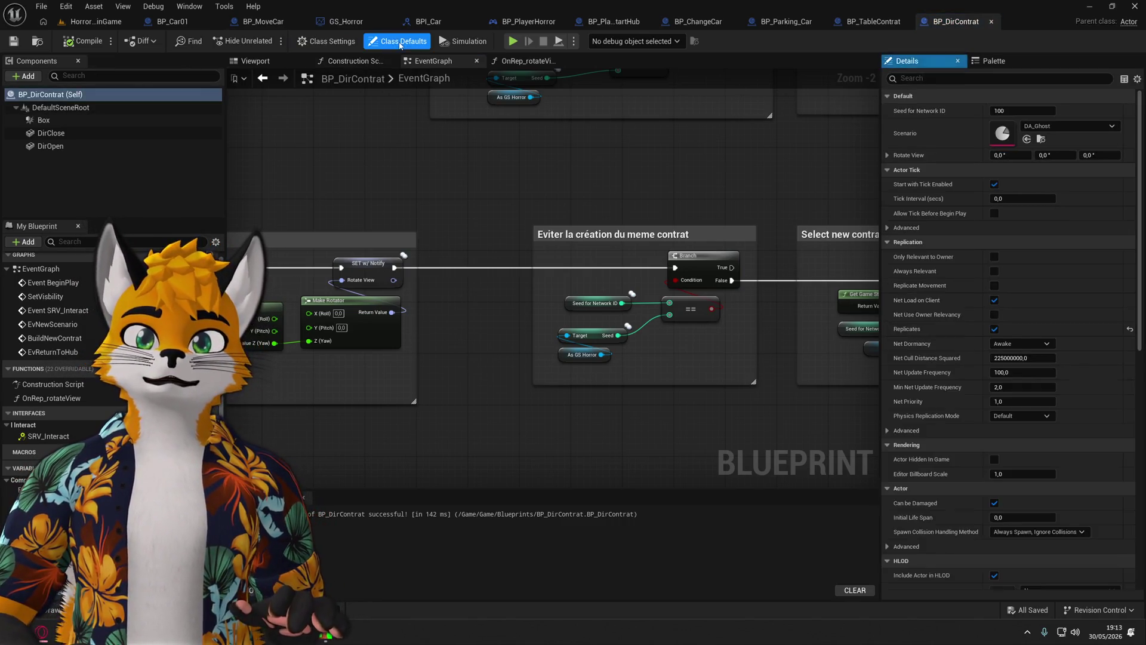
pyautogui.click(873, 22)
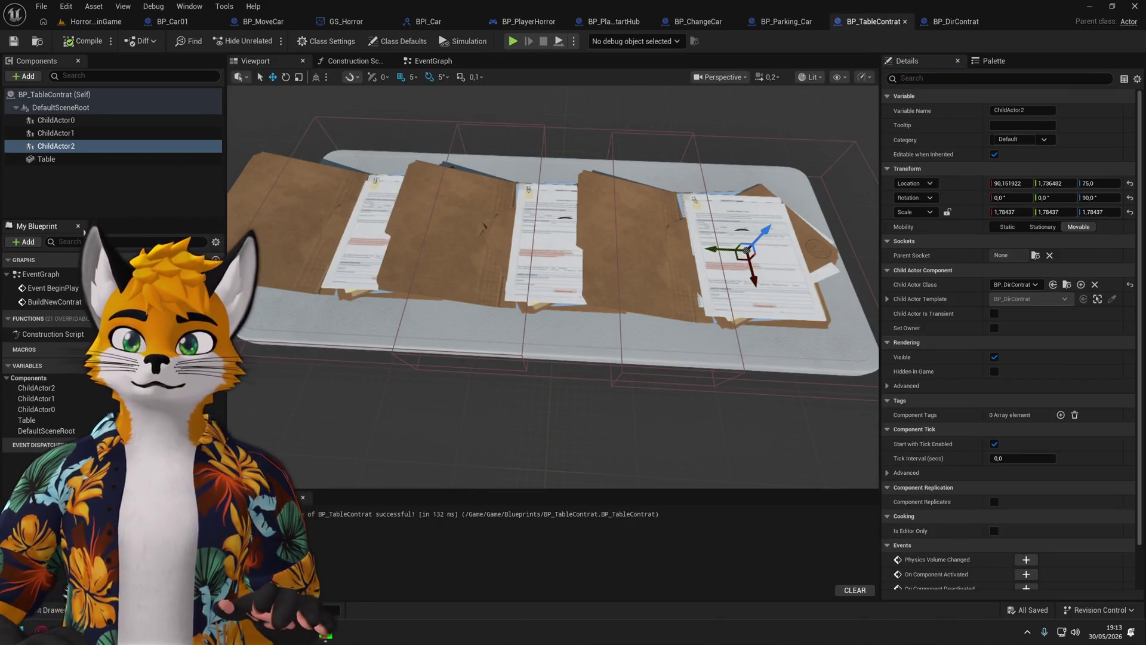
pyautogui.keyDown('ctrl'); pyautogui.click(55, 120); pyautogui.keyUp('ctrl')
pyautogui.keyDown('ctrl'); pyautogui.click(56, 132); pyautogui.keyUp('ctrl')
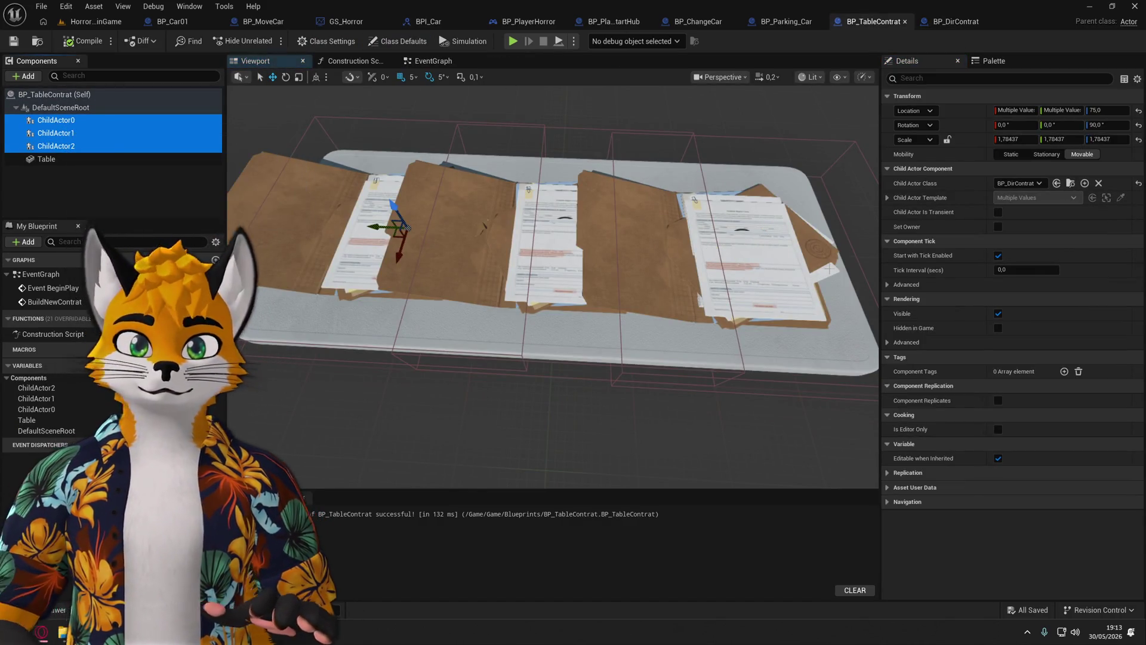
pyautogui.click(929, 78)
pyautogui.write('i')
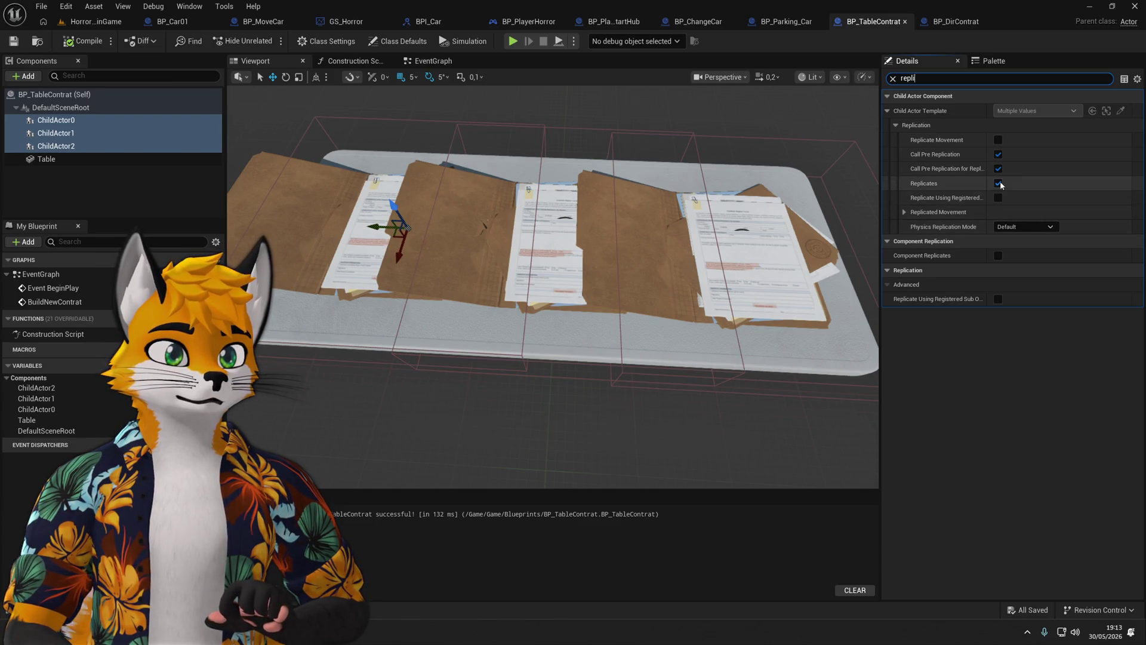
pyautogui.click(88, 179)
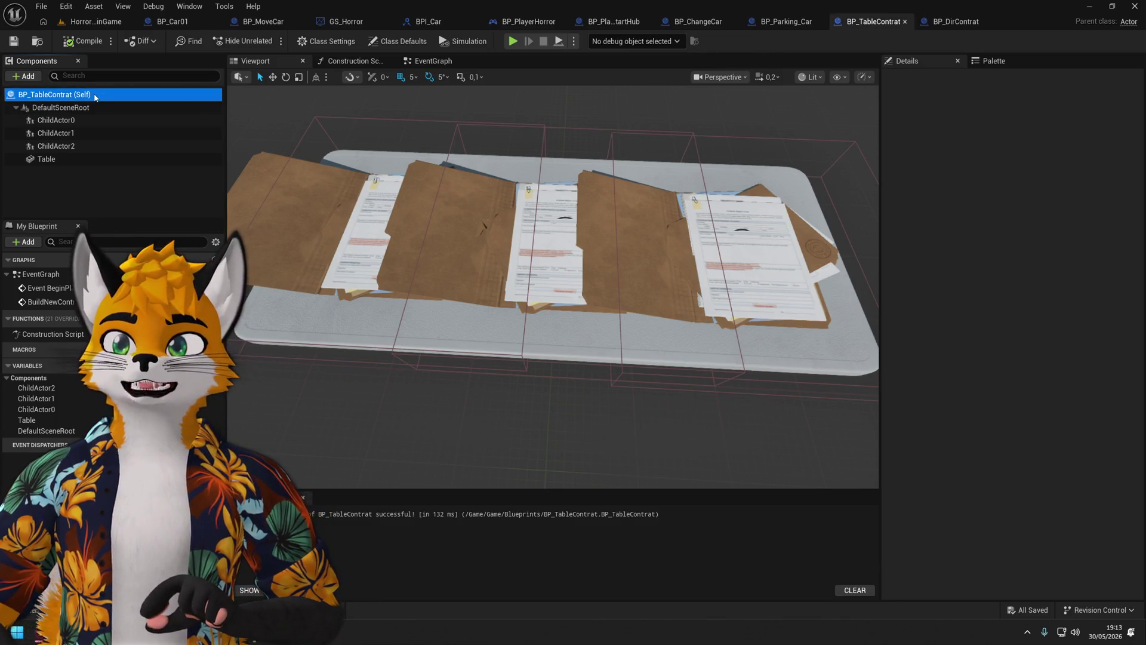
pyautogui.click(998, 183)
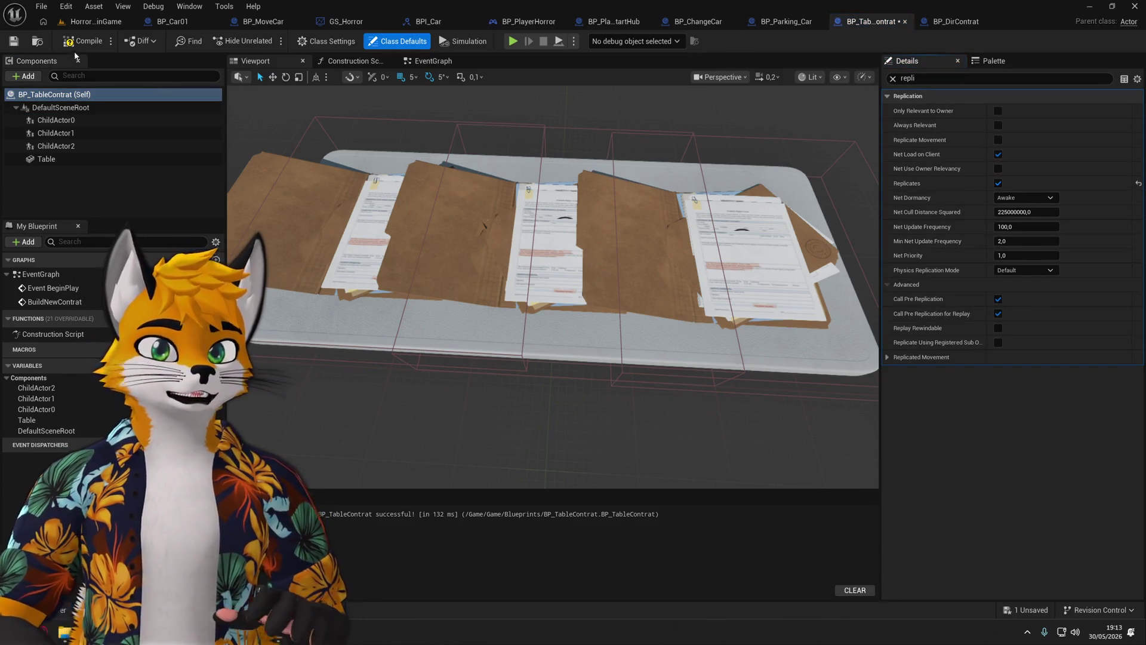
# Play-test the change, save BP_TableContrat, and return to BP_DirContrat.
pyautogui.click(514, 42)
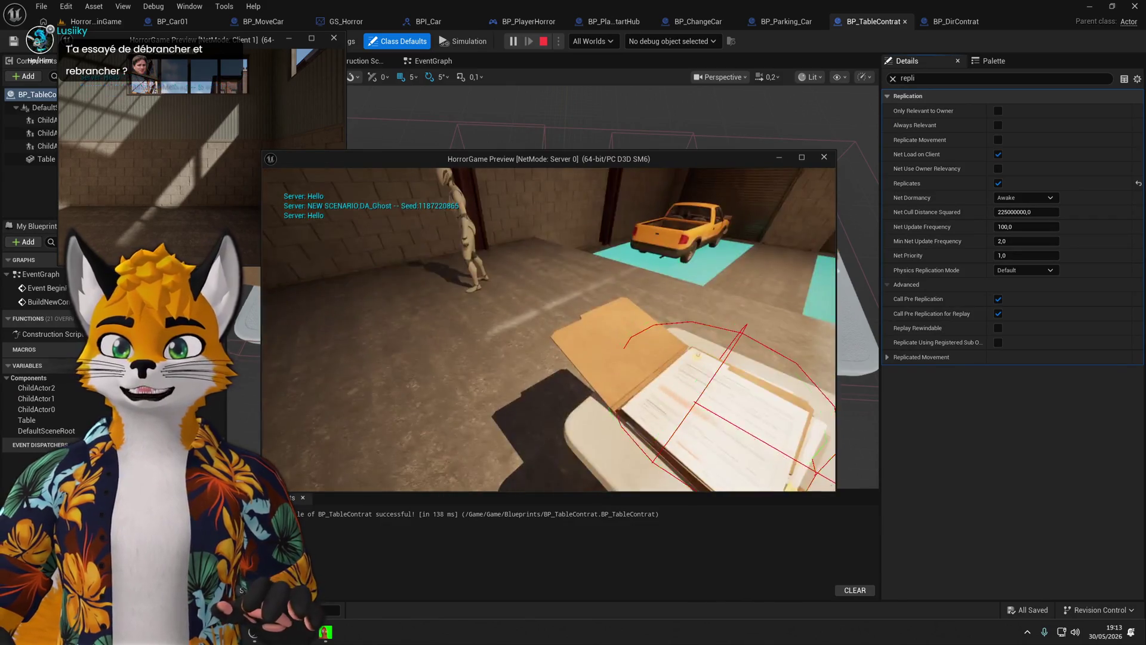
pyautogui.press('Escape')
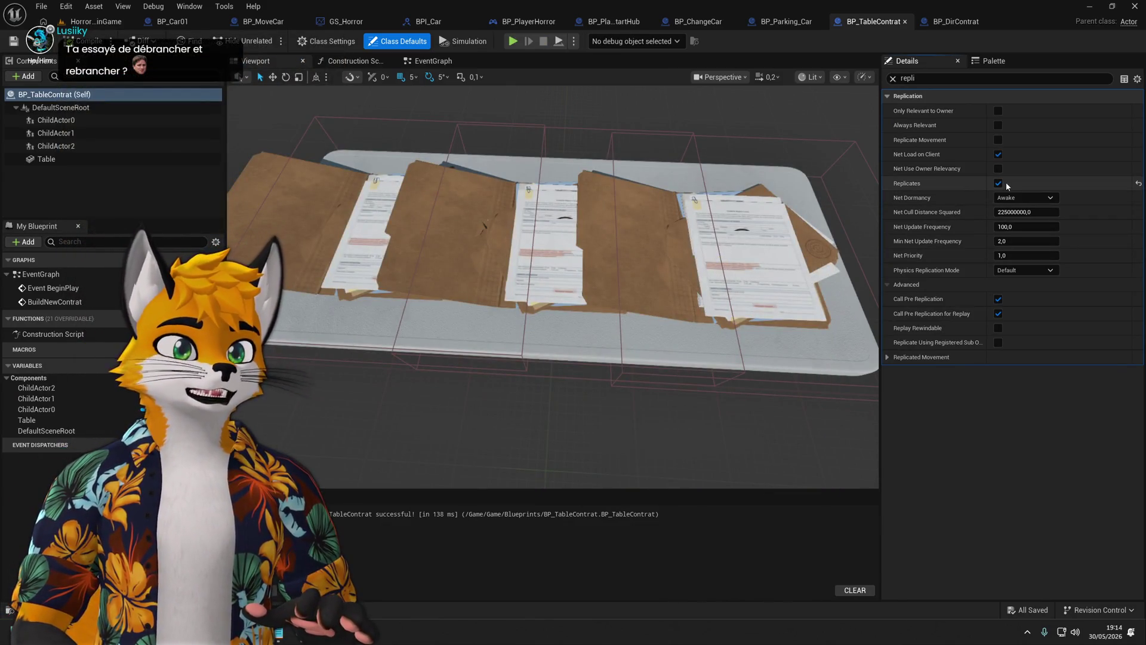
pyautogui.click(20, 42)
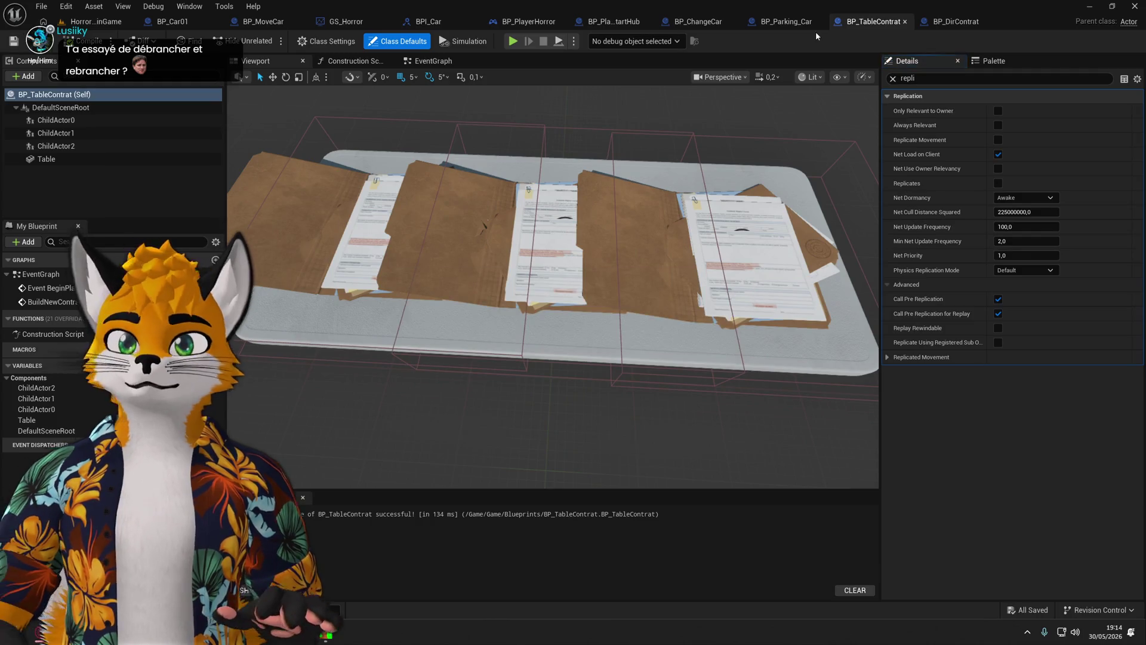
pyautogui.click(948, 22)
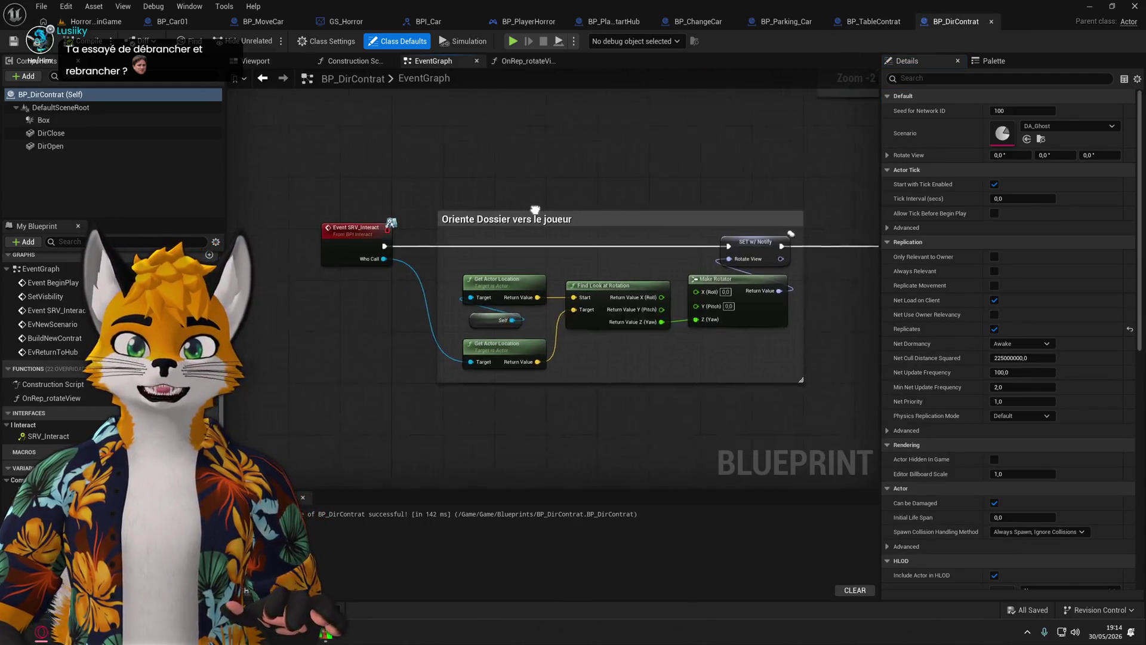
# Select rotateView to show it as a Rotator replicated via RepNotify, condition None.
pyautogui.click(776, 230)
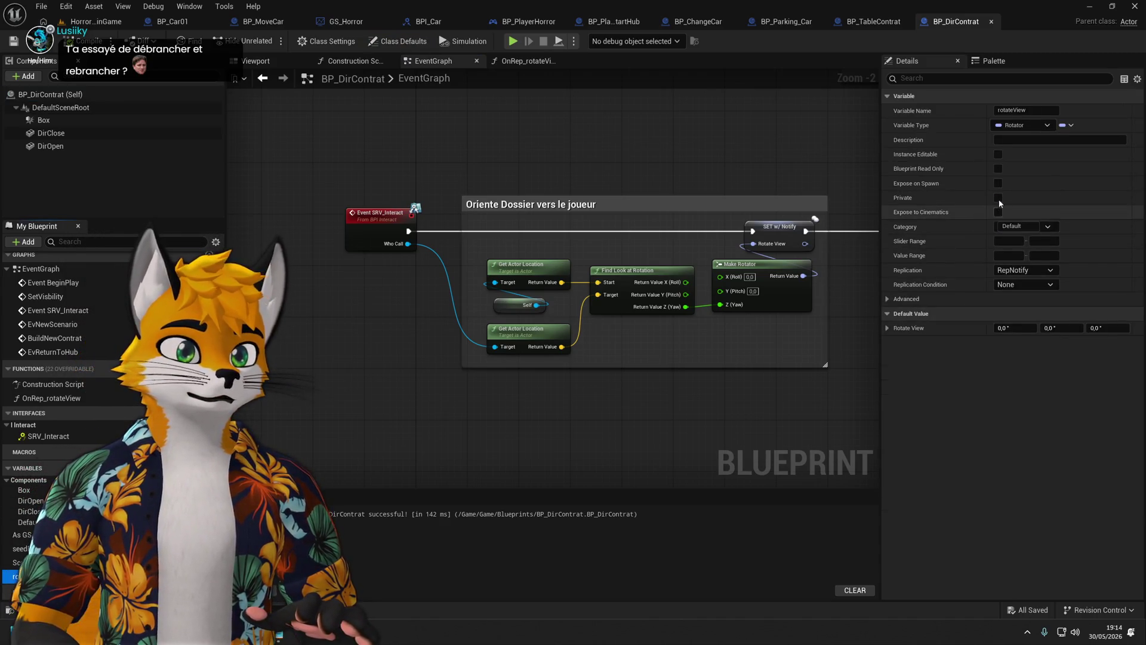
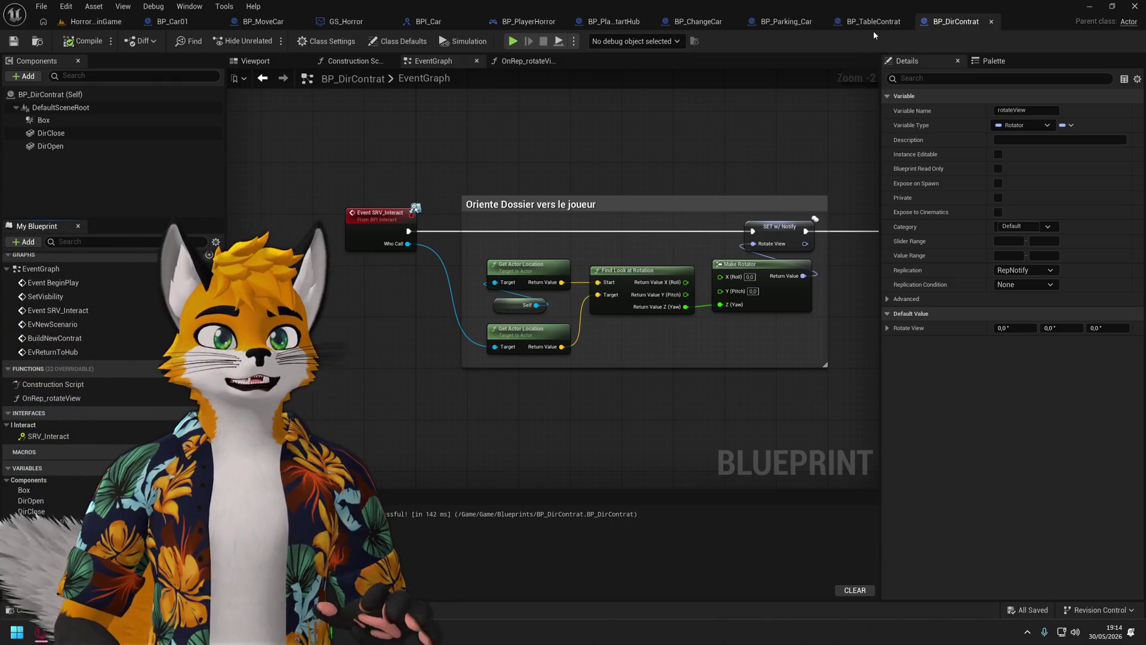
# Delete the BuildNewContrat custom event from BP_TableContrat's EventGraph.
pyautogui.click(869, 22)
pyautogui.click(434, 61)
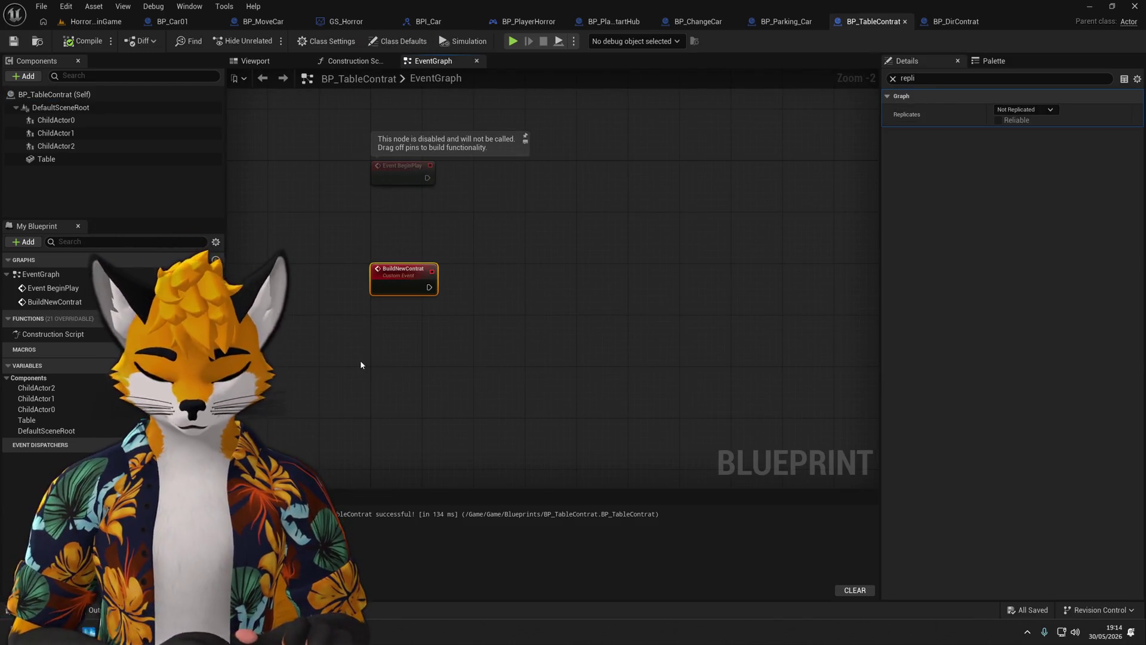
pyautogui.press('Delete')
# Return to the HorrorMainGame level with the Content Browser showing.
pyautogui.scroll(-1, 347, 388)
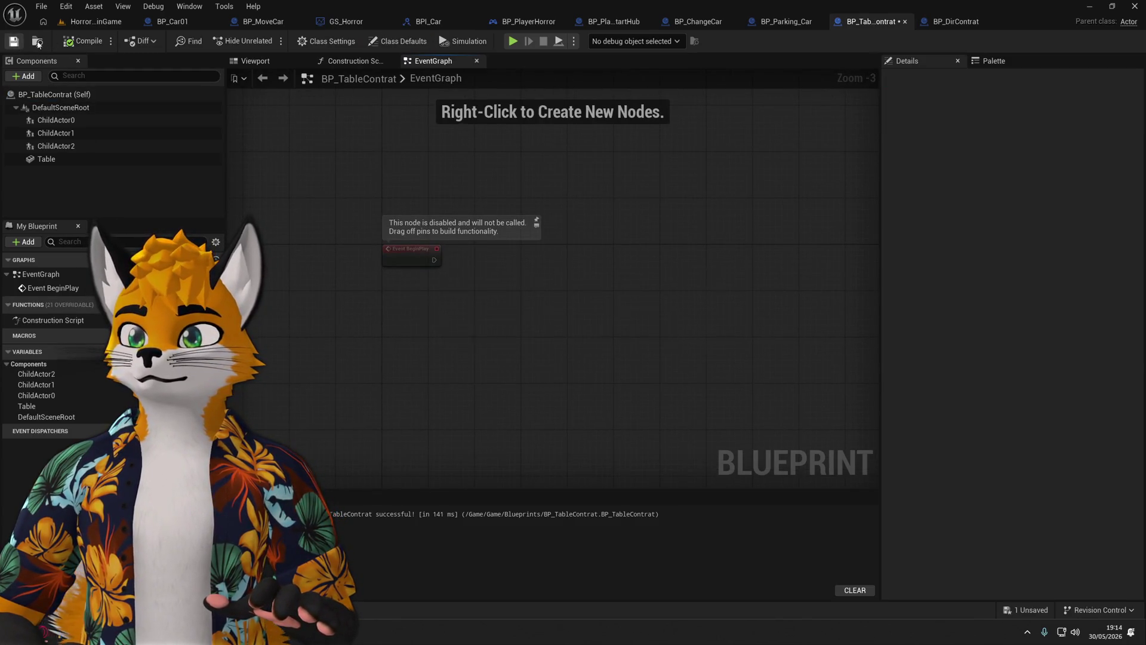
pyautogui.click(96, 22)
pyautogui.hotkey('ctrl', 'space')
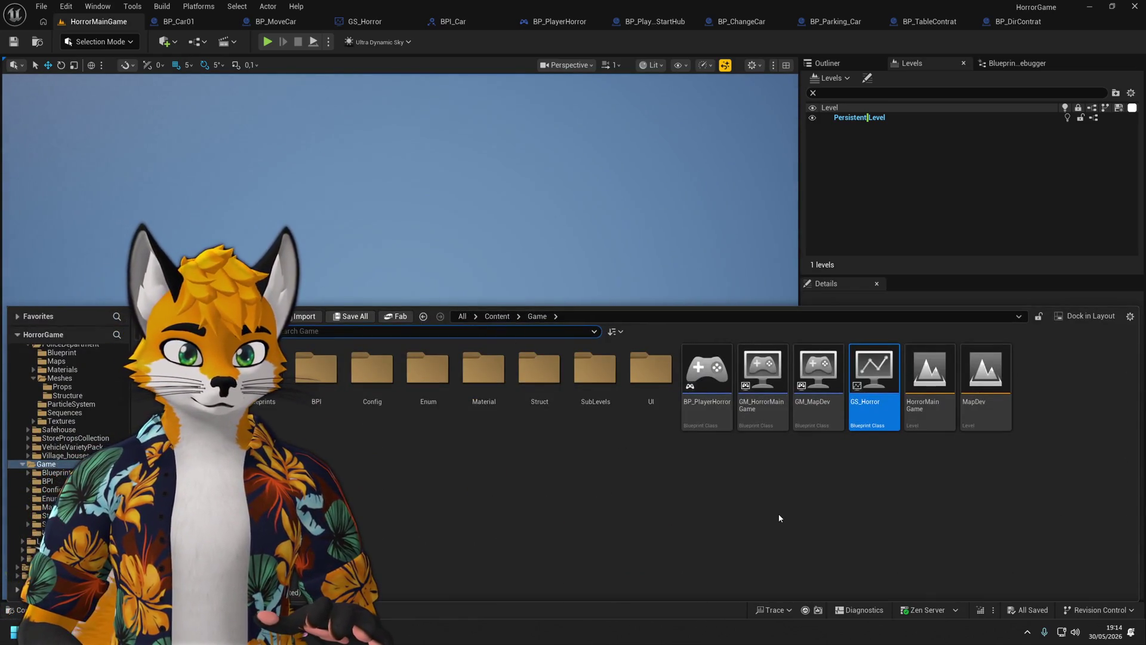
# Open the MapDev level and make mainHub01 the current level.
pyautogui.click(778, 513)
pyautogui.click(981, 380)
pyautogui.doubleClick(982, 380)
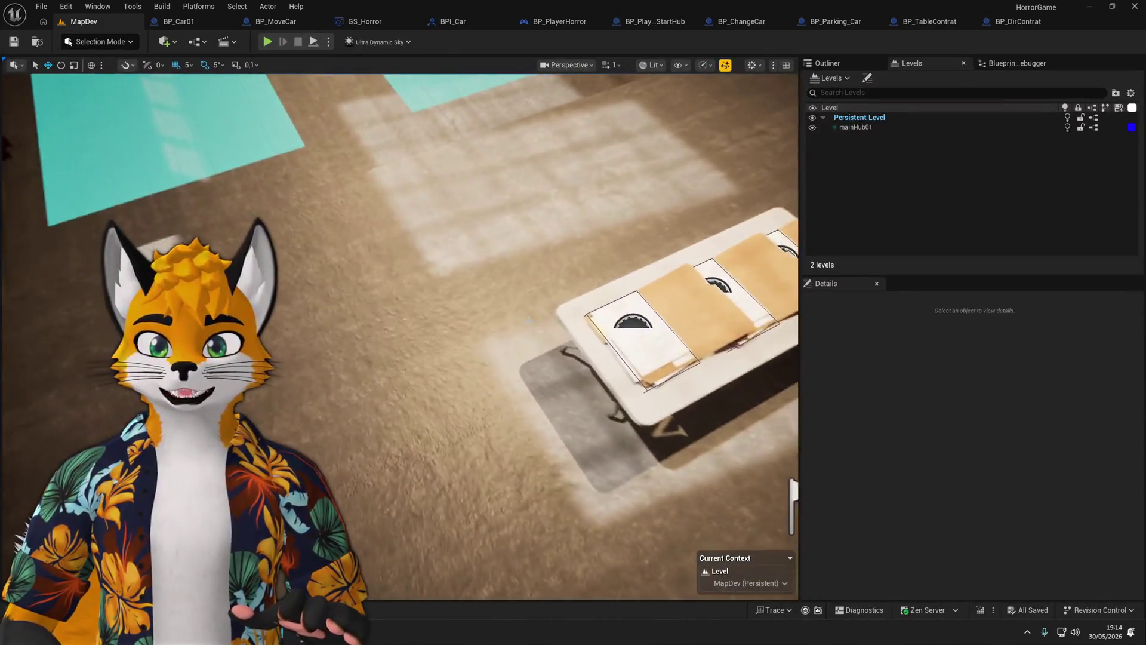
pyautogui.click(749, 583)
pyautogui.click(743, 567)
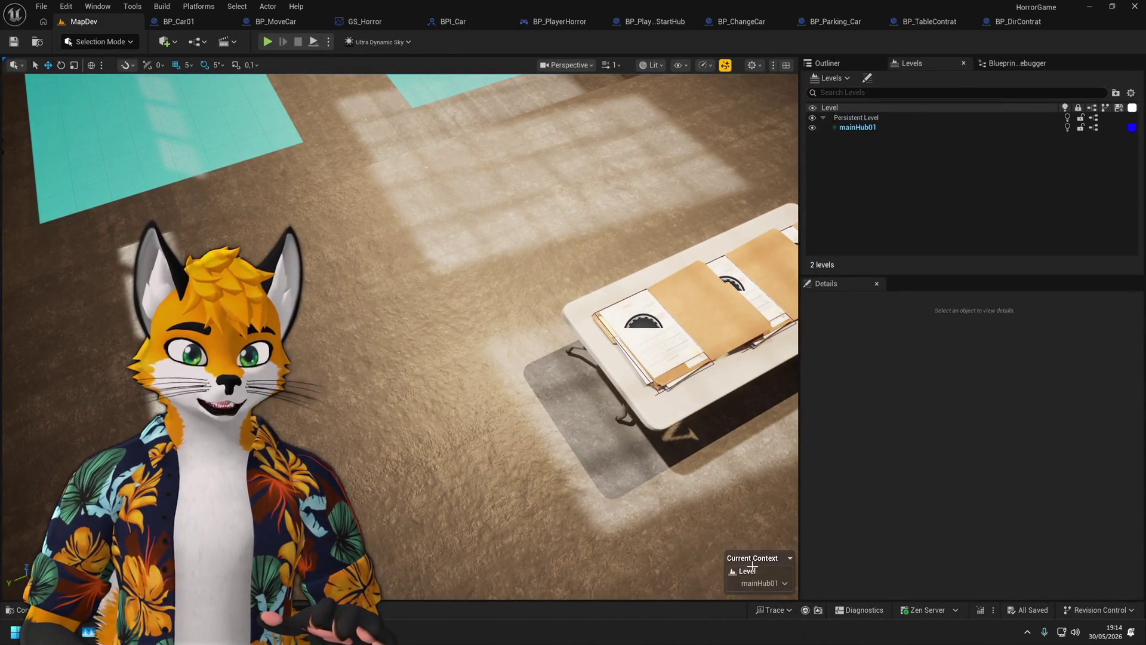
# Place a BP_DirContrat folder from Blueprints onto the MapDev floor and save the map.
pyautogui.hotkey('ctrl', 'space')
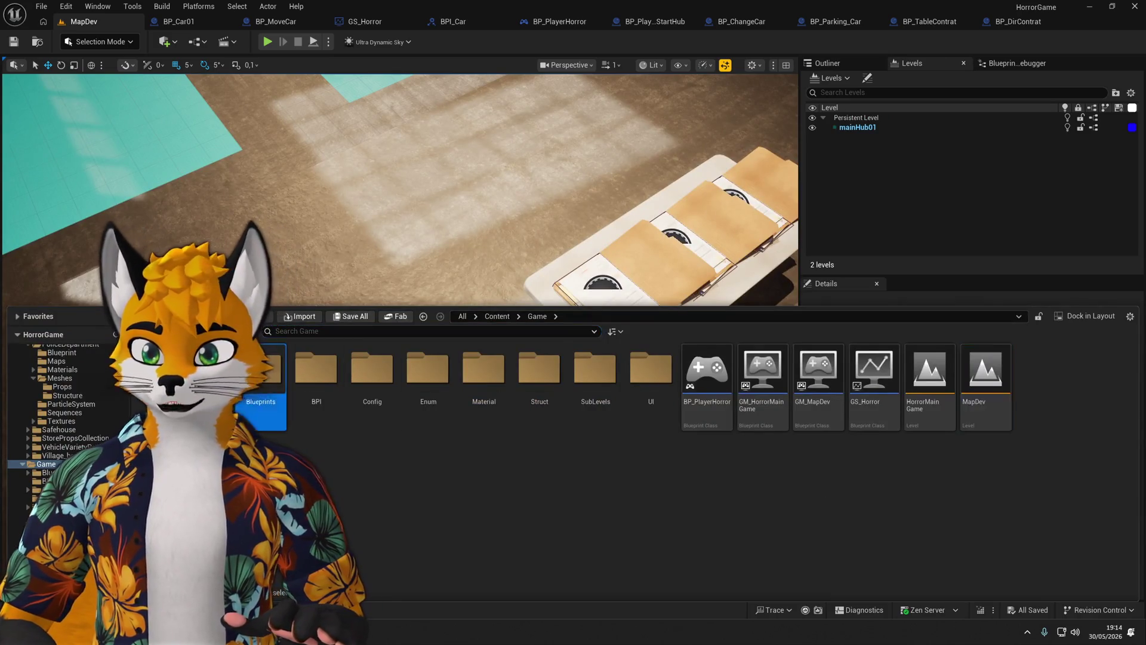
pyautogui.doubleClick(260, 370)
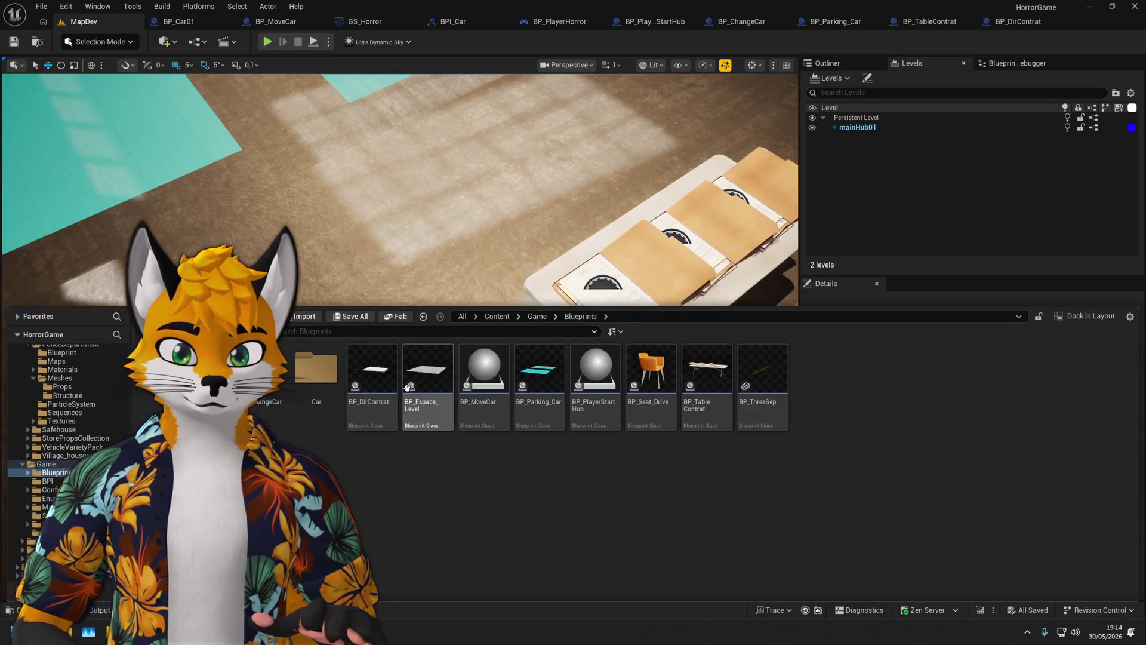
pyautogui.moveTo(373, 388)
pyautogui.mouseDown()
pyautogui.moveTo(454, 247)
pyautogui.moveTo(460, 358)
pyautogui.mouseUp()
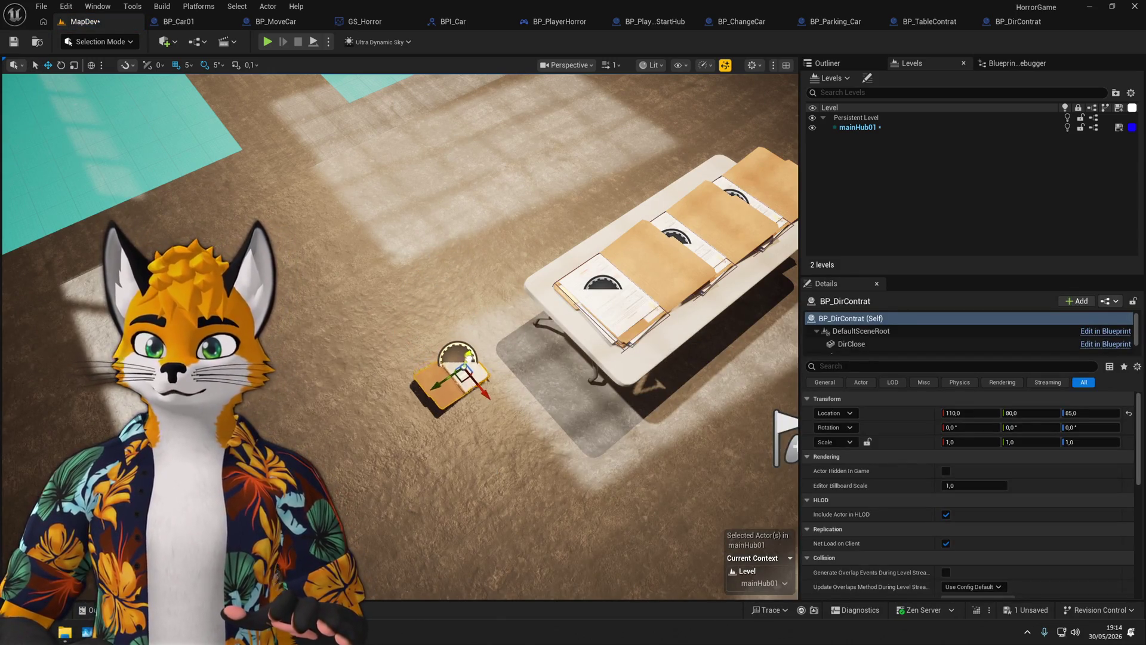
pyautogui.hotkey('ctrl', 's')
# Reopen the HorrorMainGame level from the Game folder.
pyautogui.hotkey('ctrl', 'space')
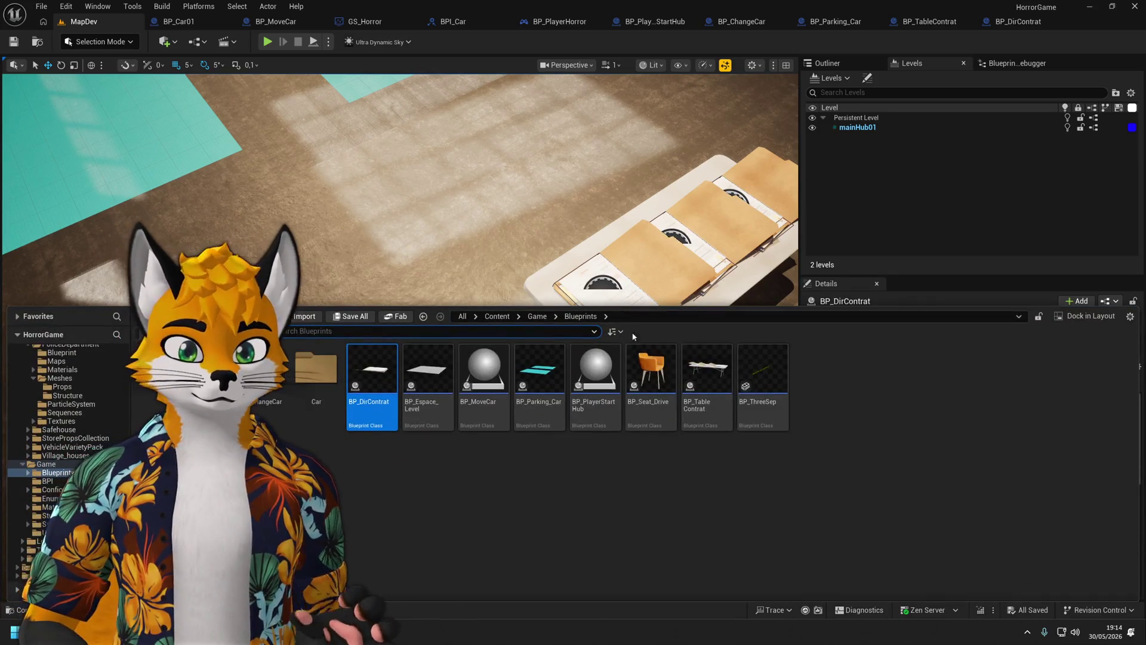
pyautogui.click(538, 321)
pyautogui.click(925, 382)
pyautogui.doubleClick(925, 382)
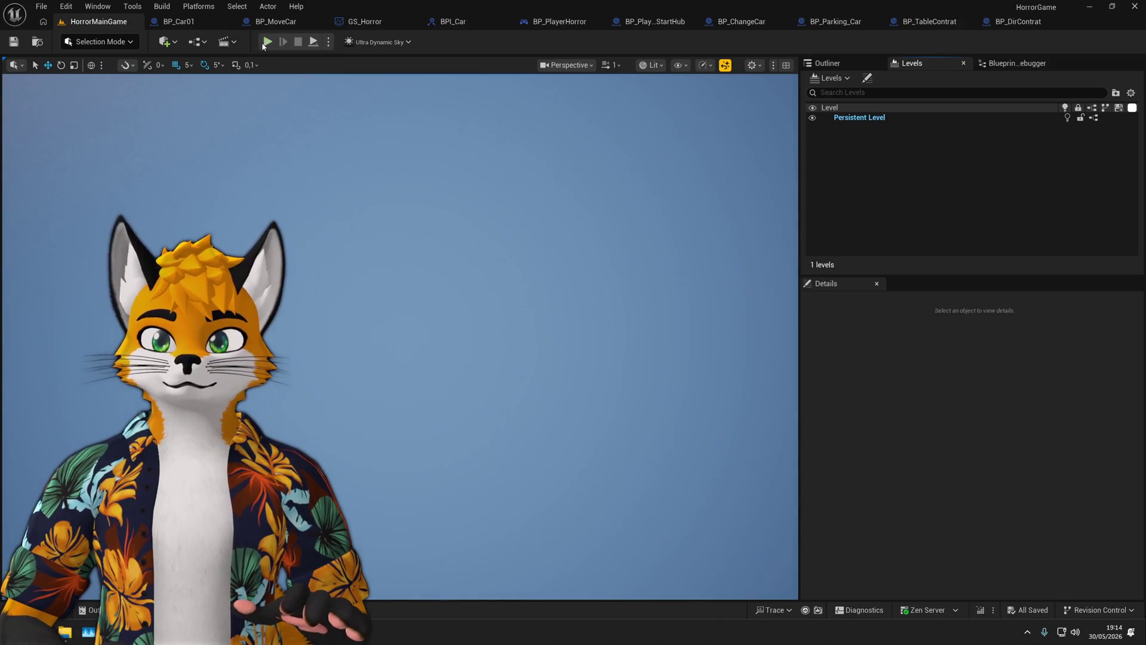
# Playtest HorrorMainGame to see the folder on the table, then return to BP_DirContrat.
pyautogui.click(268, 41)
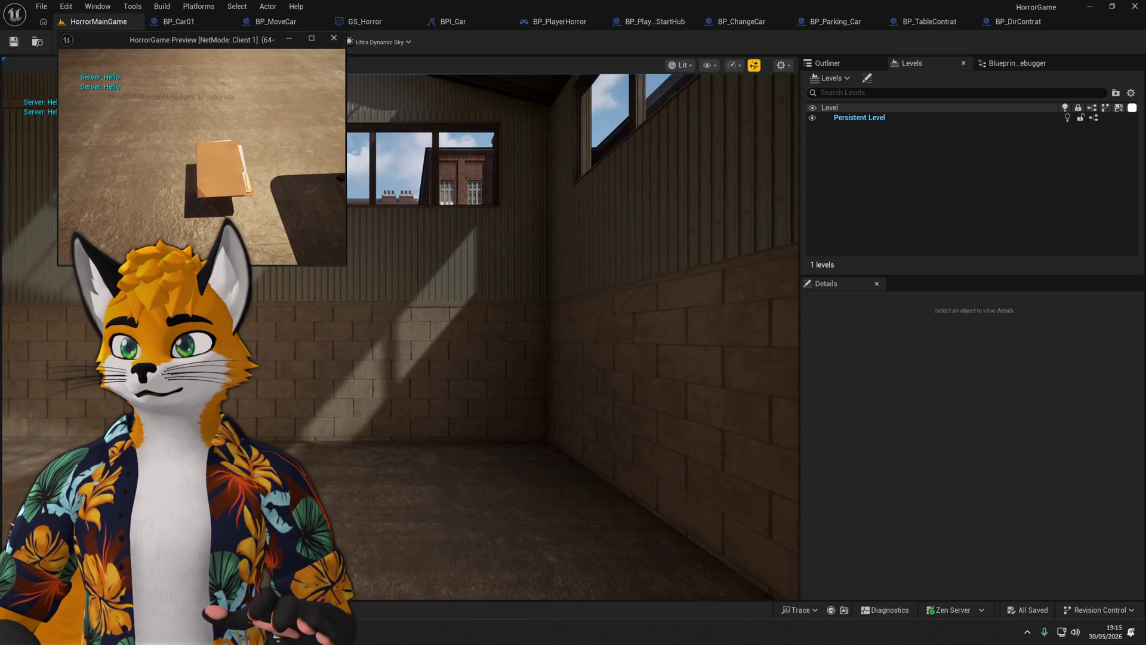
pyautogui.press('Escape')
pyautogui.click(1006, 22)
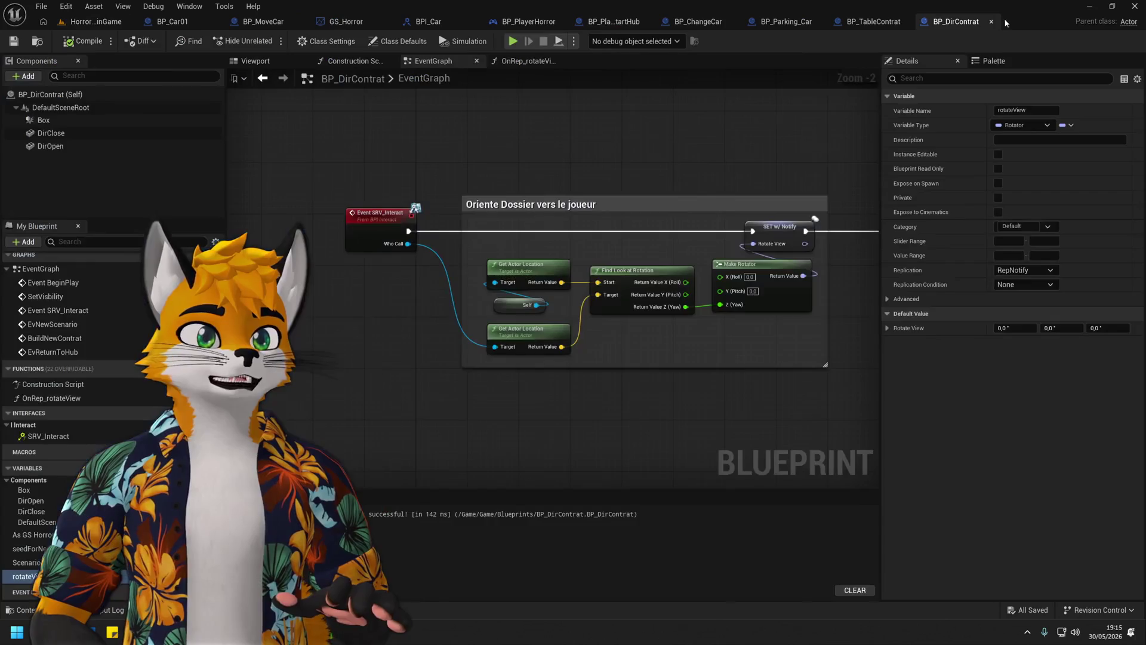
pyautogui.scroll(-4, 502, 356)
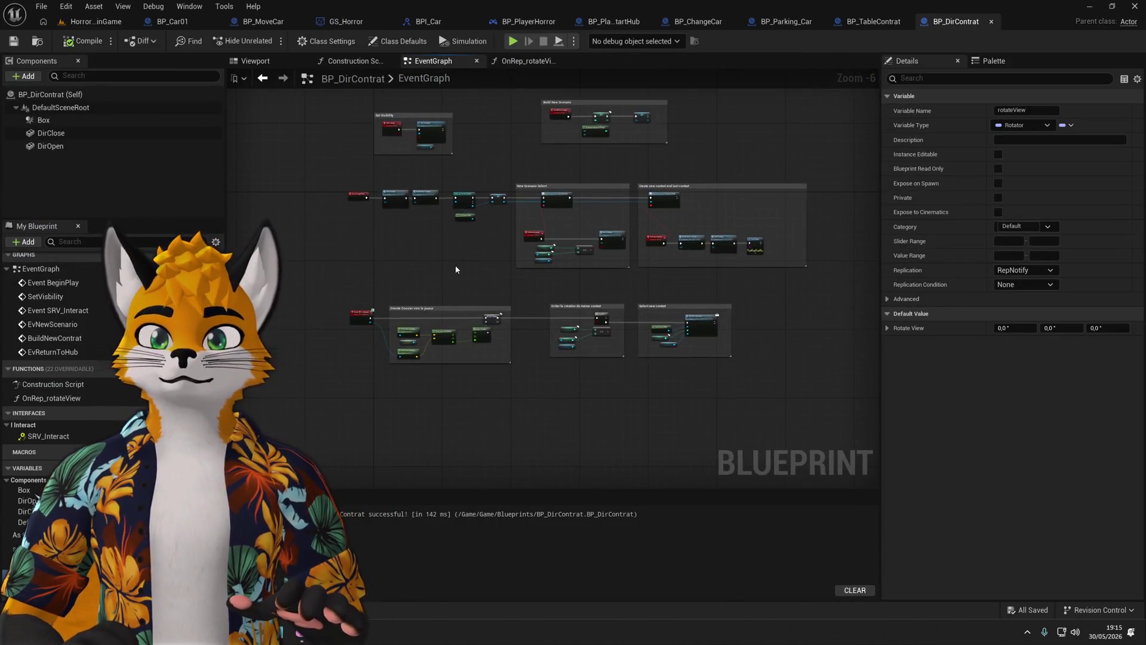
pyautogui.scroll(3, 455, 269)
pyautogui.scroll(-1, 418, 323)
pyautogui.click(872, 21)
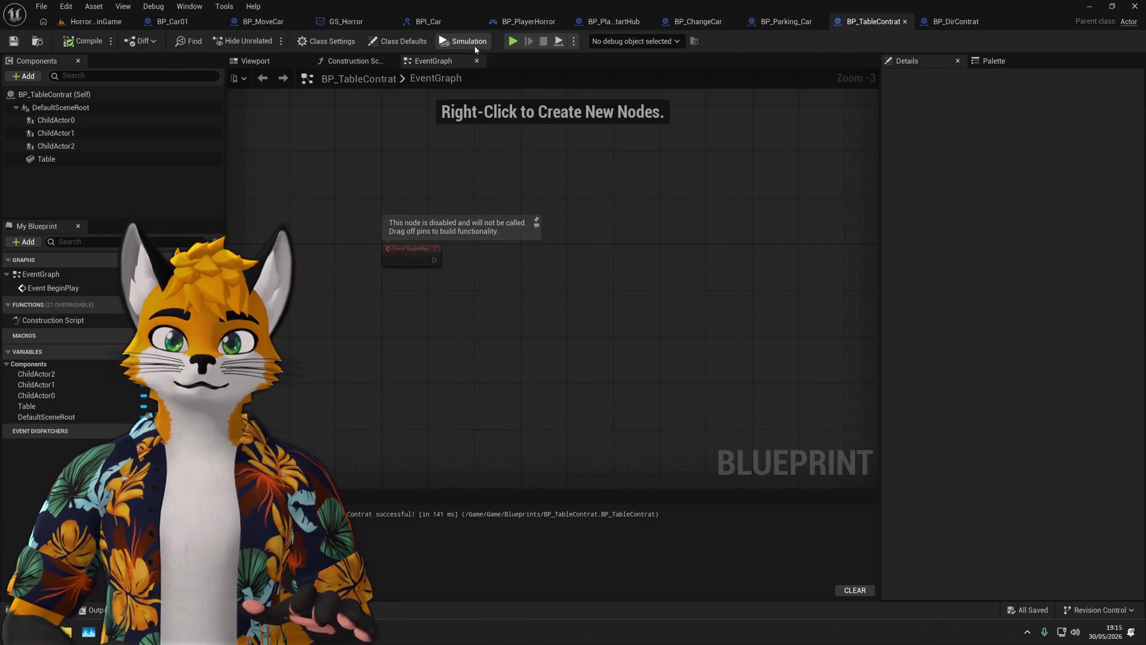
pyautogui.click(512, 41)
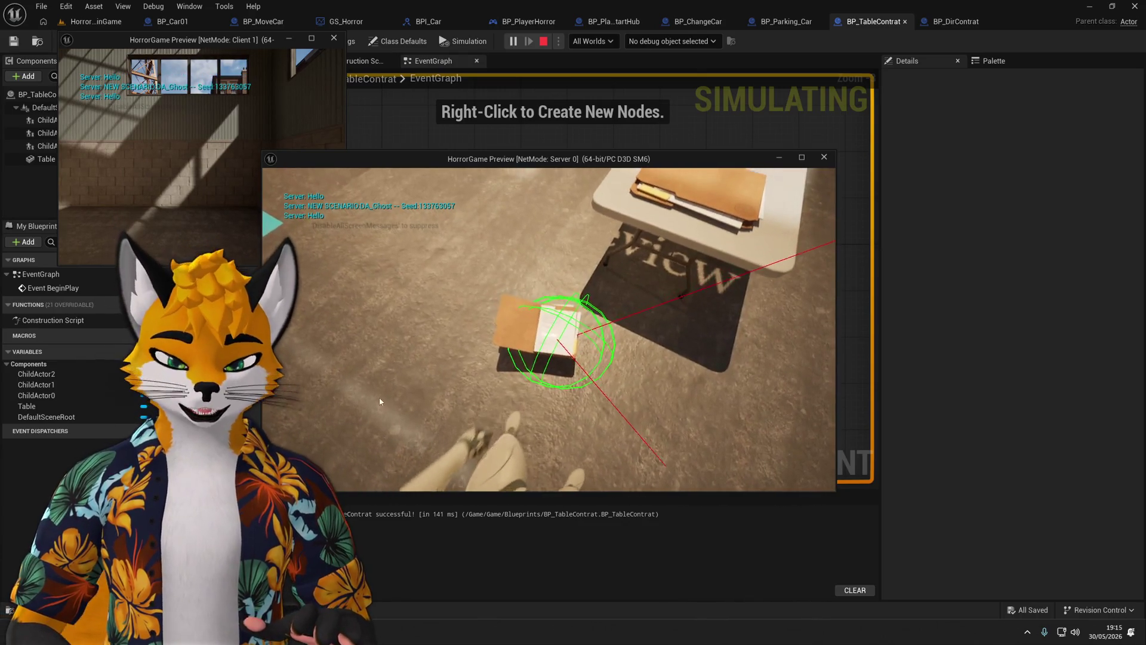
pyautogui.press('Escape')
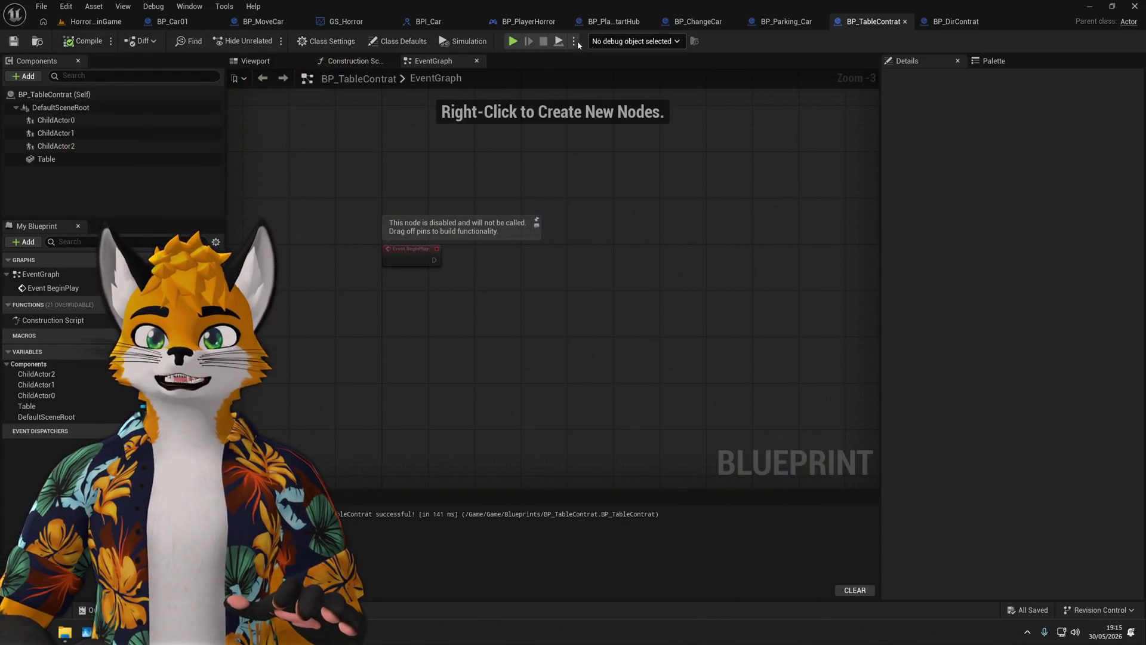
pyautogui.click(574, 41)
pyautogui.click(681, 248)
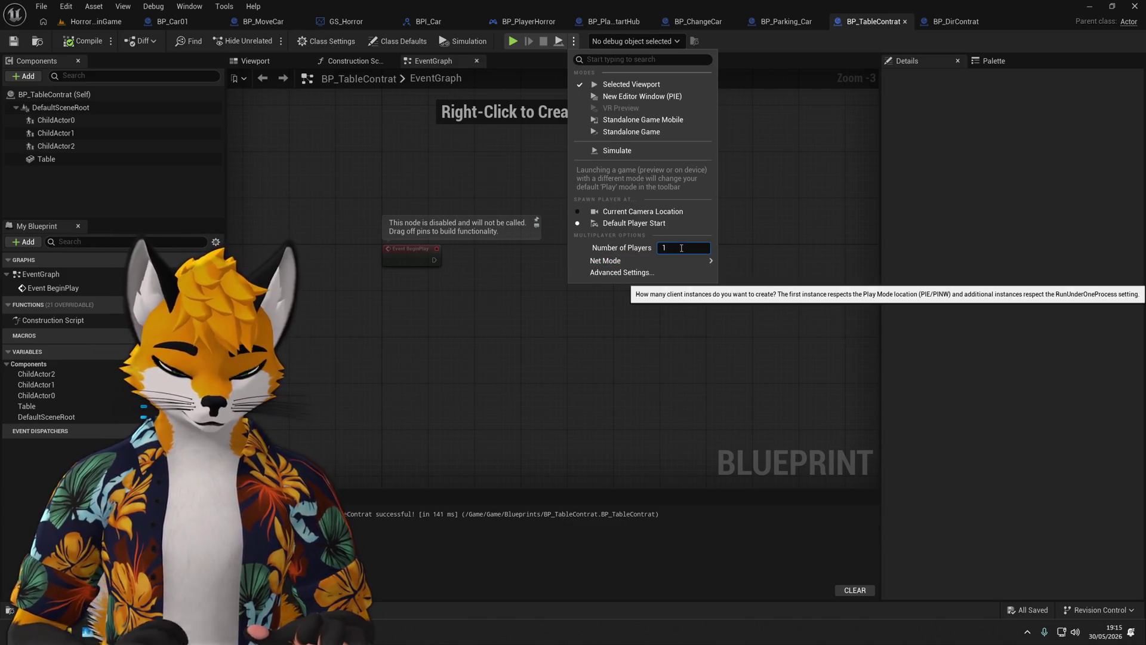
pyautogui.click(788, 215)
pyautogui.moveTo(770, 214); pyautogui.dragTo(711, 199)
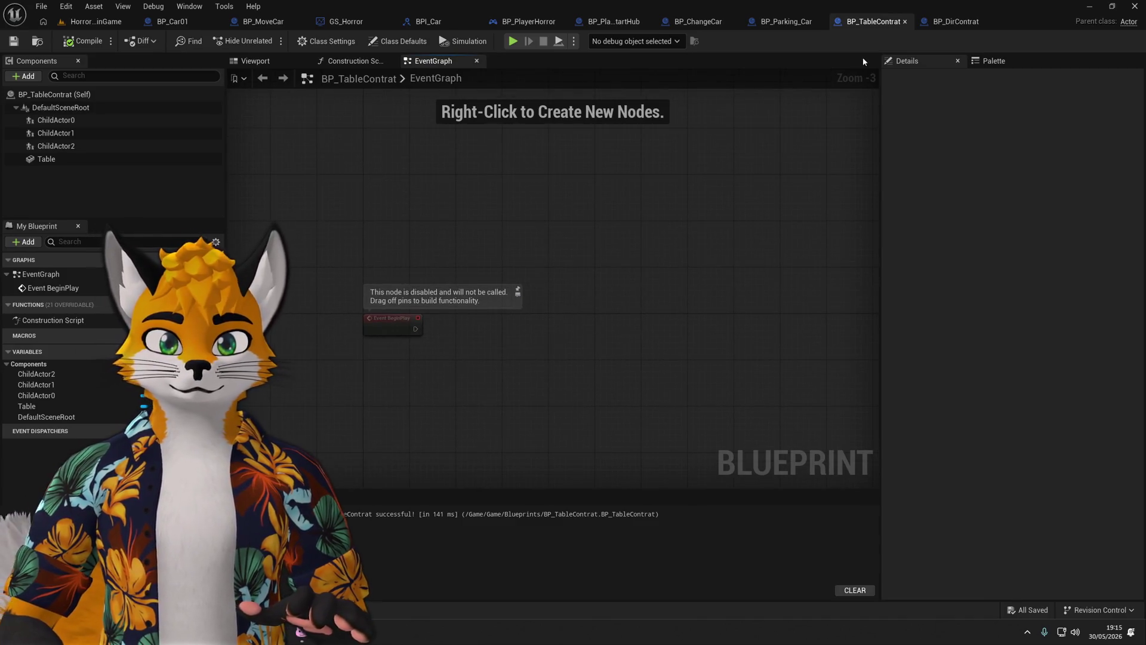
pyautogui.click(951, 22)
pyautogui.scroll(-2, 533, 137)
pyautogui.scroll(5, 463, 386)
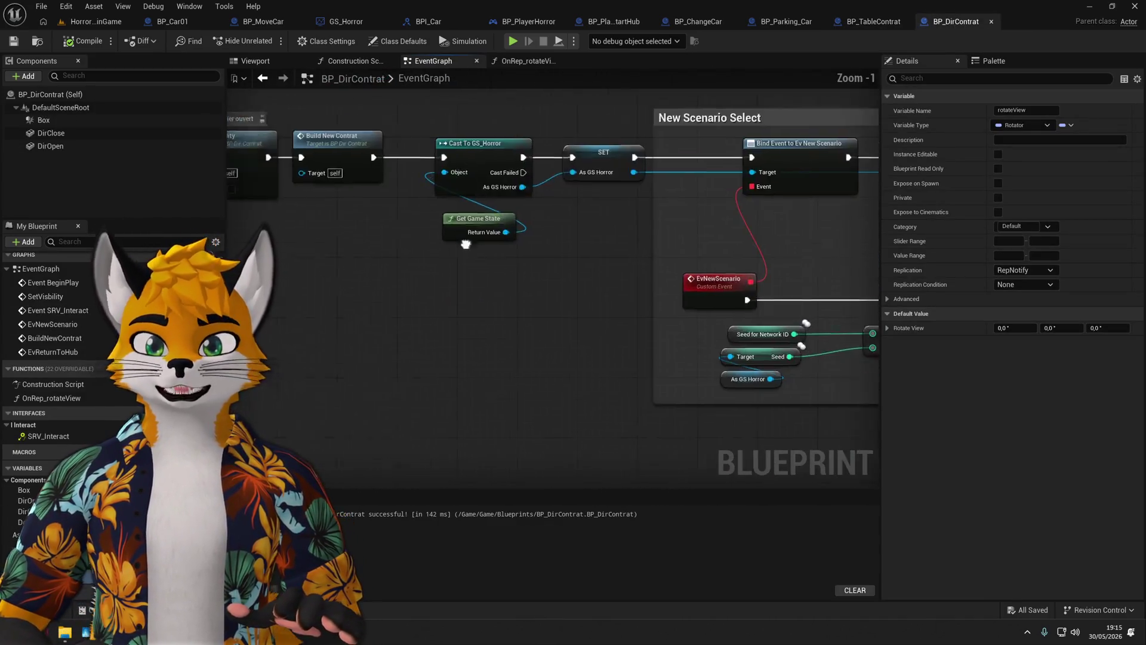
# Review the Oriente Dossier rotateView logic and Class Settings, then return to HorrorMainGame.
pyautogui.moveTo(463, 387)
pyautogui.mouseDown()
pyautogui.moveTo(463, 541)
pyautogui.moveTo(463, 287)
pyautogui.moveTo(562, 141)
pyautogui.mouseUp()
pyautogui.moveTo(500, 220); pyautogui.dragTo(464, 274)
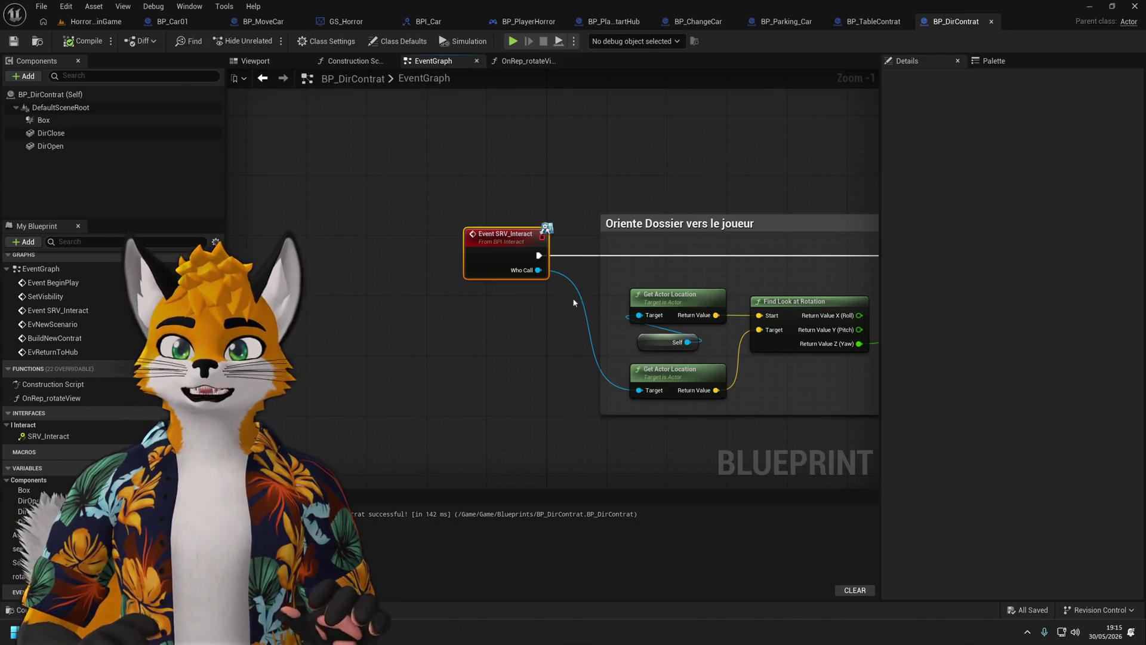
pyautogui.scroll(-2, 561, 322)
pyautogui.moveTo(467, 340)
pyautogui.mouseDown()
pyautogui.moveTo(790, 357)
pyautogui.moveTo(615, 350)
pyautogui.mouseUp()
pyautogui.click(808, 240)
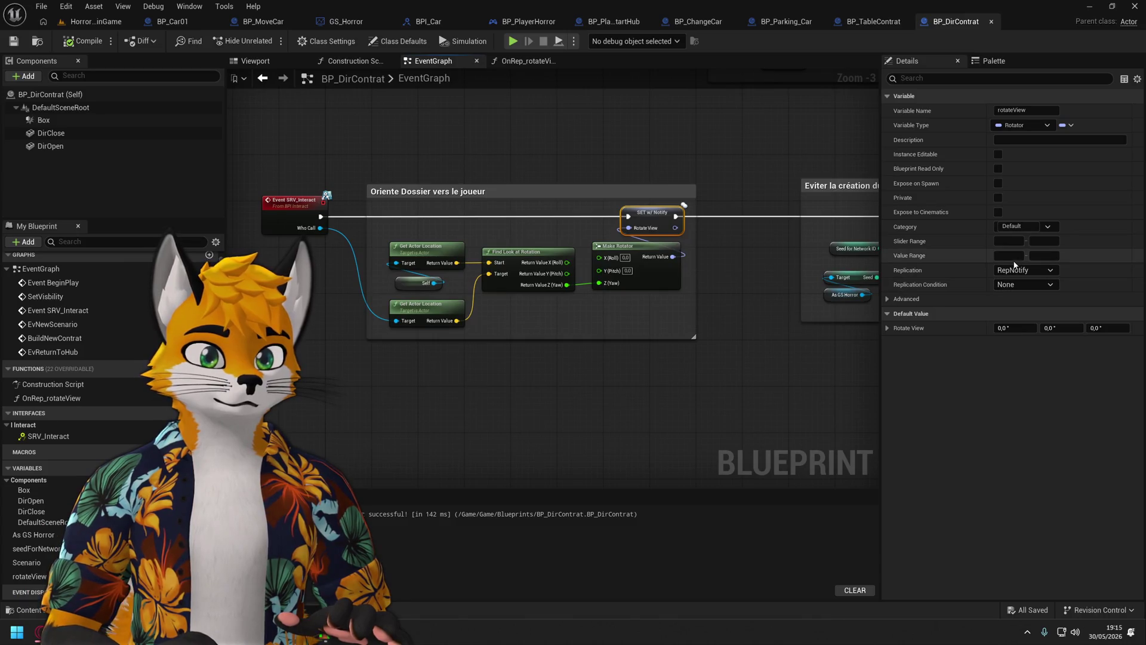
pyautogui.click(327, 41)
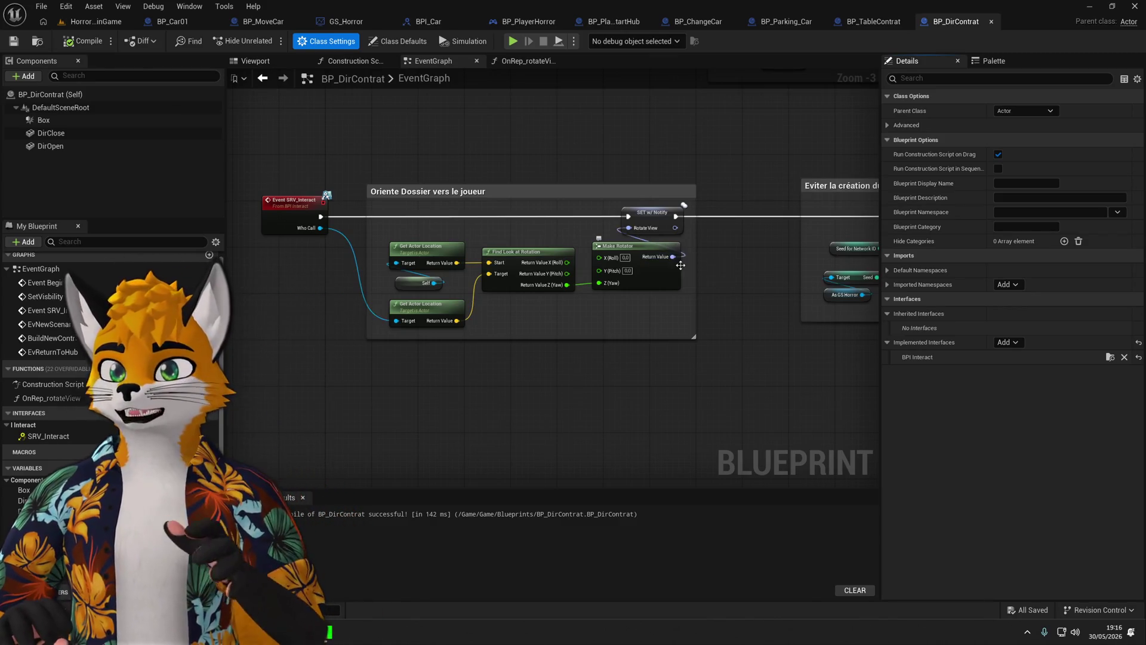
pyautogui.click(96, 22)
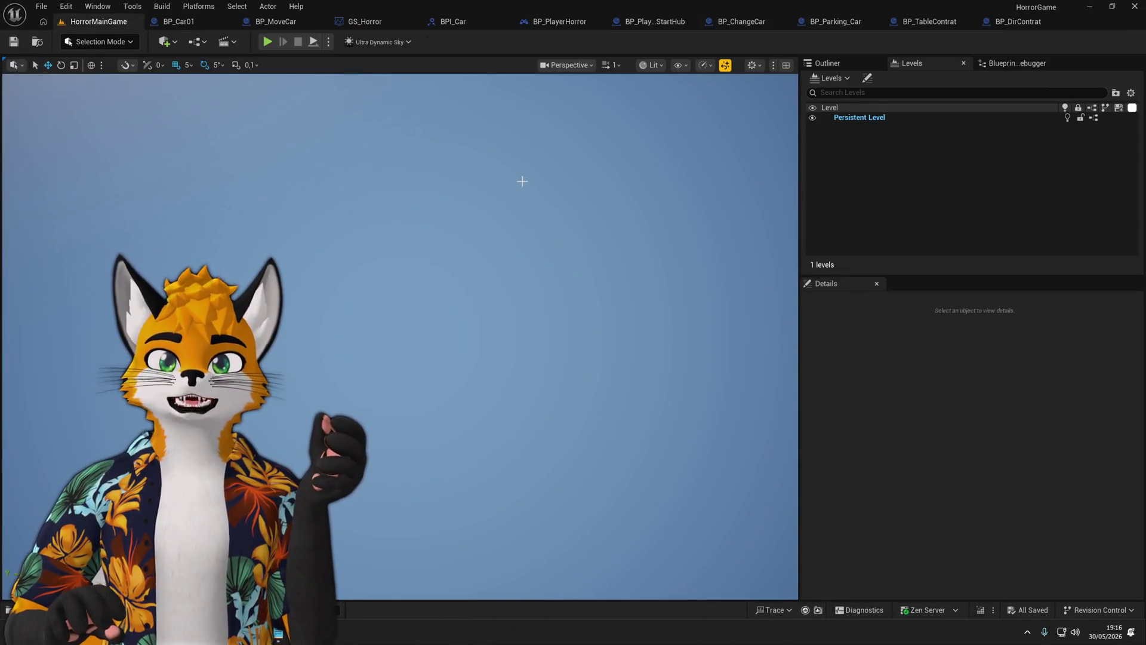
# Playtest HorrorMainGame to check the three folders on the table, then return to BP_DirContrat.
pyautogui.click(267, 42)
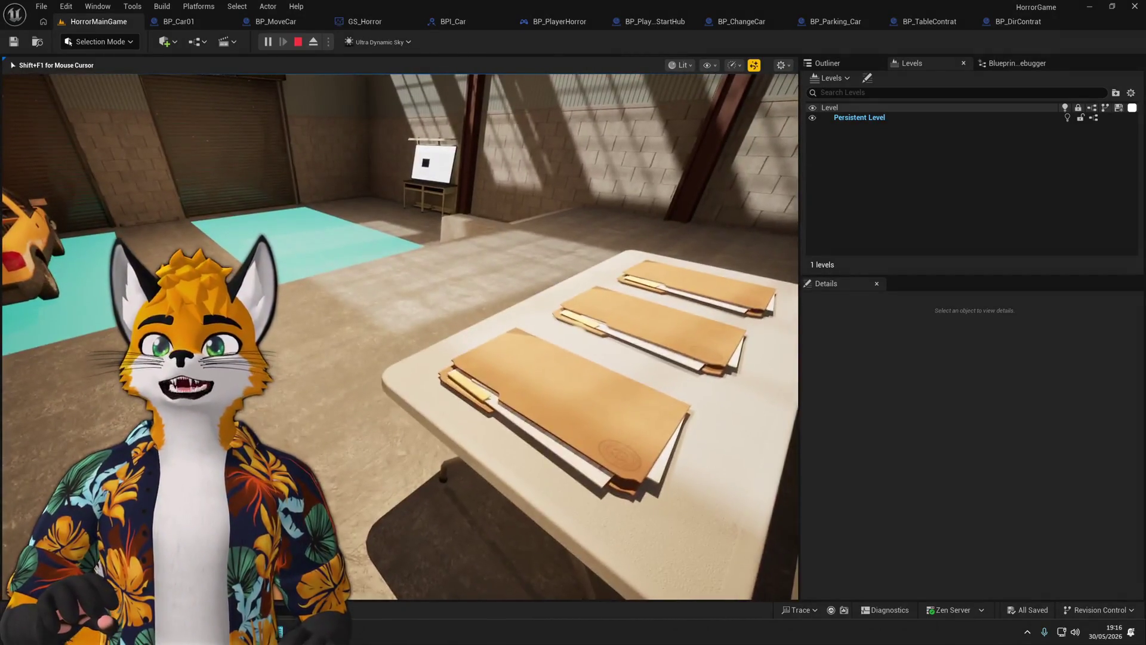
pyautogui.press('Escape')
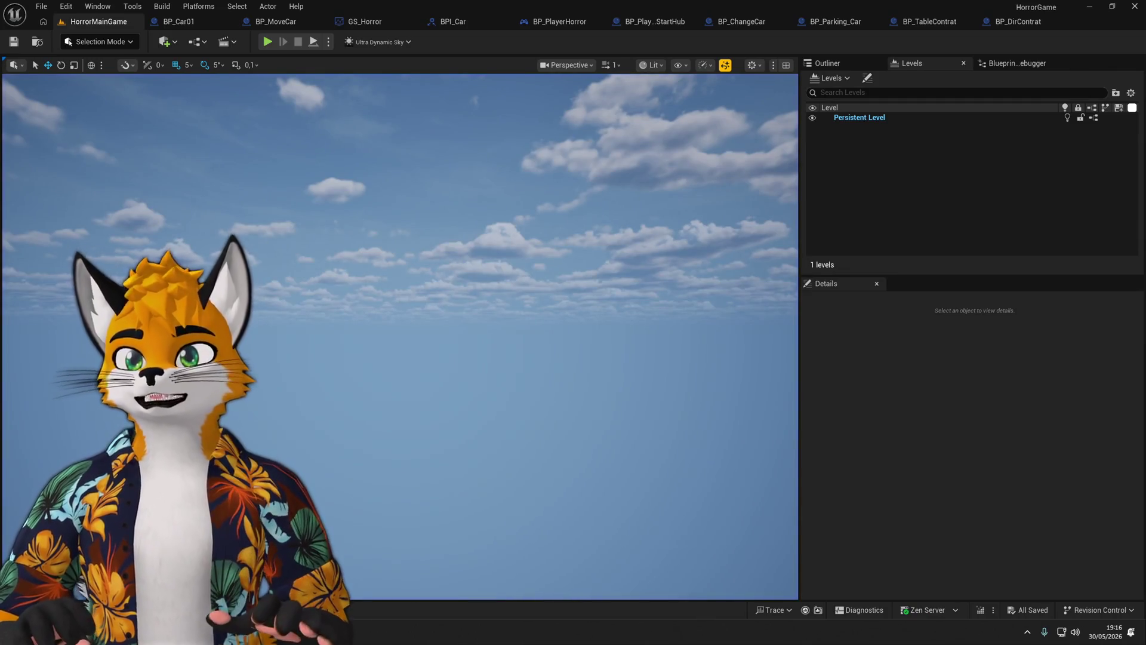
pyautogui.click(998, 27)
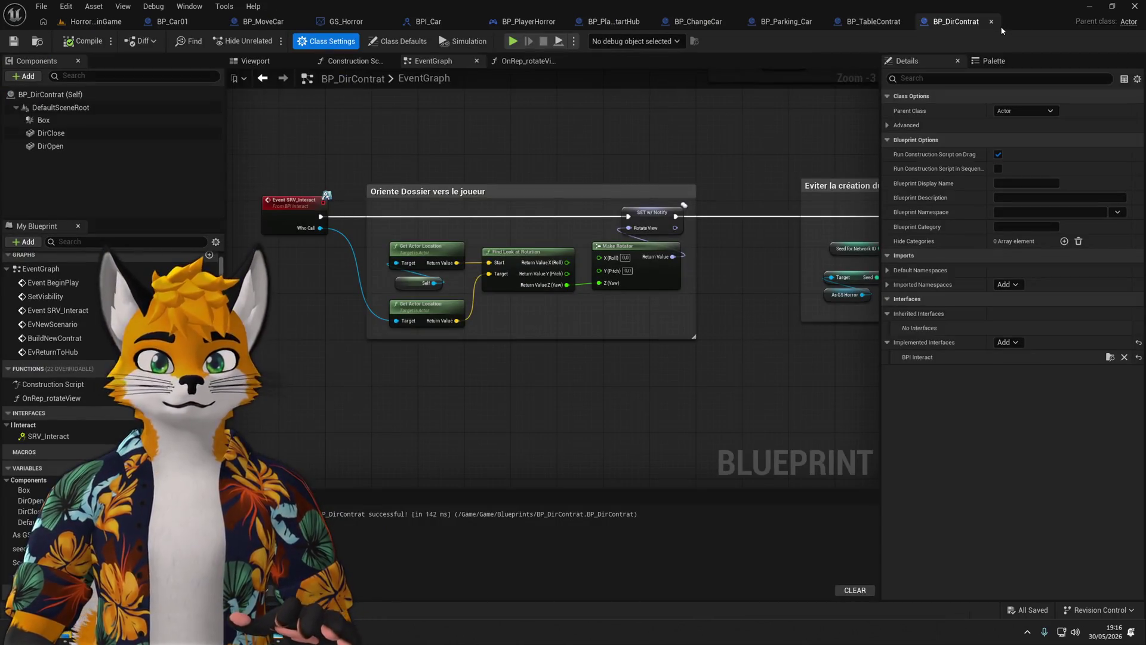
# View BP_TableContrat's 3D preview and orbit around the table of folders.
pyautogui.click(893, 28)
pyautogui.click(55, 120)
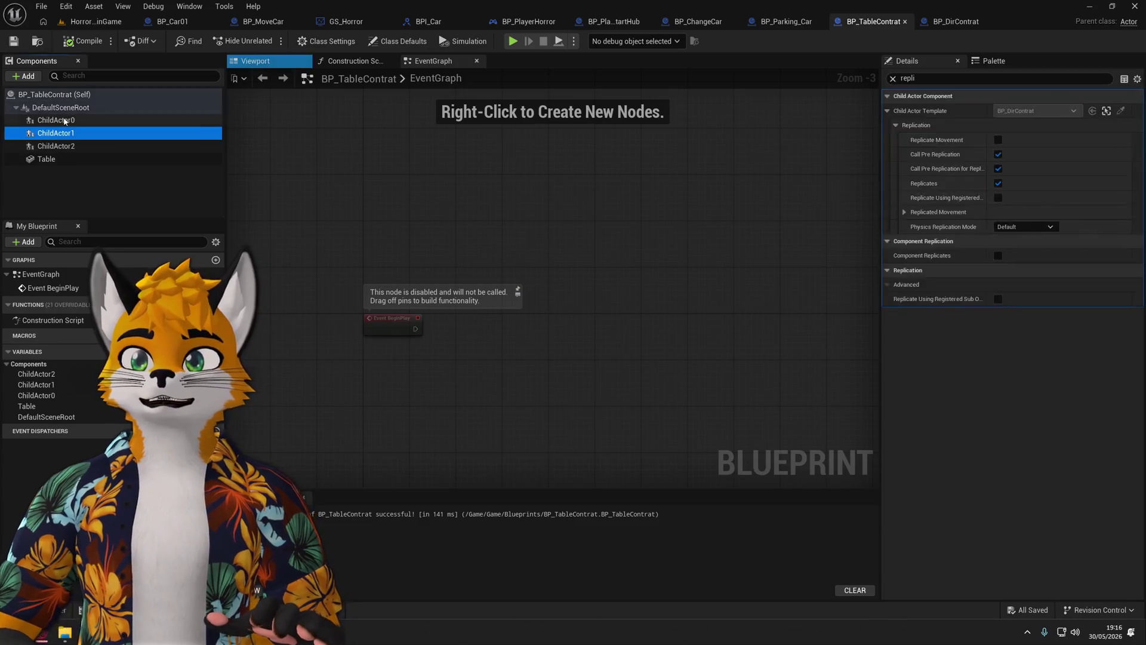
pyautogui.click(256, 61)
pyautogui.moveTo(367, 168); pyautogui.dragTo(322, 182)
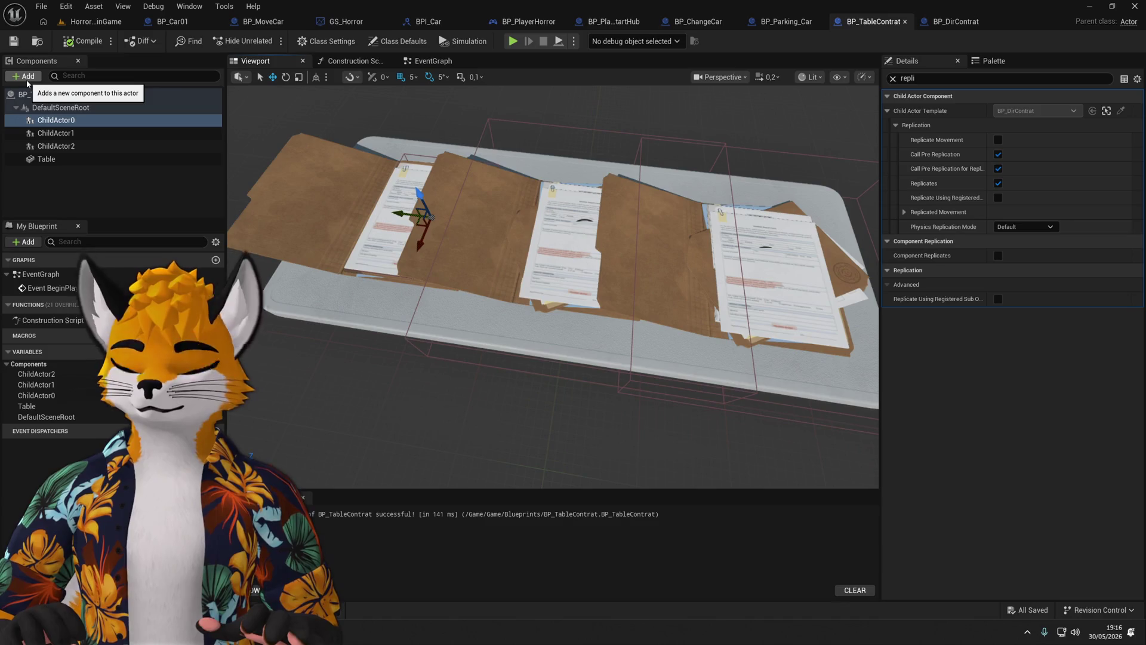
# Search the component list for 'cene' without adding anything, then switch to the event graph.
pyautogui.click(26, 77)
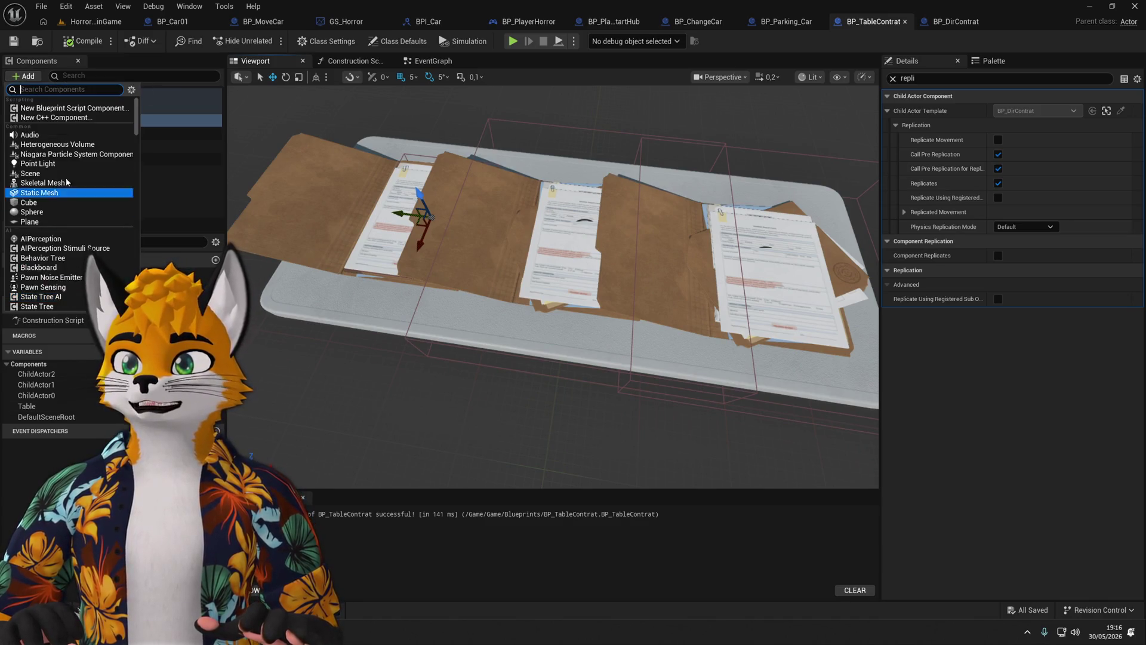
pyautogui.write('Scene')
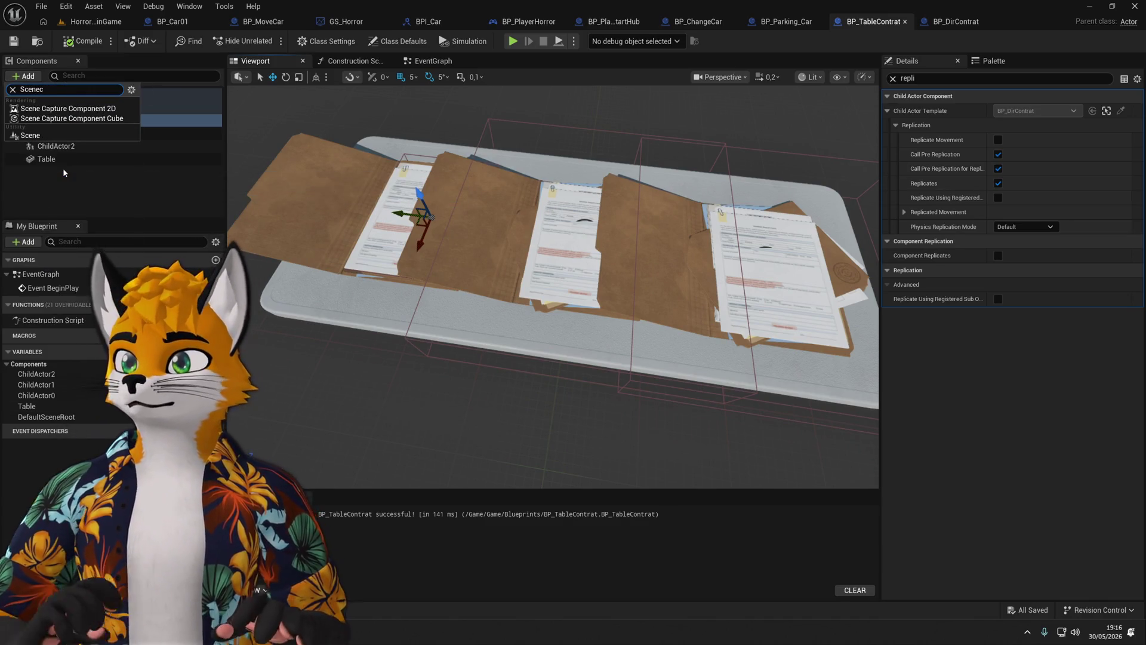
pyautogui.click(119, 191)
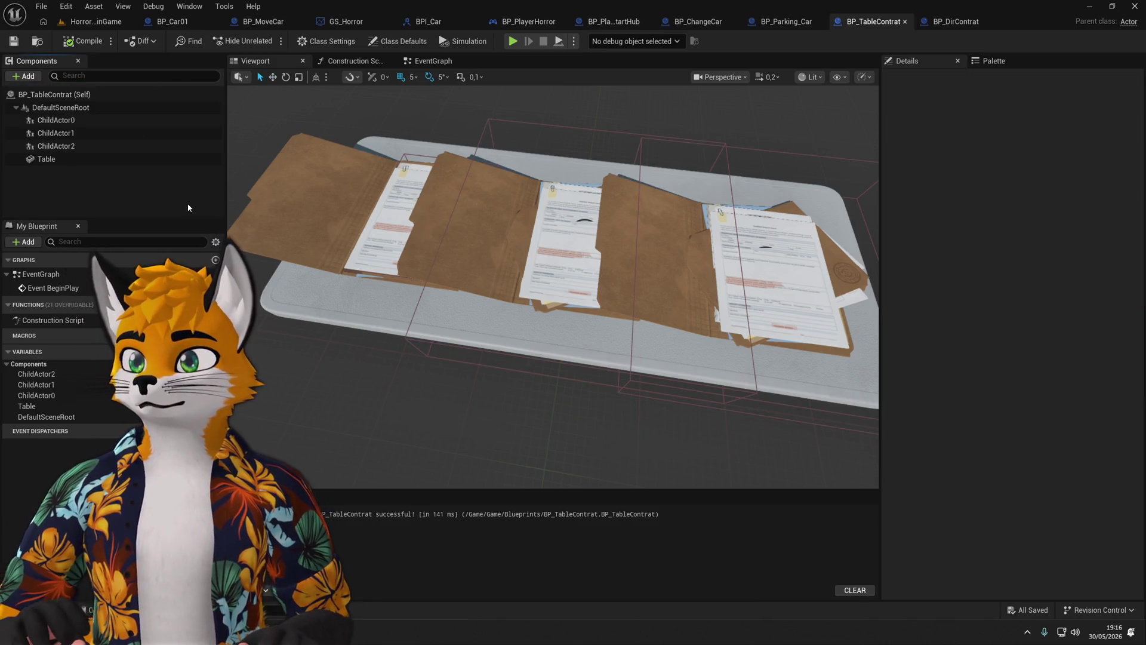
pyautogui.moveTo(473, 255); pyautogui.dragTo(480, 257)
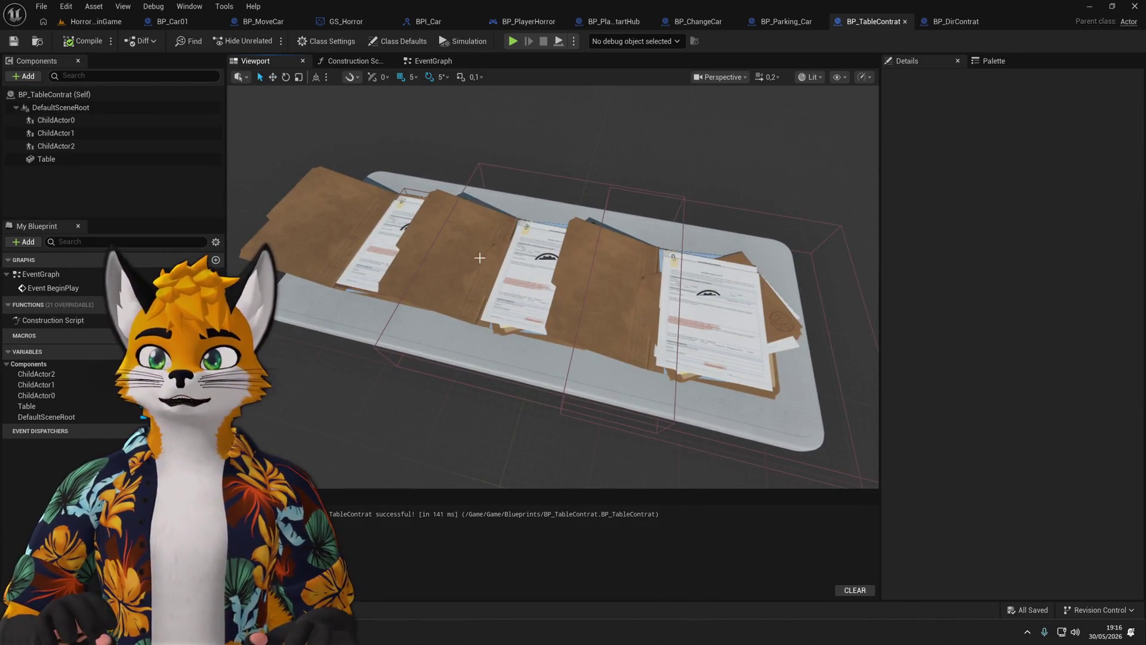
pyautogui.click(449, 65)
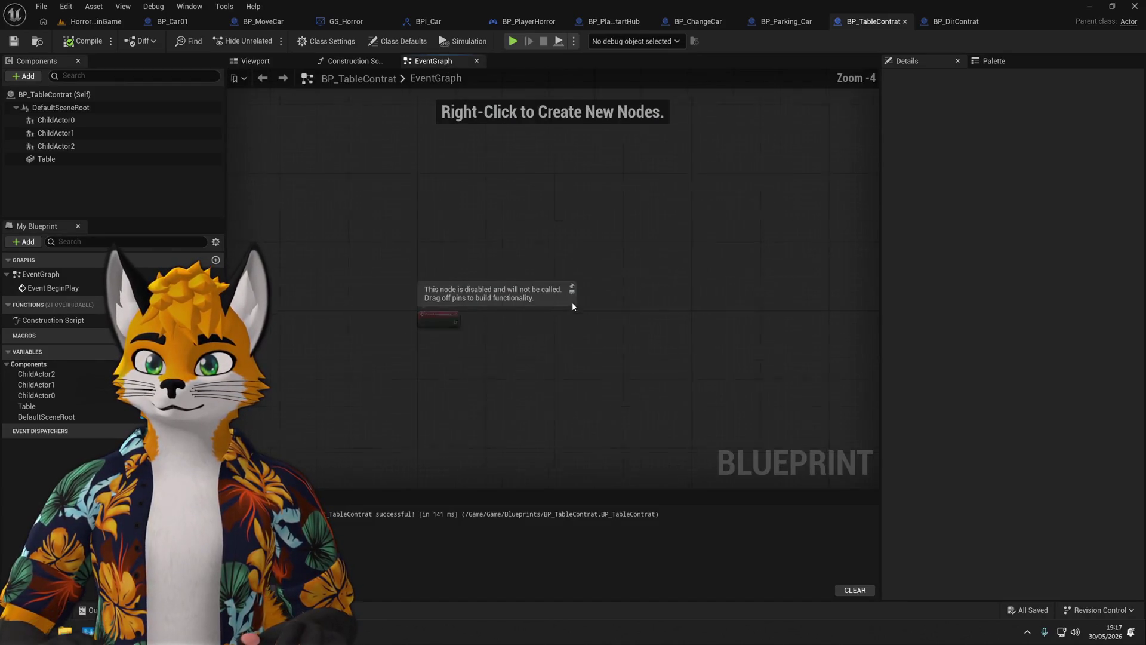
pyautogui.scroll(2, 350, 249)
pyautogui.click(349, 249)
pyautogui.click(497, 298)
pyautogui.scroll(1, 497, 300)
pyautogui.moveTo(55, 120)
pyautogui.mouseDown()
pyautogui.moveTo(439, 330)
pyautogui.moveTo(363, 343)
pyautogui.moveTo(438, 363)
pyautogui.mouseUp()
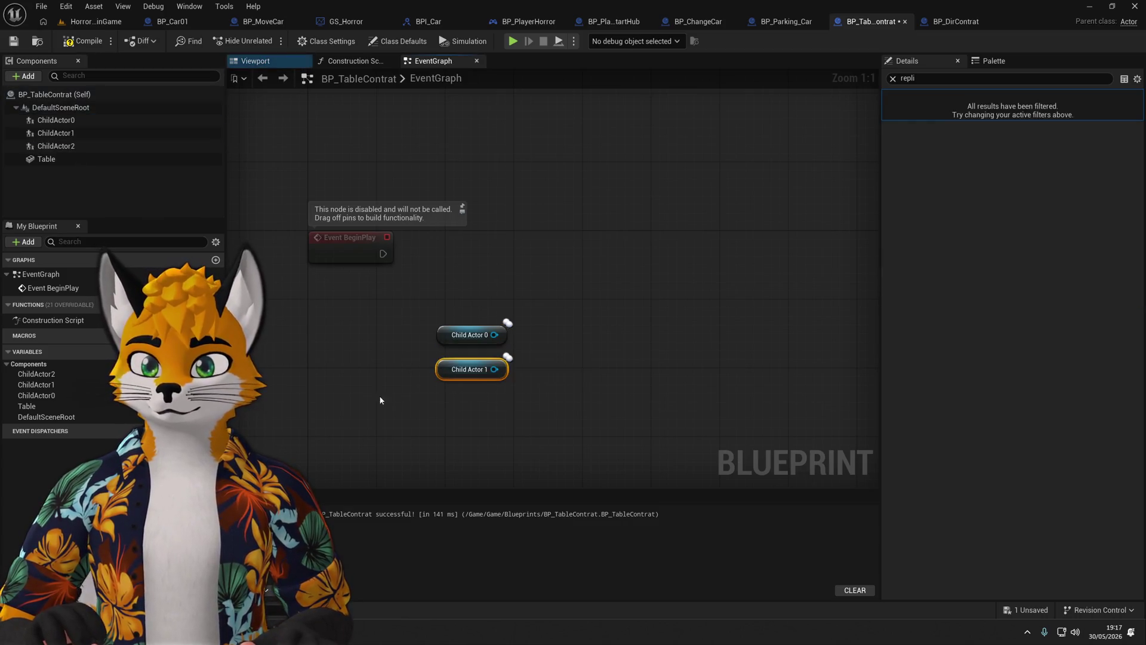
pyautogui.moveTo(56, 145); pyautogui.dragTo(443, 399)
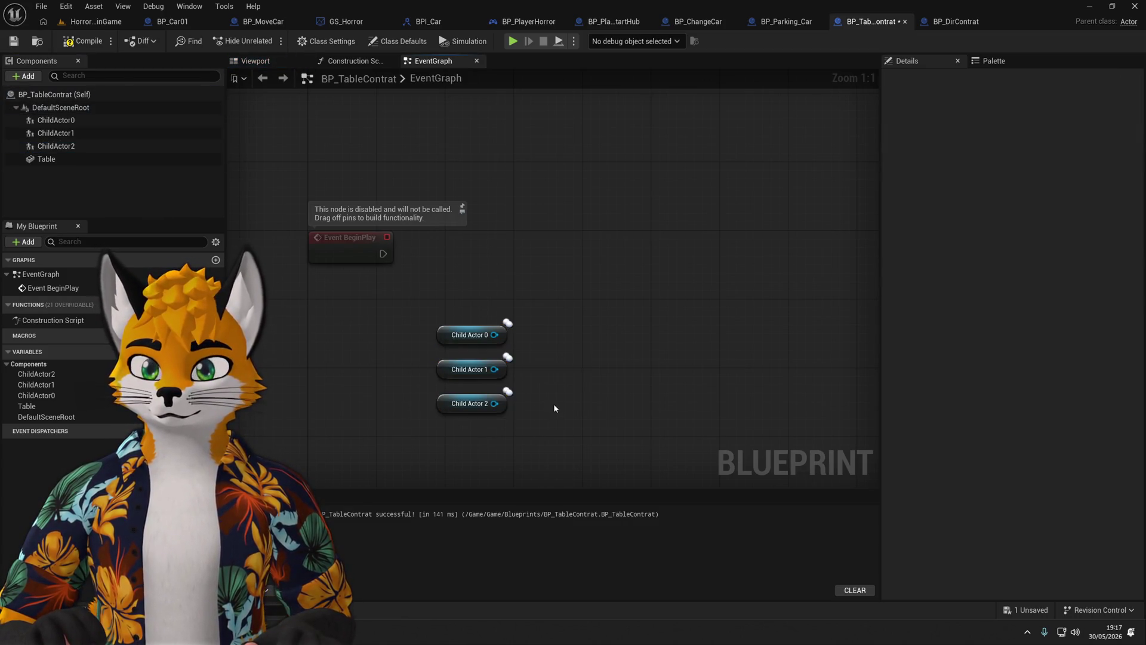
pyautogui.moveTo(495, 335); pyautogui.dragTo(574, 320)
pyautogui.write('get tr')
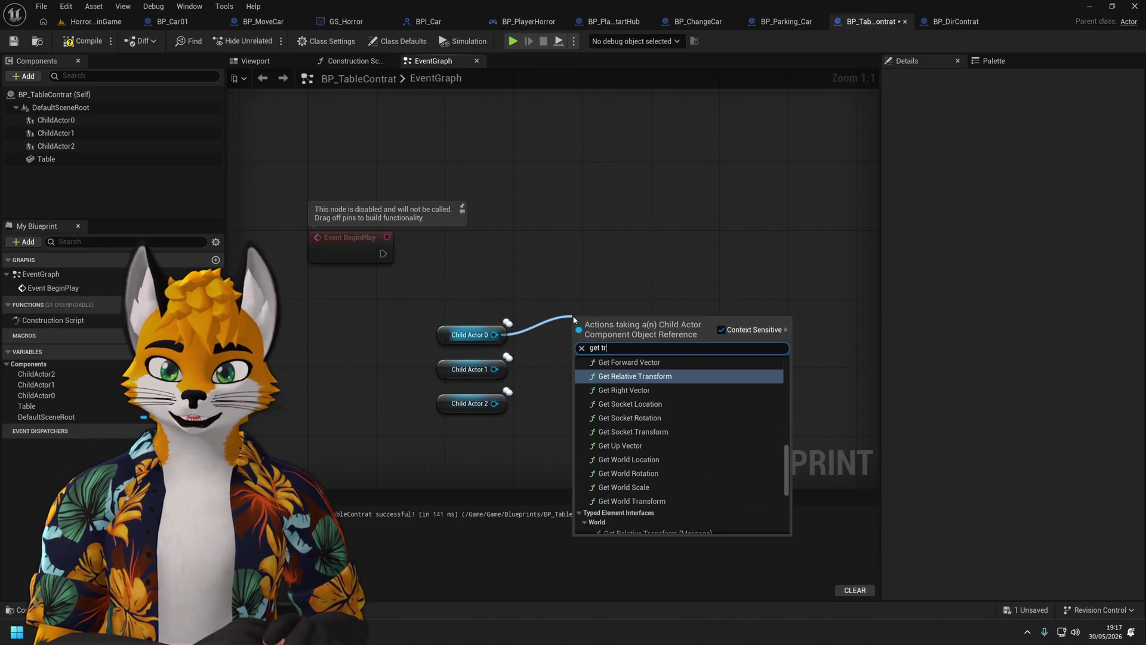
pyautogui.press('BackSpace')
pyautogui.press('BackSpace')
pyautogui.press('BackSpace')
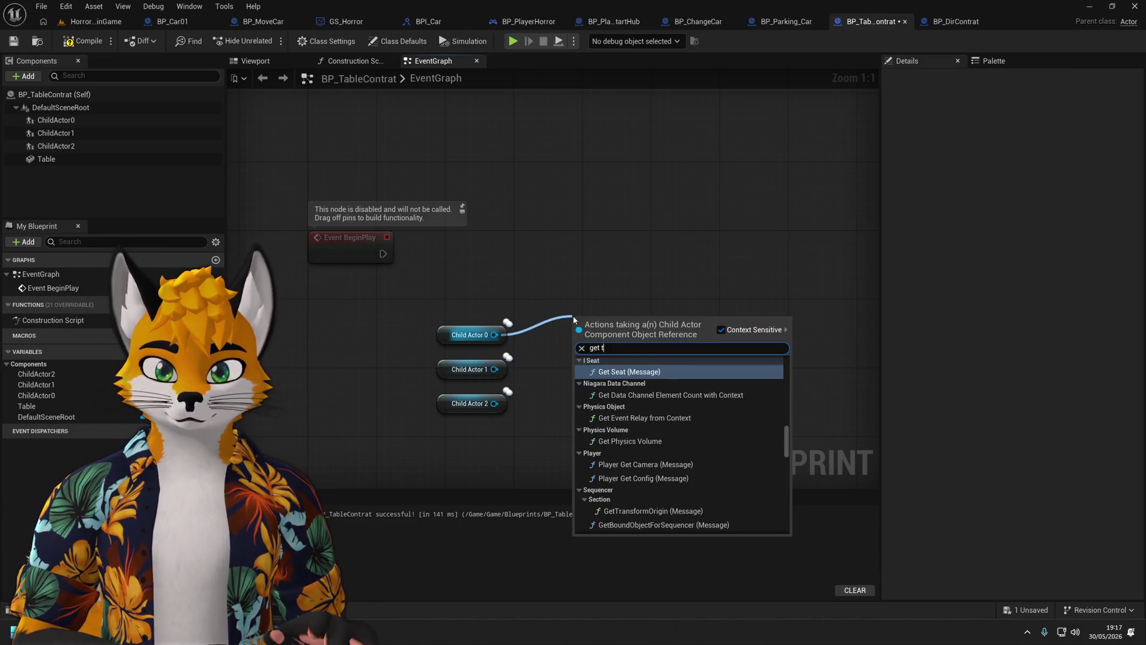
pyautogui.write('world tr')
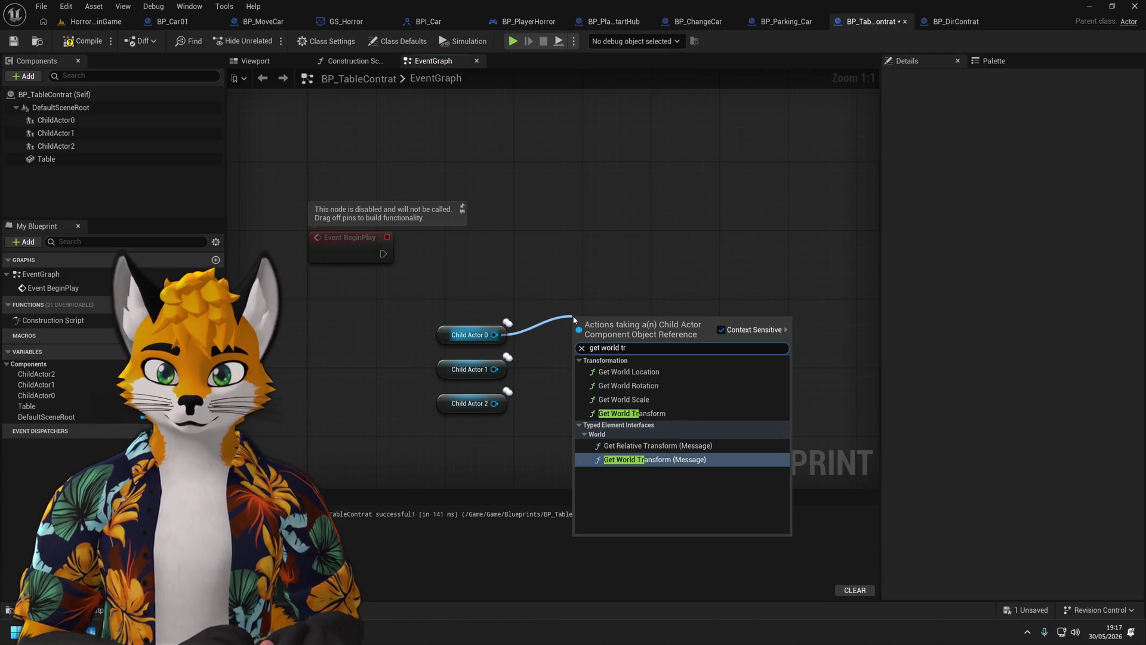
pyautogui.press('Up')
pyautogui.press('Up')
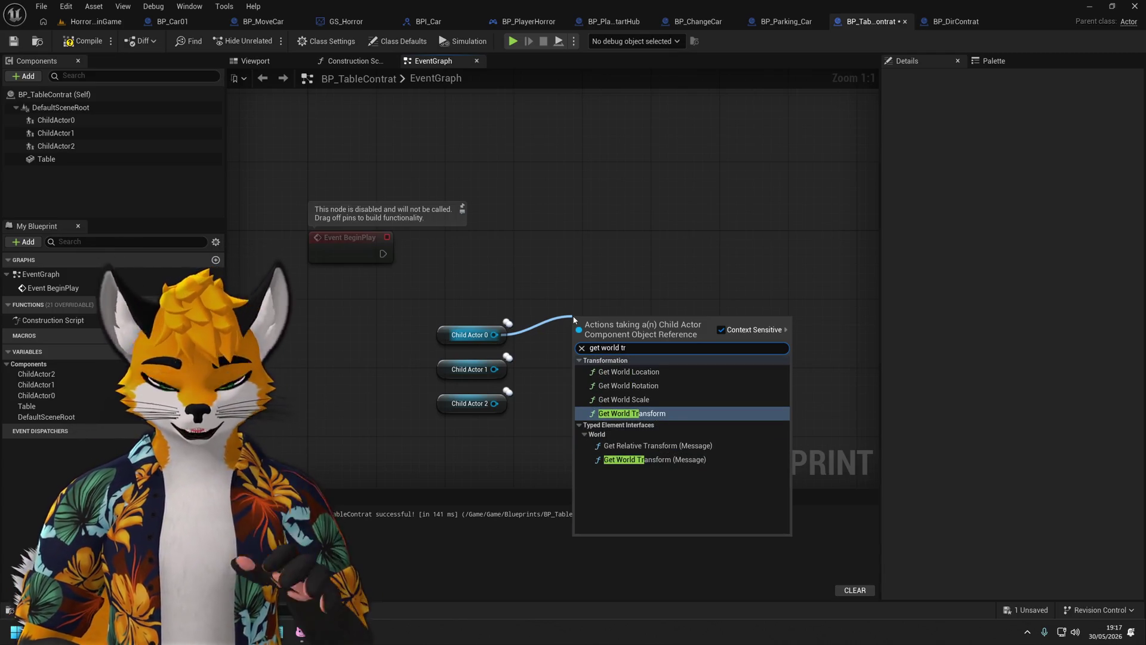
pyautogui.press('Return')
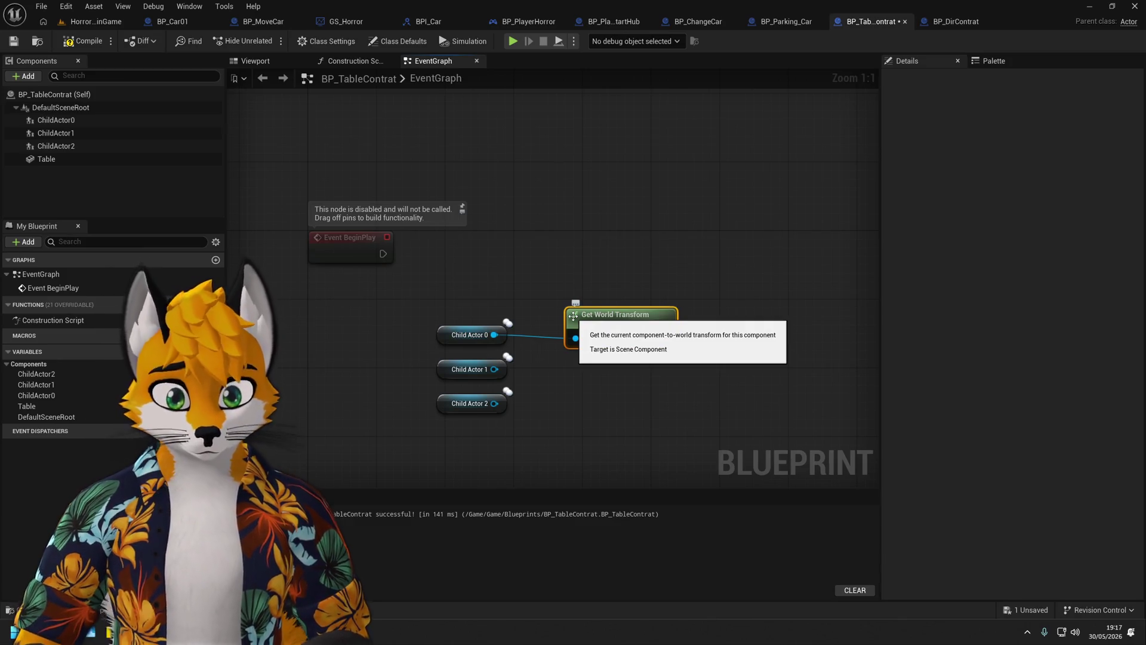
pyautogui.moveTo(573, 316)
pyautogui.mouseDown()
pyautogui.moveTo(514, 290)
pyautogui.moveTo(445, 291)
pyautogui.mouseUp()
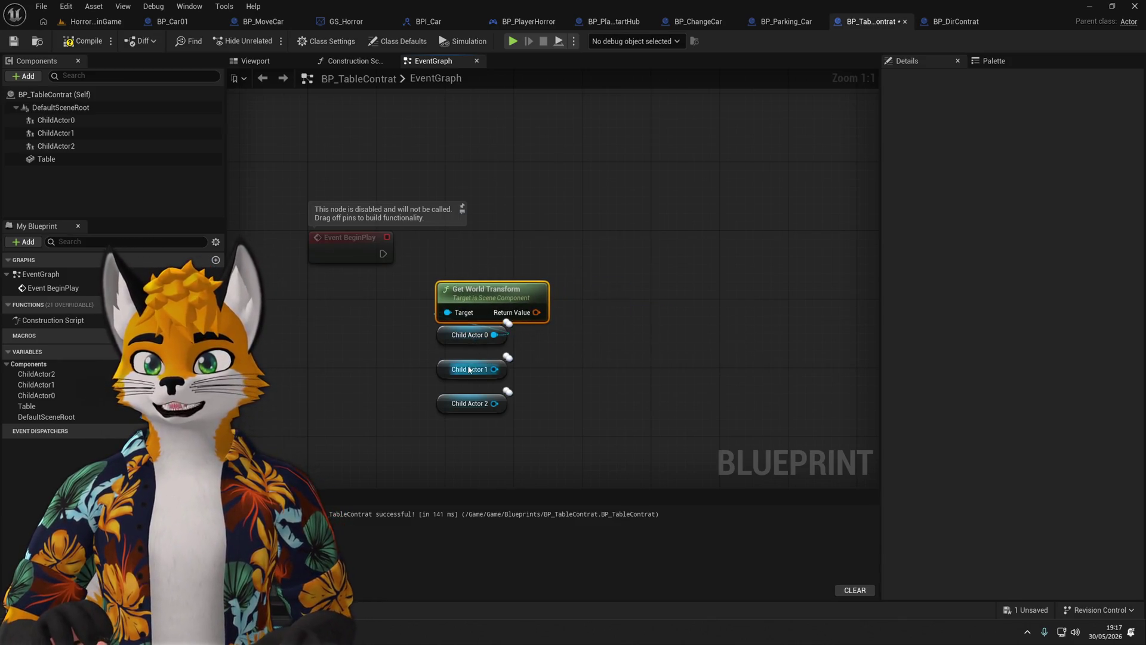
pyautogui.moveTo(446, 372); pyautogui.dragTo(625, 364)
pyautogui.click(562, 304)
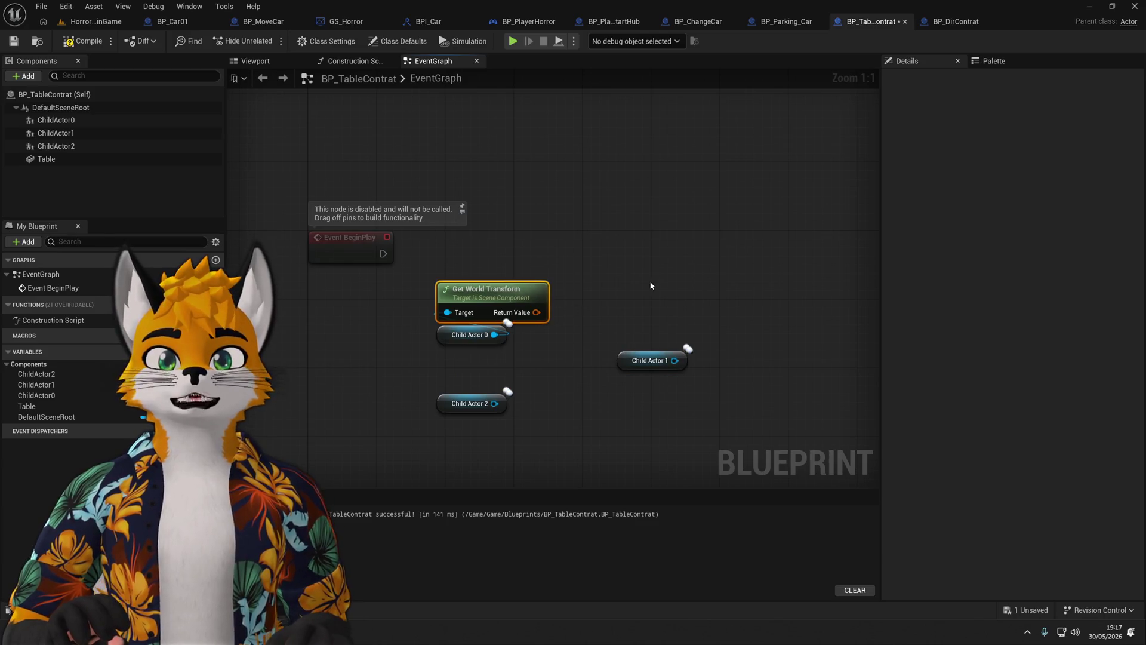
pyautogui.hotkey('ctrl', 'c')
pyautogui.hotkey('ctrl', 'v')
pyautogui.moveTo(615, 312); pyautogui.dragTo(592, 306)
pyautogui.moveTo(630, 385)
pyautogui.mouseDown()
pyautogui.moveTo(639, 360)
pyautogui.moveTo(600, 352)
pyautogui.moveTo(576, 370)
pyautogui.mouseUp()
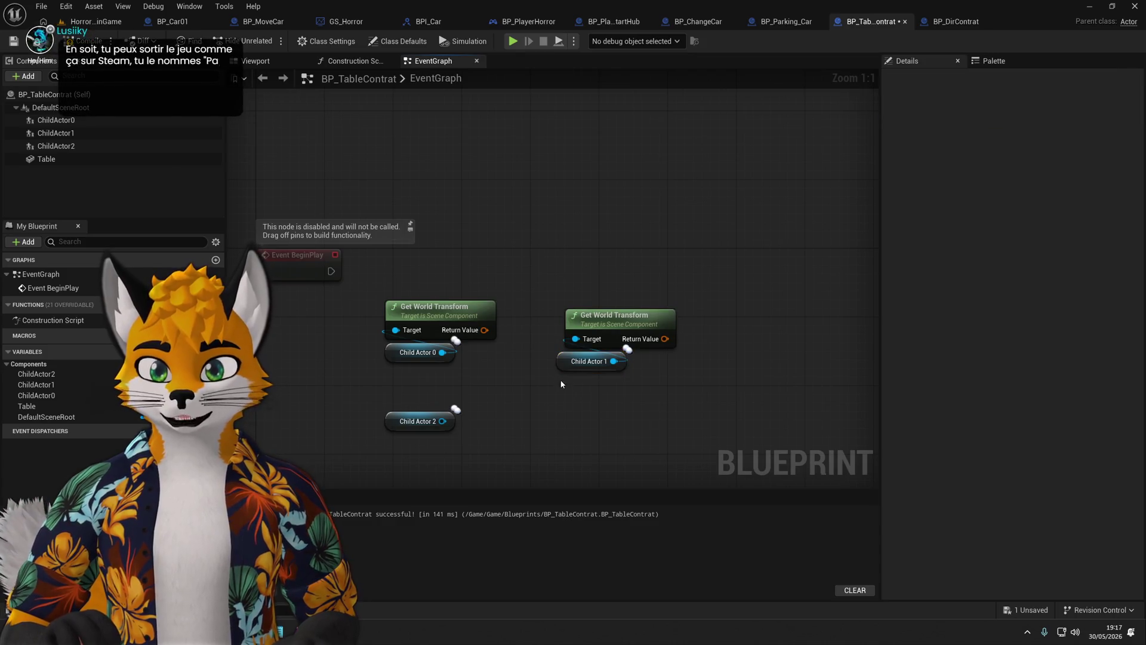
pyautogui.keyDown('shift'); pyautogui.click(592, 330); pyautogui.keyUp('shift')
pyautogui.moveTo(592, 331); pyautogui.dragTo(593, 321)
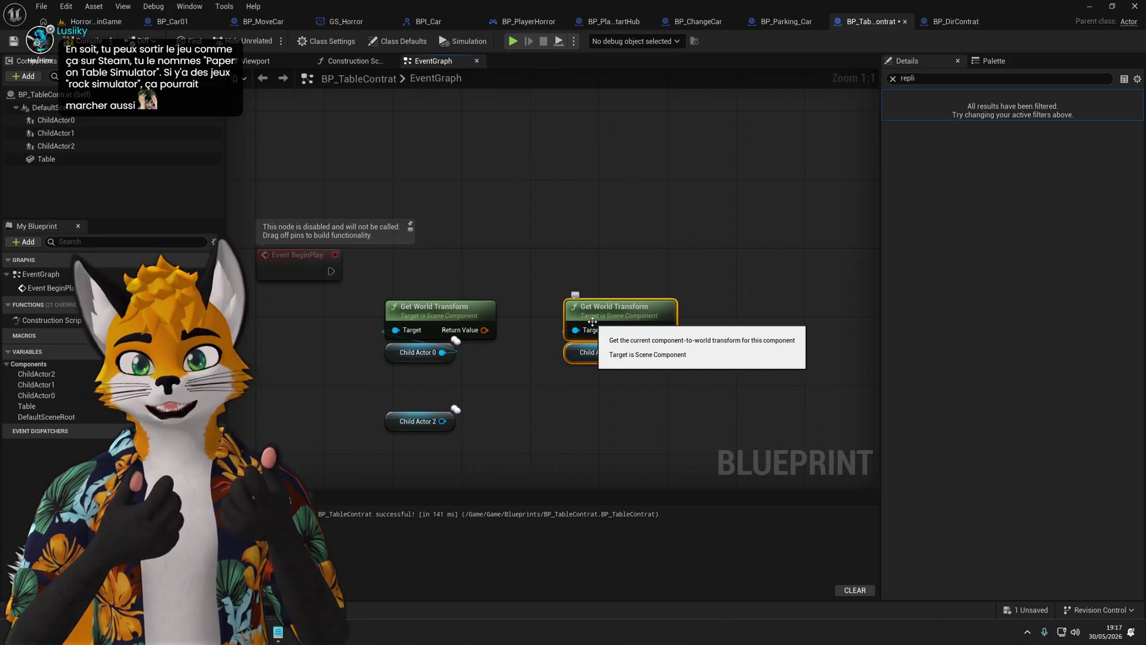
pyautogui.click(580, 420)
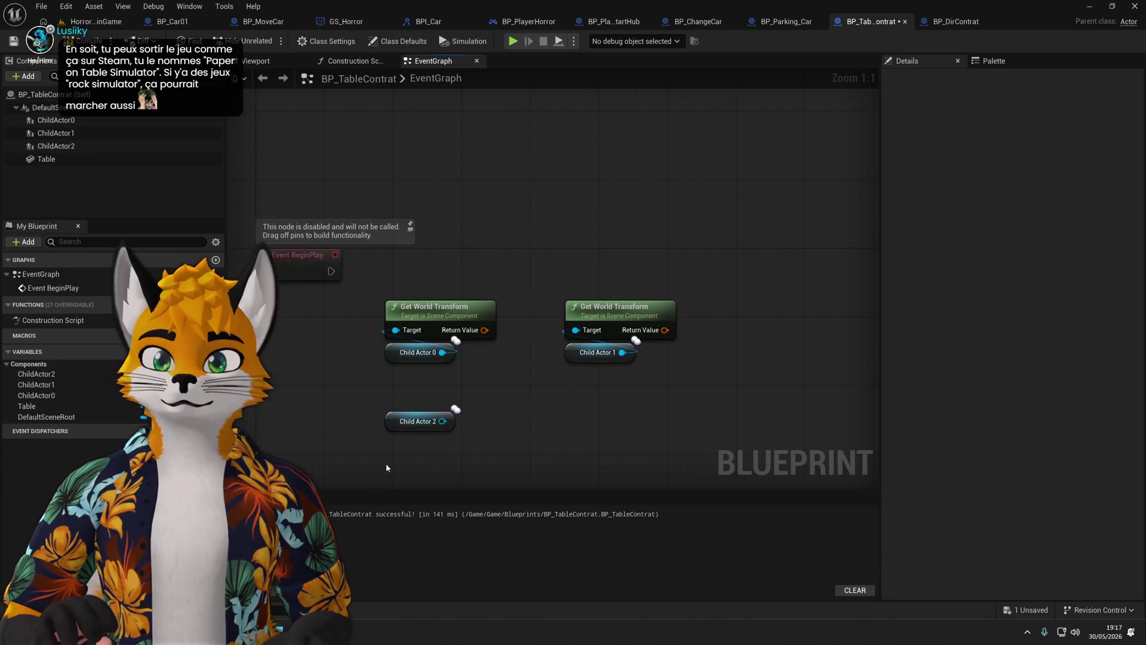
pyautogui.moveTo(387, 467); pyautogui.dragTo(620, 302)
pyautogui.press('Delete')
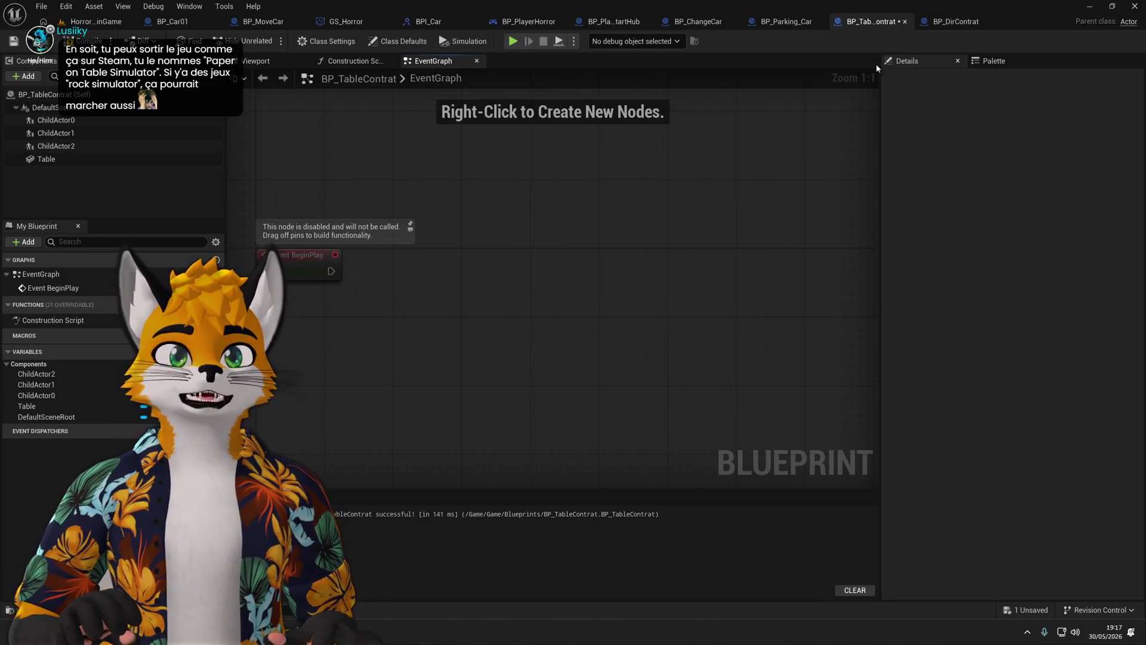
# Save BP_TableContrat and check the HorrorMainGame level before coming back.
pyautogui.hotkey('ctrl', 's')
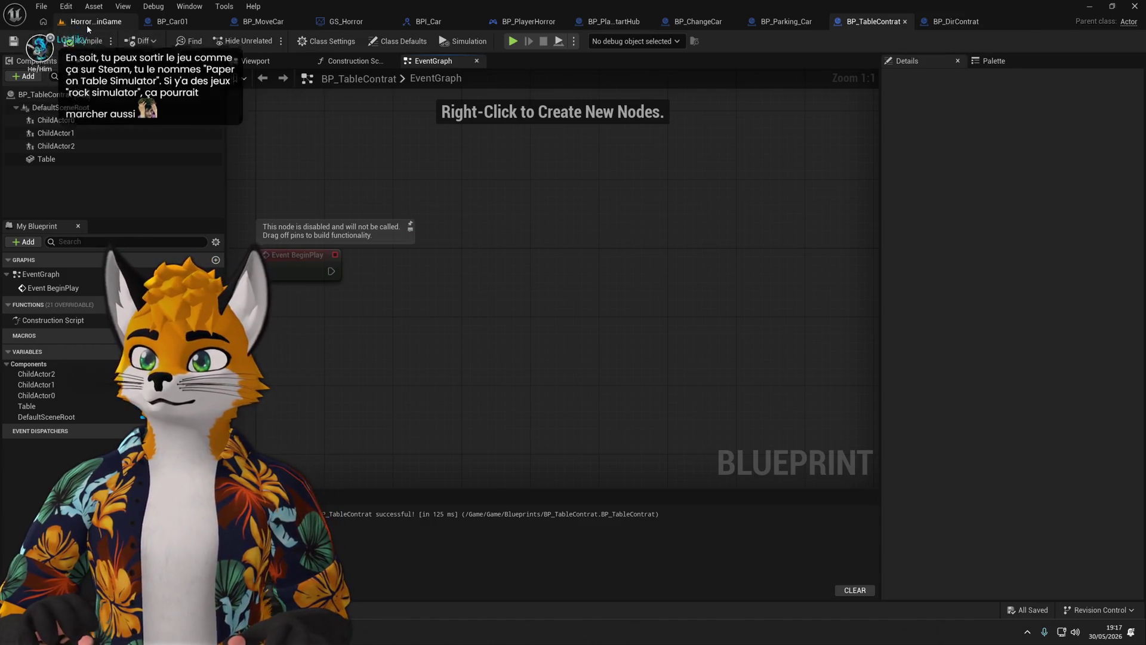
pyautogui.click(88, 23)
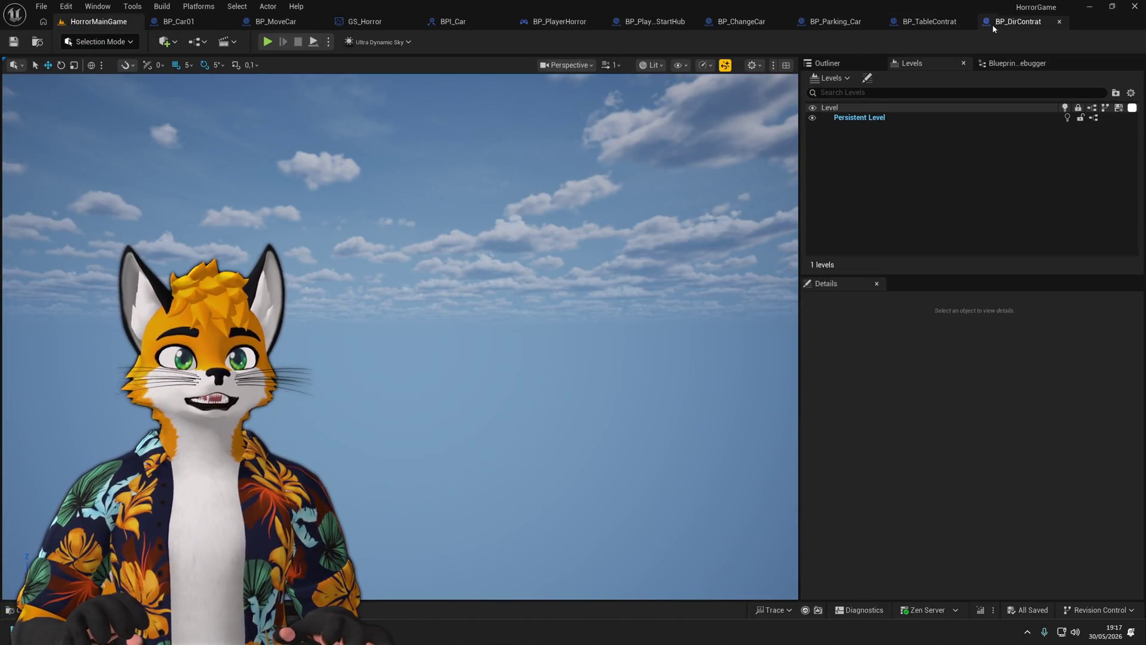
pyautogui.click(925, 23)
# Select the three child actors, then the BP_TableContrat root, and bring up the Add component list.
pyautogui.click(90, 120)
pyautogui.keyDown('shift'); pyautogui.click(84, 146); pyautogui.keyUp('shift')
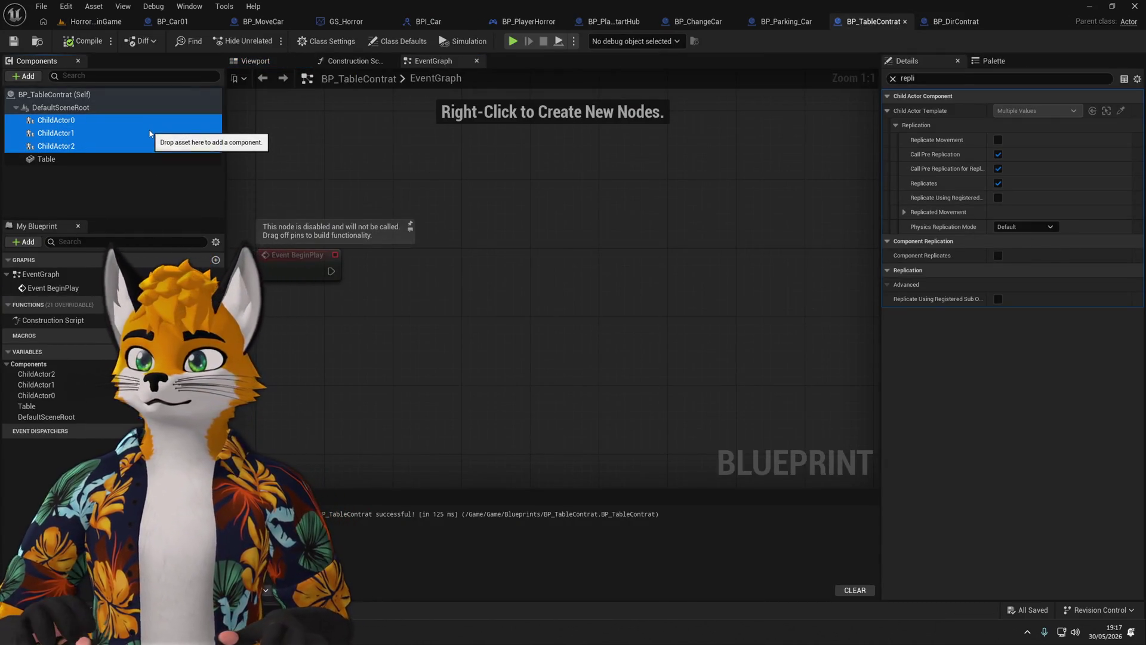
pyautogui.click(81, 213)
pyautogui.click(59, 97)
pyautogui.rightClick(59, 99)
pyautogui.click(59, 98)
pyautogui.click(28, 76)
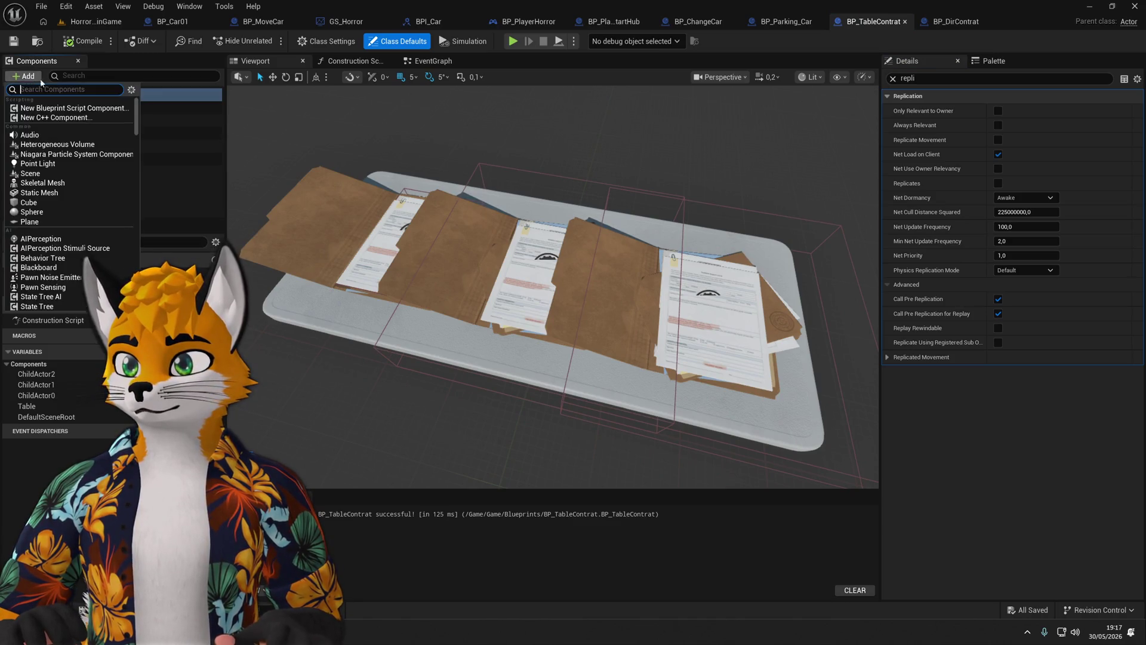
# Add a Scene component named P1 and duplicate it into P2 and P3.
pyautogui.write('a')
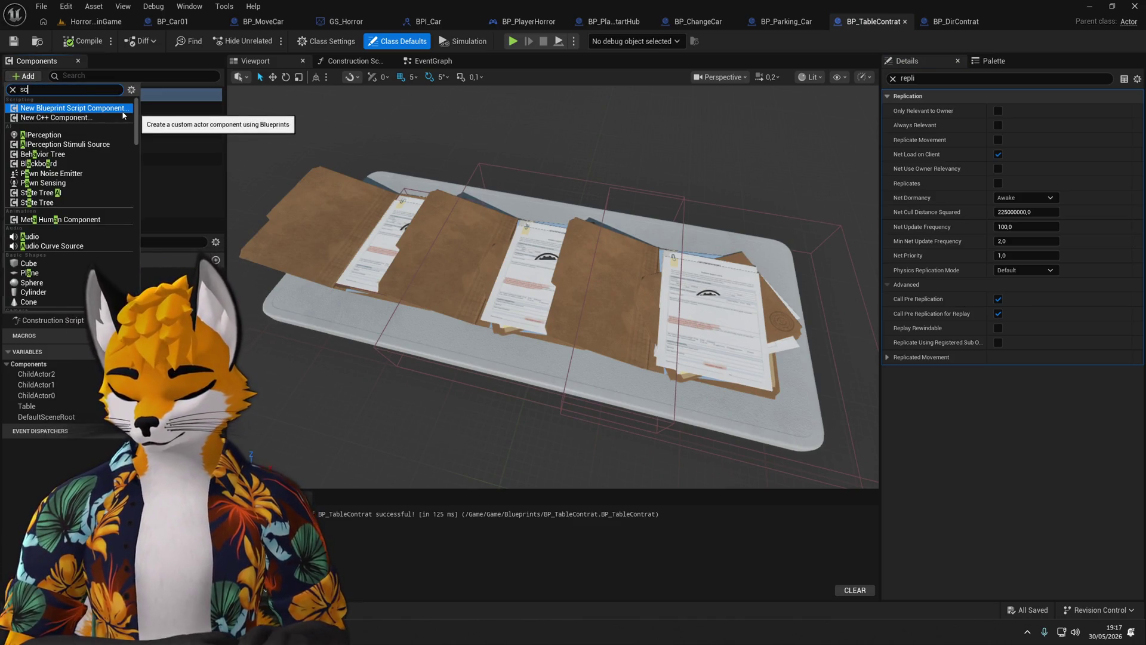
pyautogui.write('en co')
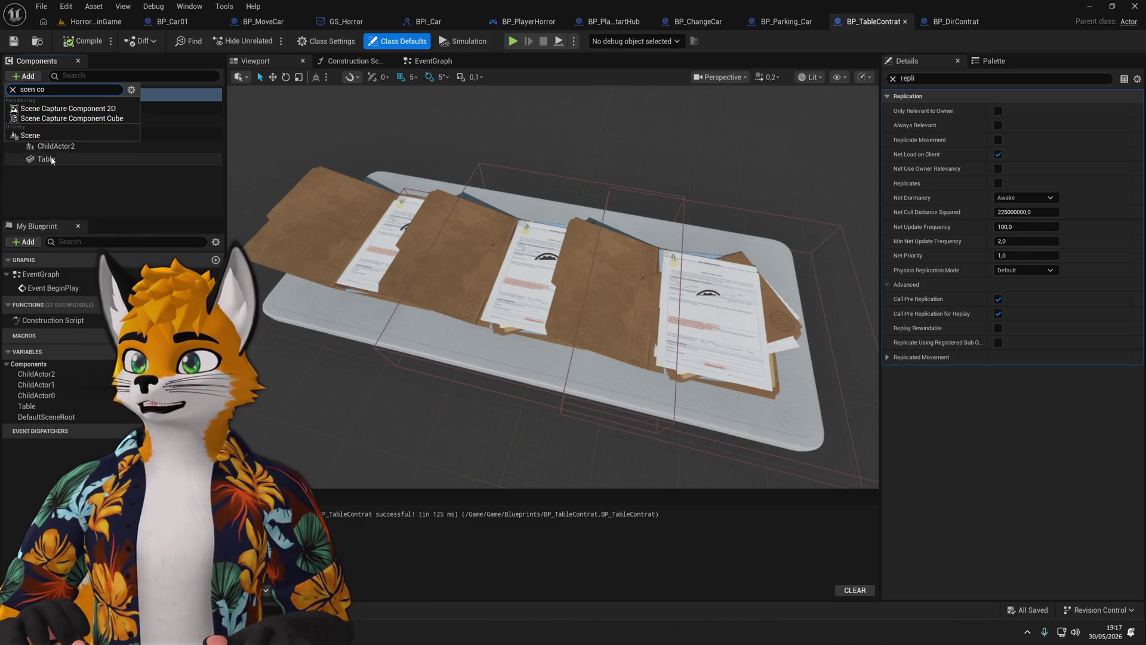
pyautogui.click(29, 135)
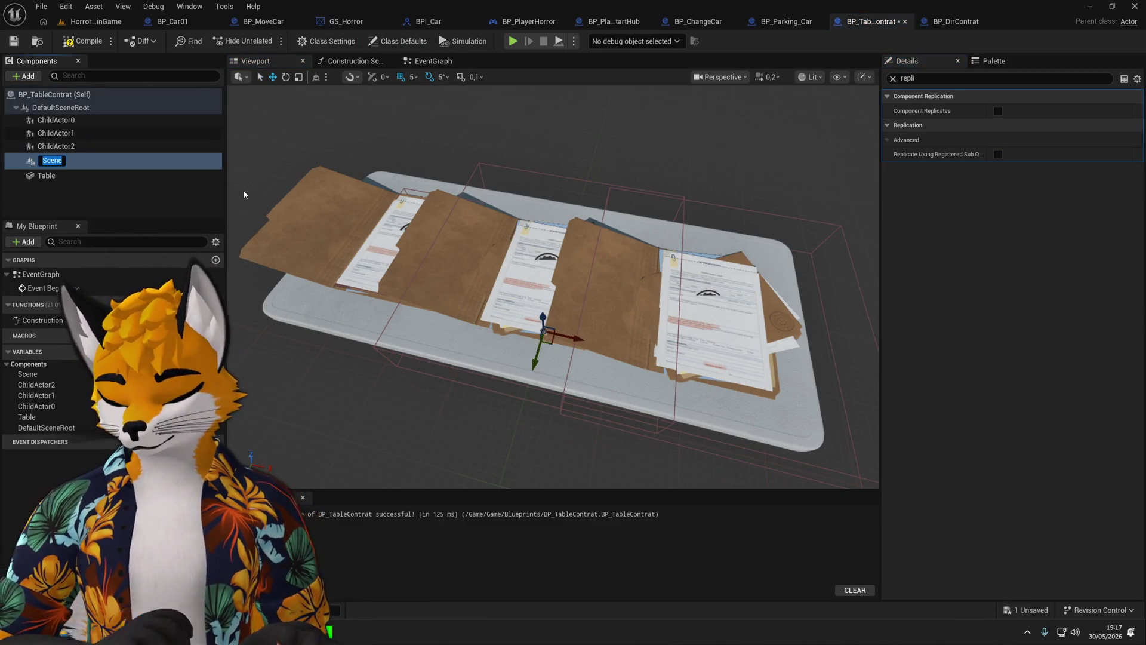
pyautogui.write('P1')
pyautogui.press('Return')
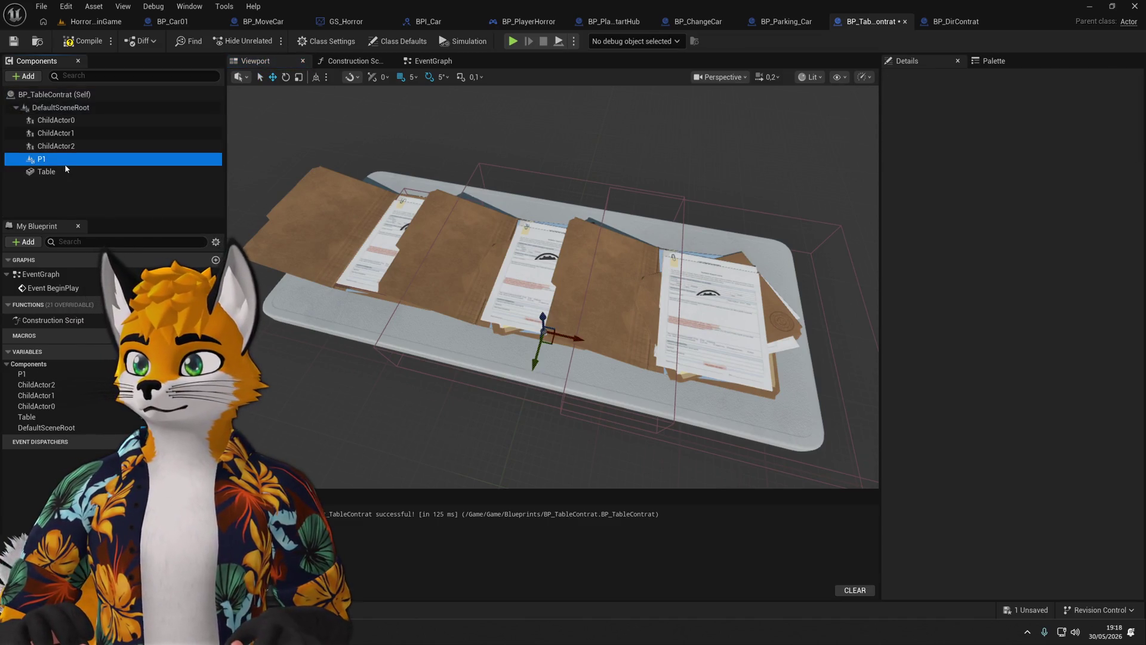
pyautogui.hotkey('ctrl', 'd')
pyautogui.press('Return')
pyautogui.click(42, 171)
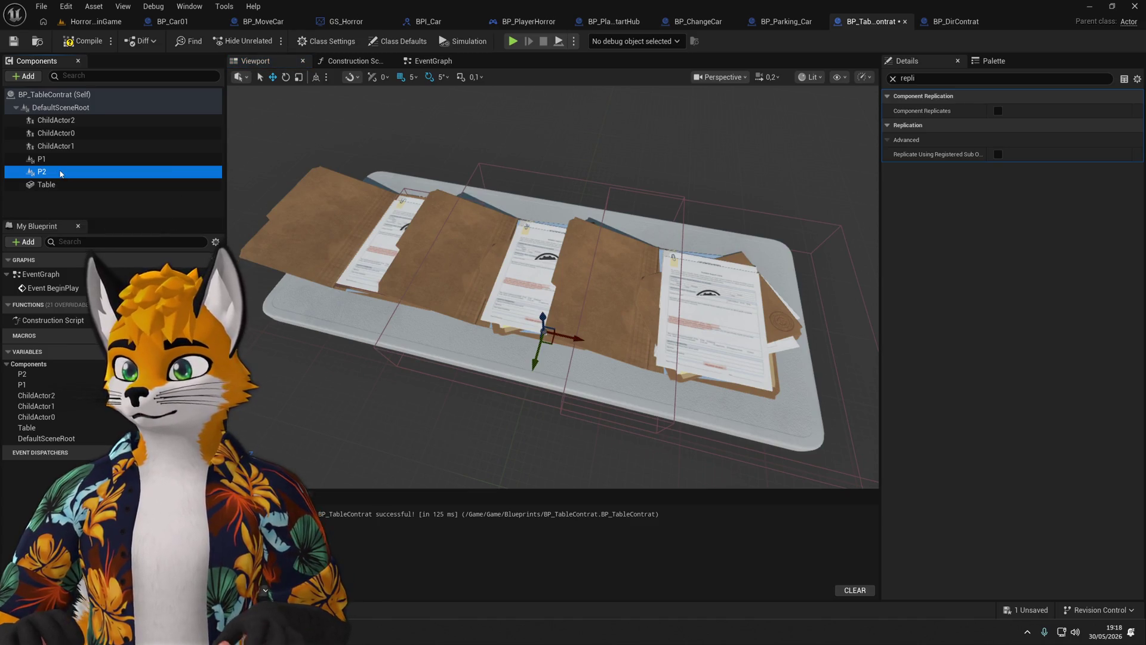
pyautogui.hotkey('ctrl', 'd')
pyautogui.click(57, 159)
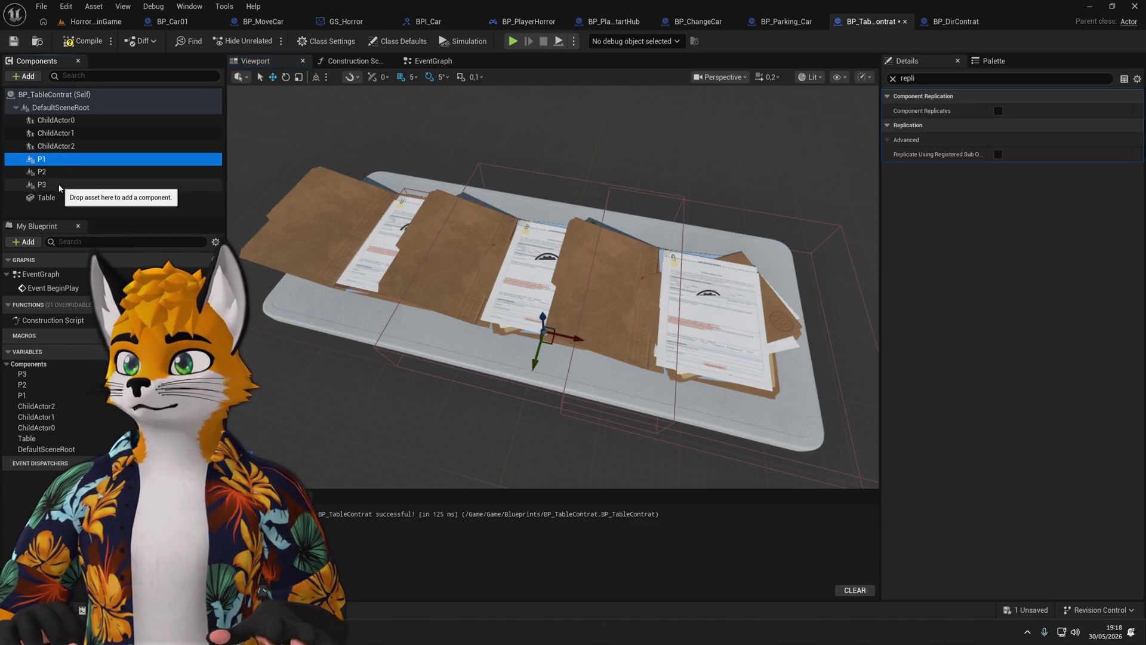
pyautogui.keyDown('shift'); pyautogui.click(58, 185); pyautogui.keyUp('shift')
# Move P1, P2 (-45) and P3 (-30) onto the folders and raise all three by 25.
pyautogui.click(91, 163)
pyautogui.moveTo(537, 382)
pyautogui.mouseDown()
pyautogui.moveTo(523, 359)
pyautogui.moveTo(532, 323)
pyautogui.mouseUp()
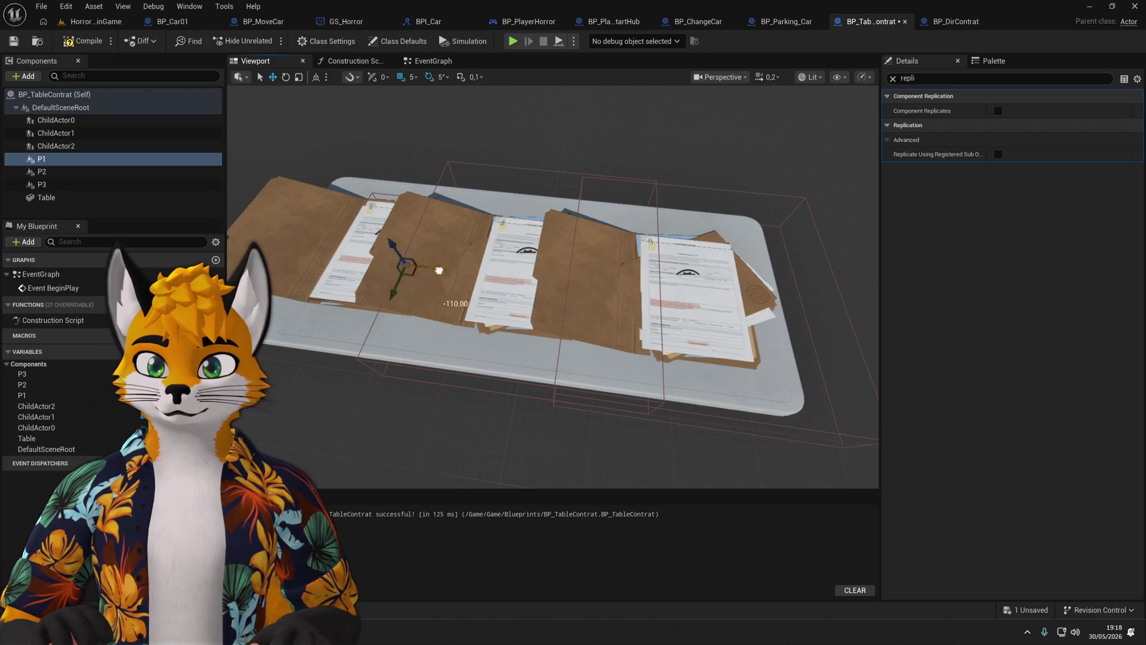
pyautogui.moveTo(469, 273); pyautogui.dragTo(415, 251)
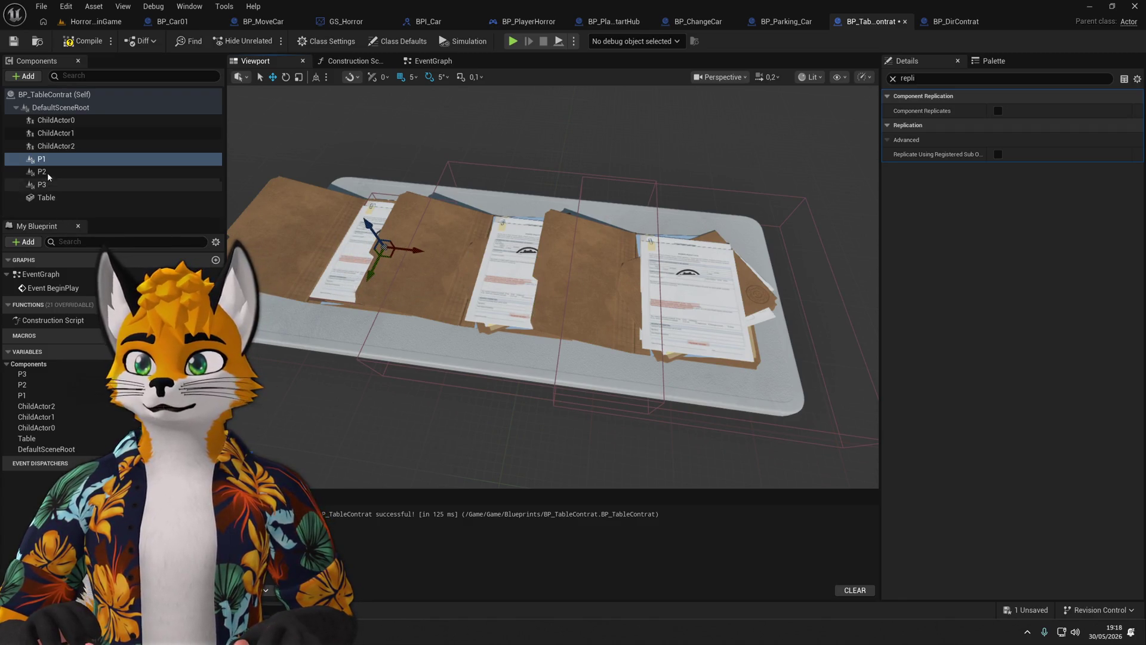
pyautogui.click(415, 318)
pyautogui.moveTo(526, 360); pyautogui.dragTo(539, 305)
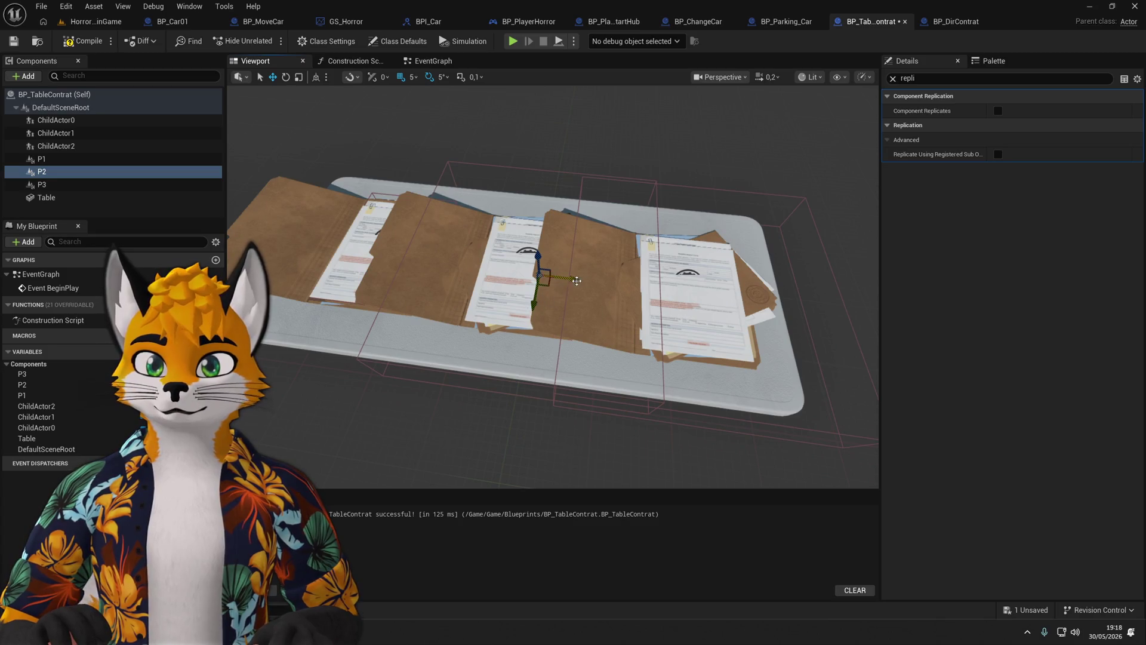
pyautogui.click(41, 185)
pyautogui.moveTo(534, 355)
pyautogui.mouseDown()
pyautogui.moveTo(531, 323)
pyautogui.moveTo(568, 290)
pyautogui.moveTo(568, 239)
pyautogui.mouseUp()
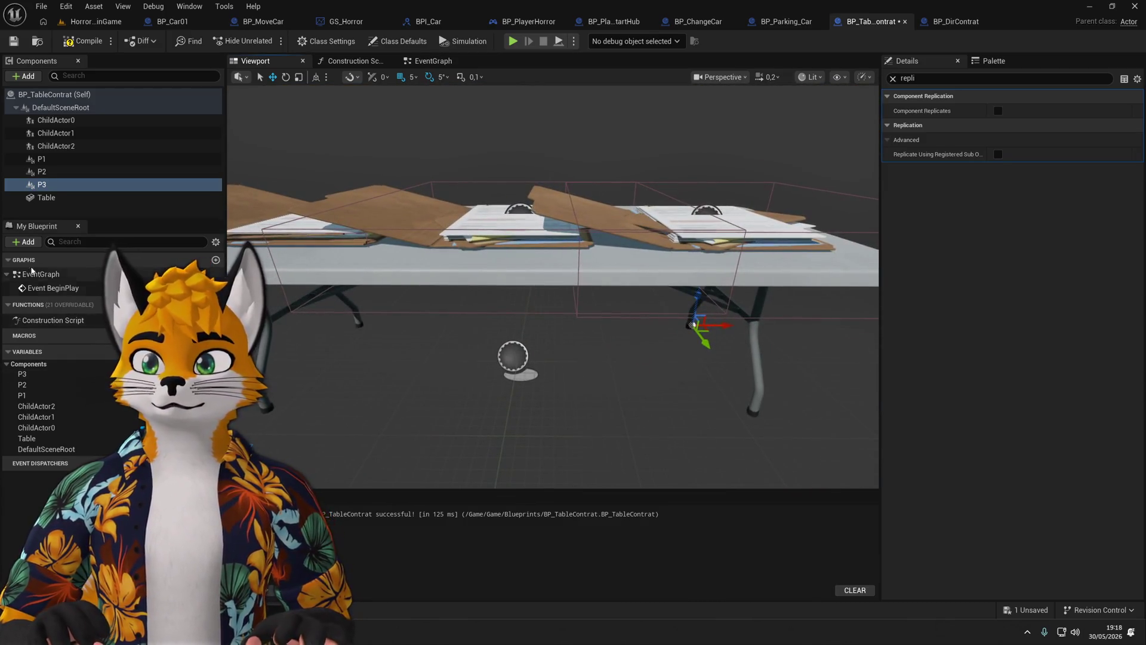
pyautogui.keyDown('shift'); pyautogui.click(41, 159); pyautogui.keyUp('shift')
pyautogui.moveTo(505, 289); pyautogui.dragTo(504, 251)
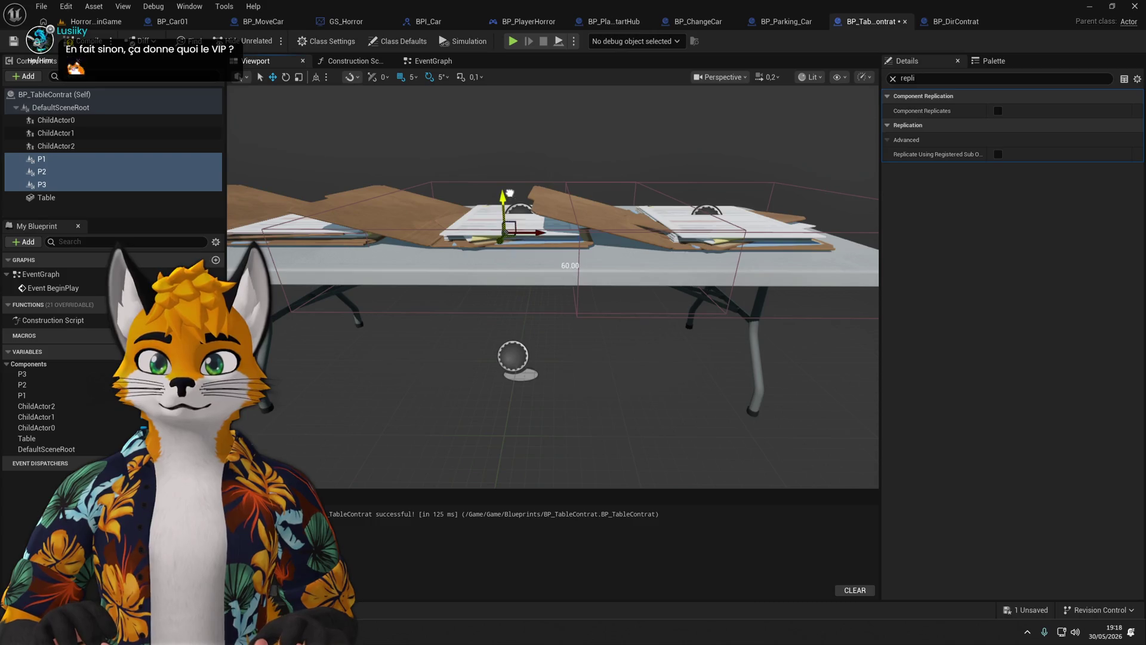
pyautogui.press('f')
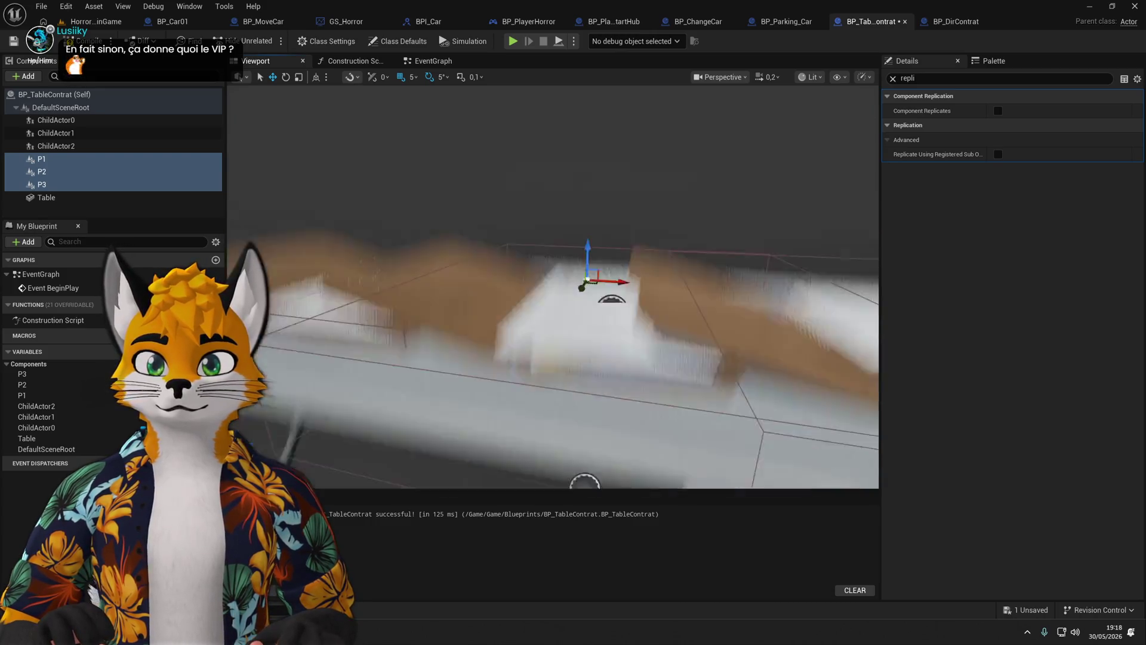
# Delete the three child actor folders, leaving P1–P3 over the bare table.
pyautogui.click(52, 146)
pyautogui.keyDown('shift'); pyautogui.click(56, 119); pyautogui.keyUp('shift')
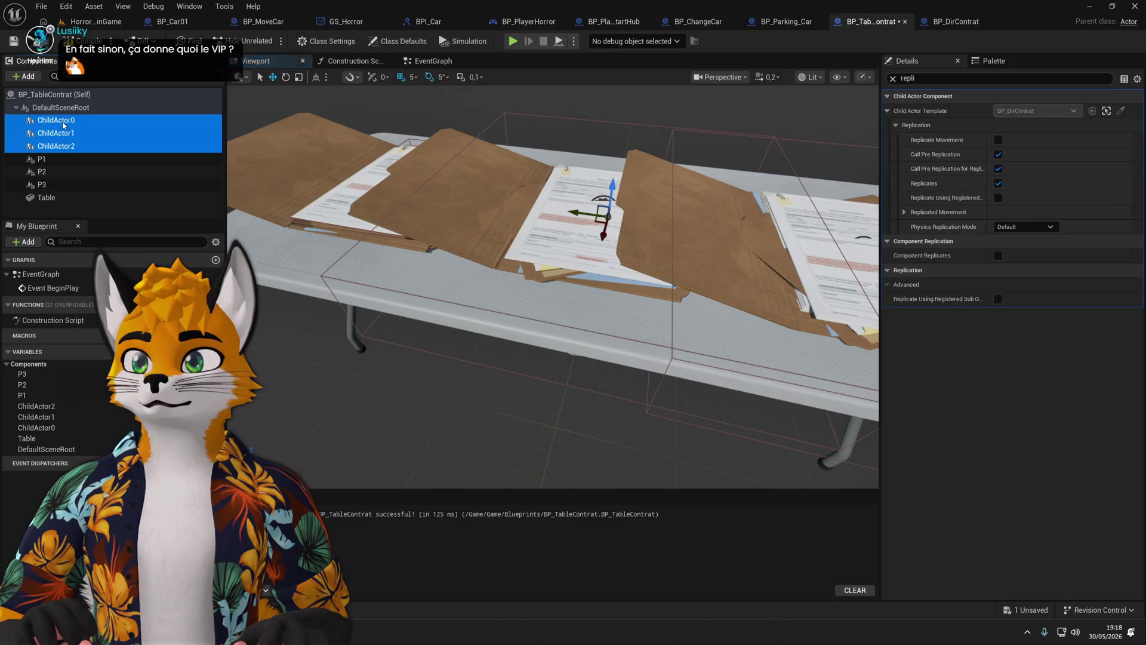
pyautogui.press('Delete')
pyautogui.click(60, 120)
pyautogui.keyDown('shift'); pyautogui.click(143, 145); pyautogui.keyUp('shift')
pyautogui.moveTo(580, 188); pyautogui.dragTo(564, 284)
pyautogui.moveTo(487, 280); pyautogui.dragTo(538, 292)
pyautogui.doubleClick(41, 120)
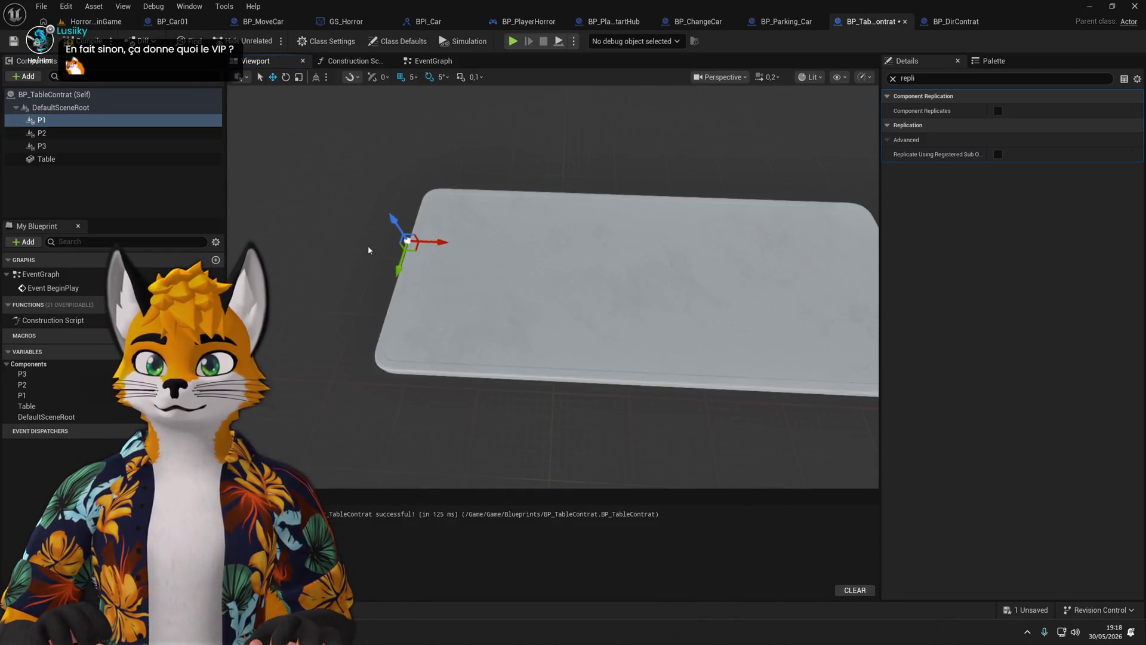
# Move P1 to X -85 and P3 to X 85 along the table.
pyautogui.moveTo(444, 242); pyautogui.dragTo(531, 248)
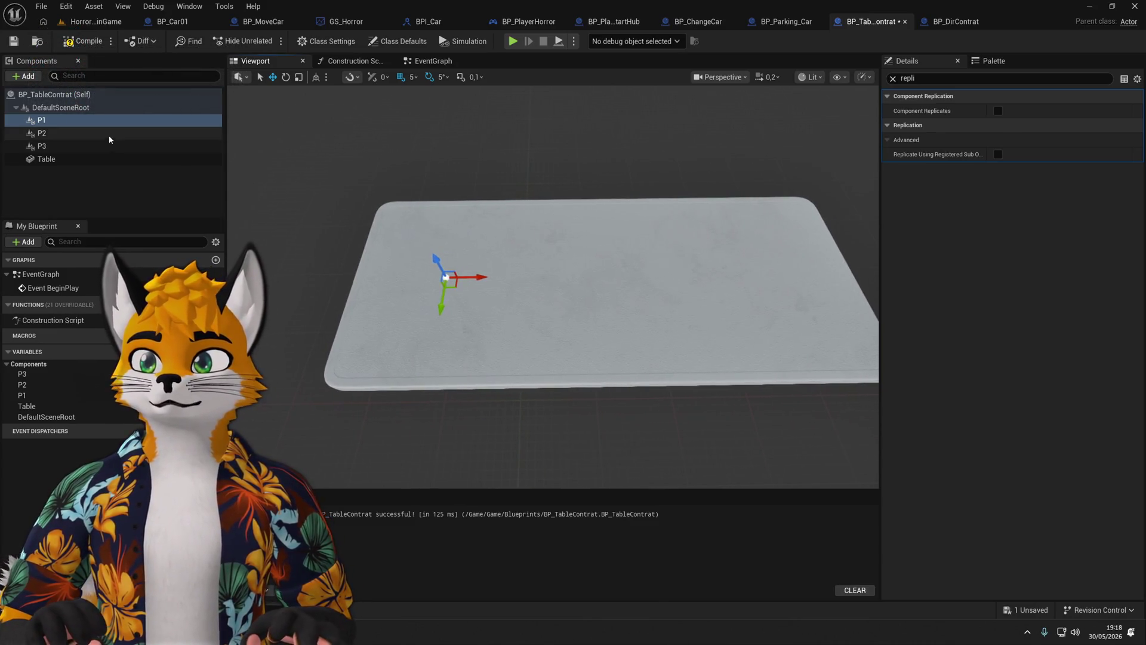
pyautogui.doubleClick(41, 133)
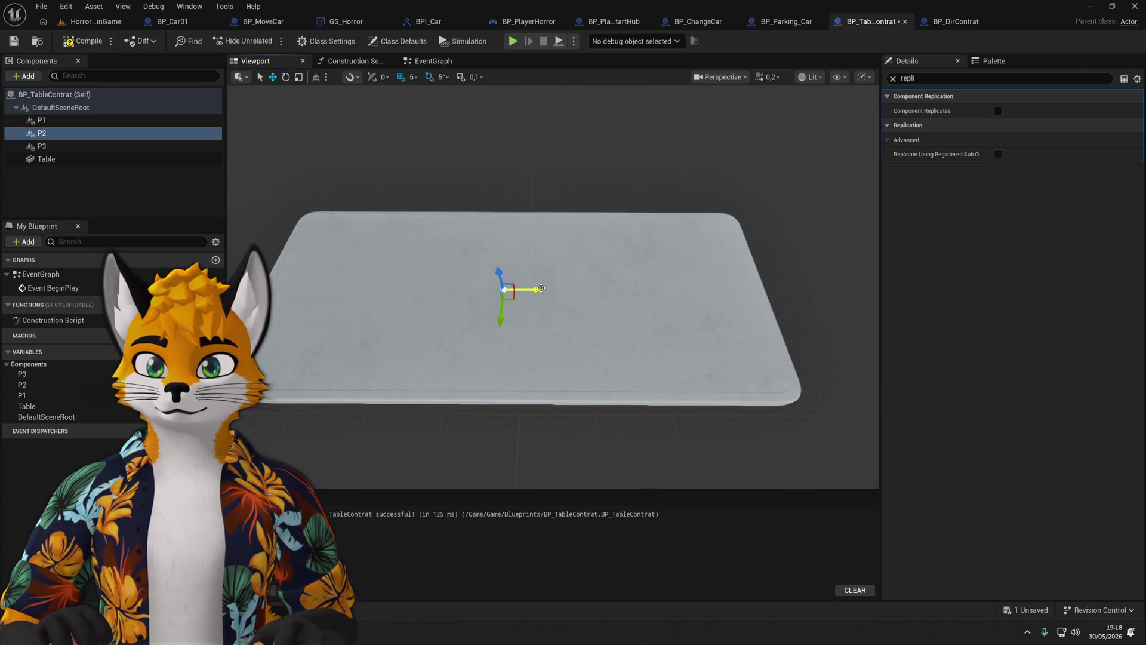
pyautogui.click(37, 146)
pyautogui.moveTo(767, 297); pyautogui.dragTo(561, 311)
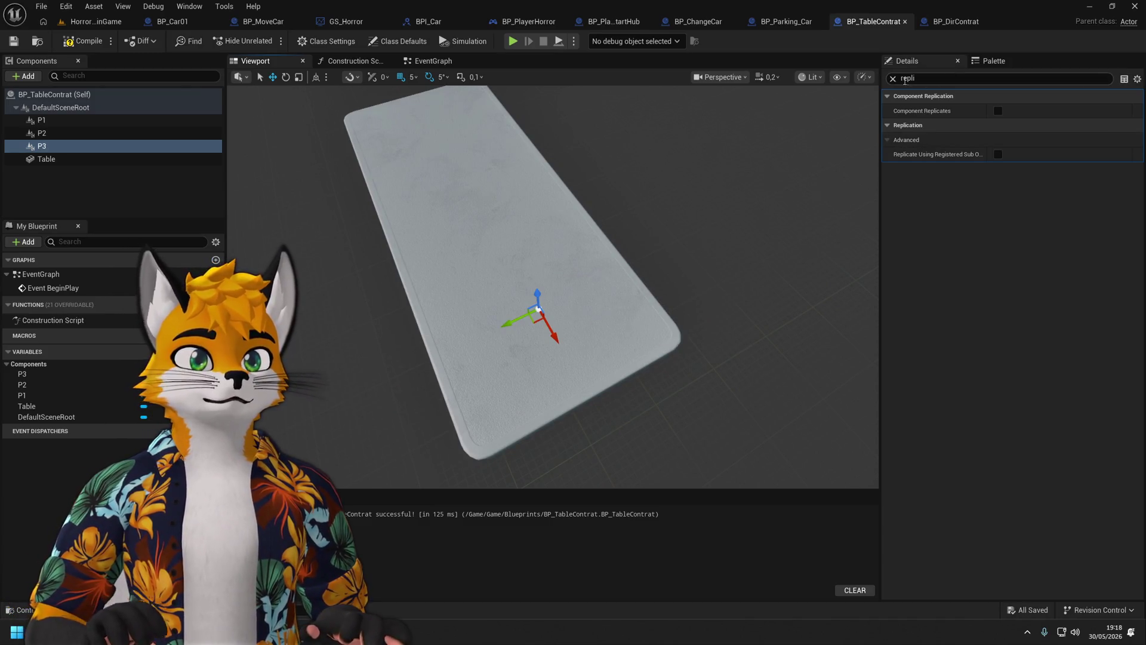
# Clear the Details filter and verify the P1–P3 locations at height 75.
pyautogui.click(893, 79)
pyautogui.moveTo(561, 311); pyautogui.dragTo(627, 263)
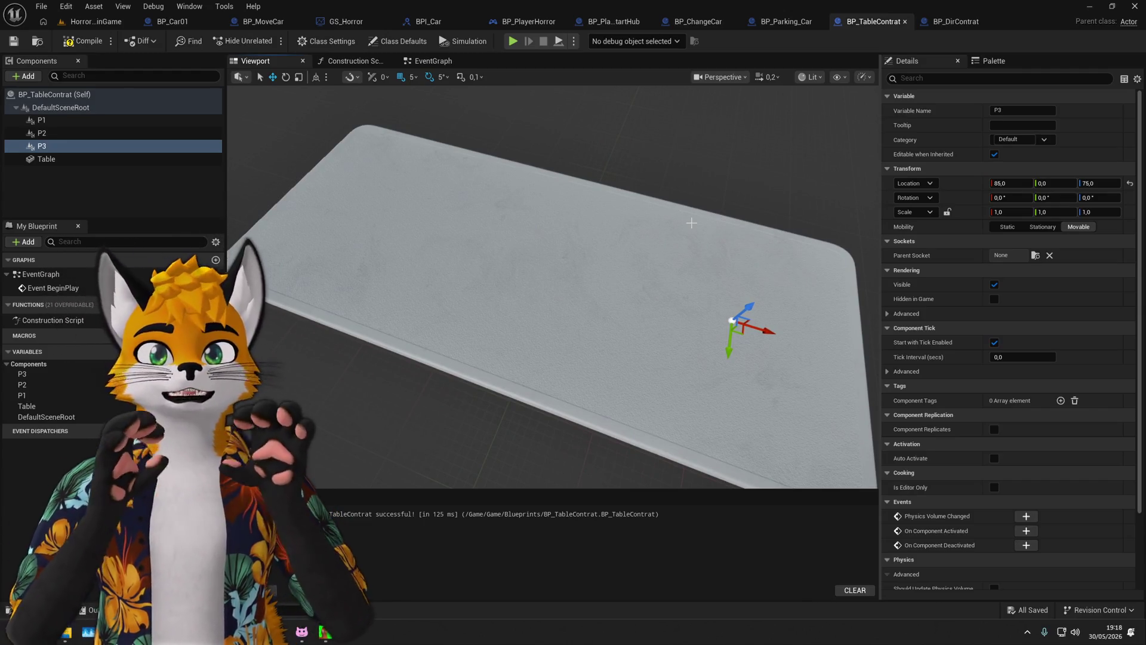
pyautogui.moveTo(691, 223); pyautogui.dragTo(684, 203)
pyautogui.click(43, 121)
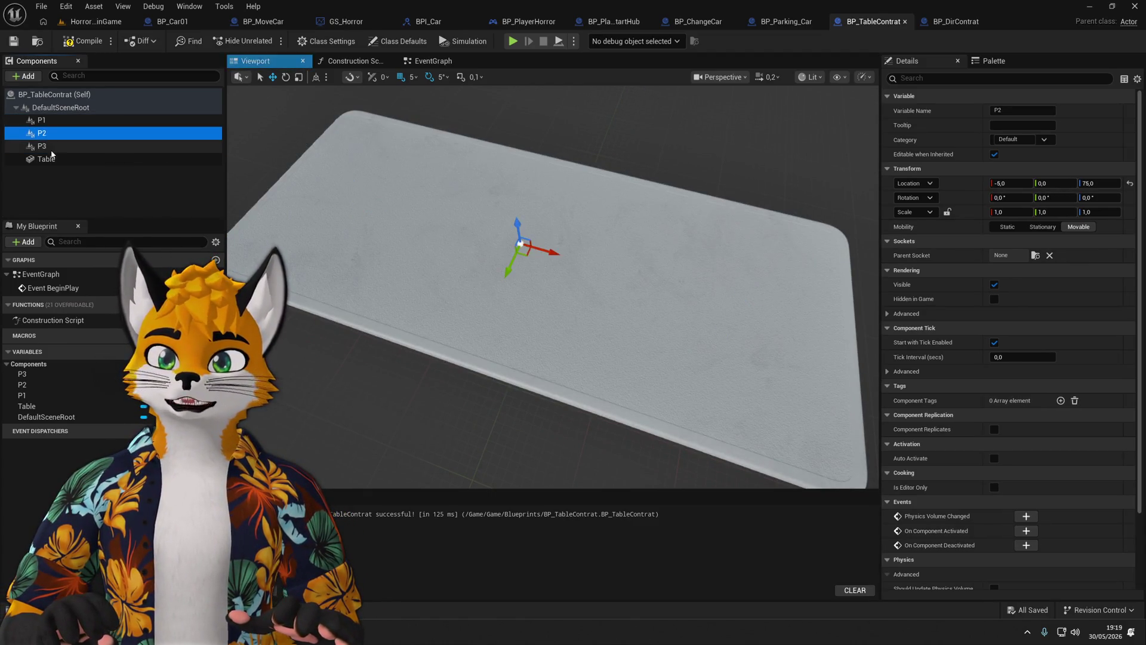
pyautogui.click(40, 145)
pyautogui.click(36, 135)
pyautogui.click(46, 122)
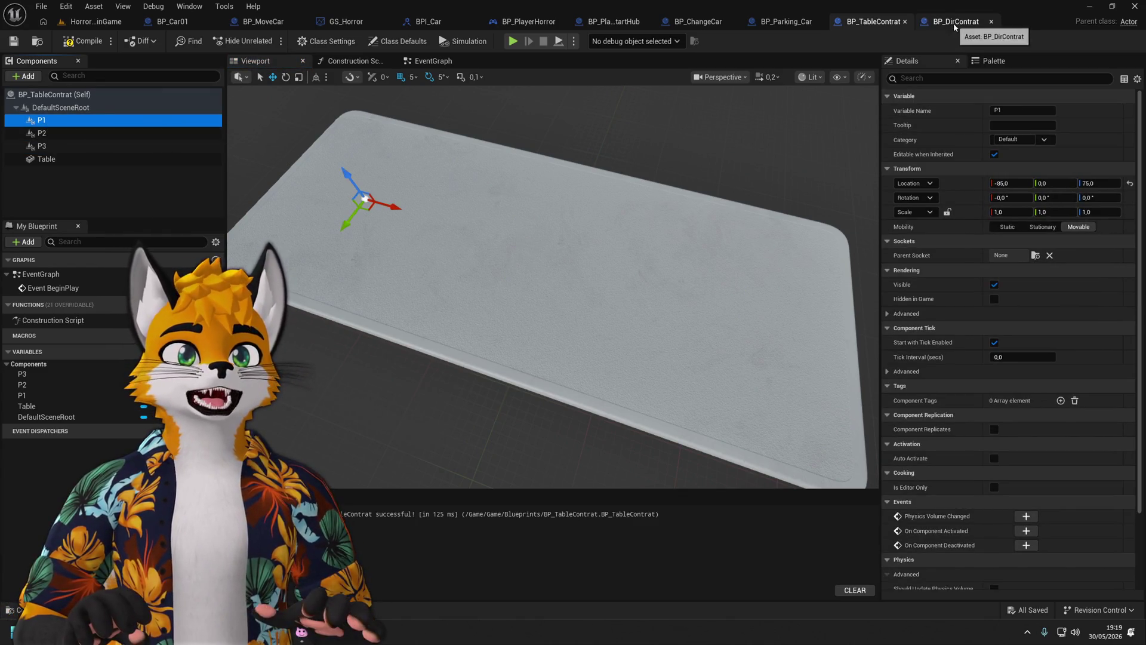
pyautogui.click(447, 64)
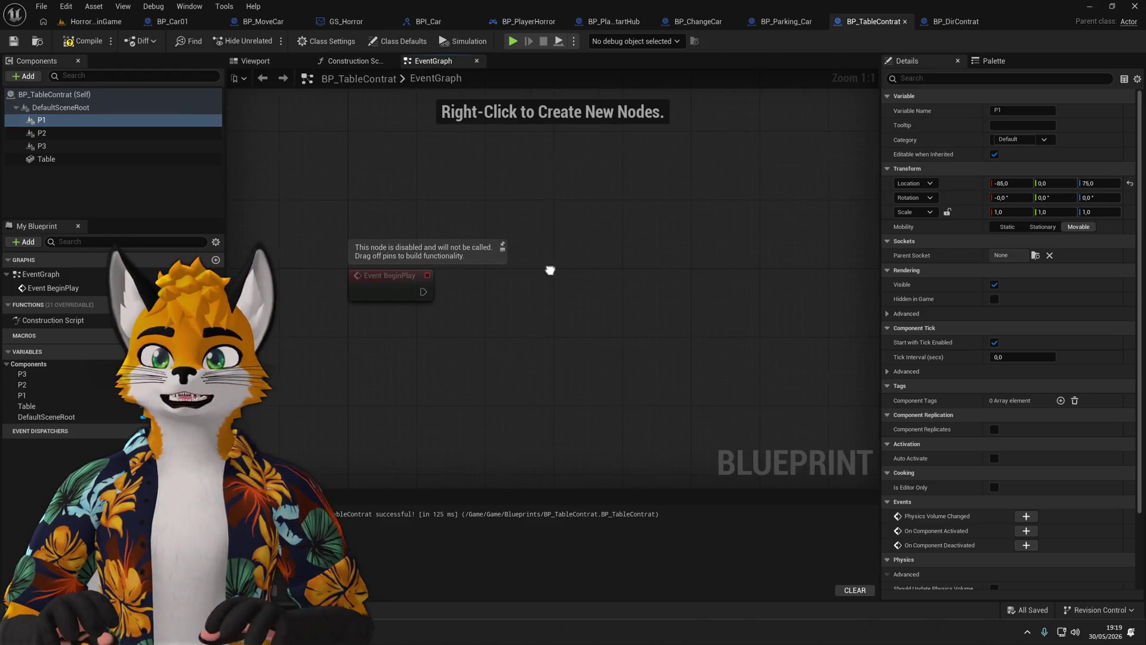
# Connect a Switch Has Authority node after Event BeginPlay.
pyautogui.moveTo(514, 303); pyautogui.dragTo(514, 303)
pyautogui.write('has aut')
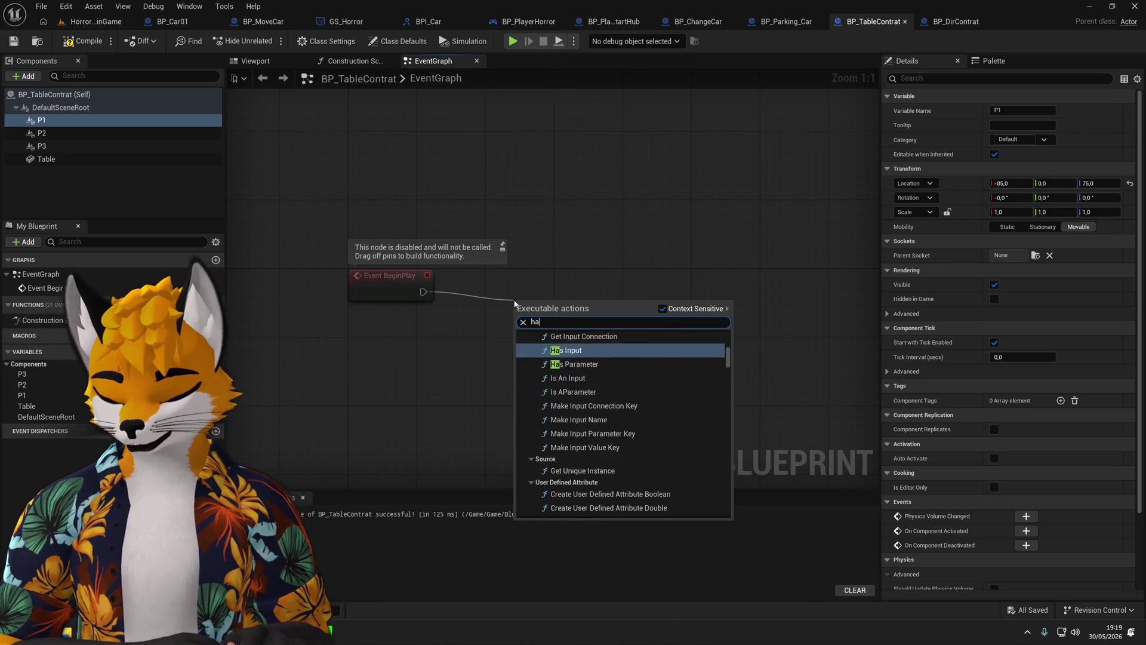
pyautogui.press('Return')
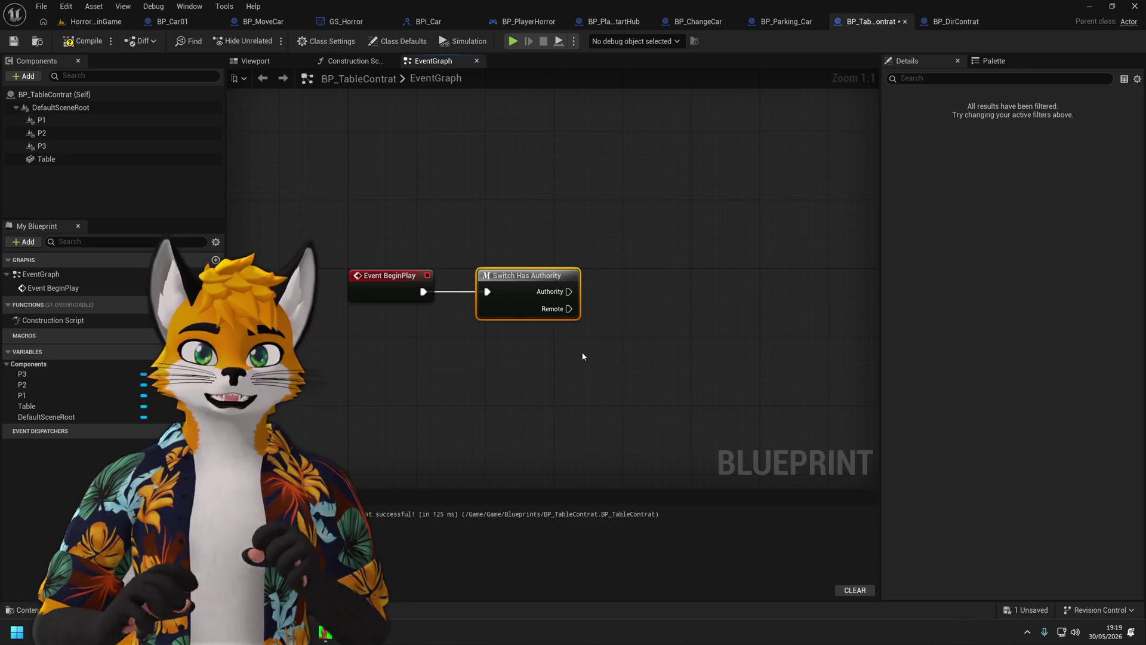
pyautogui.click(590, 351)
pyautogui.moveTo(590, 351); pyautogui.dragTo(503, 351)
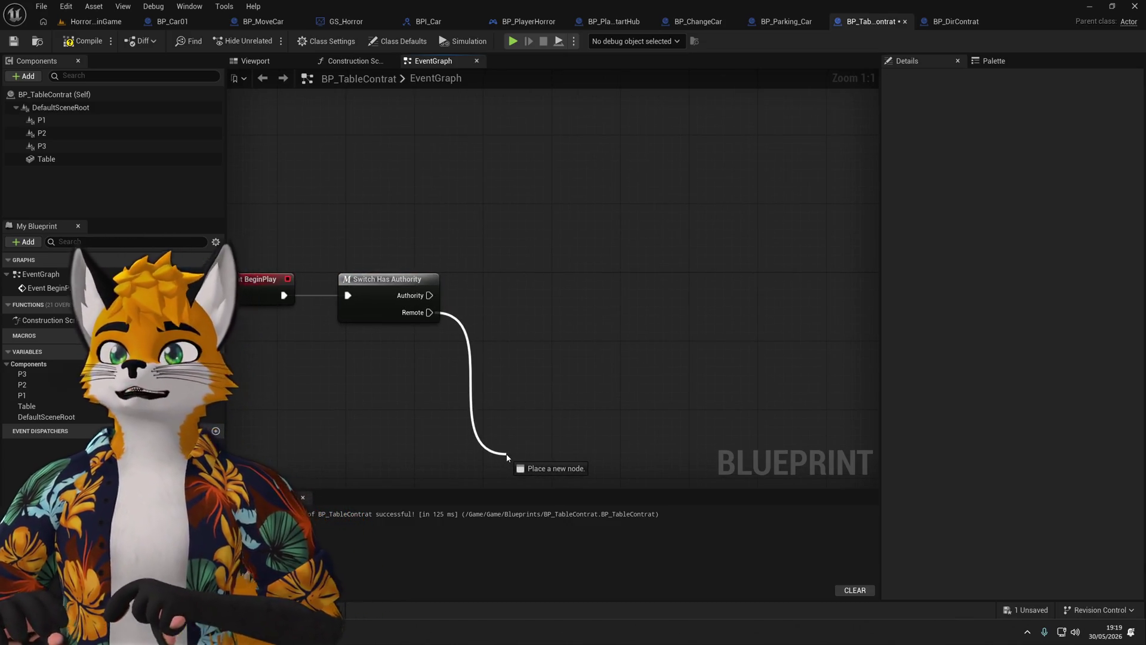
pyautogui.moveTo(508, 457); pyautogui.dragTo(508, 457)
pyautogui.click(405, 416)
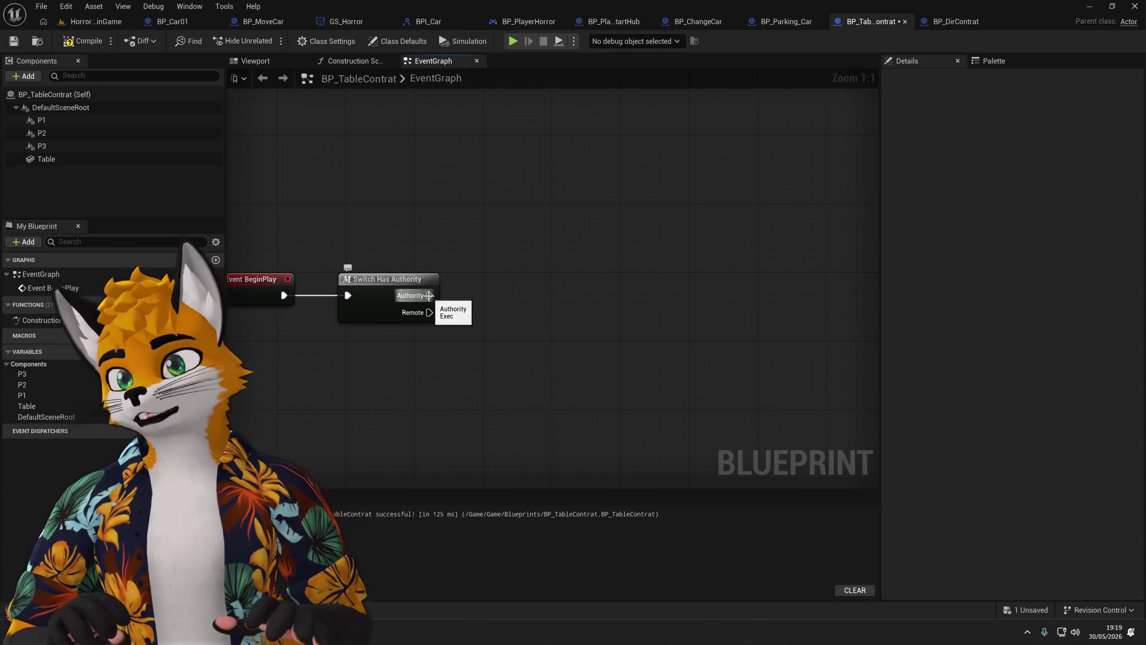
pyautogui.moveTo(503, 299); pyautogui.dragTo(493, 301)
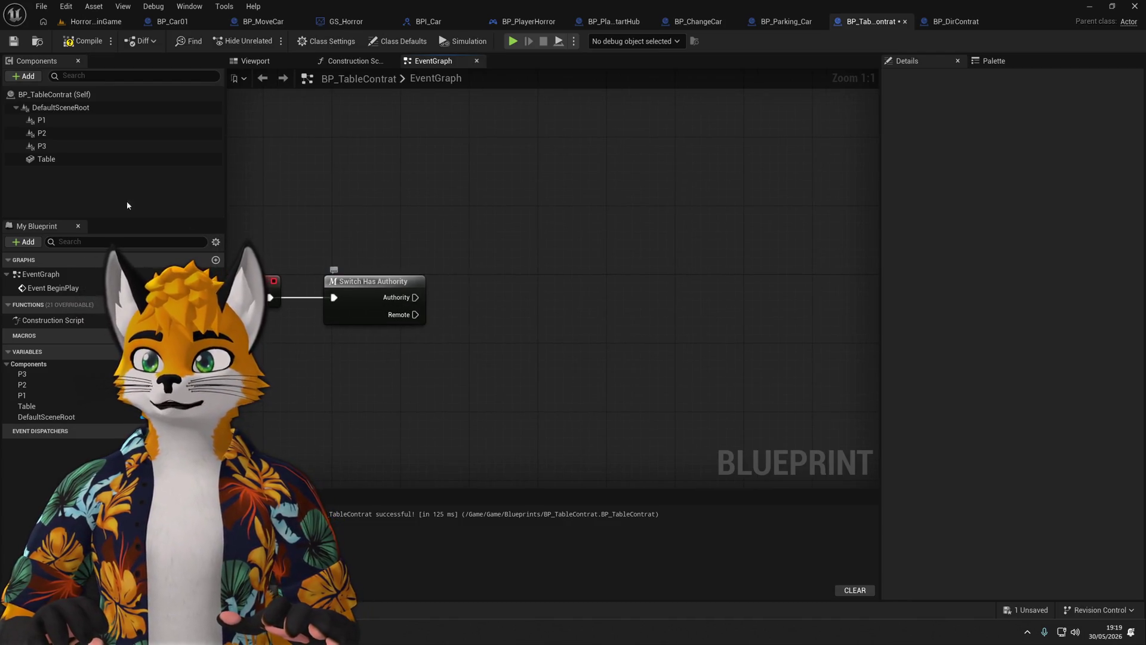
# Place P1, P2 and P3 component references in the graph.
pyautogui.moveTo(41, 120); pyautogui.dragTo(529, 205)
pyautogui.scroll(-3, 583, 266)
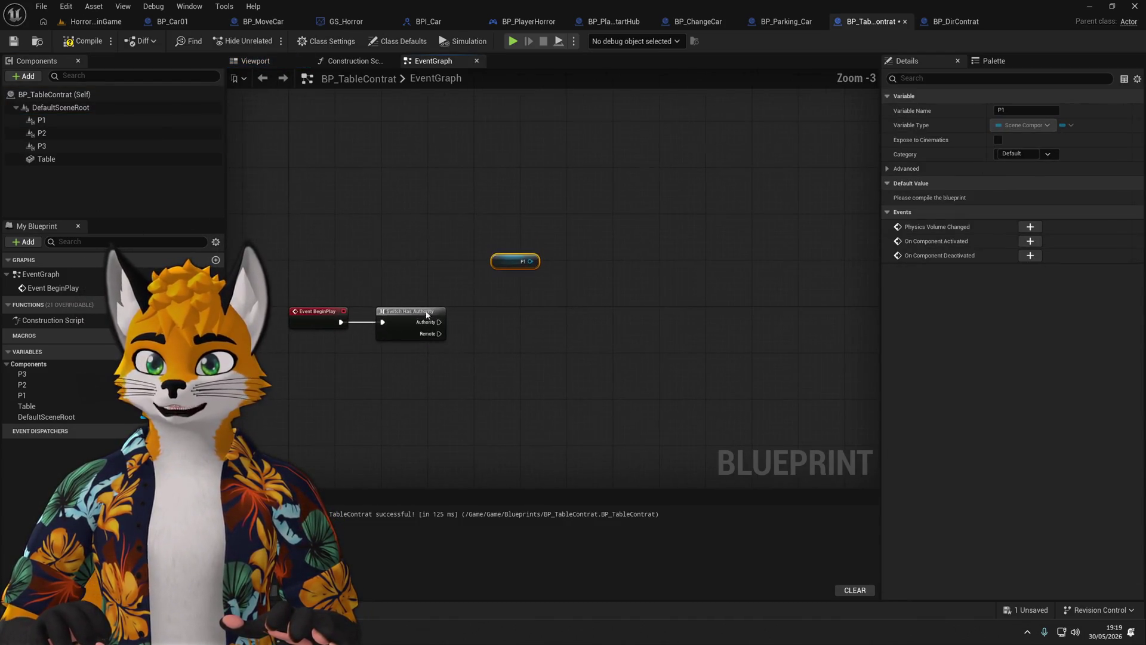
pyautogui.moveTo(42, 133); pyautogui.dragTo(633, 198)
pyautogui.click(41, 146)
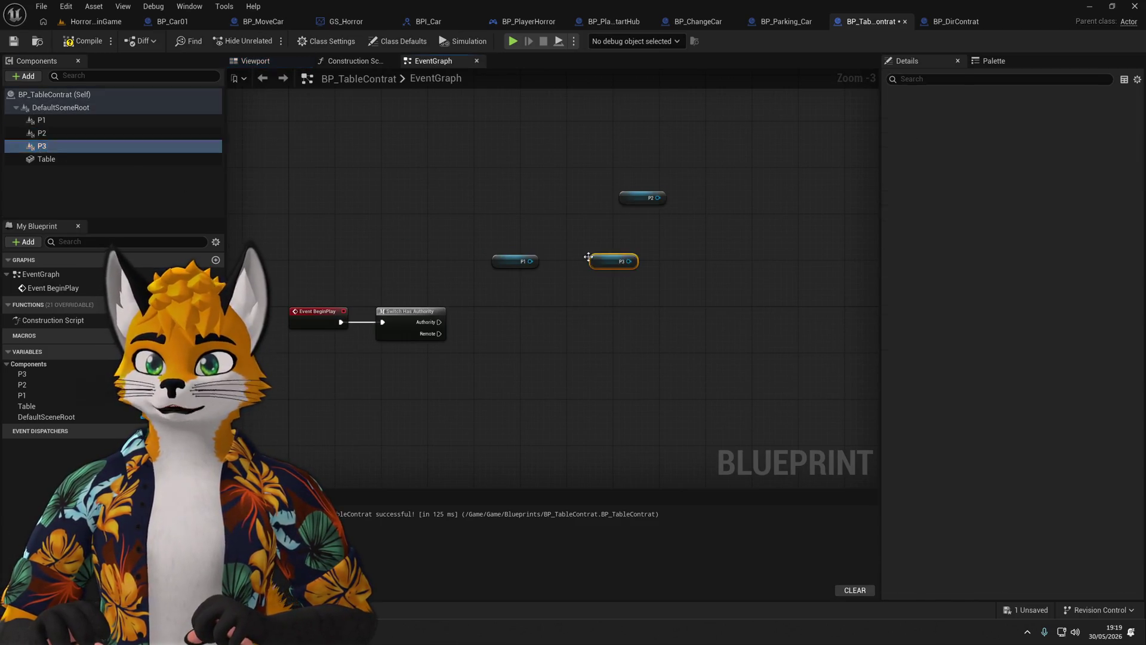
pyautogui.moveTo(593, 259); pyautogui.dragTo(605, 261)
# Add a Get World Transform node from P1, replacing a mistaken Get World Location.
pyautogui.moveTo(493, 217); pyautogui.dragTo(493, 216)
pyautogui.write('g')
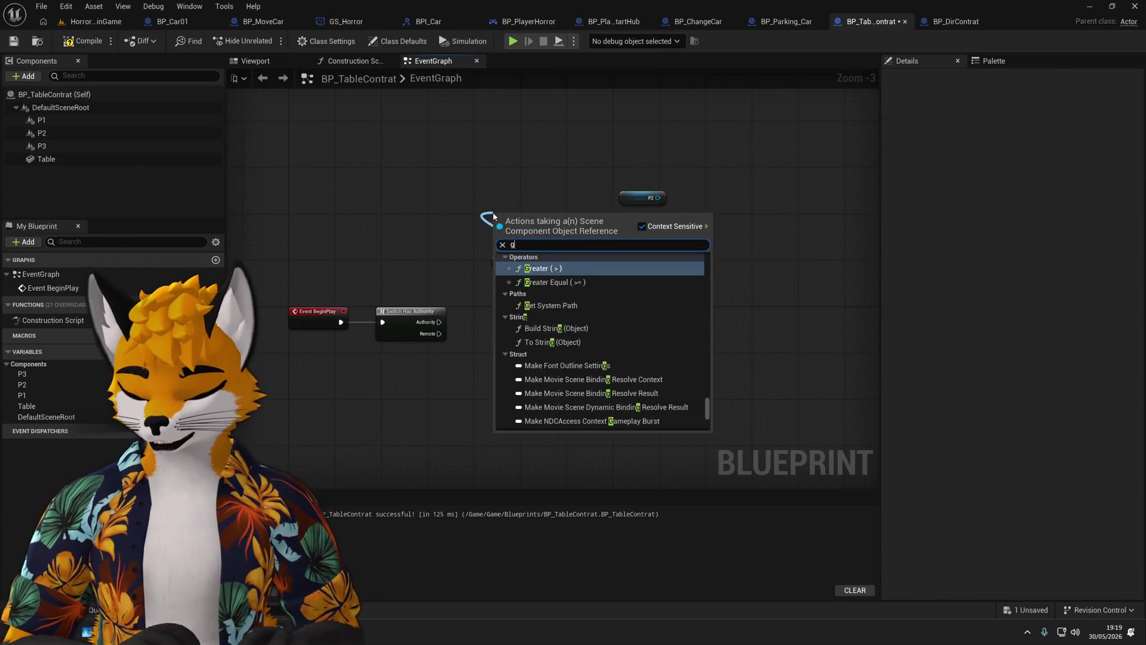
pyautogui.write('et world loc')
pyautogui.press('Return')
pyautogui.scroll(2, 493, 217)
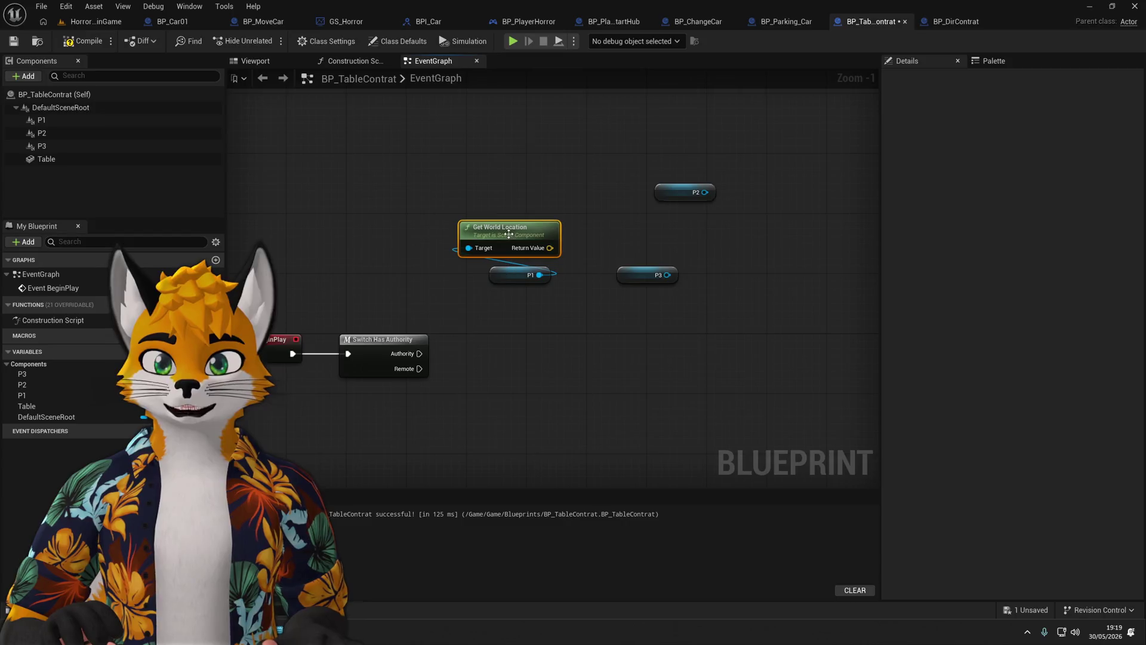
pyautogui.press('Delete')
pyautogui.moveTo(503, 237); pyautogui.dragTo(503, 237)
pyautogui.write('ge')
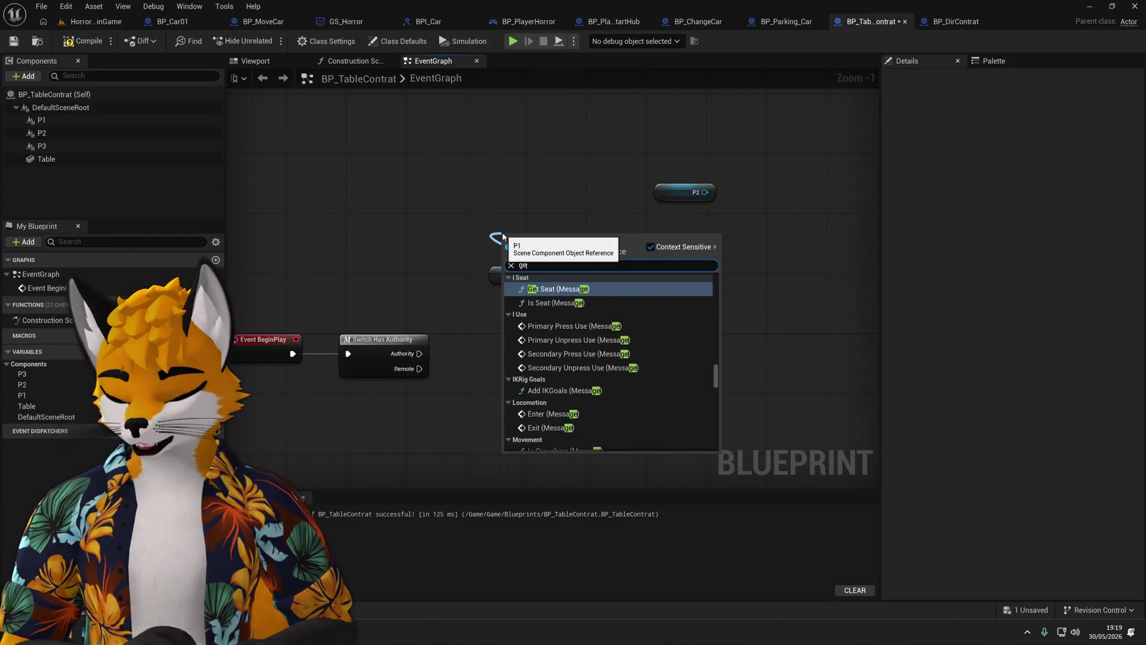
pyautogui.write('t worl trans')
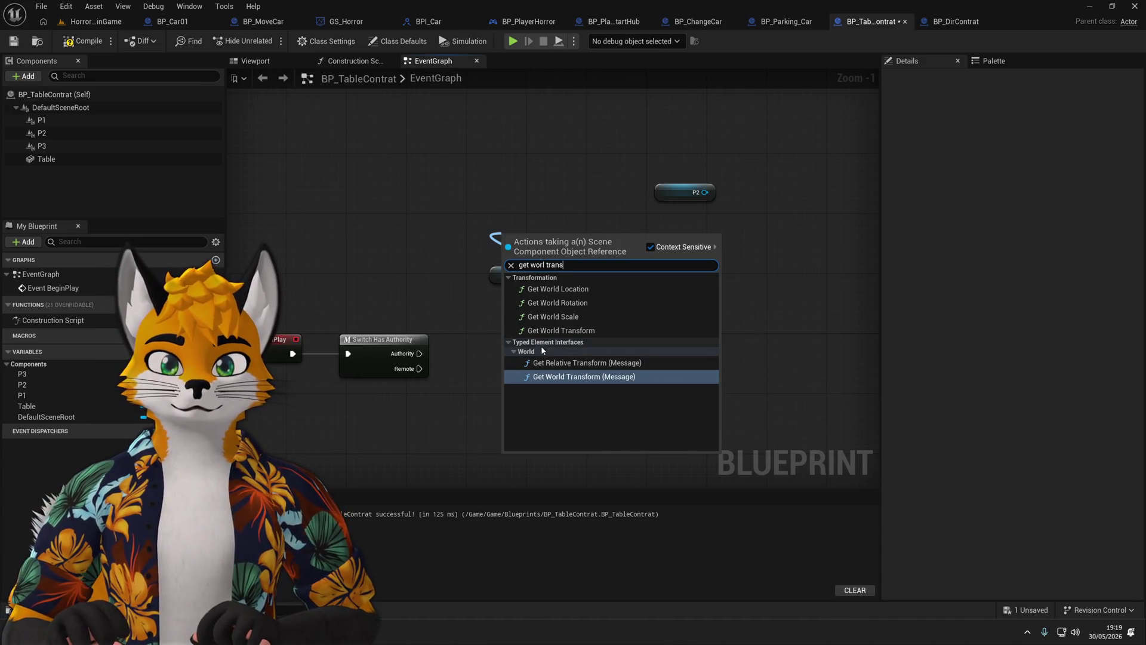
pyautogui.click(550, 331)
pyautogui.moveTo(558, 237); pyautogui.dragTo(550, 221)
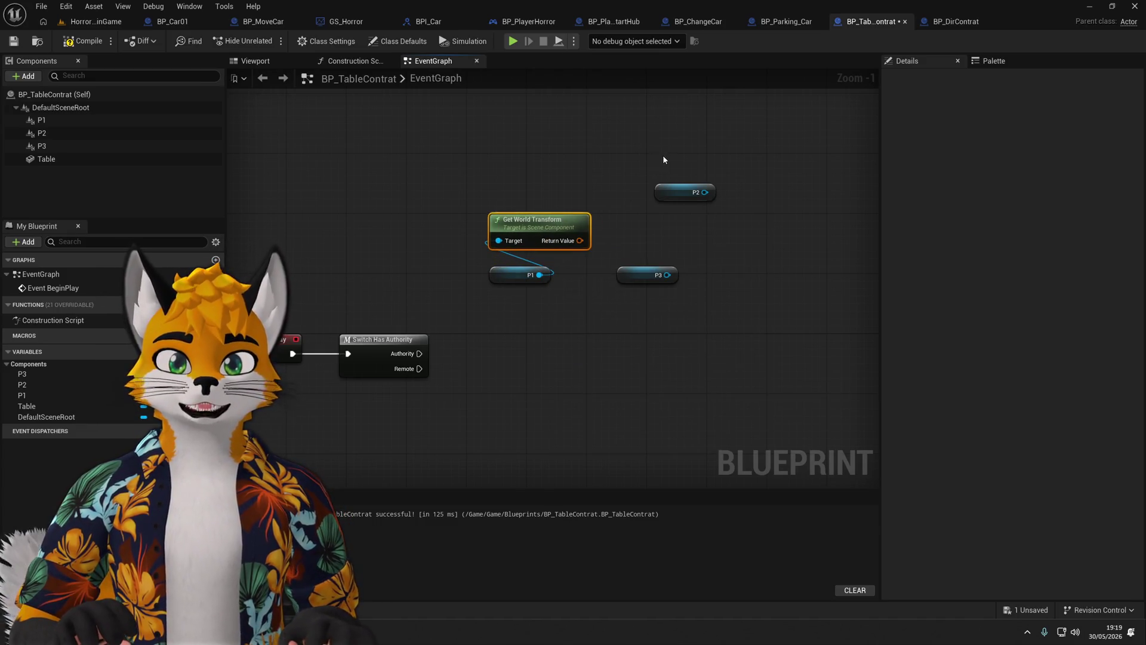
# Copy the Get World Transform node for P2 and P3 and arrange P1 below the authority switch.
pyautogui.hotkey('ctrl', 'c')
pyautogui.hotkey('ctrl', 'v')
pyautogui.hotkey('ctrl', 'v')
pyautogui.moveTo(740, 182); pyautogui.dragTo(755, 159)
pyautogui.moveTo(555, 284); pyautogui.dragTo(545, 242)
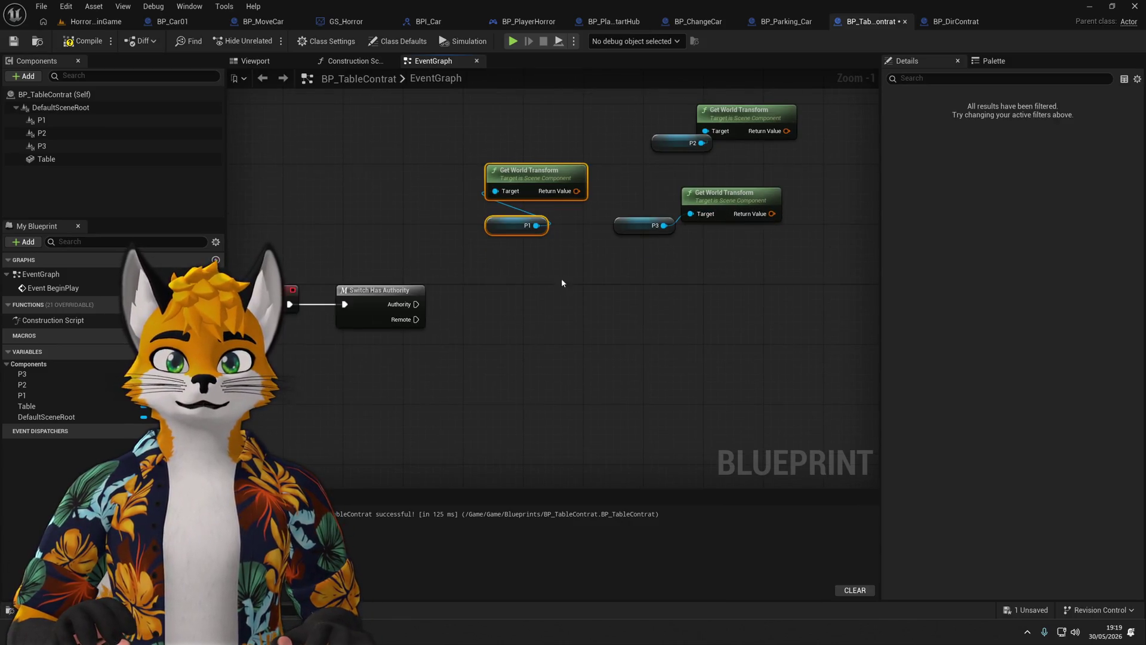
pyautogui.moveTo(537, 197); pyautogui.dragTo(461, 399)
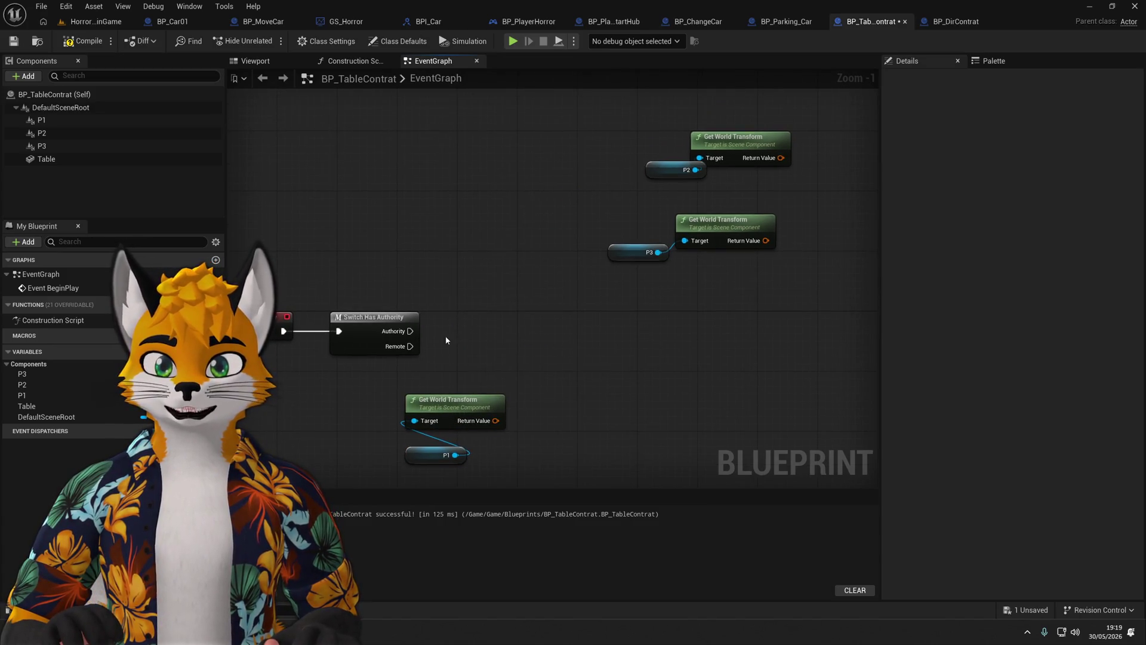
pyautogui.moveTo(539, 332); pyautogui.dragTo(543, 329)
# Add a Spawn Actor from Class node and place the P3 transform pair below it.
pyautogui.write('spawn')
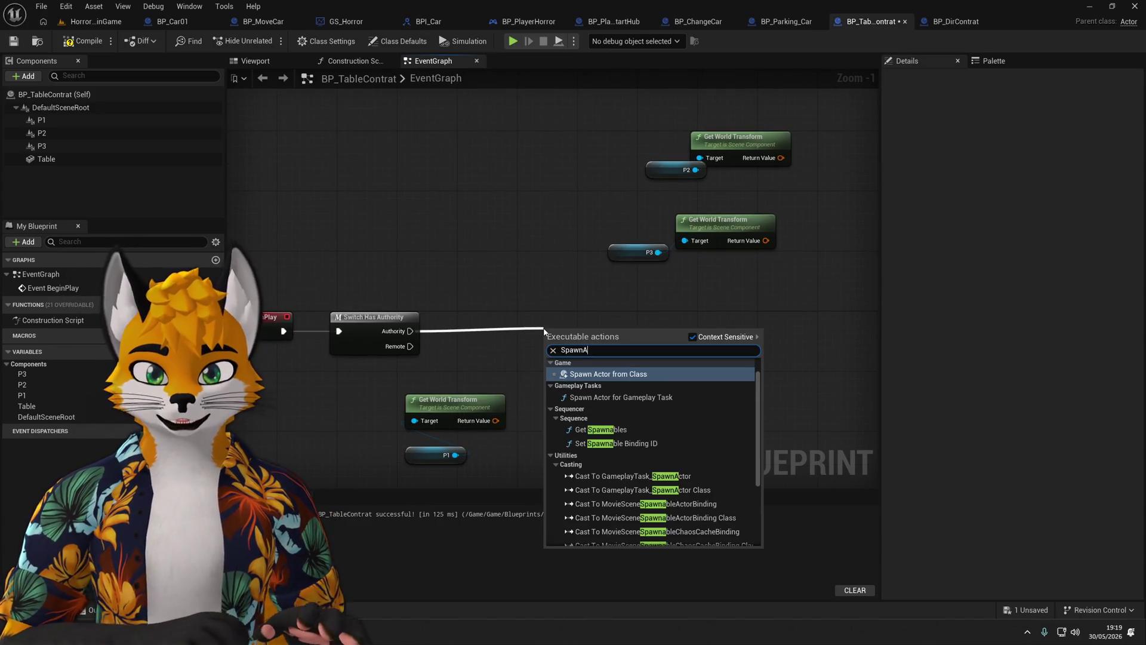
pyautogui.press('Escape')
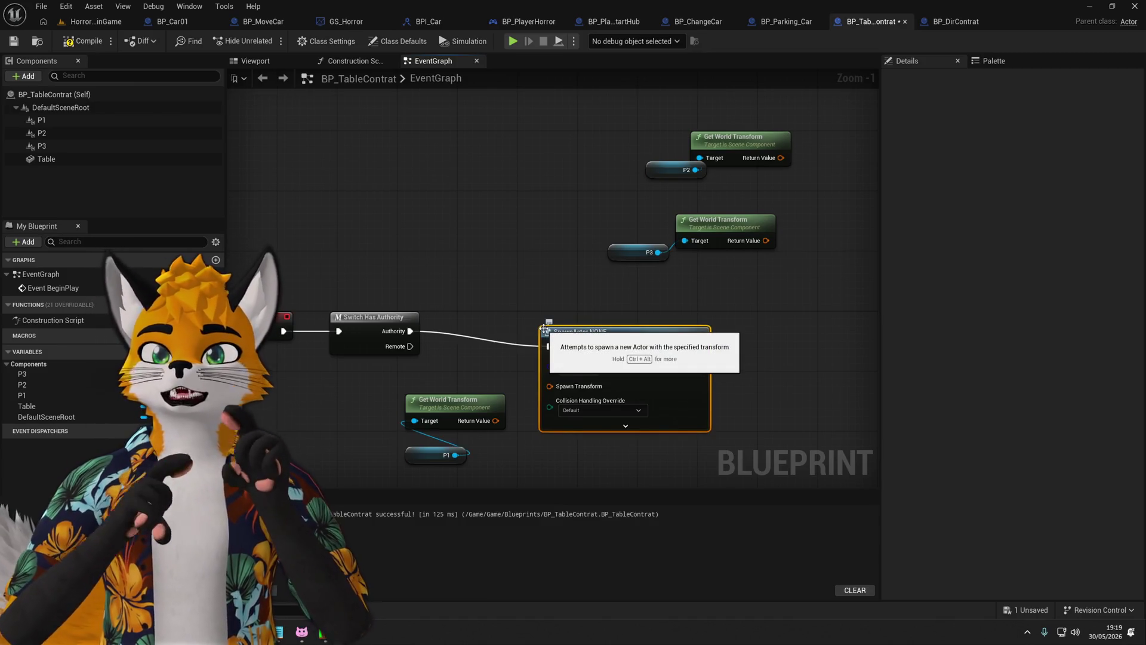
pyautogui.moveTo(545, 329); pyautogui.dragTo(522, 307)
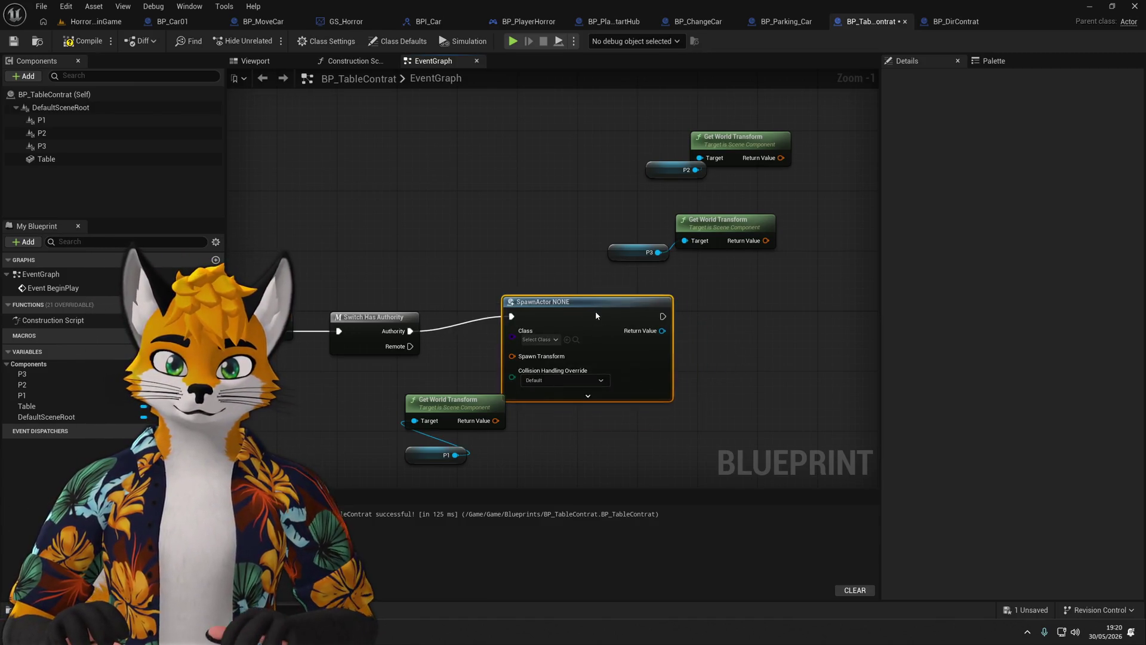
pyautogui.moveTo(741, 320); pyautogui.dragTo(666, 331)
pyautogui.moveTo(525, 291); pyautogui.dragTo(674, 222)
pyautogui.scroll(-2, 525, 291)
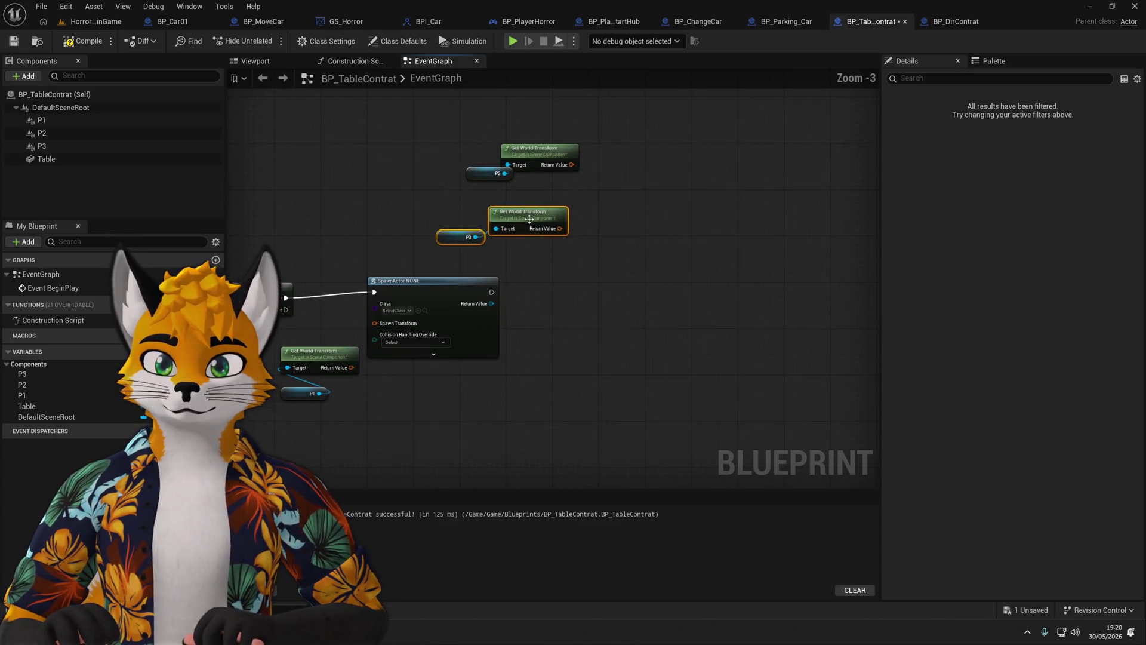
pyautogui.moveTo(504, 213)
pyautogui.mouseDown()
pyautogui.moveTo(517, 398)
pyautogui.moveTo(462, 141)
pyautogui.mouseUp()
# Rearrange the P2 and P1 transform pairs around the SpawnActor node.
pyautogui.moveTo(538, 149); pyautogui.dragTo(722, 184)
pyautogui.moveTo(572, 328)
pyautogui.mouseDown()
pyautogui.moveTo(650, 257)
pyautogui.moveTo(714, 252)
pyautogui.moveTo(671, 256)
pyautogui.mouseUp()
pyautogui.scroll(3, 714, 252)
pyautogui.moveTo(418, 334); pyautogui.dragTo(513, 426)
pyautogui.moveTo(478, 352); pyautogui.dragTo(426, 360)
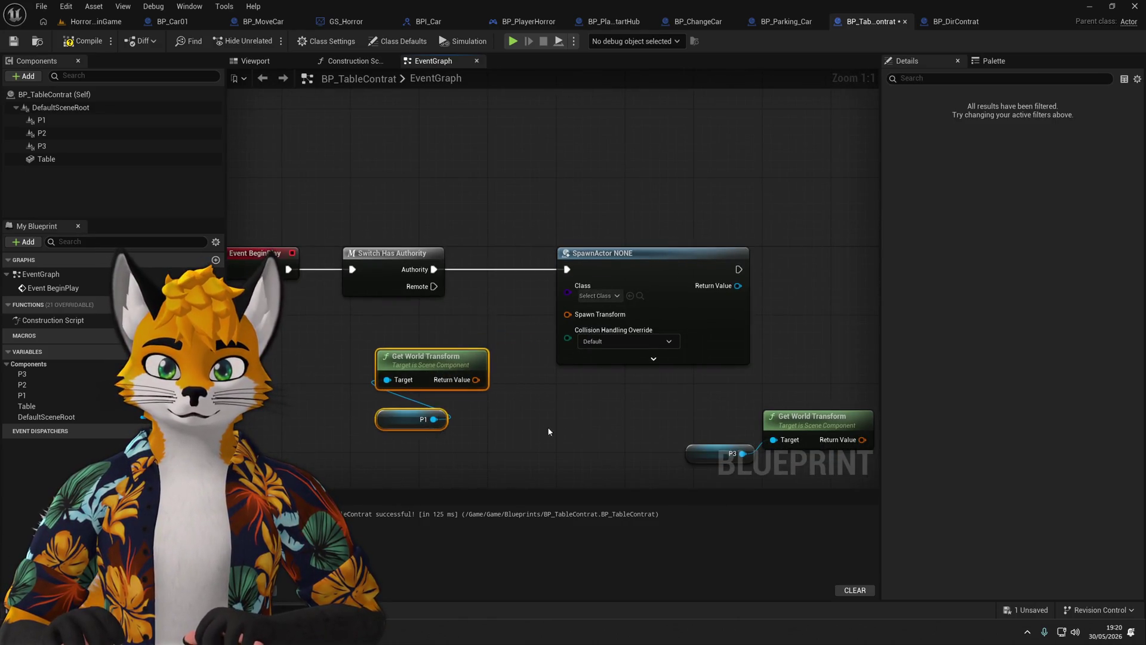
pyautogui.click(549, 431)
# Set the spawned class to BP_DirContrat and wire P1's world transform into Spawn Transform.
pyautogui.click(591, 297)
pyautogui.write('BP')
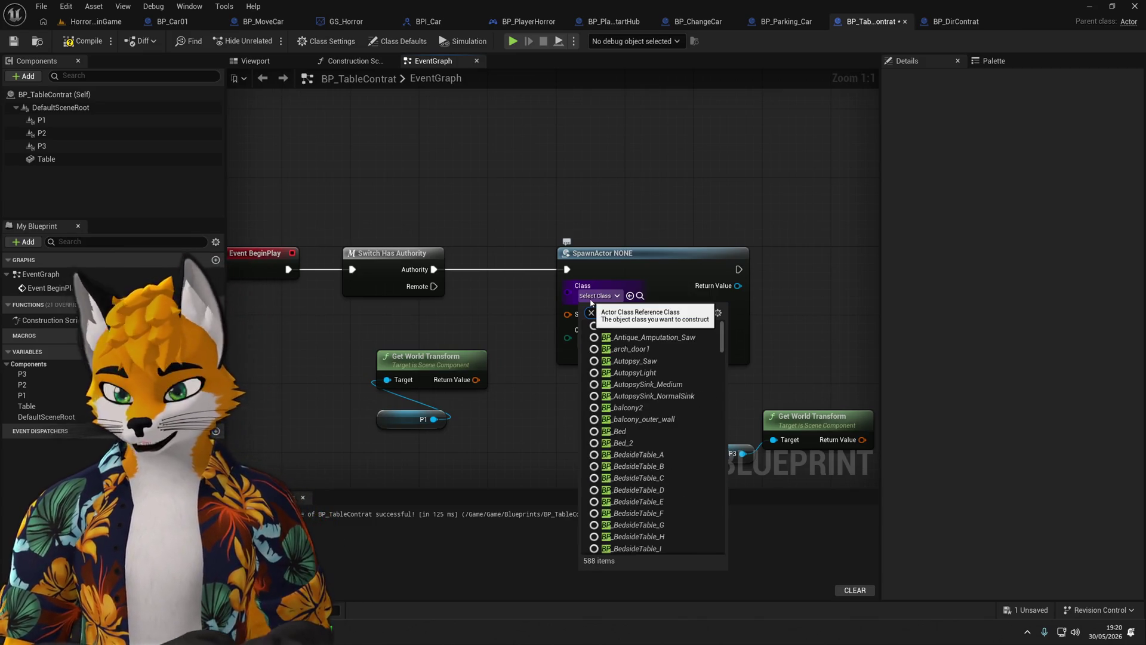
pyautogui.write('_Dir')
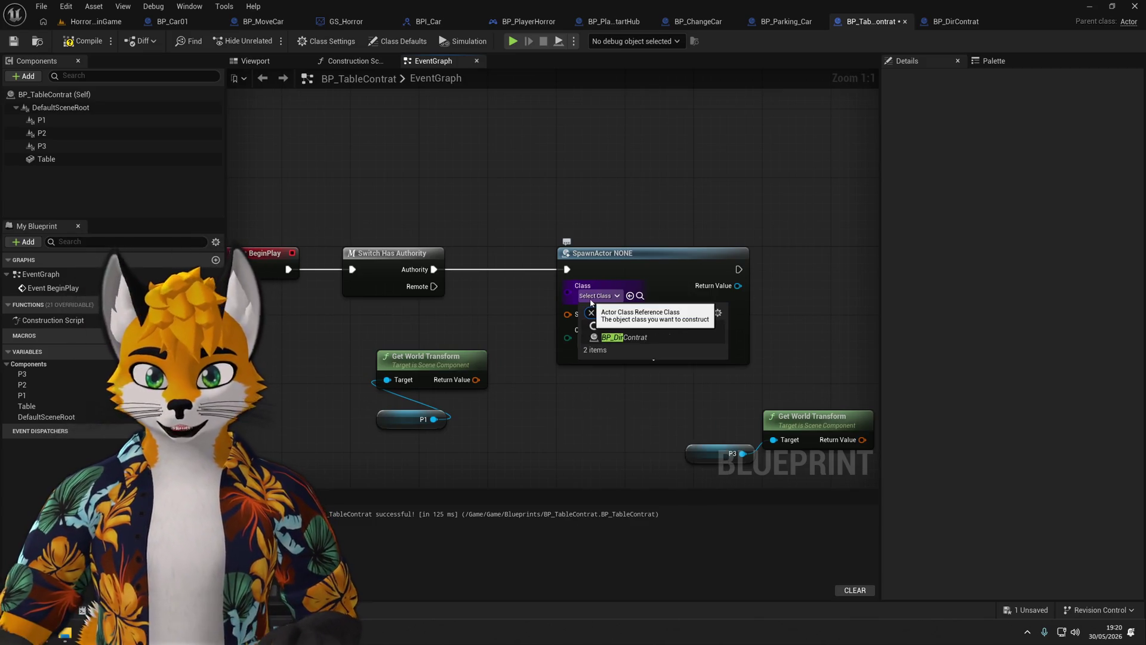
pyautogui.click(627, 325)
pyautogui.scroll(-1, 563, 363)
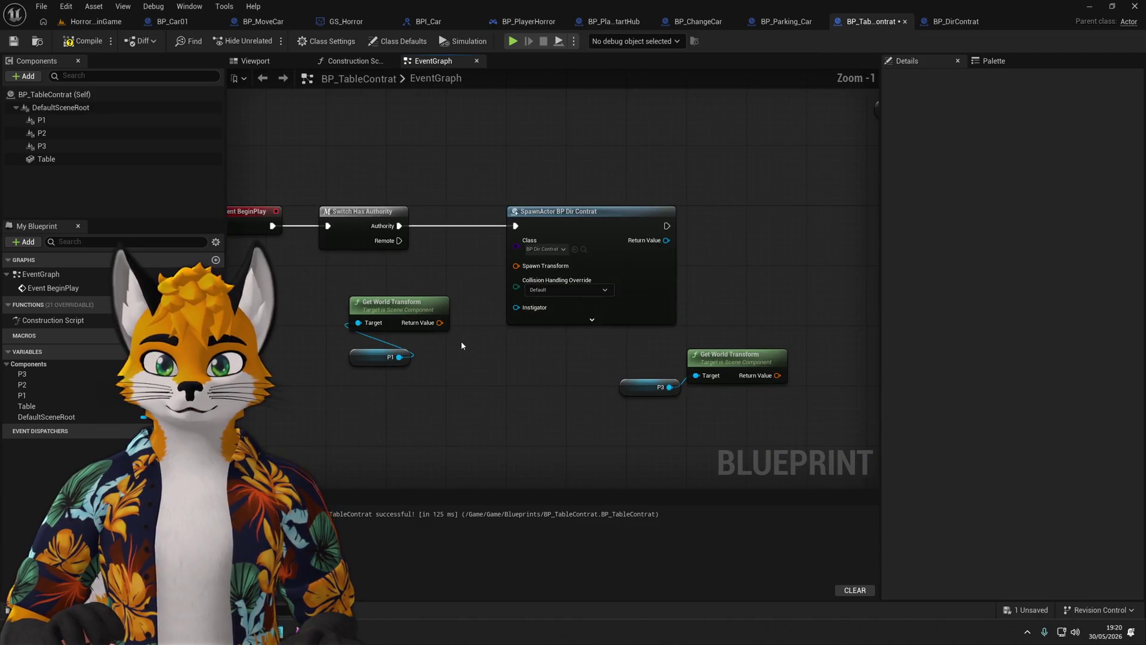
pyautogui.moveTo(499, 275); pyautogui.dragTo(516, 265)
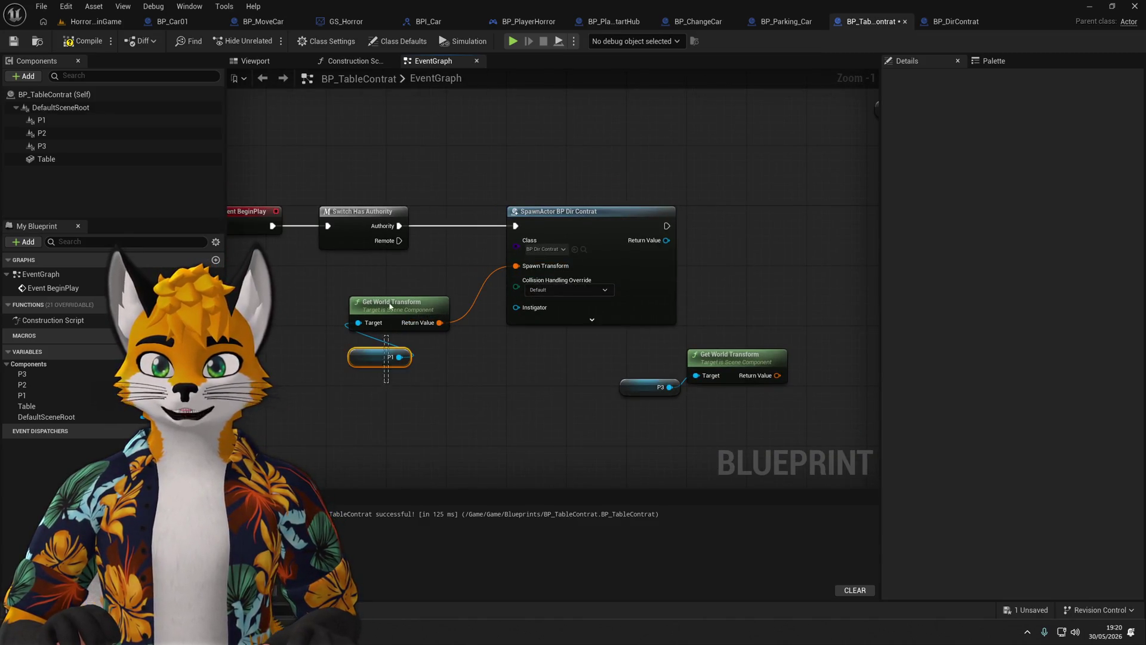
pyautogui.moveTo(391, 306); pyautogui.dragTo(540, 343)
pyautogui.moveTo(442, 404)
pyautogui.mouseDown()
pyautogui.moveTo(536, 354)
pyautogui.moveTo(635, 384)
pyautogui.mouseUp()
pyautogui.click(412, 230)
# Duplicate the SpawnActor node twice to create the second and third spawns.
pyautogui.hotkey('ctrl', 'c')
pyautogui.hotkey('ctrl', 'v')
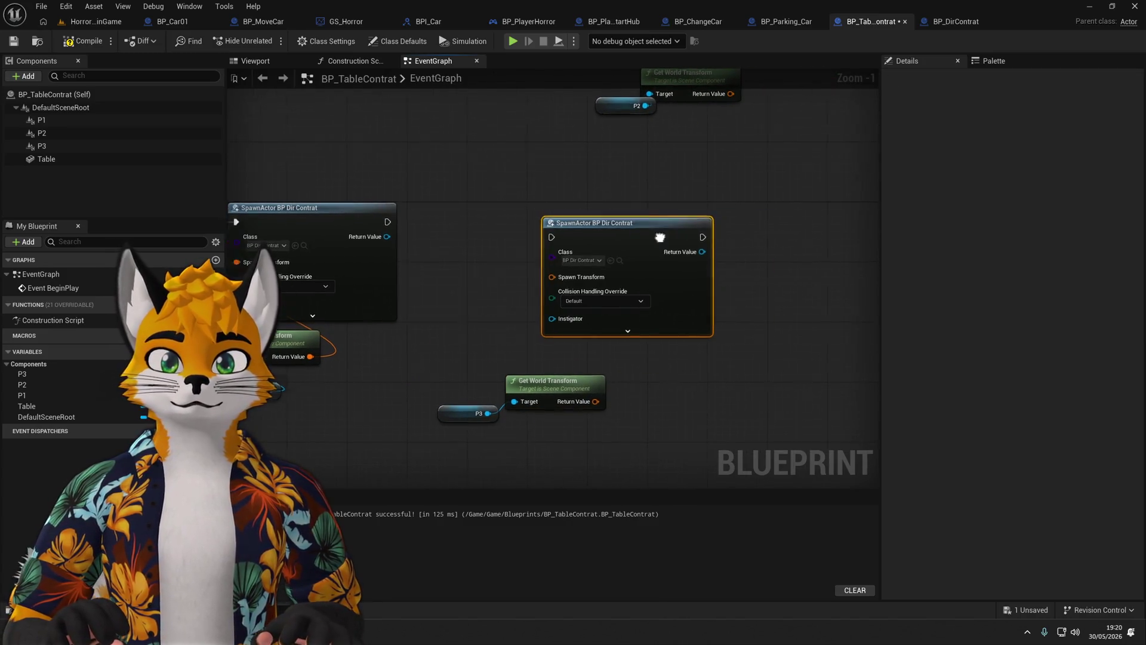
pyautogui.moveTo(659, 237); pyautogui.dragTo(604, 220)
pyautogui.hotkey('ctrl', 'v')
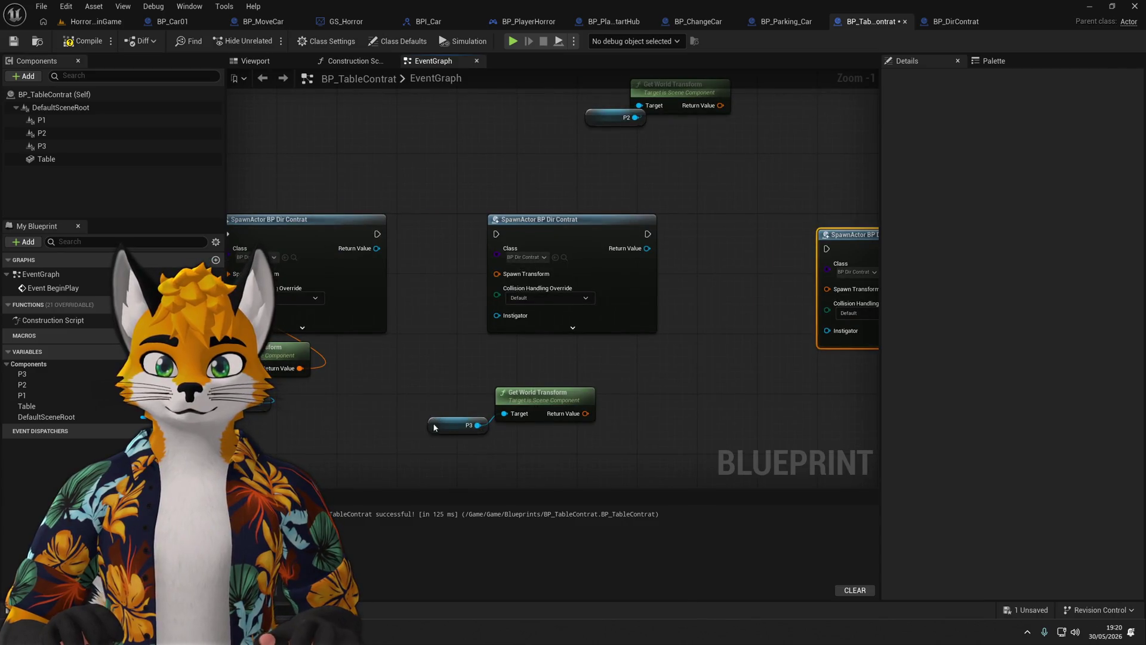
# Wire P2's and P3's world transforms into the second and third spawn nodes.
pyautogui.moveTo(434, 428); pyautogui.dragTo(502, 434)
pyautogui.moveTo(531, 389); pyautogui.dragTo(778, 379)
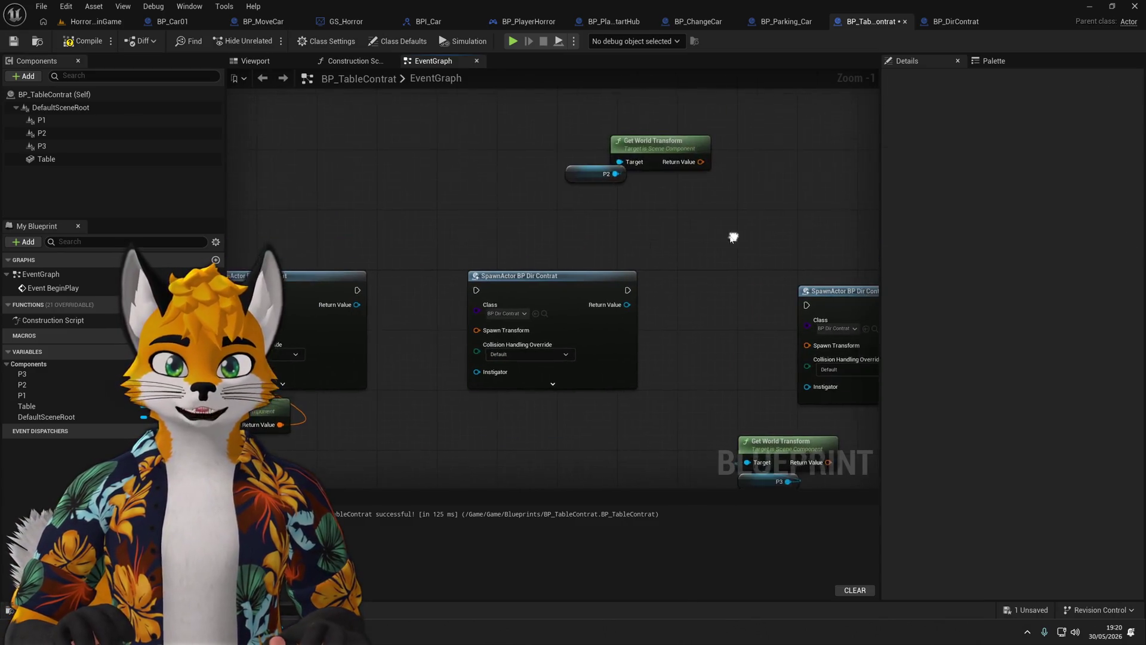
pyautogui.moveTo(734, 238); pyautogui.dragTo(573, 123)
pyautogui.moveTo(622, 182); pyautogui.dragTo(520, 420)
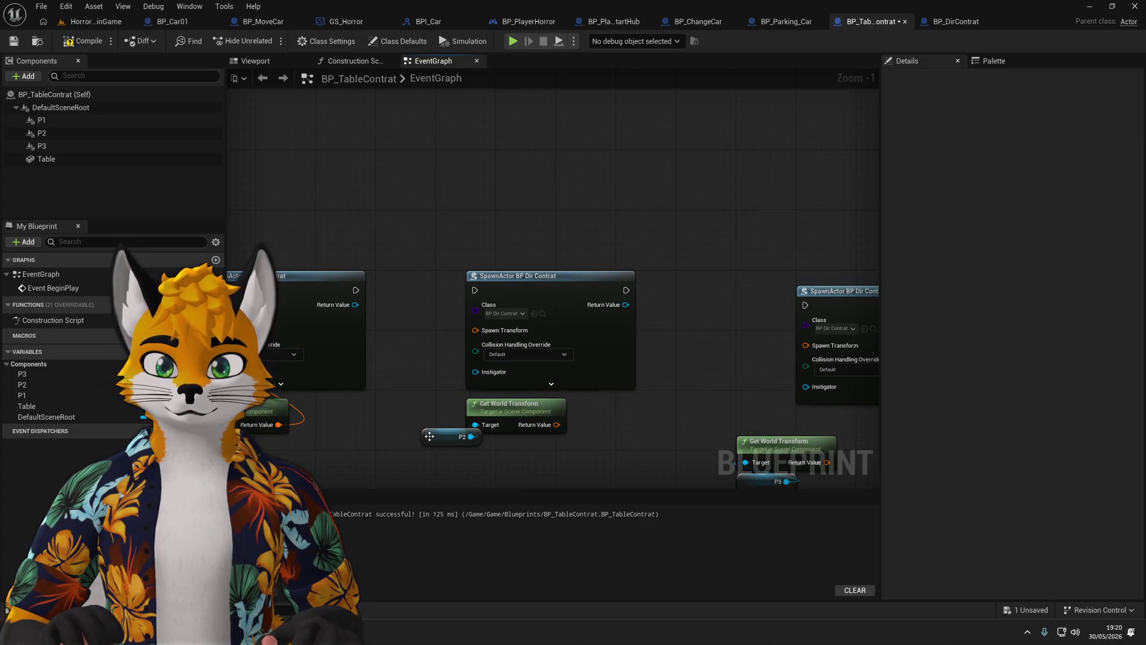
pyautogui.moveTo(430, 437); pyautogui.dragTo(475, 452)
pyautogui.moveTo(557, 425); pyautogui.dragTo(475, 330)
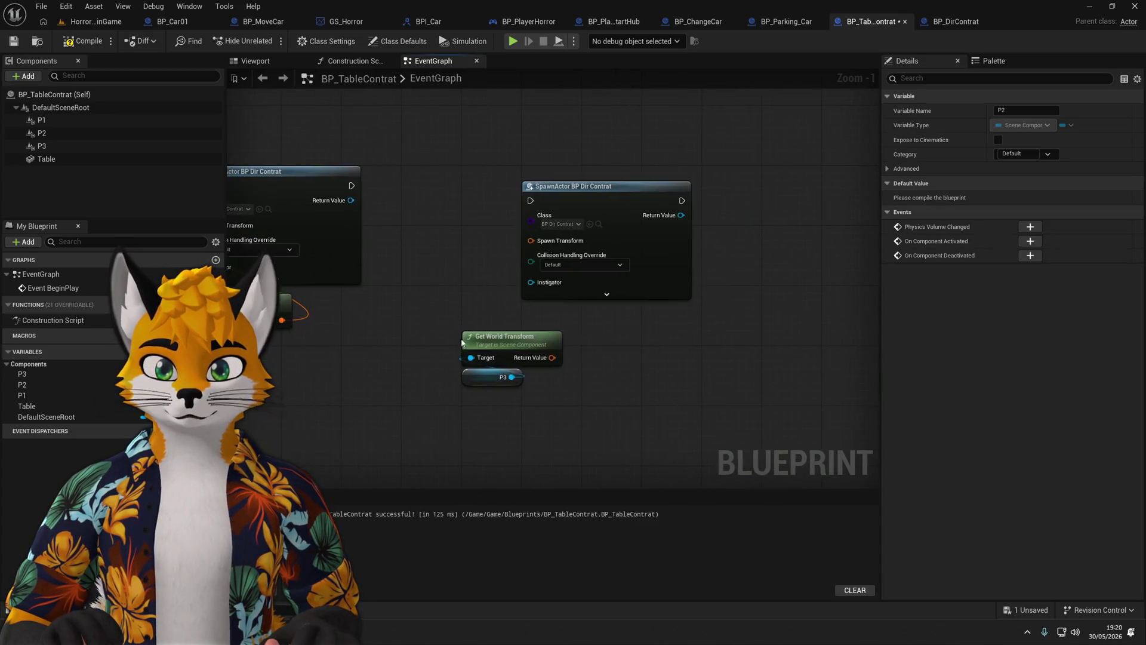
pyautogui.moveTo(551, 358); pyautogui.dragTo(530, 240)
# Place the P3 pair under its spawn node and chain the second spawn into the third.
pyautogui.moveTo(453, 322); pyautogui.dragTo(573, 391)
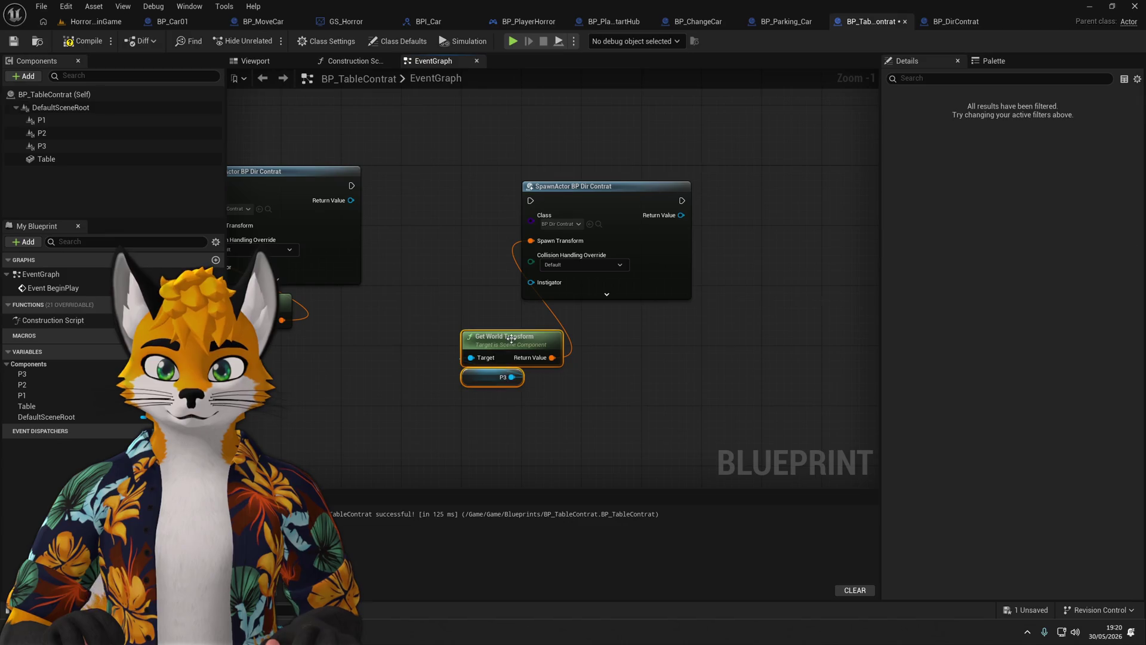
pyautogui.moveTo(509, 339); pyautogui.dragTo(569, 317)
pyautogui.scroll(-3, 637, 413)
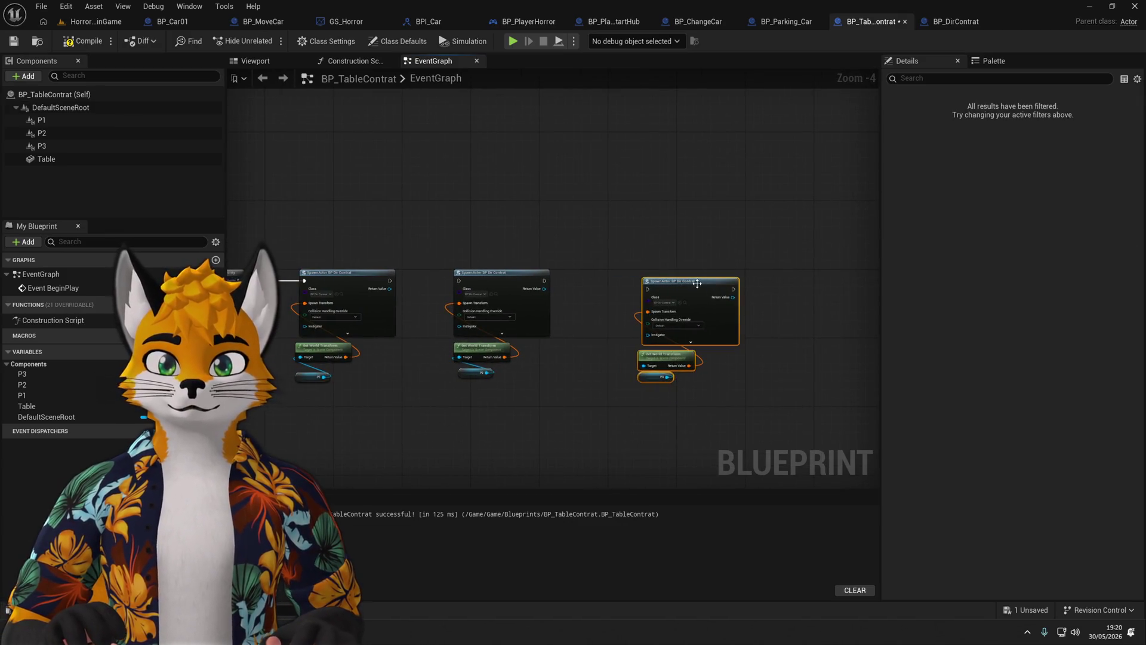
pyautogui.moveTo(696, 283); pyautogui.dragTo(666, 276)
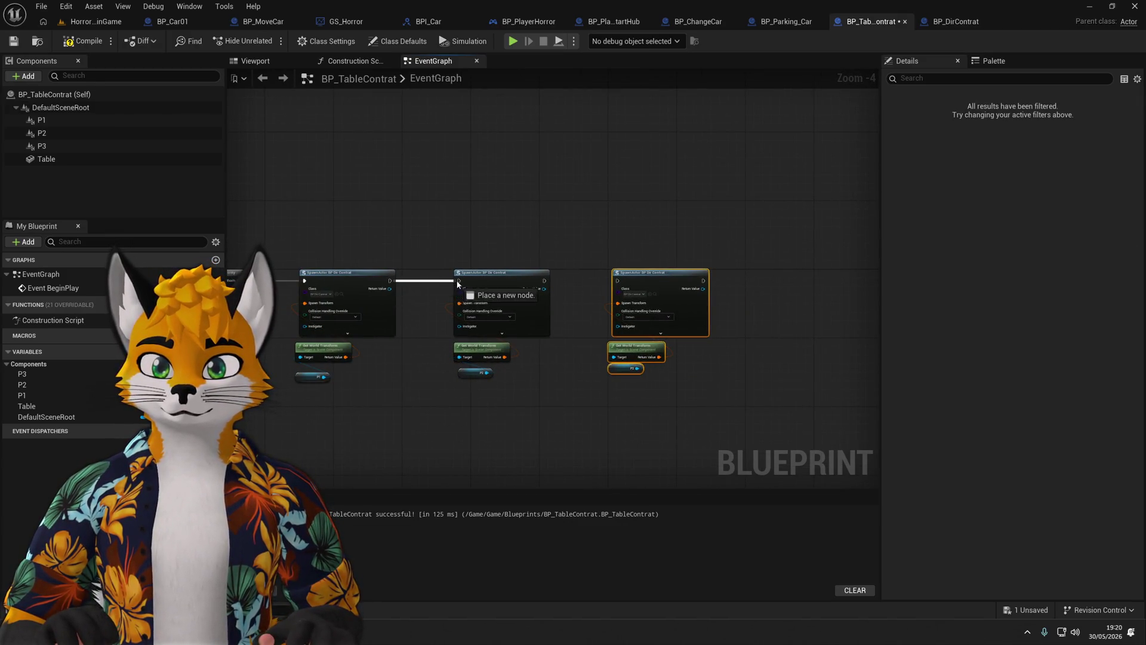
pyautogui.moveTo(619, 285); pyautogui.dragTo(619, 281)
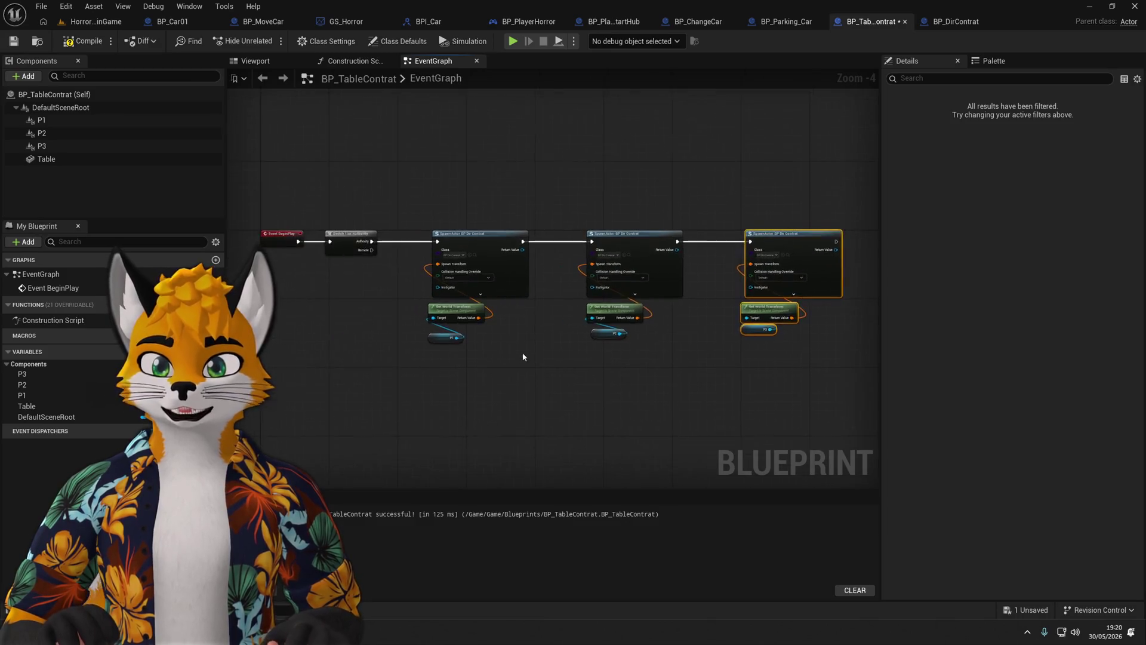
# Line up the three spawn groups, then compile and save BP_TableContrat.
pyautogui.scroll(2, 478, 322)
pyautogui.moveTo(438, 382)
pyautogui.mouseDown()
pyautogui.moveTo(493, 191)
pyautogui.moveTo(474, 190)
pyautogui.mouseUp()
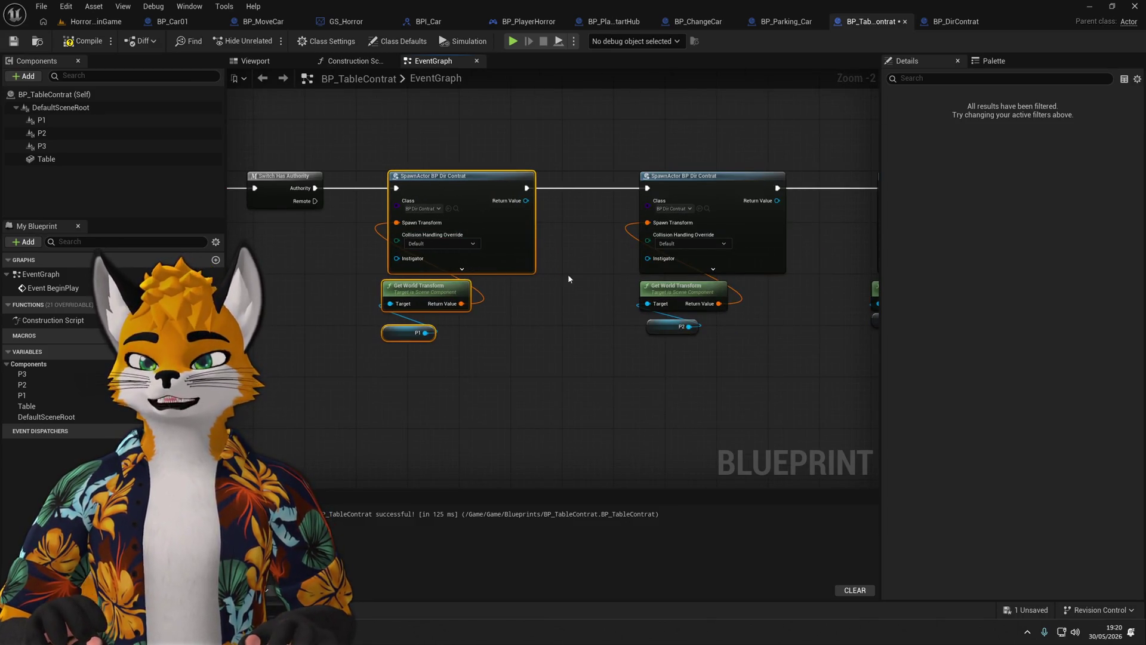
pyautogui.click(568, 277)
pyautogui.moveTo(566, 394)
pyautogui.mouseDown()
pyautogui.moveTo(606, 200)
pyautogui.moveTo(577, 203)
pyautogui.mouseUp()
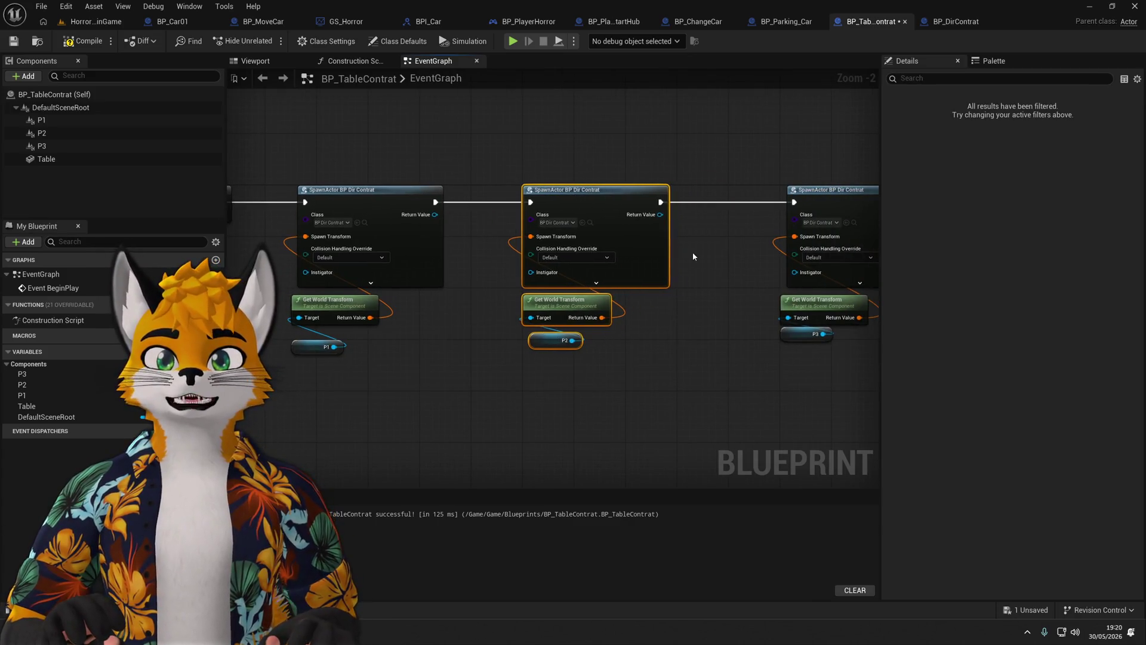
pyautogui.click(692, 252)
pyautogui.moveTo(634, 396)
pyautogui.mouseDown()
pyautogui.moveTo(657, 215)
pyautogui.moveTo(583, 240)
pyautogui.moveTo(625, 230)
pyautogui.moveTo(612, 232)
pyautogui.mouseUp()
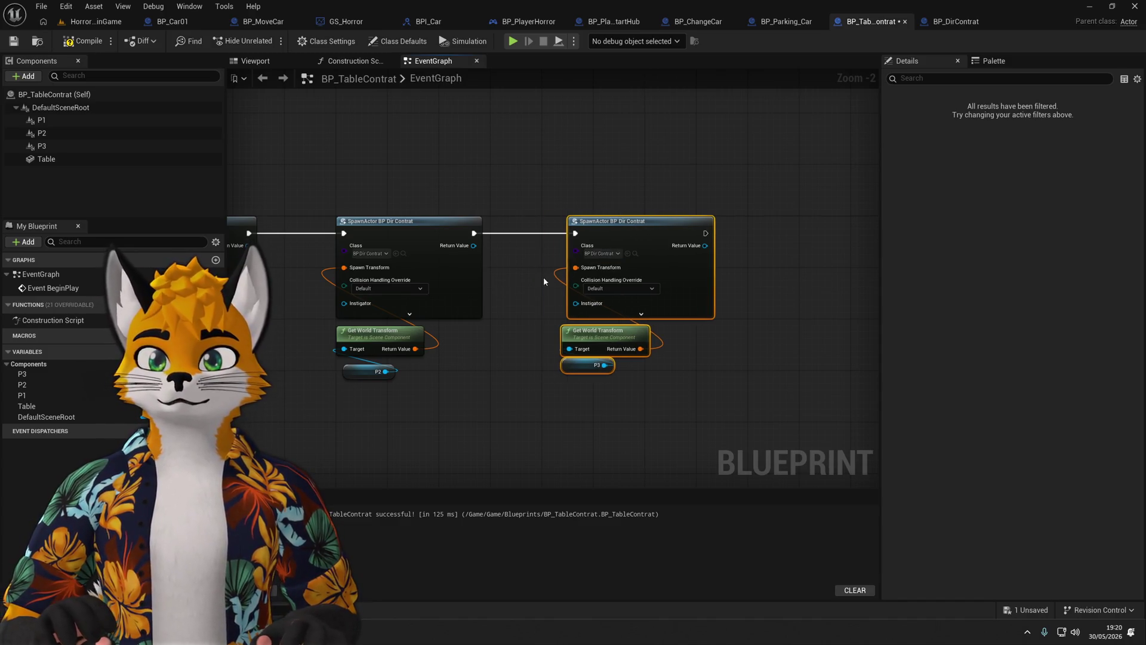
pyautogui.click(543, 277)
pyautogui.moveTo(543, 277); pyautogui.dragTo(712, 291)
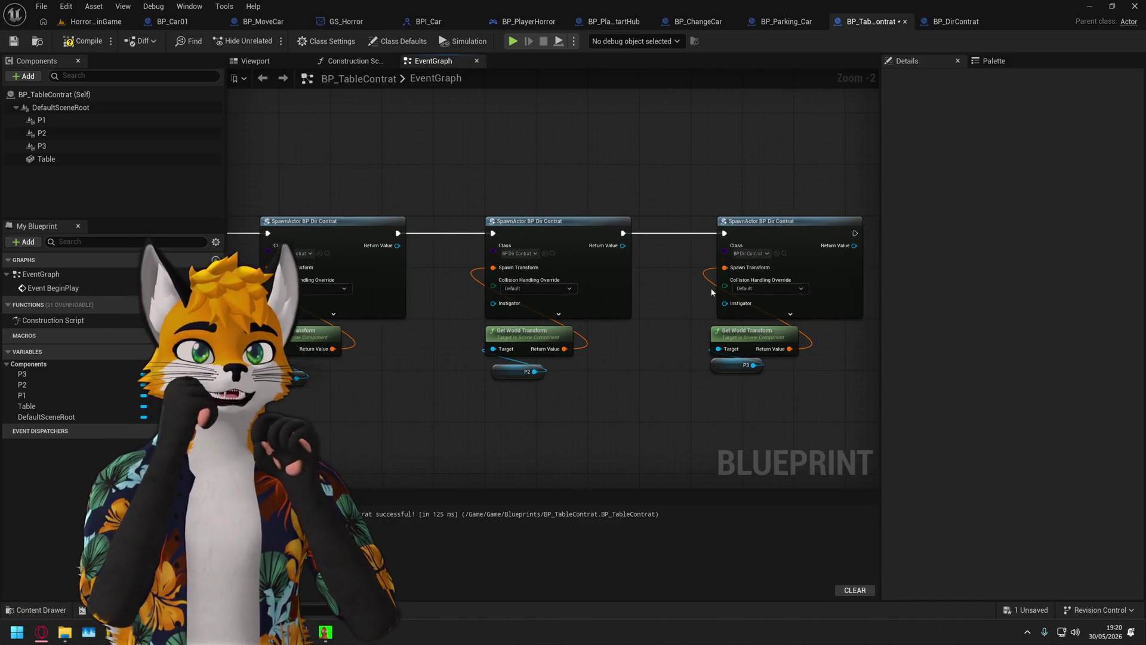
pyautogui.scroll(-1, 479, 218)
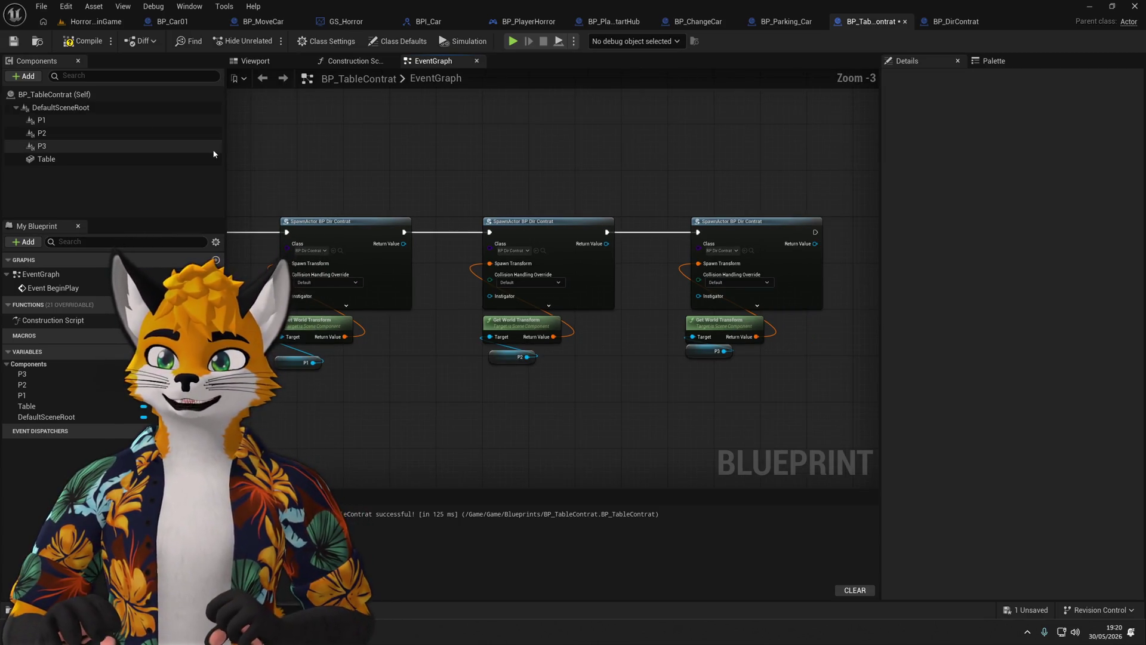
pyautogui.click(83, 40)
pyautogui.click(13, 41)
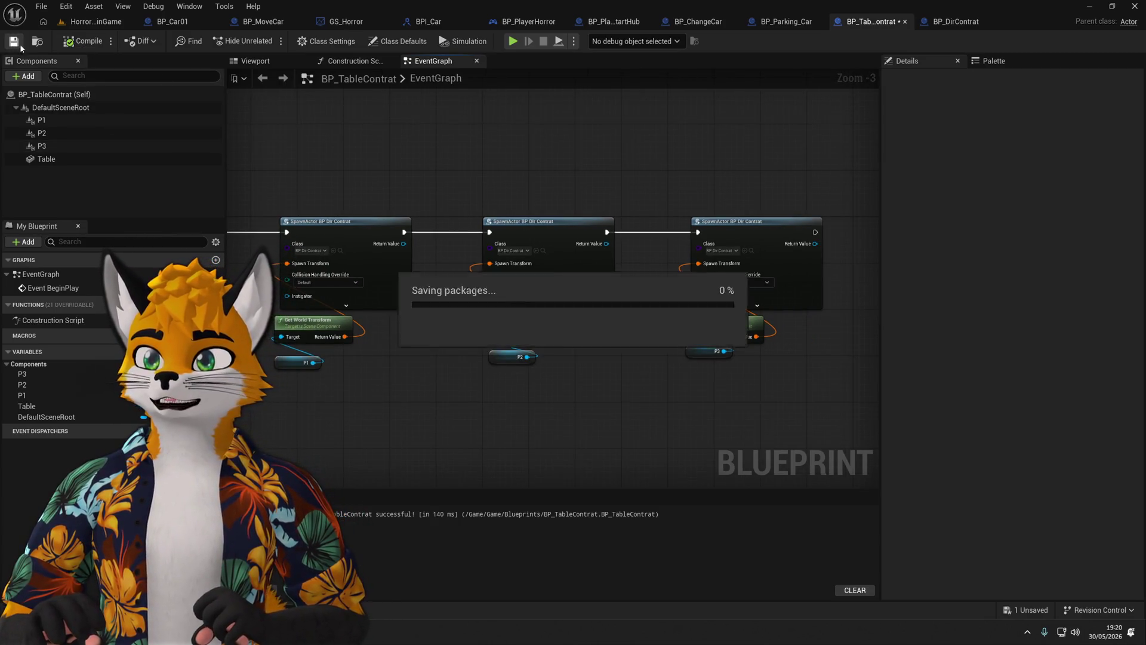
# Playtest the level and walk to the table to confirm three BP_DirContrat folders spawned.
pyautogui.click(513, 41)
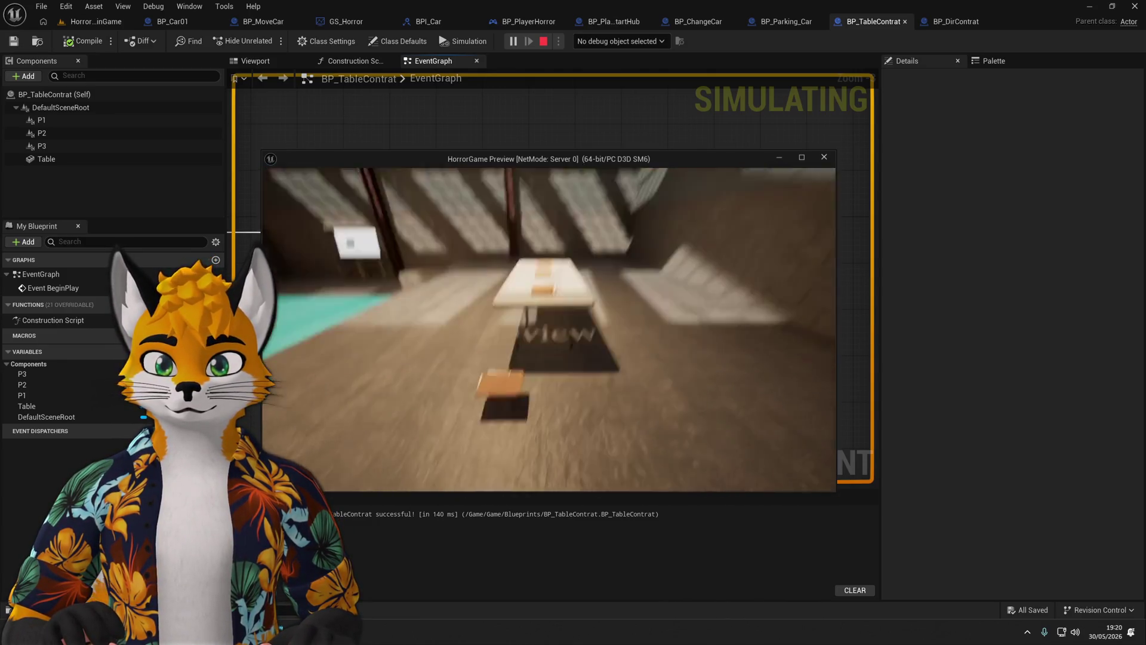
pyautogui.press('w')
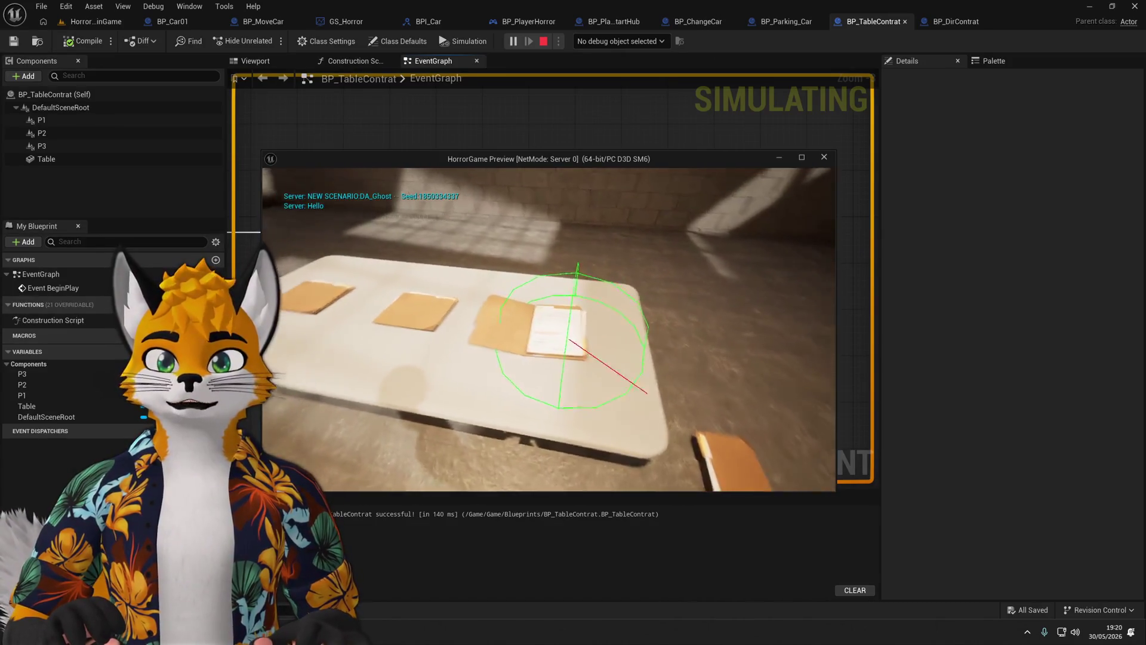
pyautogui.press('w')
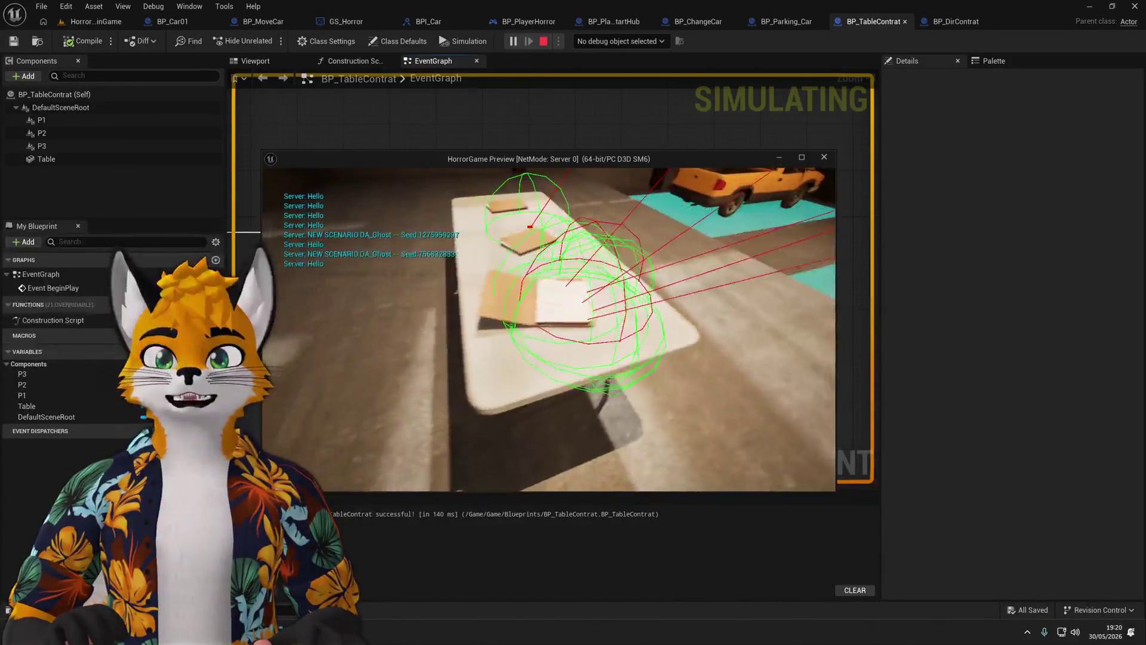
pyautogui.press('Escape')
pyautogui.click(573, 41)
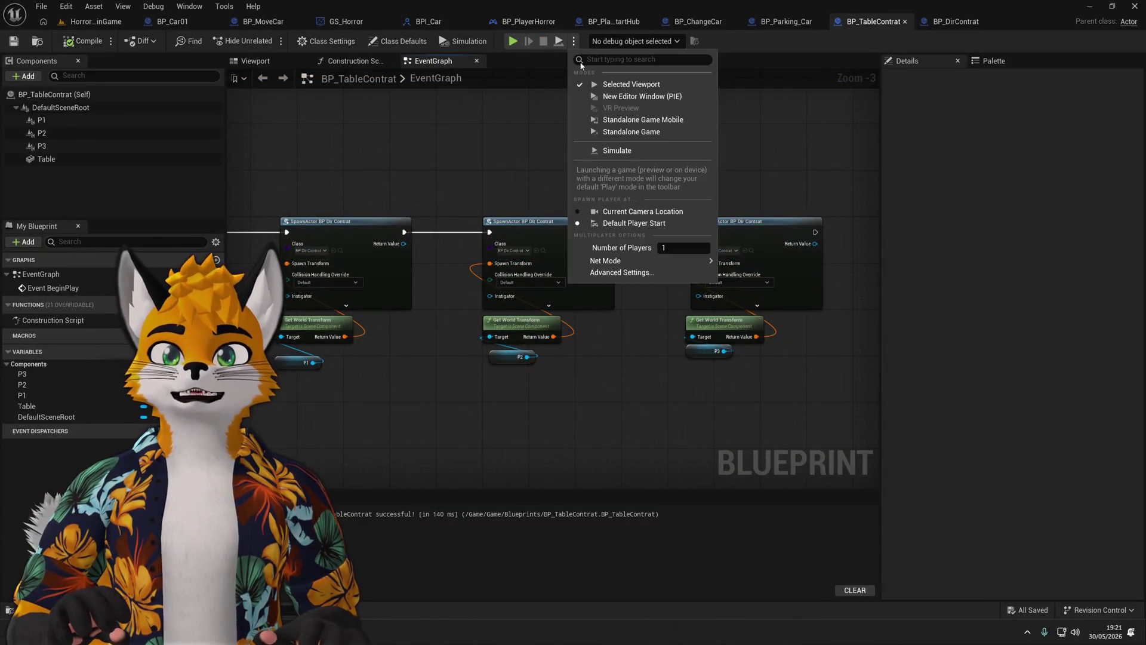
# Set the play options to two players and start a server-and-client session.
pyautogui.click(685, 247)
pyautogui.click(753, 149)
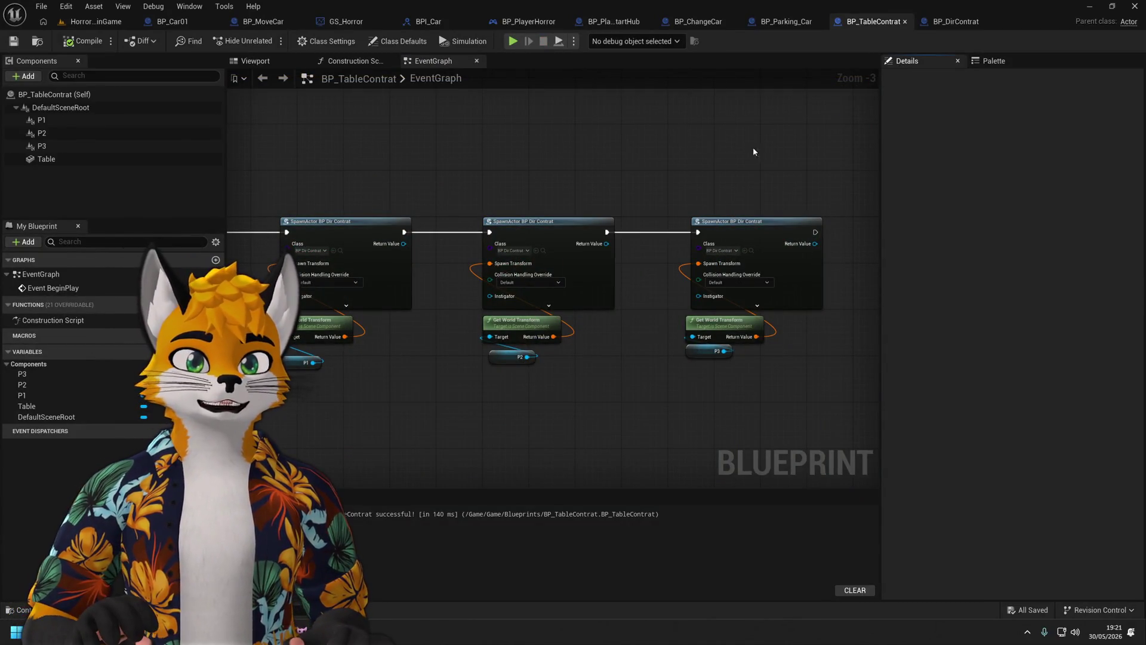
pyautogui.click(514, 42)
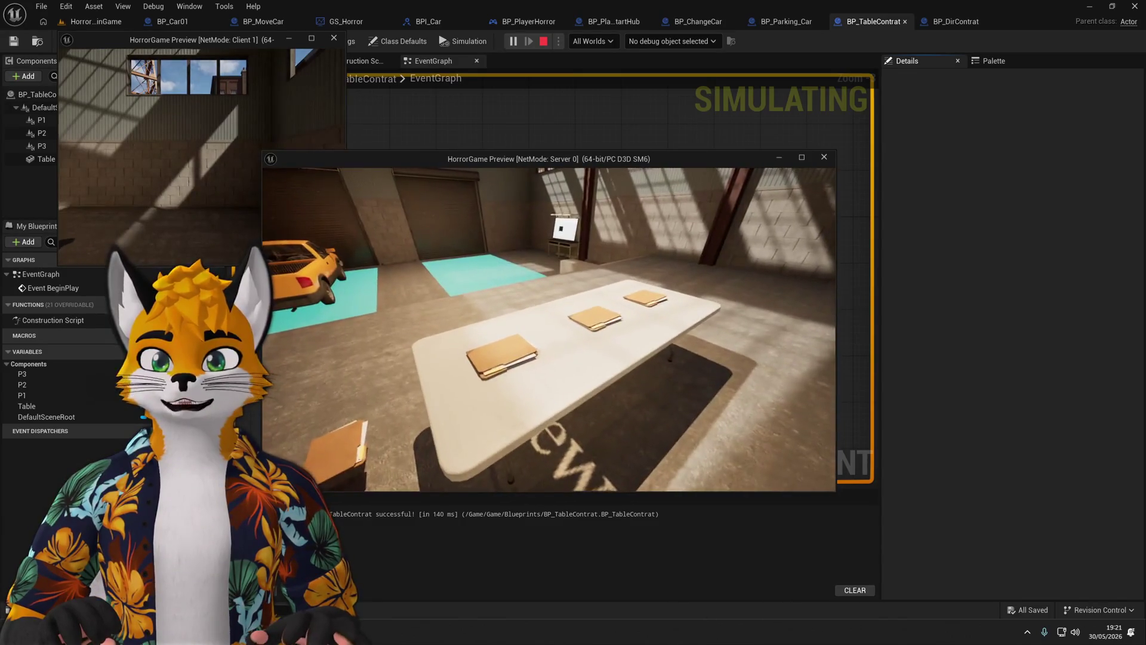
# Interact with the table's folders using E from the server window, then the client window, and stop.
pyautogui.press('super')
pyautogui.click(159, 131)
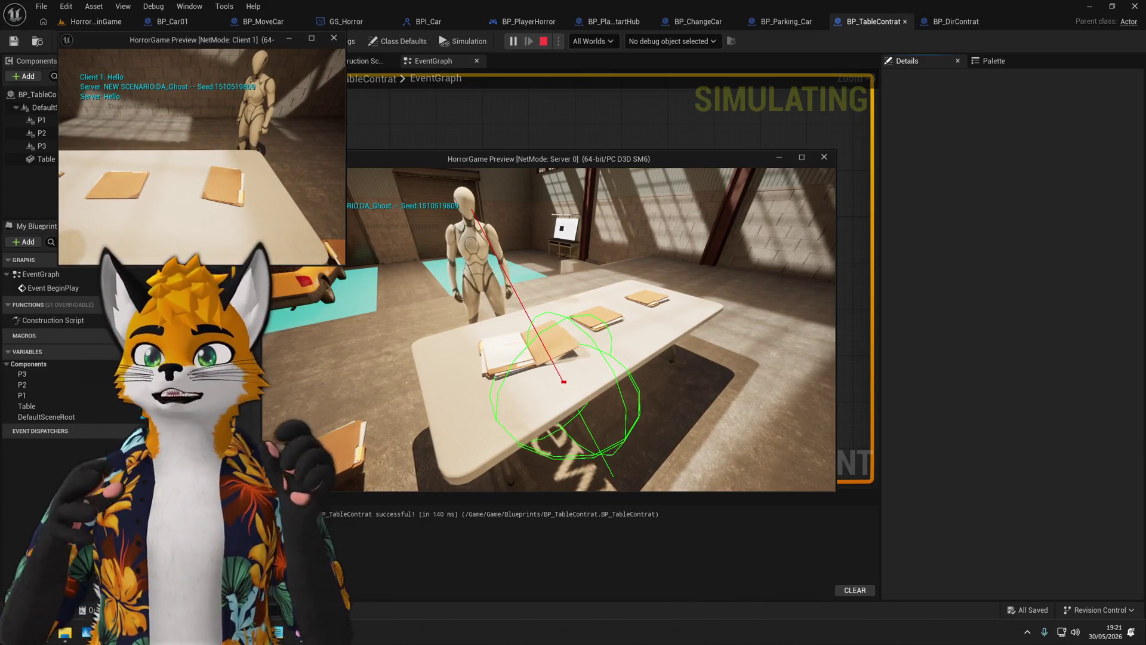
pyautogui.press('super')
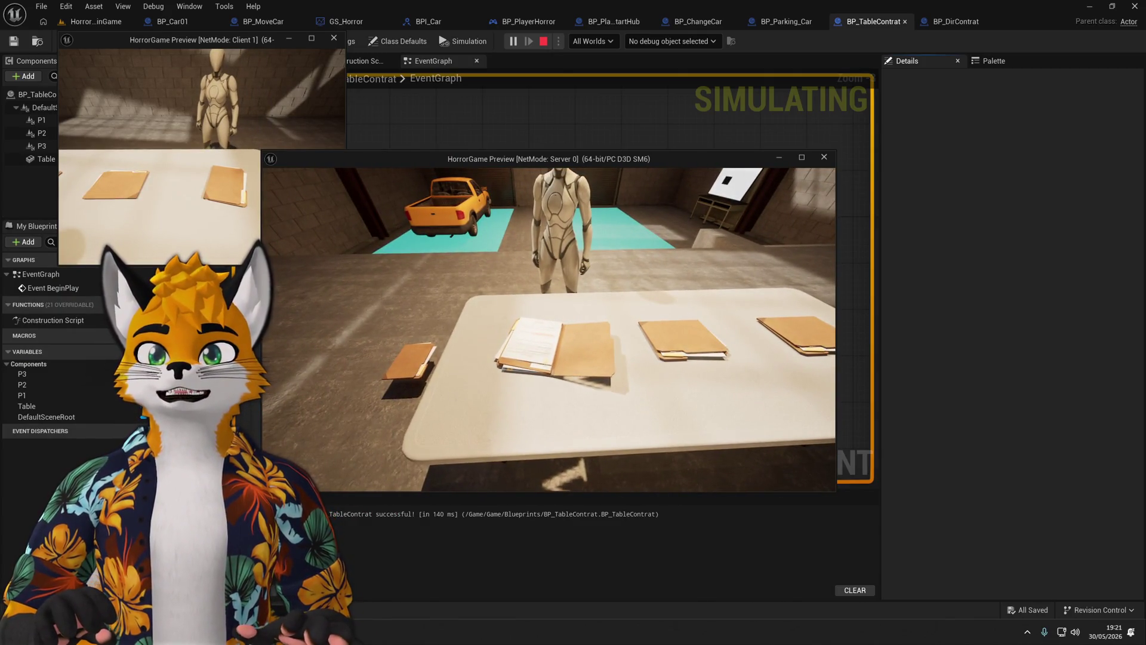
pyautogui.press('e')
pyautogui.press('super')
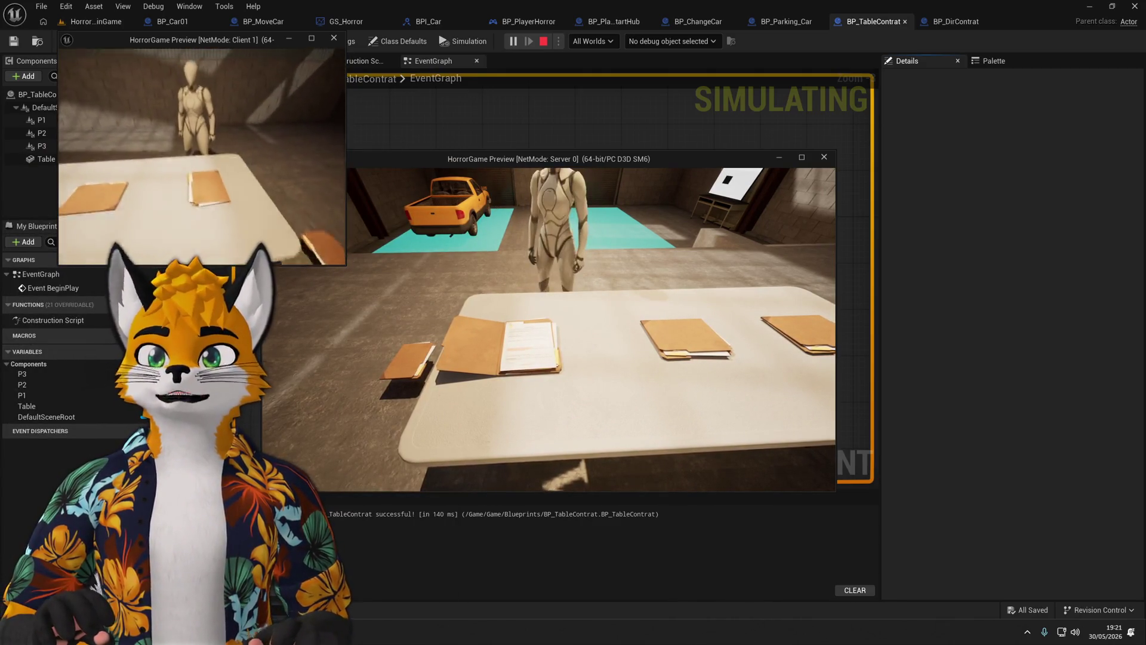
pyautogui.press('e')
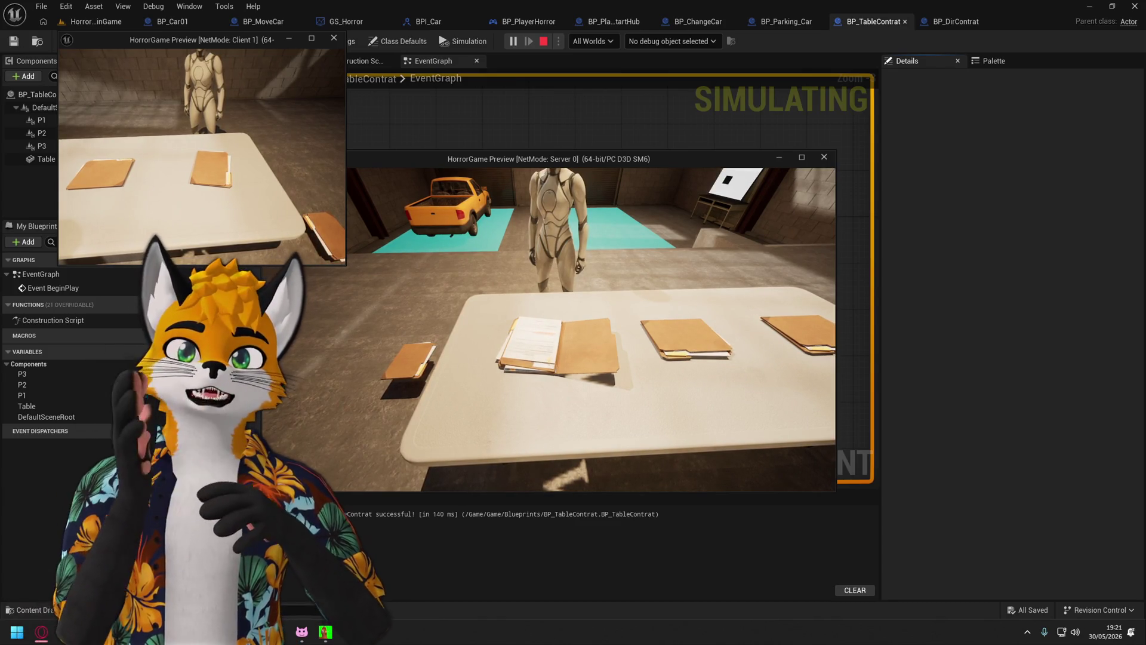
pyautogui.press('Escape')
pyautogui.scroll(-1, 468, 162)
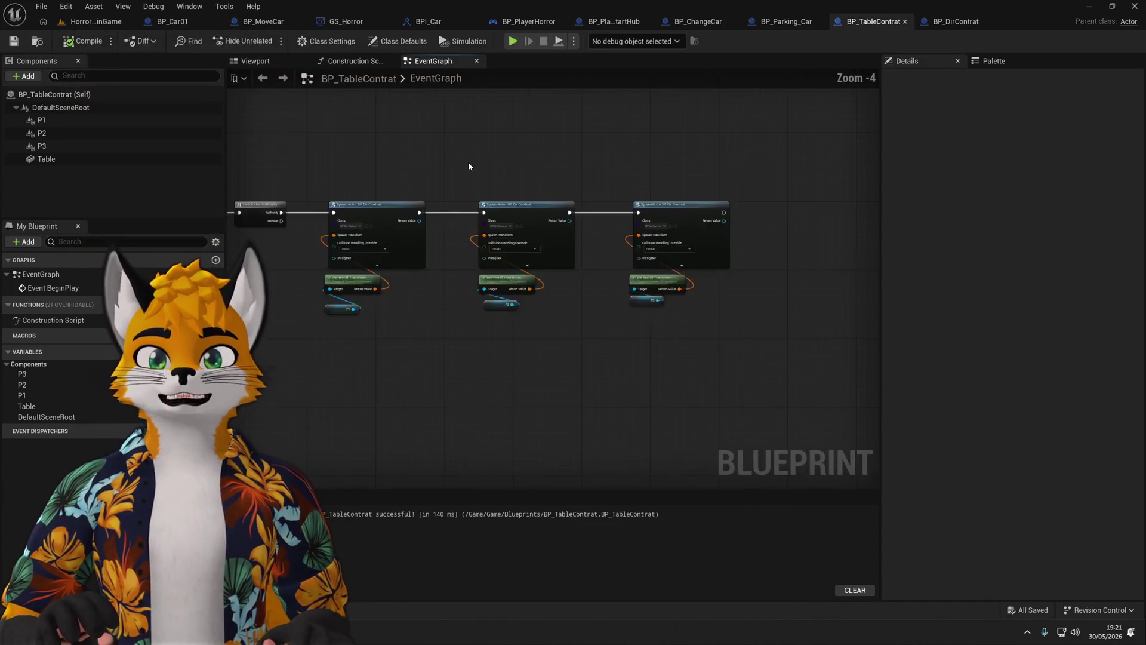
# Open MapDev from Content > Game and delete the stray BP_DirContrat actor beside the table.
pyautogui.hotkey('ctrl', 'space')
pyautogui.click(913, 531)
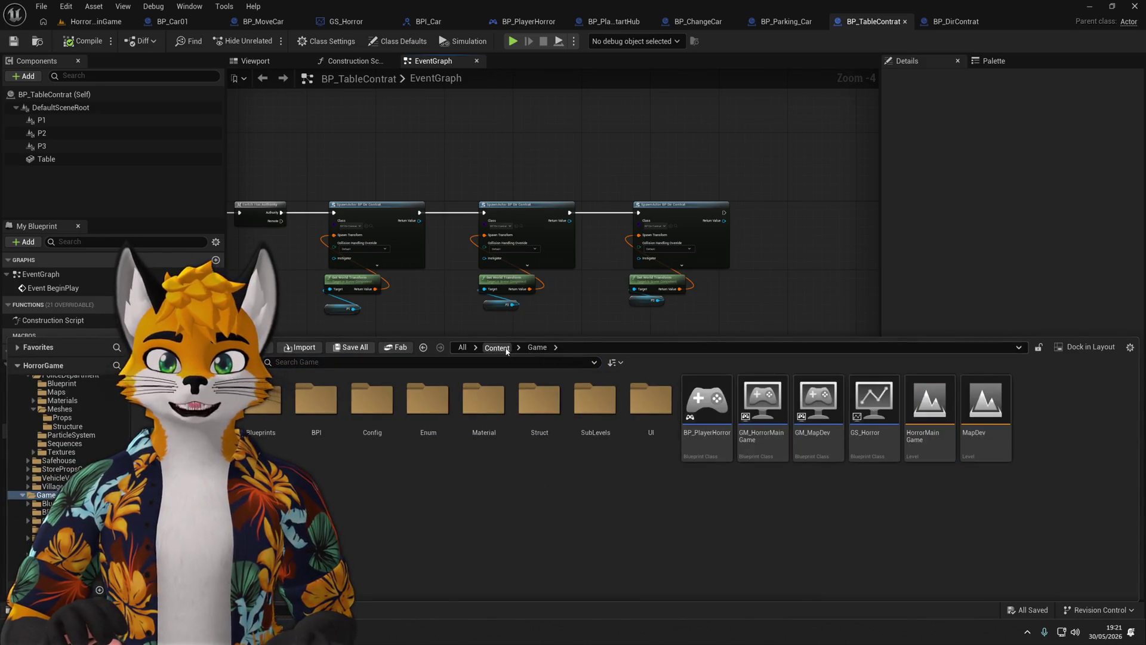
pyautogui.click(498, 347)
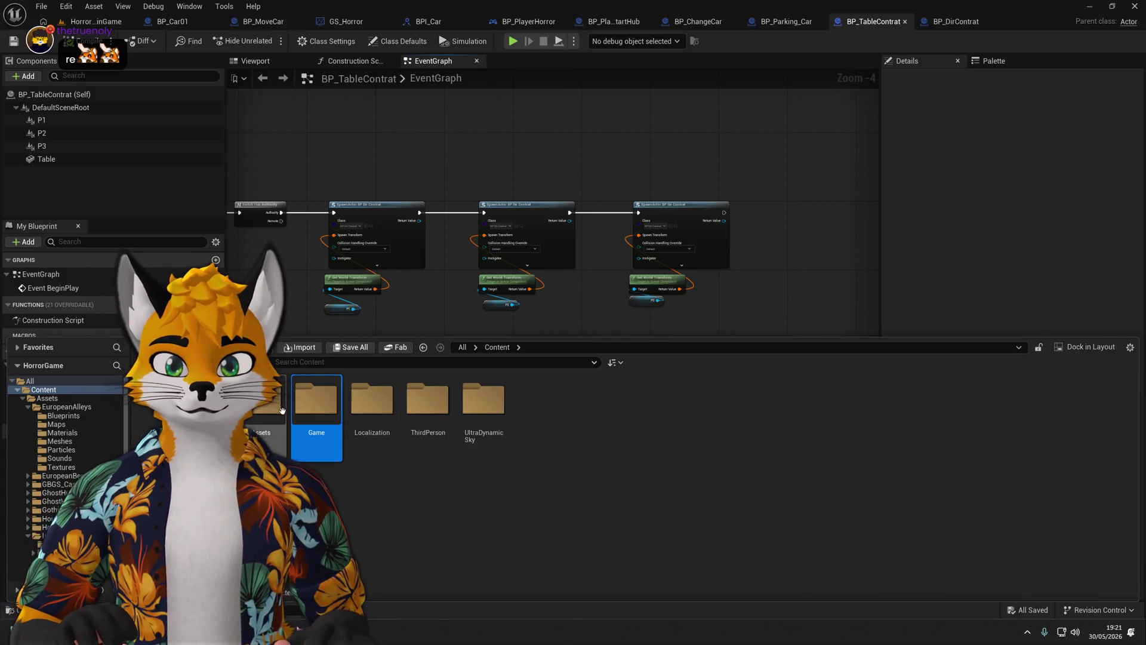
pyautogui.doubleClick(316, 398)
pyautogui.click(981, 411)
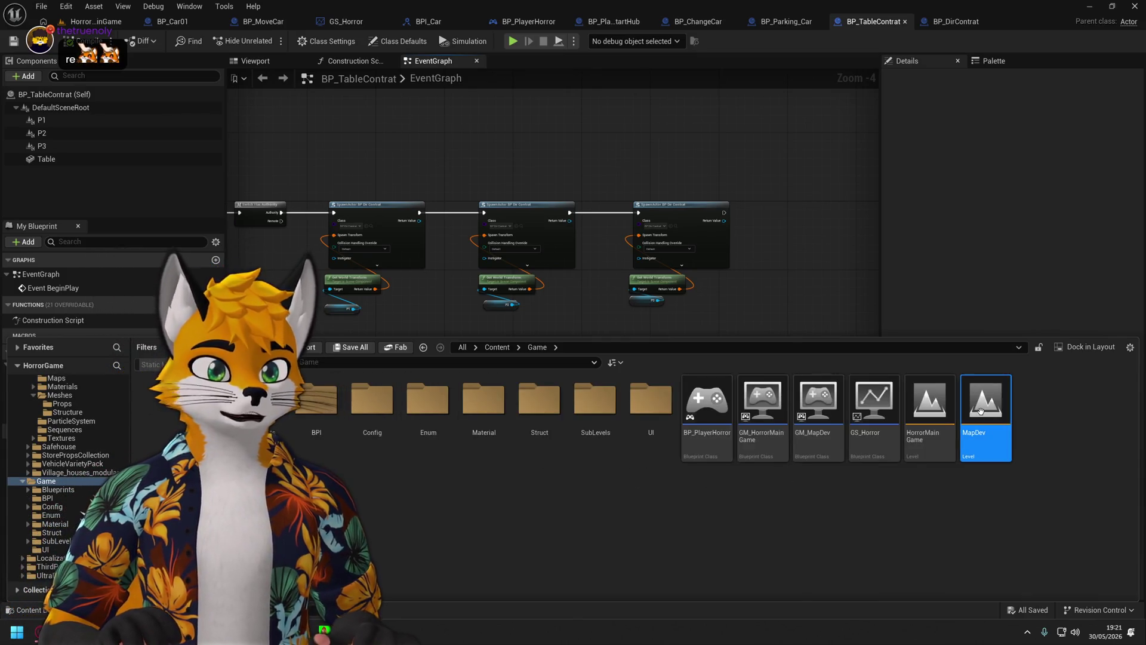
pyautogui.doubleClick(980, 410)
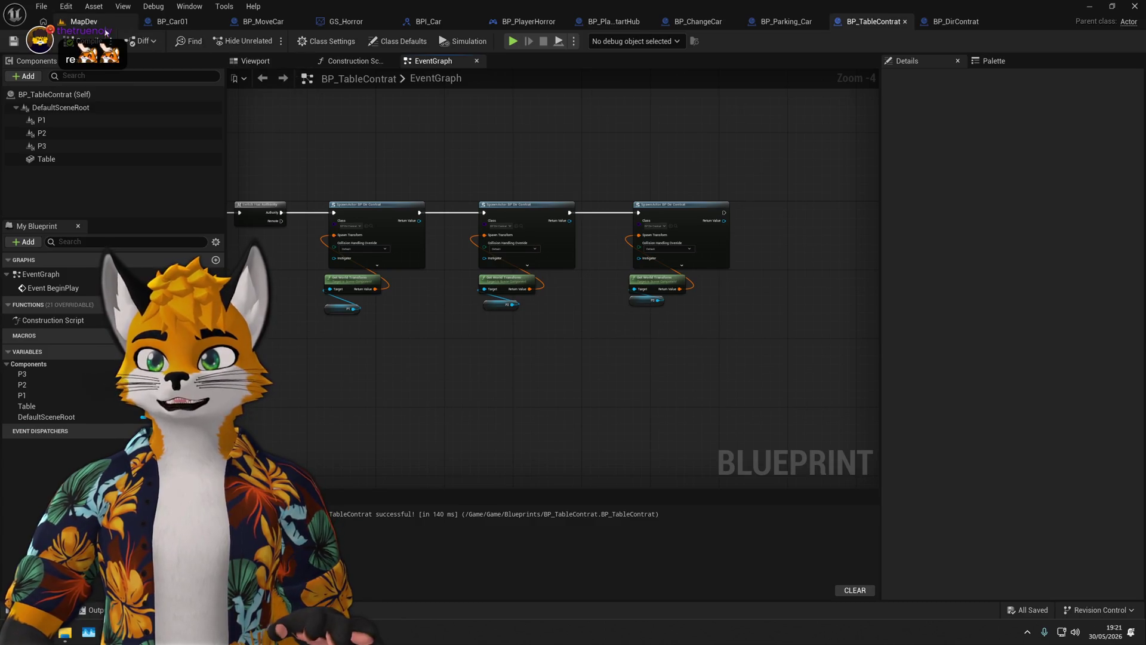
pyautogui.click(106, 30)
pyautogui.click(457, 371)
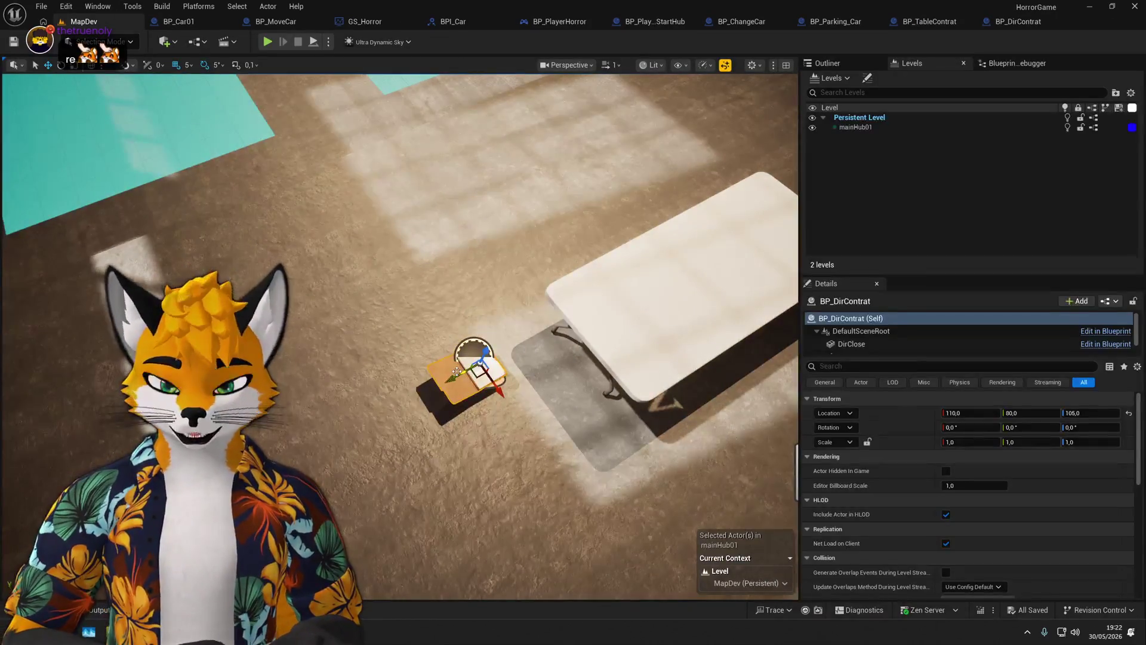
pyautogui.press('Delete')
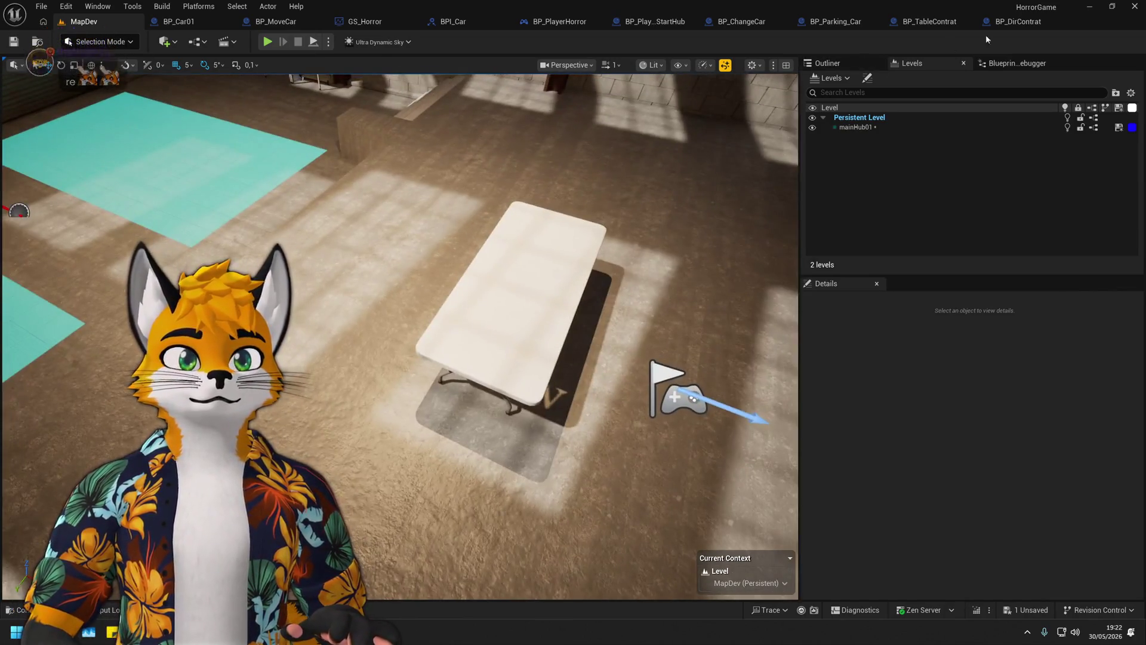
# Load the HorrorMainGame level through the save prompt and review the BP_TableContrat graph.
pyautogui.click(1011, 22)
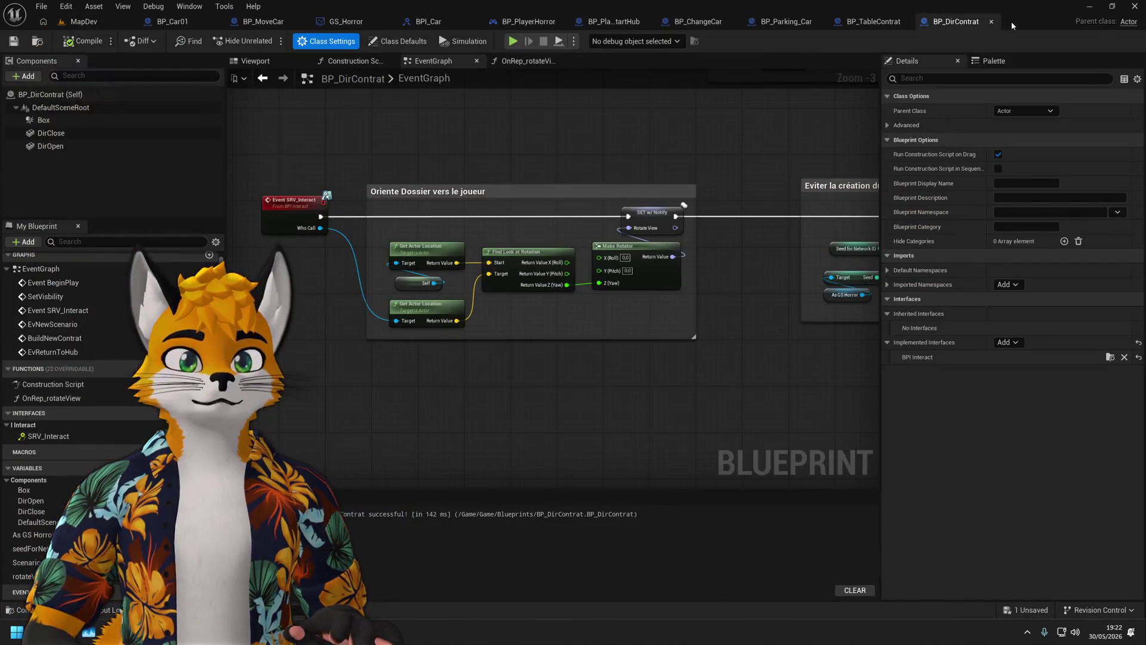
pyautogui.moveTo(840, 183); pyautogui.dragTo(789, 180)
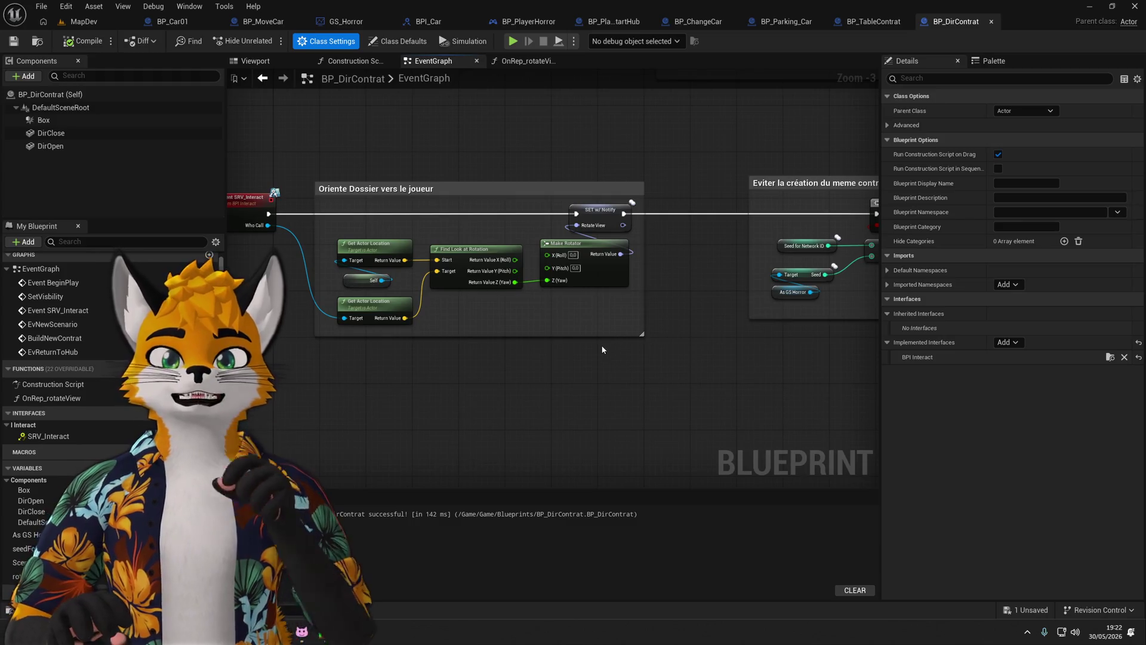
pyautogui.hotkey('ctrl', 'space')
pyautogui.doubleClick(931, 406)
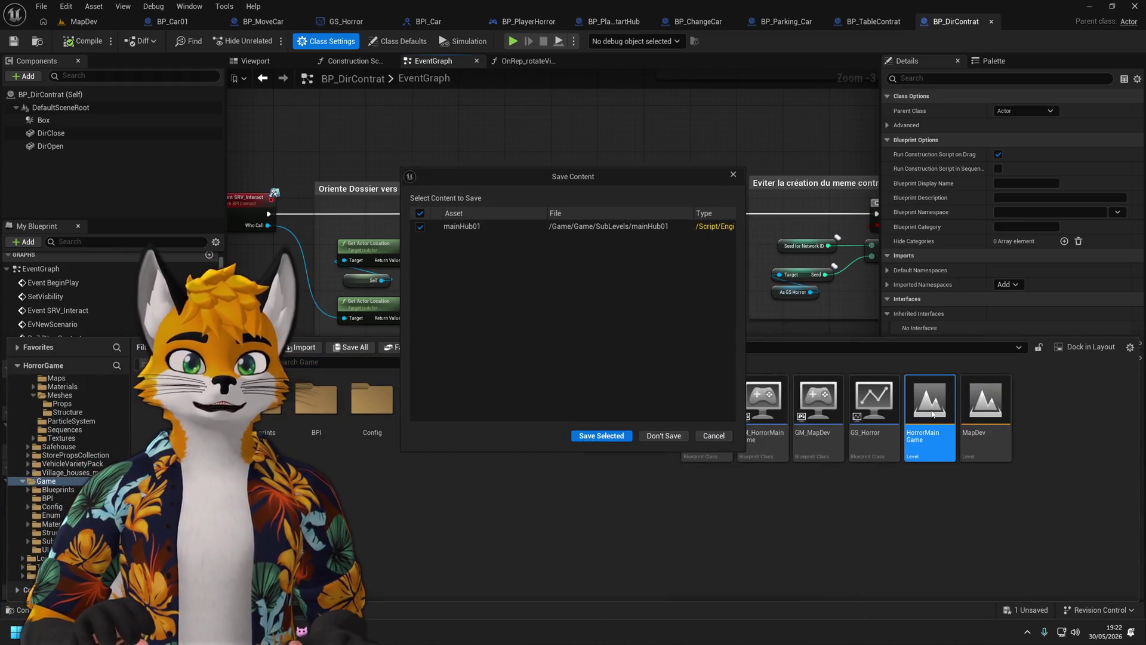
pyautogui.click(599, 436)
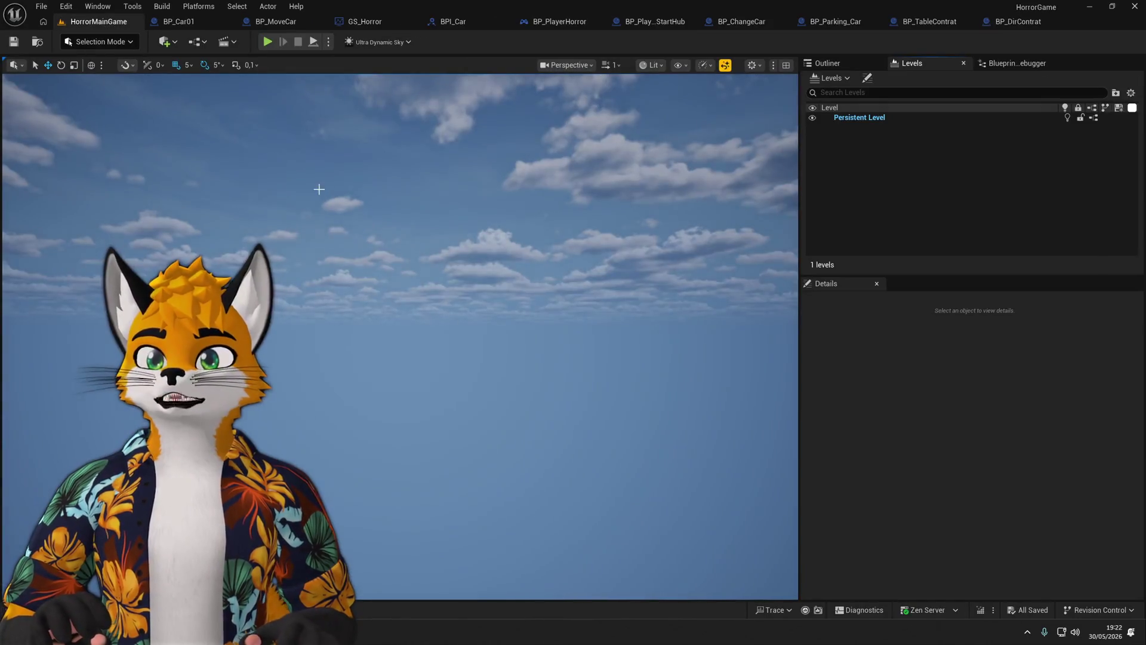
pyautogui.click(925, 22)
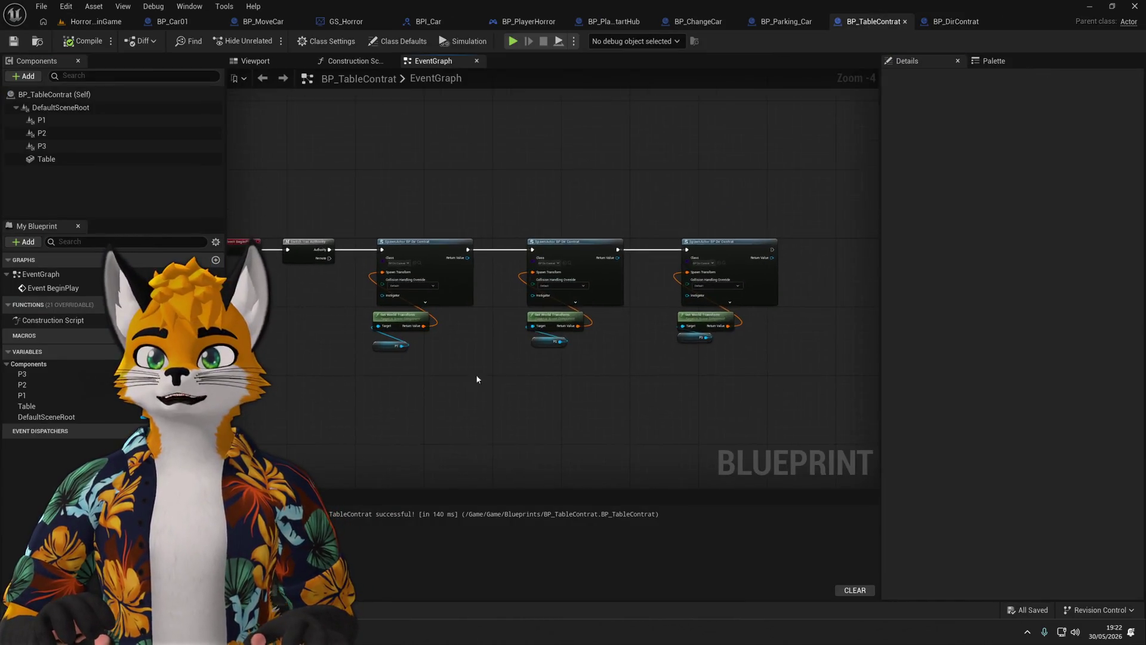
pyautogui.scroll(4, 438, 345)
pyautogui.scroll(-3, 438, 345)
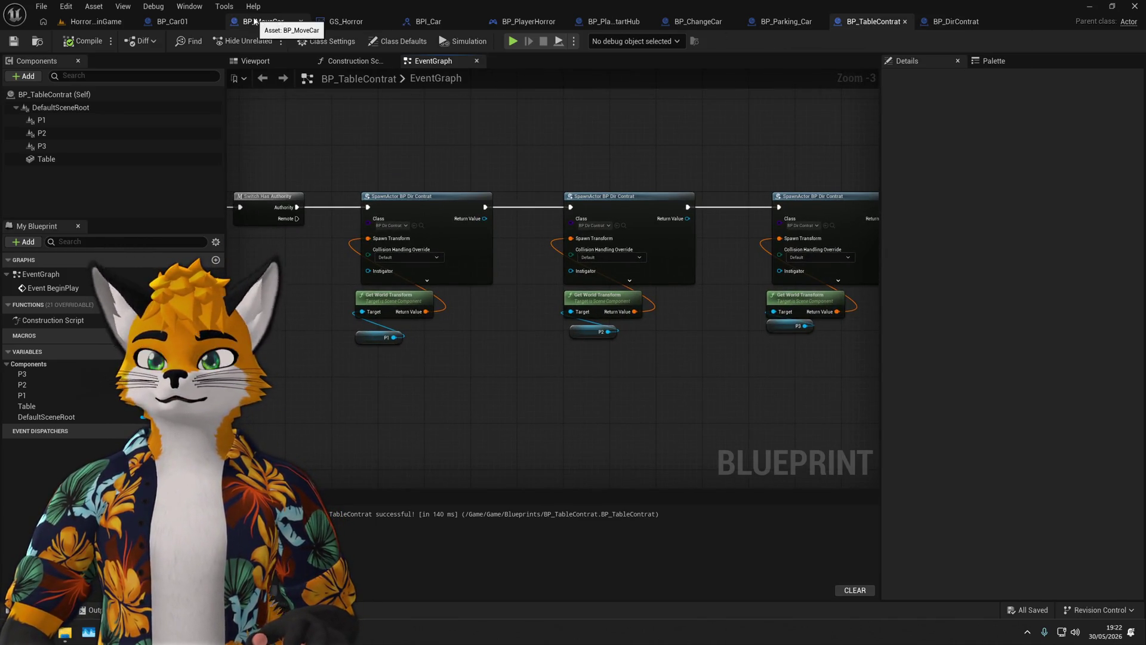
pyautogui.scroll(-2, 343, 194)
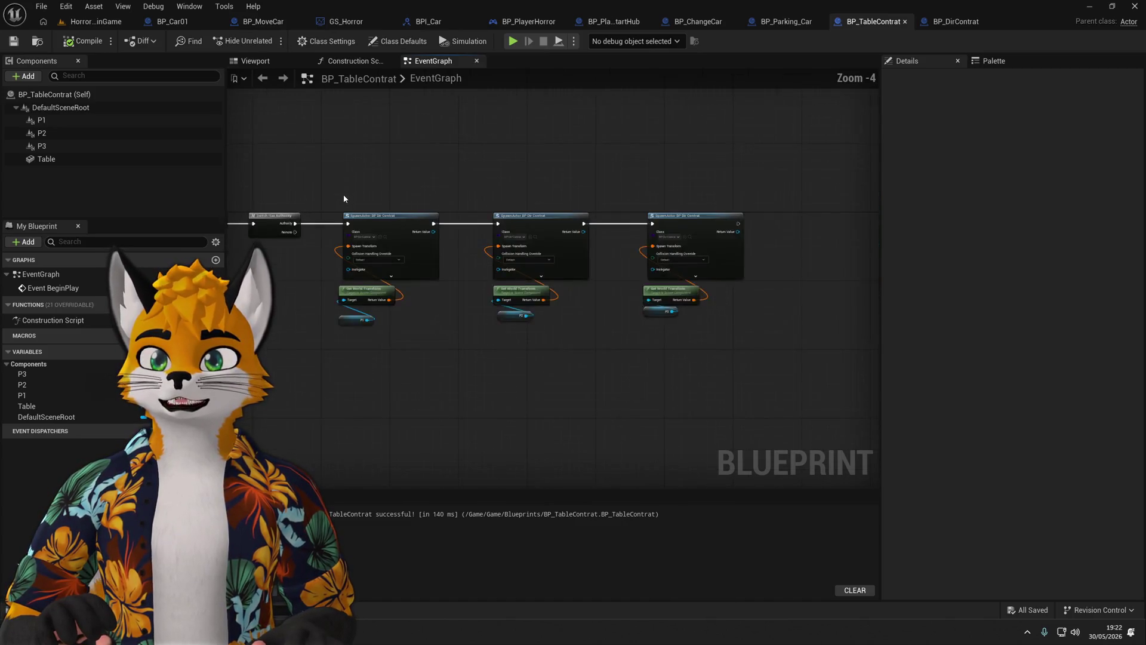
# In BP_DirContrat's event graph, drag the Set Visibility comment group below the other groups.
pyautogui.click(97, 24)
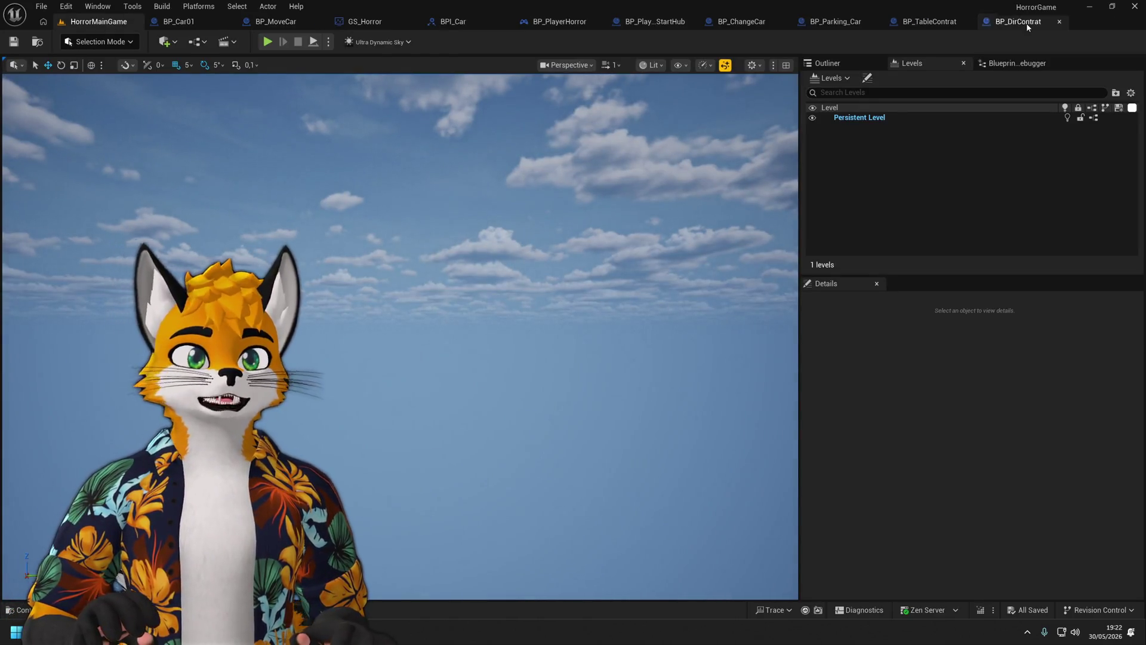
pyautogui.click(1017, 22)
pyautogui.scroll(-2, 513, 237)
pyautogui.scroll(-1, 524, 228)
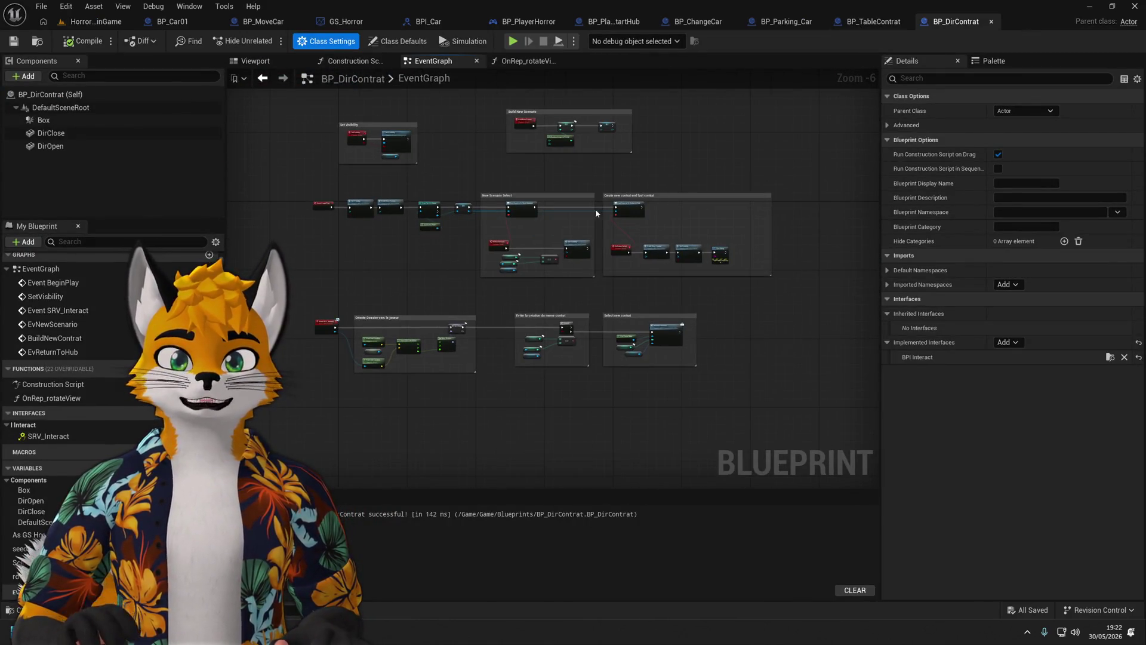
pyautogui.scroll(1, 474, 264)
pyautogui.moveTo(474, 253); pyautogui.dragTo(474, 104)
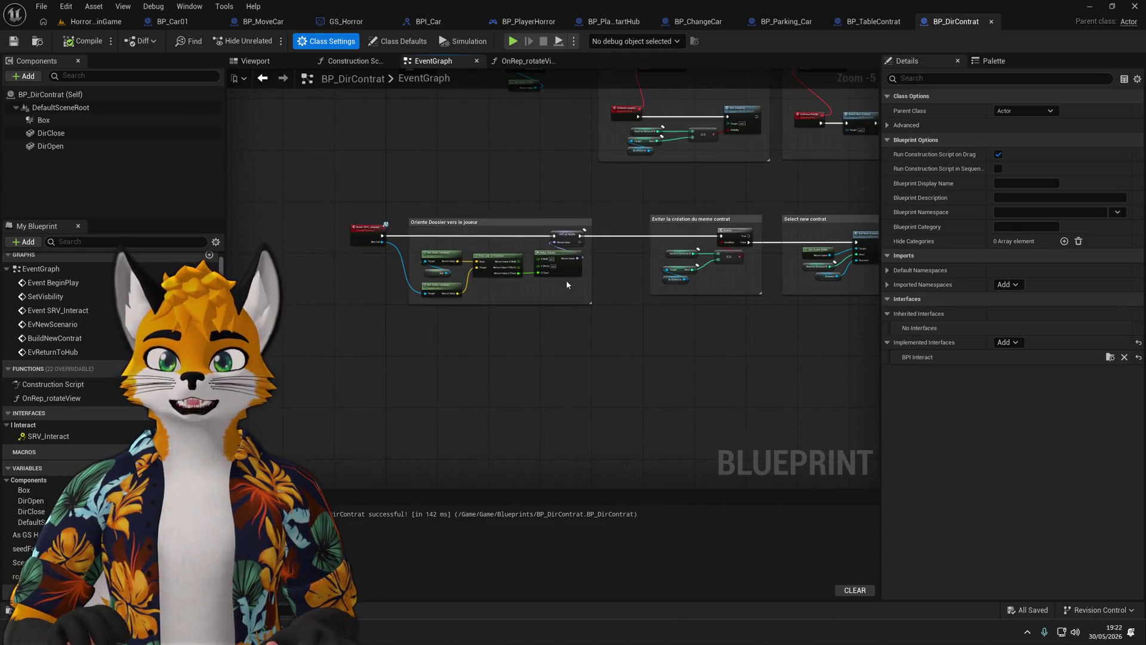
pyautogui.scroll(1, 610, 185)
pyautogui.scroll(-1, 613, 179)
pyautogui.moveTo(509, 194)
pyautogui.mouseDown()
pyautogui.moveTo(487, 312)
pyautogui.moveTo(369, 251)
pyautogui.mouseUp()
pyautogui.moveTo(371, 212)
pyautogui.mouseDown()
pyautogui.moveTo(322, 413)
pyautogui.moveTo(442, 171)
pyautogui.moveTo(494, 170)
pyautogui.moveTo(478, 324)
pyautogui.mouseUp()
pyautogui.scroll(-1, 494, 169)
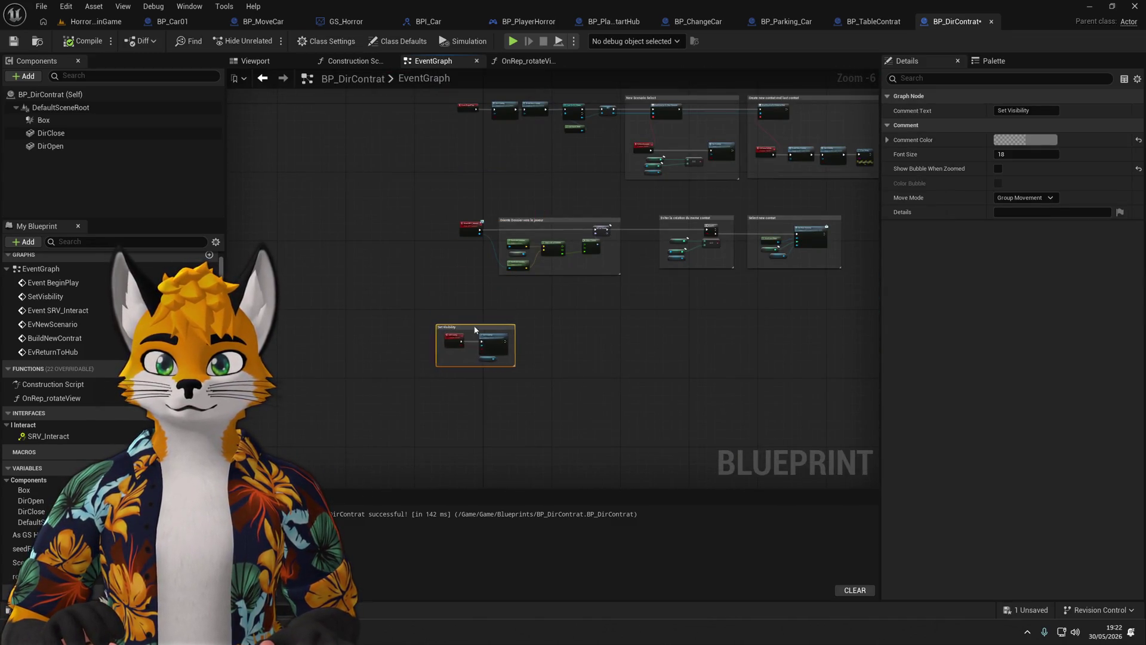
# Wrap the SRV_Interact nodes in an 'Interact' comment and enable zoomed-out bubbles on Interact and Set Visibility.
pyautogui.moveTo(432, 284); pyautogui.dragTo(857, 204)
pyautogui.press('c')
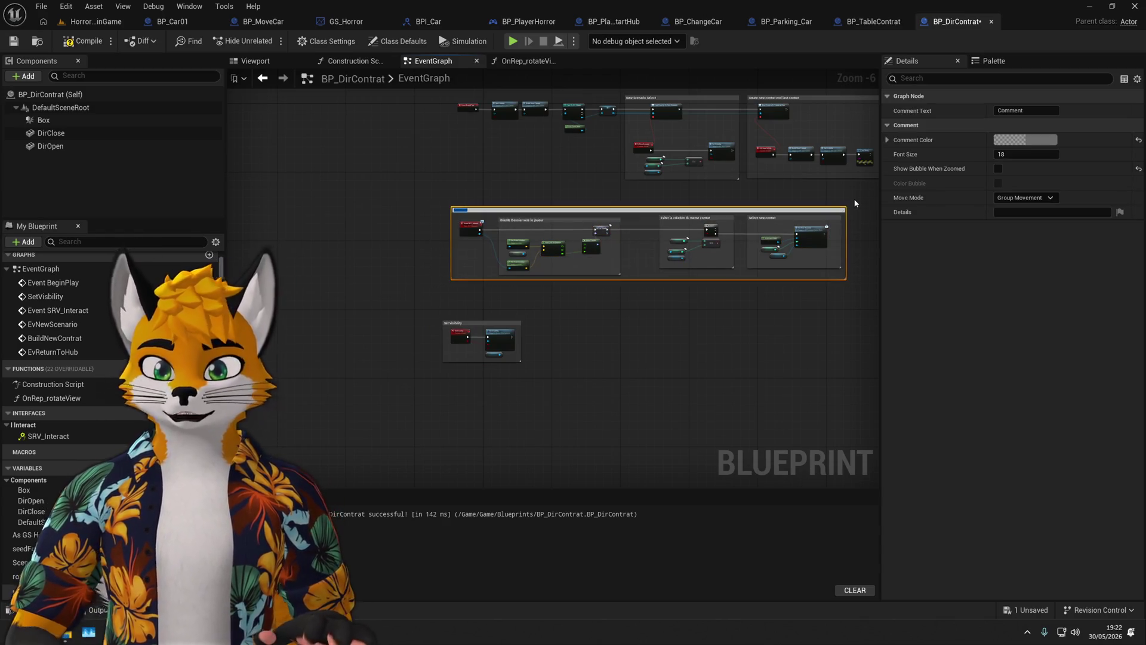
pyautogui.write('Interact')
pyautogui.press('Return')
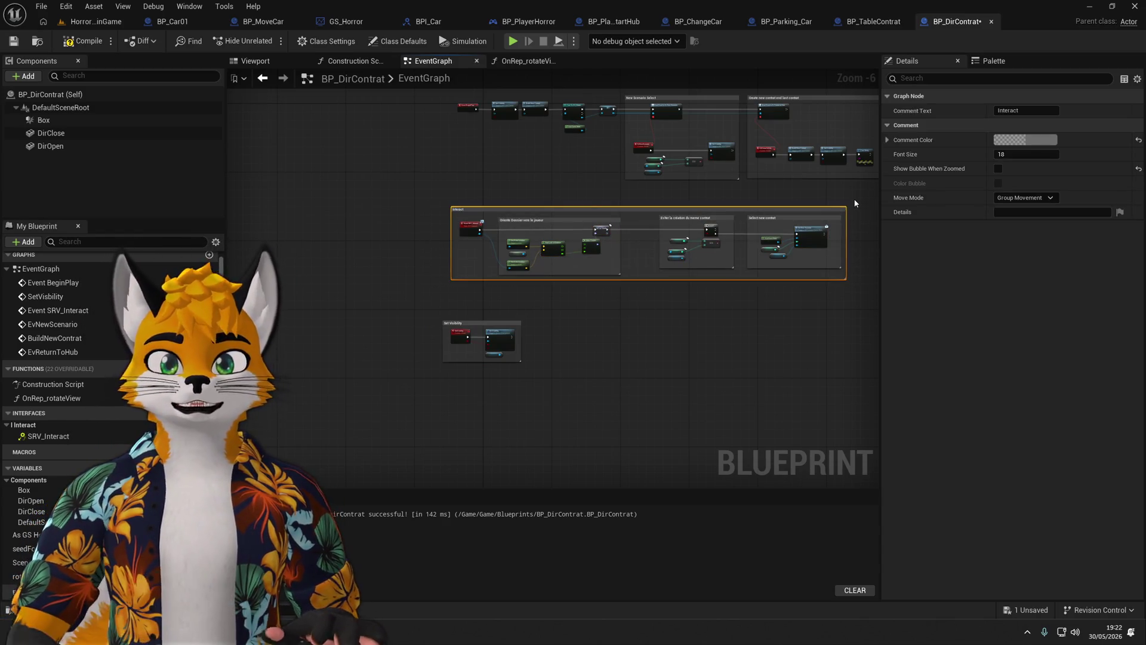
pyautogui.click(998, 169)
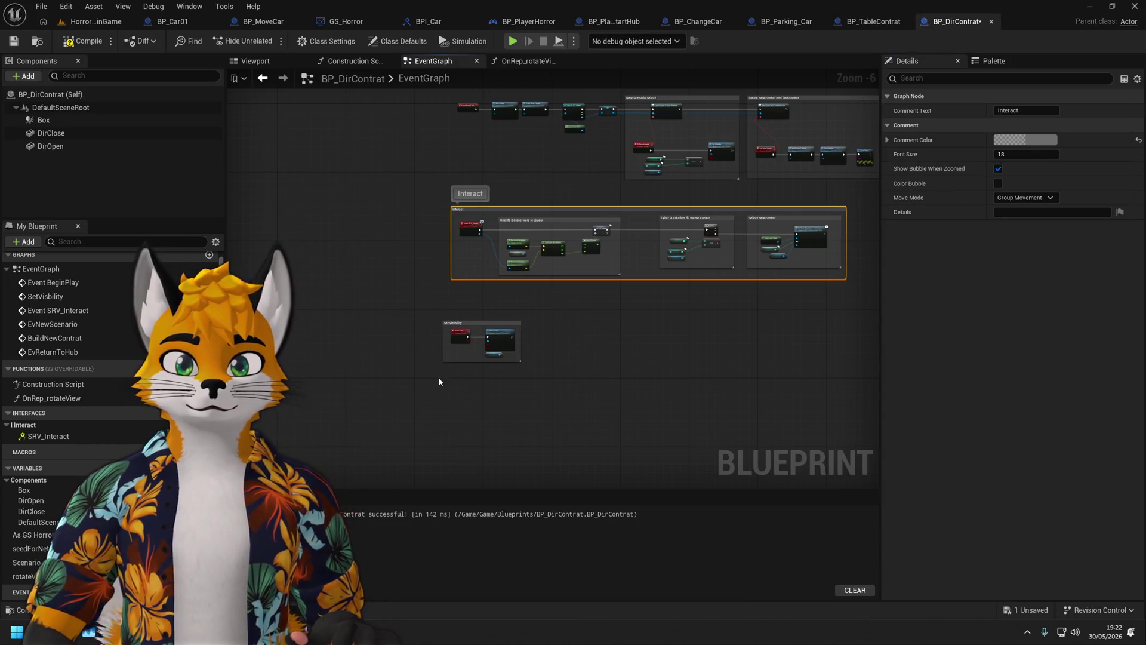
pyautogui.click(439, 382)
pyautogui.click(471, 322)
pyautogui.click(998, 169)
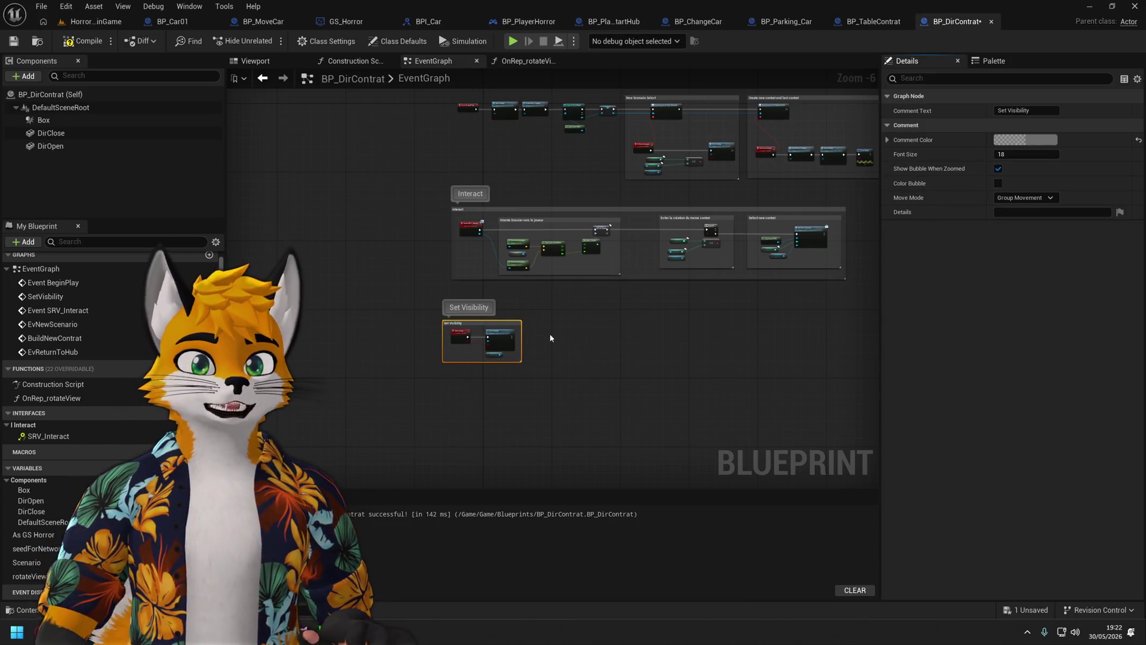
# Move Set Visibility down-right, lower the Interact group above it, and make Interact's box taller.
pyautogui.moveTo(506, 323); pyautogui.dragTo(525, 385)
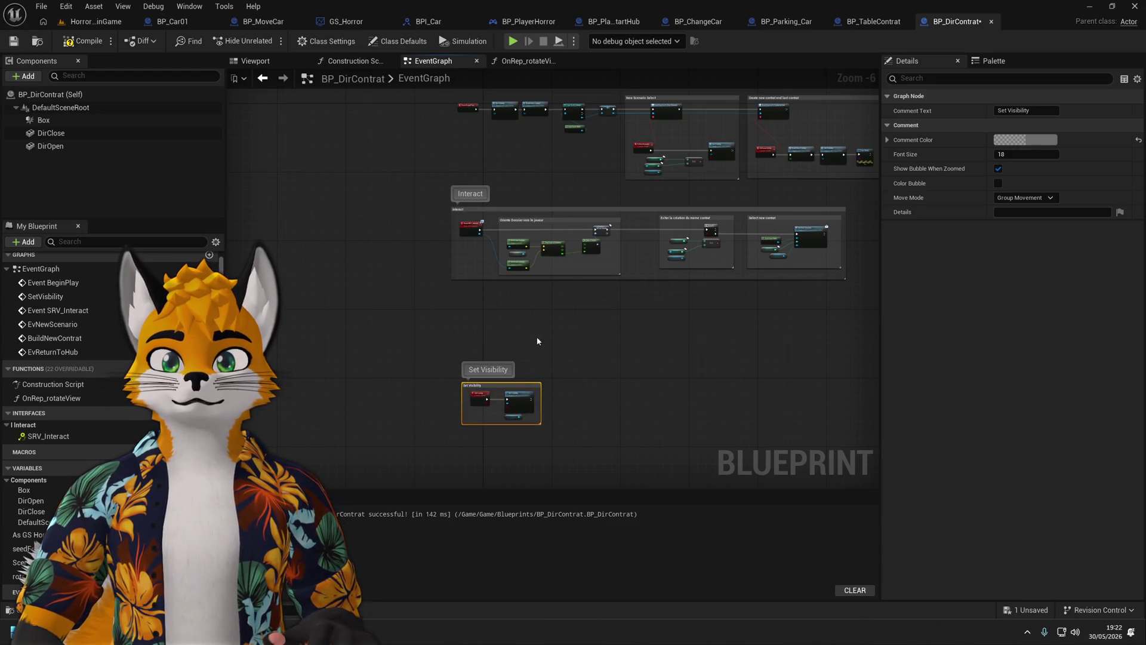
pyautogui.click(553, 216)
pyautogui.moveTo(559, 211); pyautogui.dragTo(574, 277)
pyautogui.moveTo(676, 344)
pyautogui.mouseDown()
pyautogui.moveTo(676, 366)
pyautogui.moveTo(669, 333)
pyautogui.moveTo(648, 332)
pyautogui.moveTo(693, 311)
pyautogui.mouseUp()
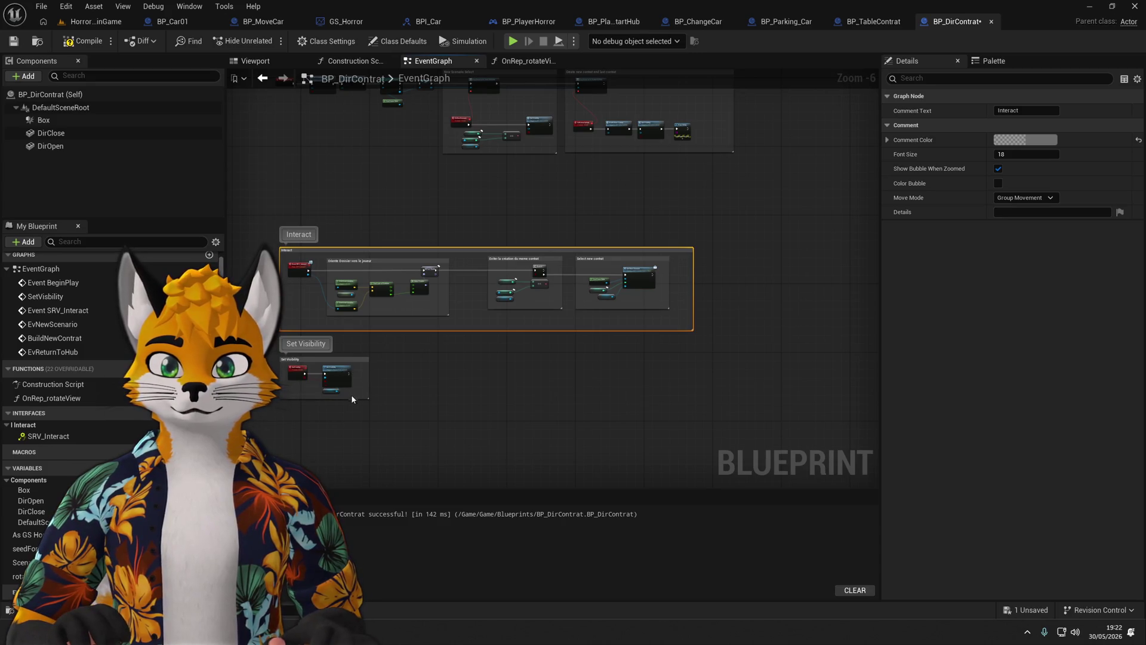
pyautogui.click(448, 198)
# Wrap the upper nodes in a 'Begin PLay' comment that shows its bubble when zoomed out.
pyautogui.moveTo(317, 345); pyautogui.dragTo(811, 233)
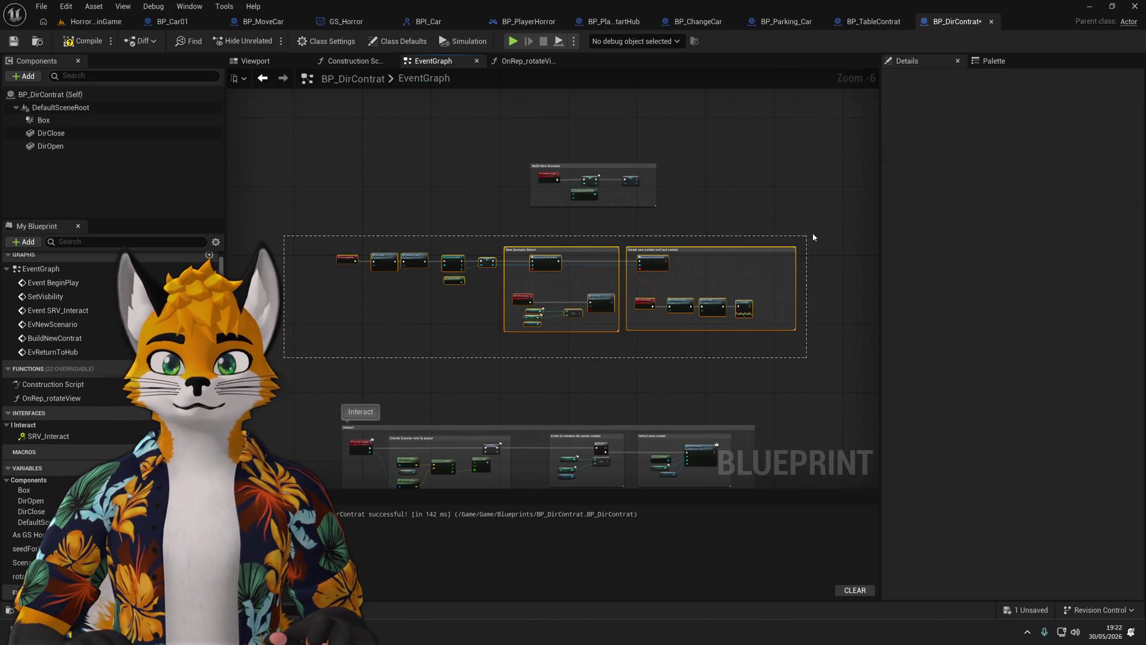
pyautogui.press('c')
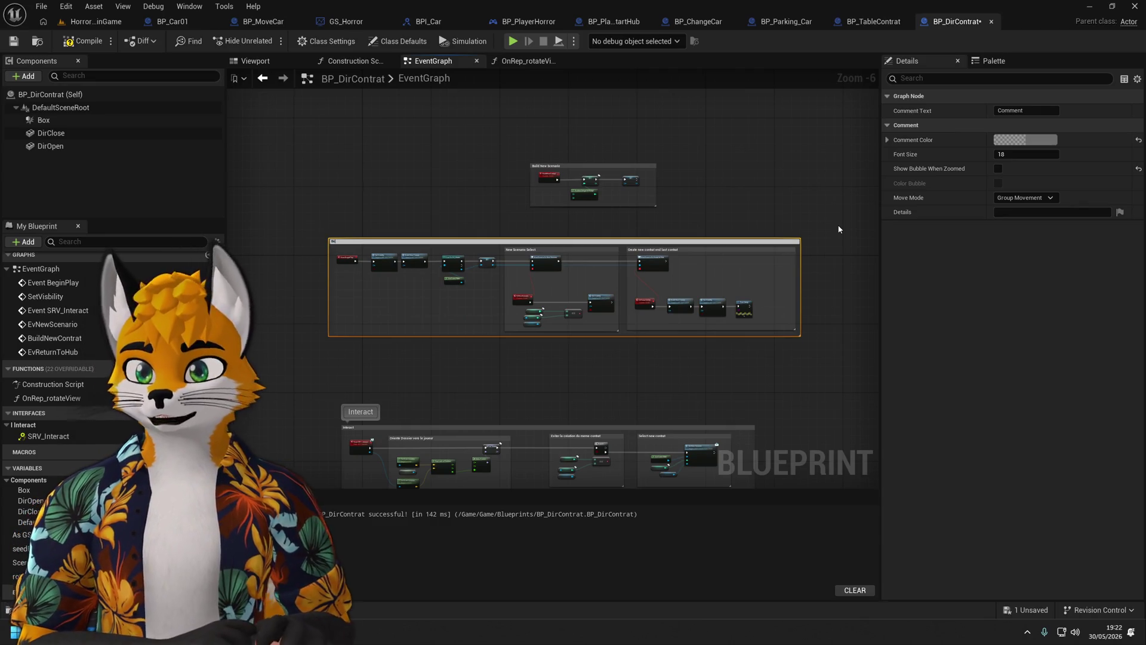
pyautogui.write('Begin PLay')
pyautogui.press('Return')
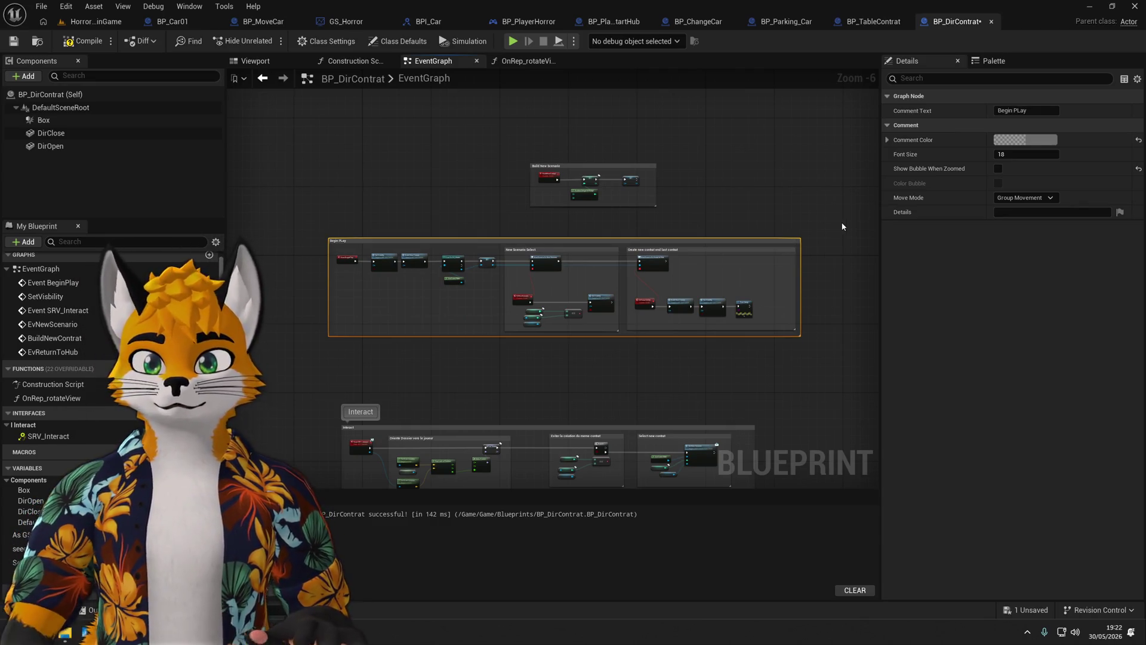
pyautogui.click(998, 169)
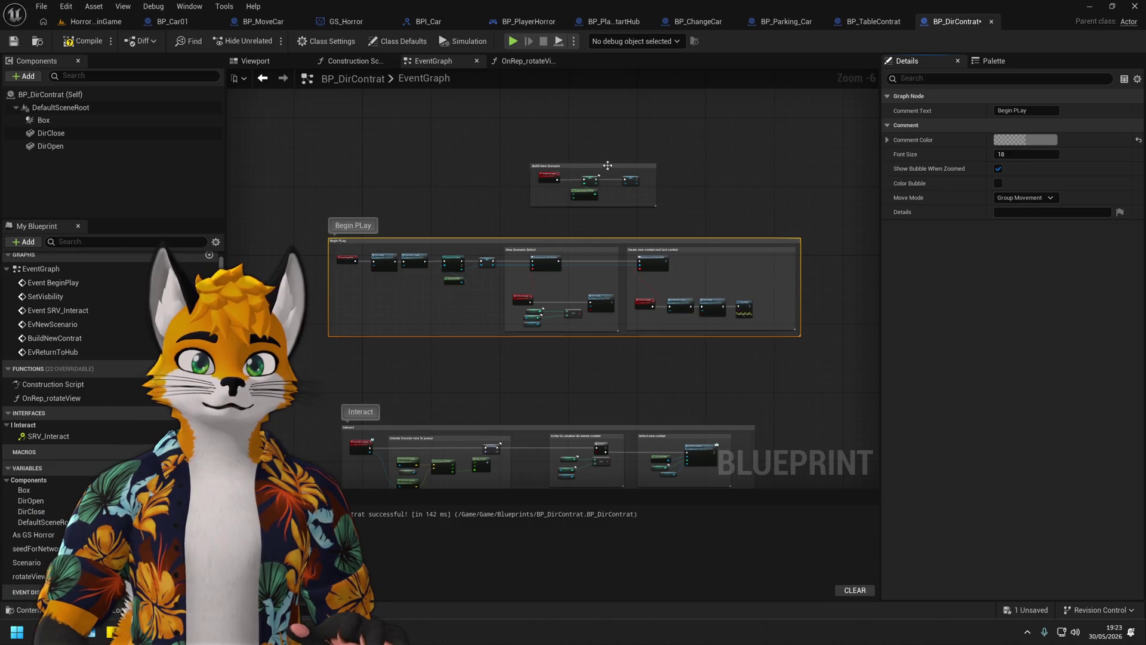
# Place Build New Scenario below Interact with a zoomed-out bubble, resizing boxes and tightening Begin PLay.
pyautogui.moveTo(608, 165)
pyautogui.mouseDown()
pyautogui.moveTo(776, 300)
pyautogui.moveTo(842, 404)
pyautogui.mouseUp()
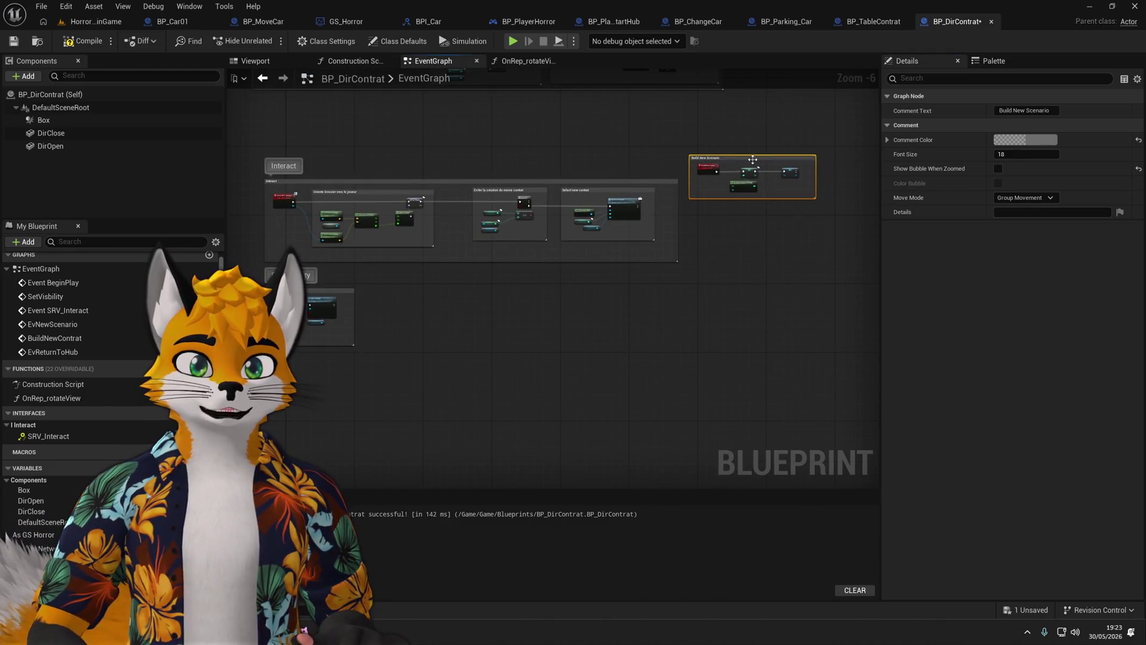
pyautogui.moveTo(752, 160); pyautogui.dragTo(517, 301)
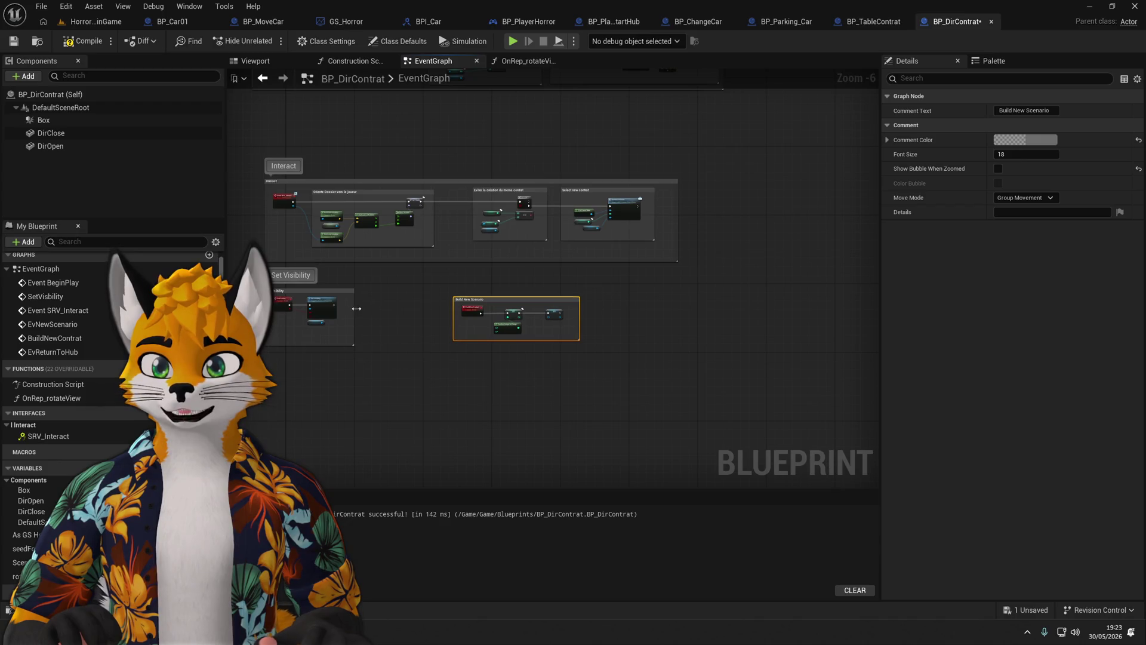
pyautogui.moveTo(356, 308); pyautogui.dragTo(407, 308)
pyautogui.click(998, 169)
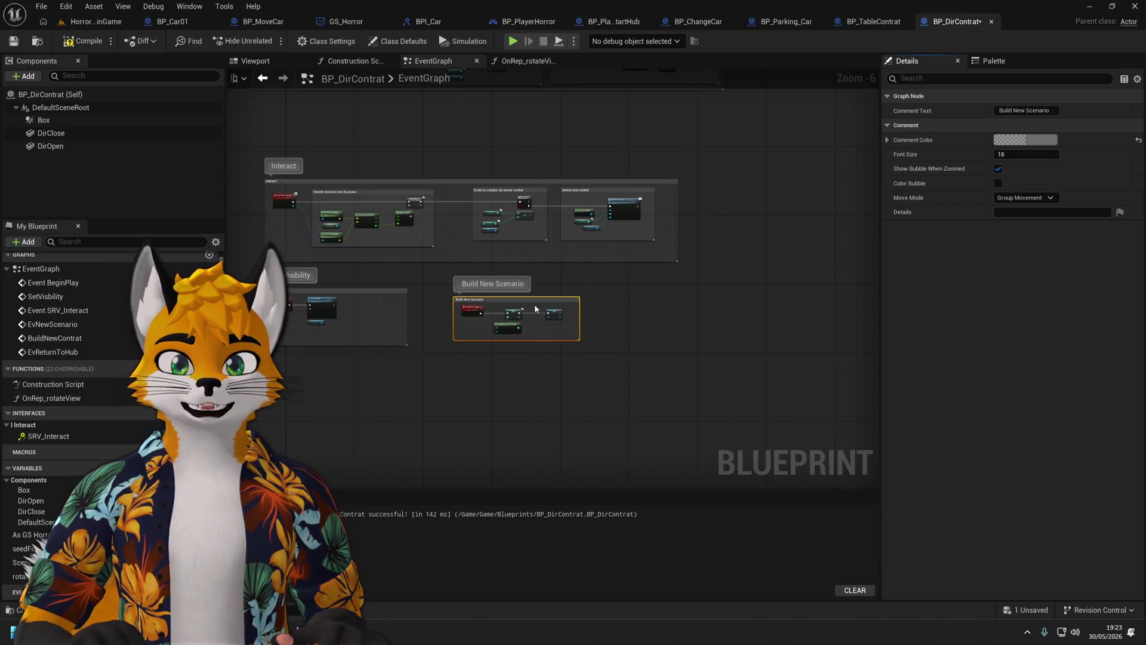
pyautogui.moveTo(532, 297); pyautogui.dragTo(532, 292)
pyautogui.moveTo(579, 340); pyautogui.dragTo(595, 351)
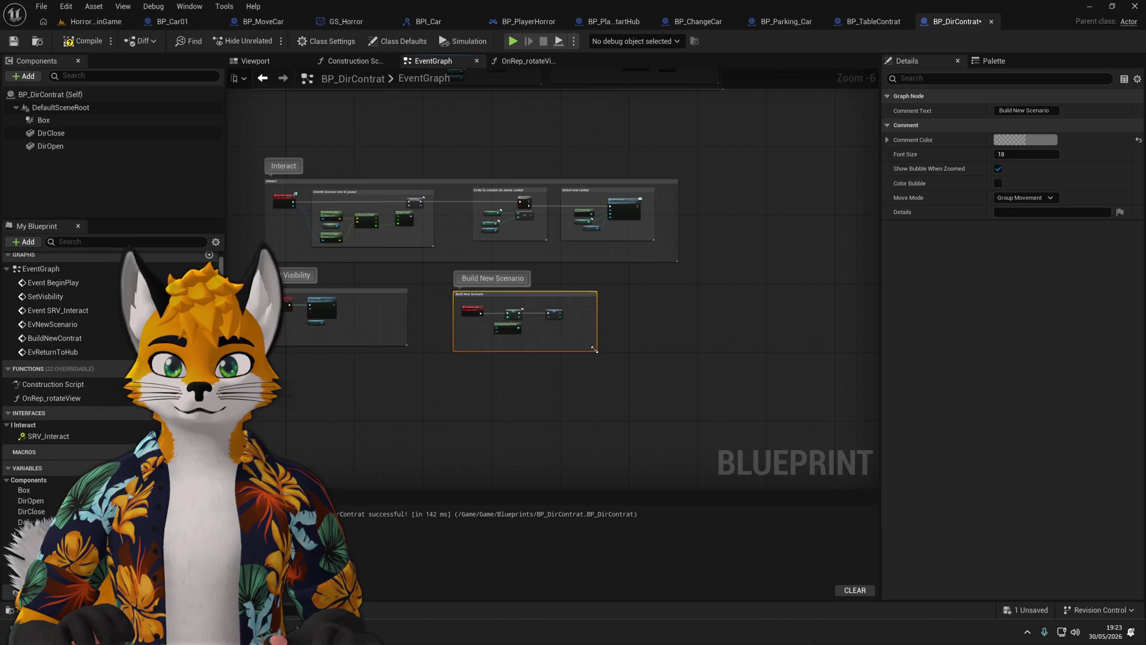
pyautogui.scroll(-1, 535, 375)
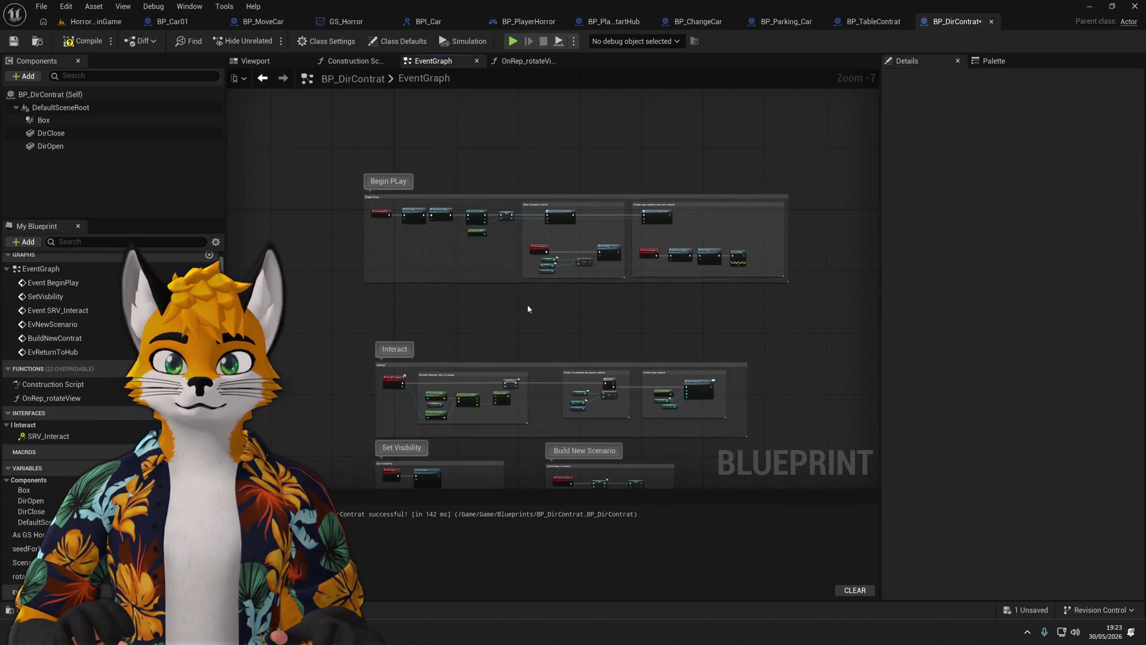
pyautogui.moveTo(393, 231); pyautogui.dragTo(402, 266)
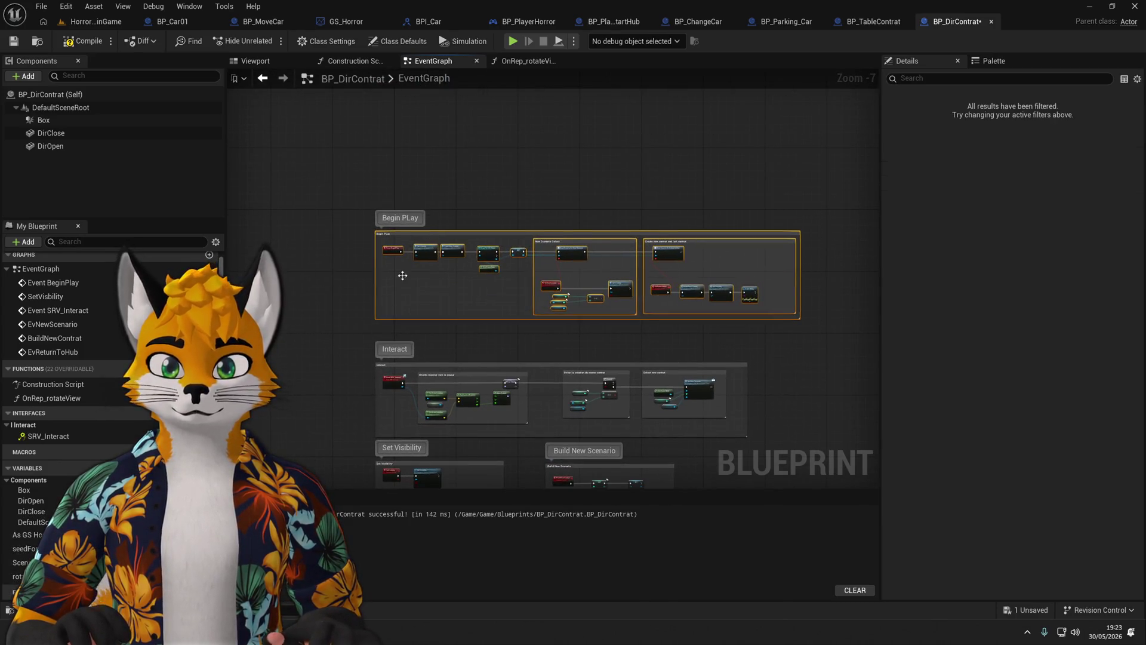
pyautogui.scroll(-2, 388, 243)
pyautogui.scroll(2, 600, 327)
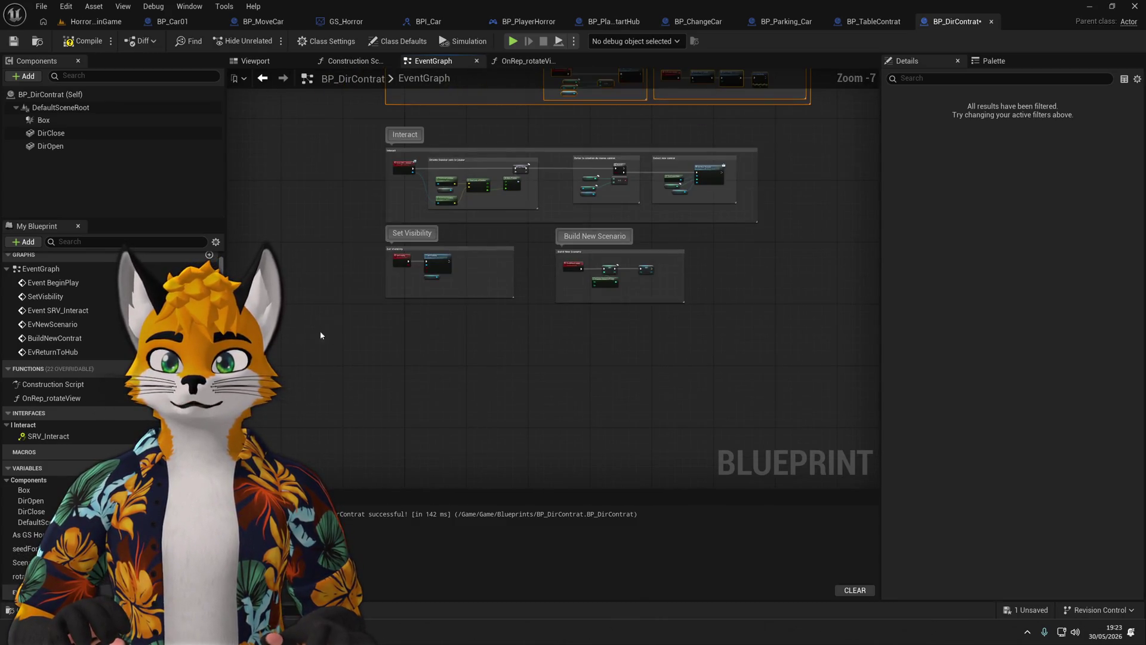
# Lower the Set Visibility and Build New Scenario groups together and nudge the Build New Scenario nodes.
pyautogui.moveTo(376, 311); pyautogui.dragTo(723, 240)
pyautogui.moveTo(474, 247)
pyautogui.mouseDown()
pyautogui.moveTo(475, 263)
pyautogui.moveTo(474, 250)
pyautogui.mouseUp()
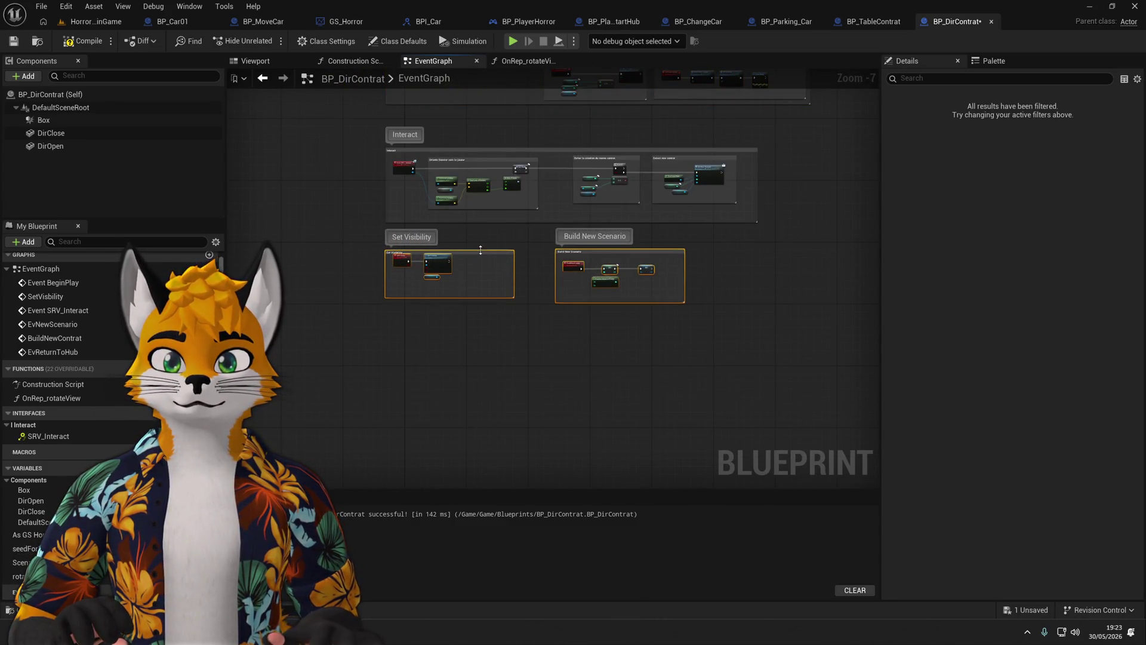
pyautogui.press('super+z')
pyautogui.click(363, 358)
pyautogui.hotkey('ctrl', 'z')
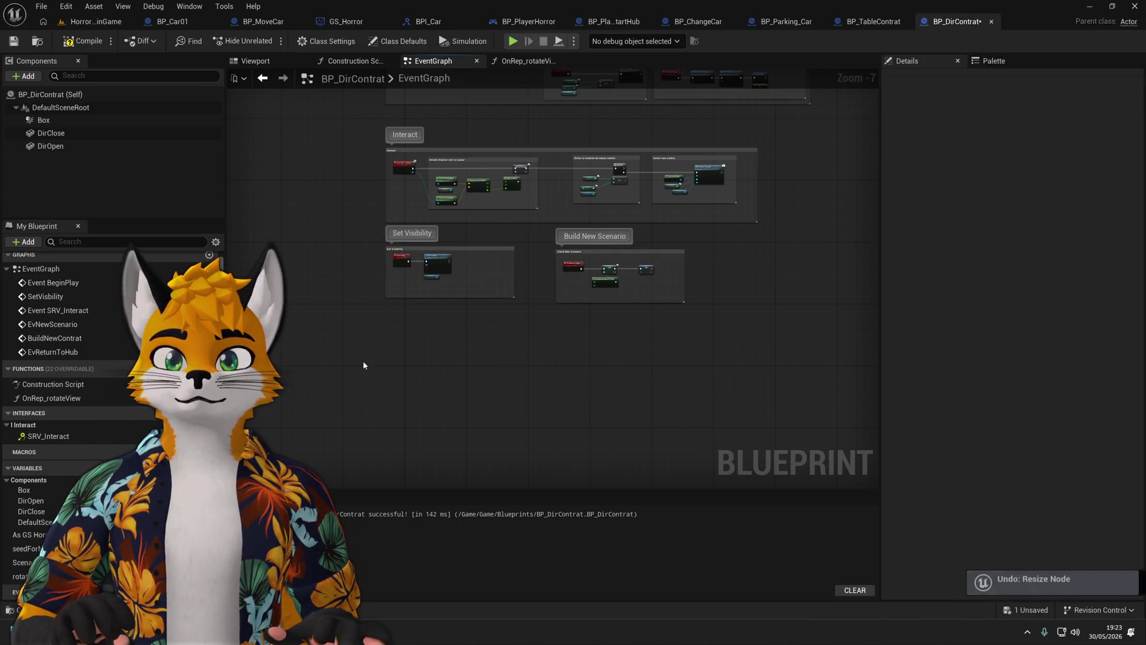
pyautogui.moveTo(364, 346); pyautogui.dragTo(663, 236)
pyautogui.moveTo(486, 250)
pyautogui.mouseDown()
pyautogui.moveTo(489, 275)
pyautogui.moveTo(462, 297)
pyautogui.mouseUp()
pyautogui.click(487, 329)
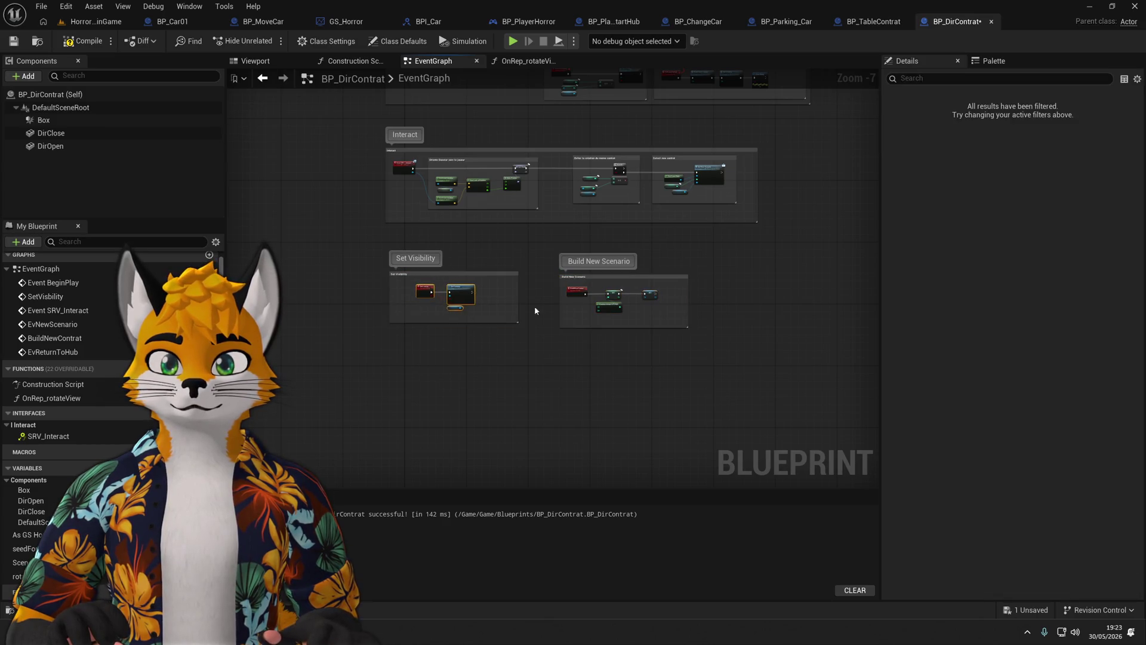
pyautogui.click(609, 308)
pyautogui.moveTo(643, 308)
pyautogui.mouseDown()
pyautogui.moveTo(567, 285)
pyautogui.moveTo(624, 310)
pyautogui.mouseUp()
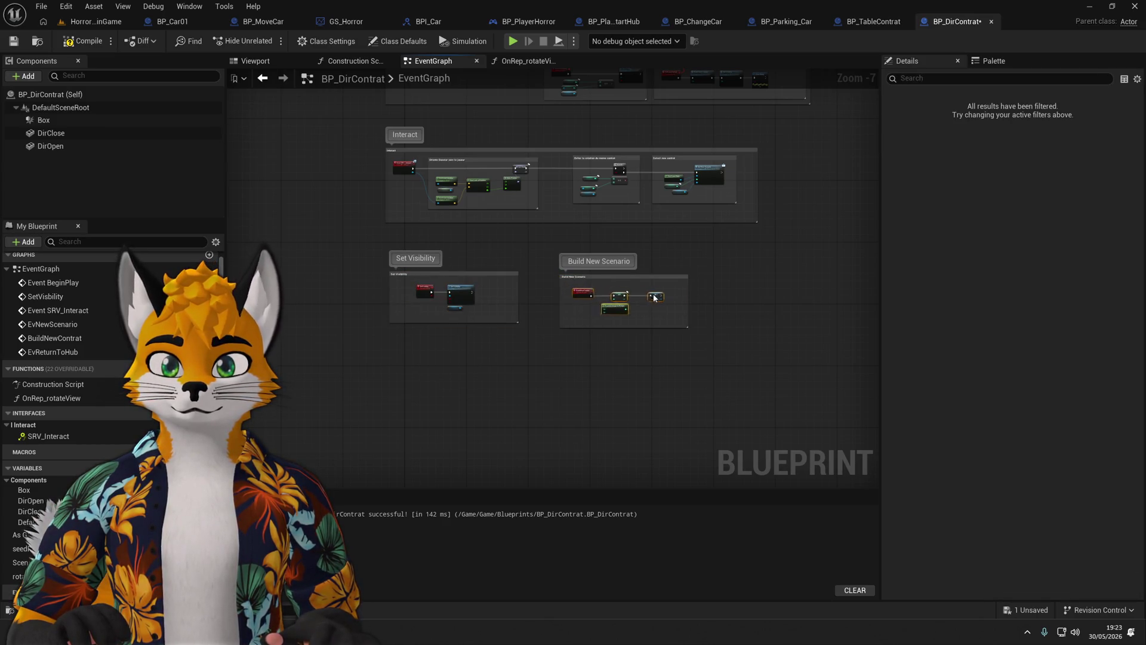
pyautogui.scroll(-1, 405, 244)
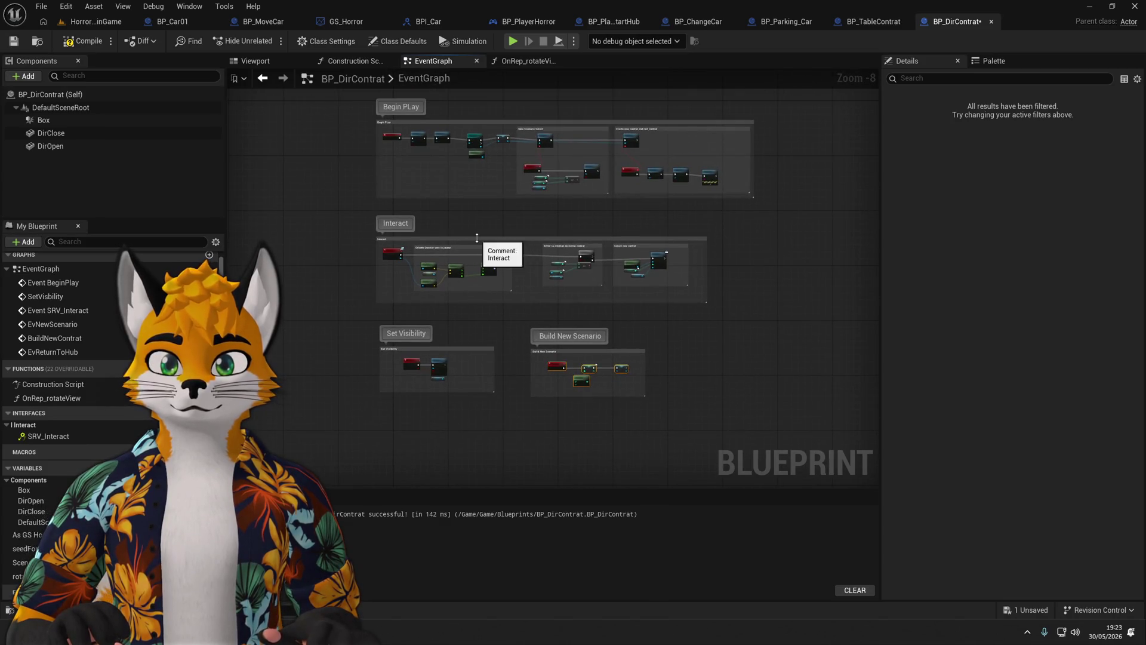
pyautogui.scroll(-4, 477, 286)
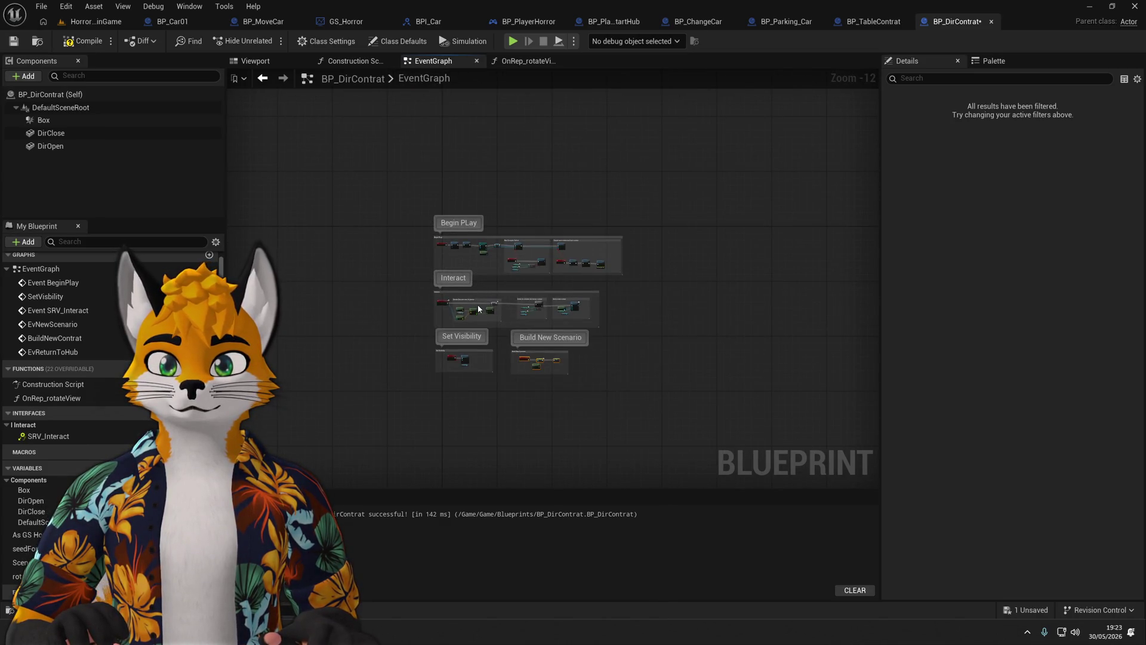
pyautogui.scroll(9, 478, 306)
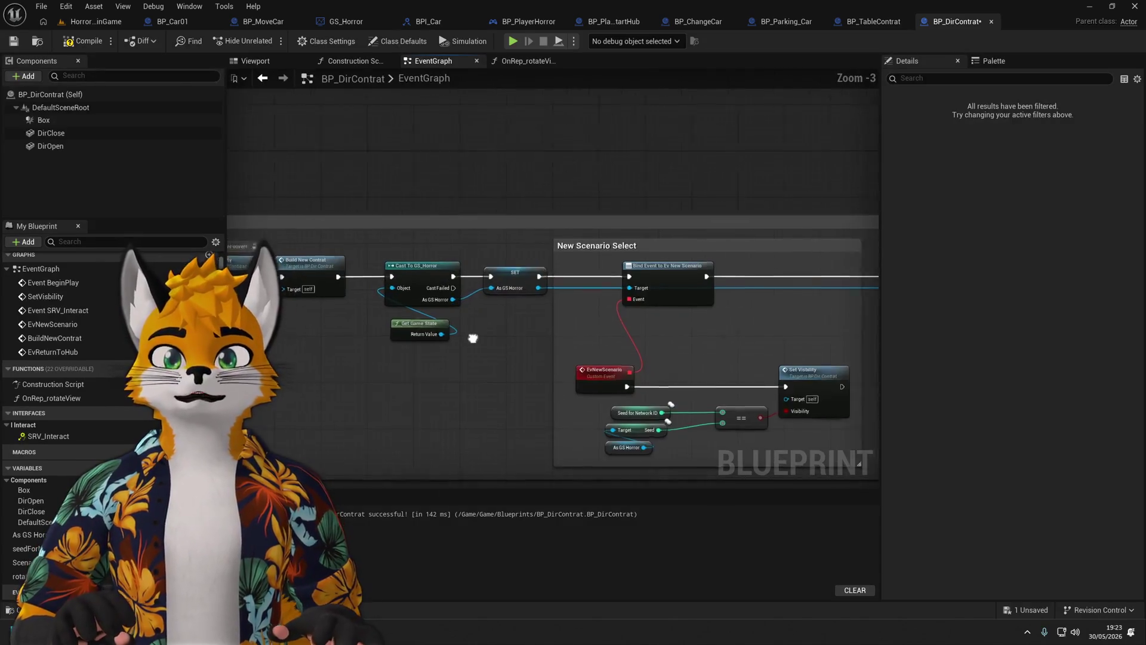
# Wrap the Cast To GS_Horror, Get Game State and SET nodes in a 'Cast Game Stats' comment.
pyautogui.moveTo(473, 337); pyautogui.dragTo(550, 328)
pyautogui.scroll(1, 551, 328)
pyautogui.scroll(2, 511, 306)
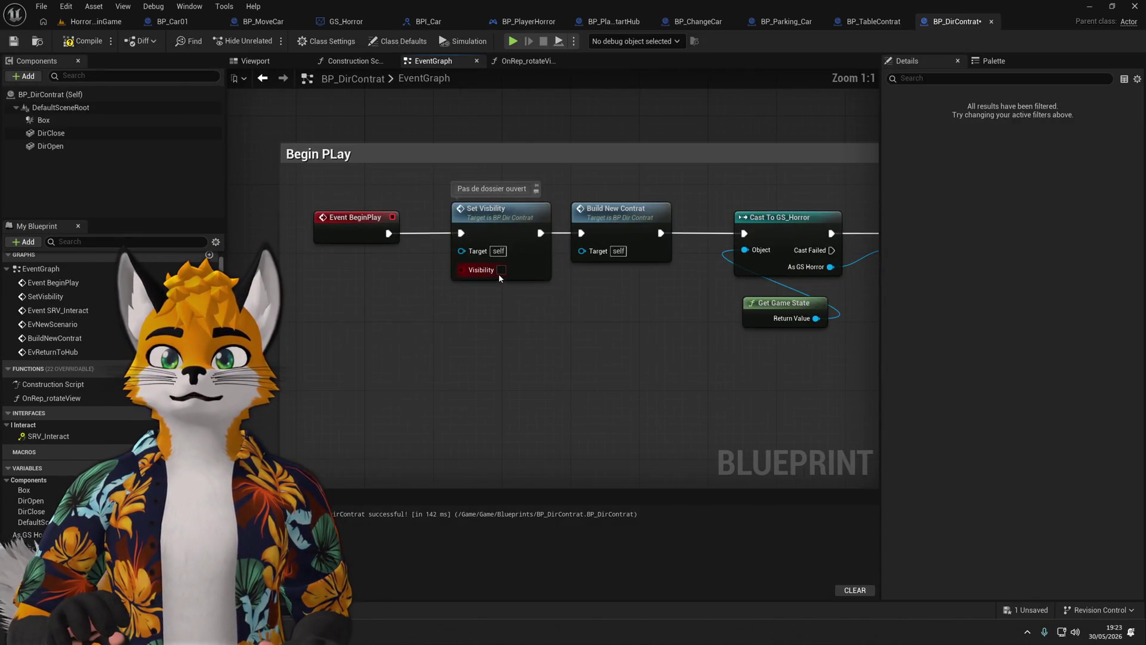
pyautogui.moveTo(500, 273); pyautogui.dragTo(311, 301)
pyautogui.click(432, 263)
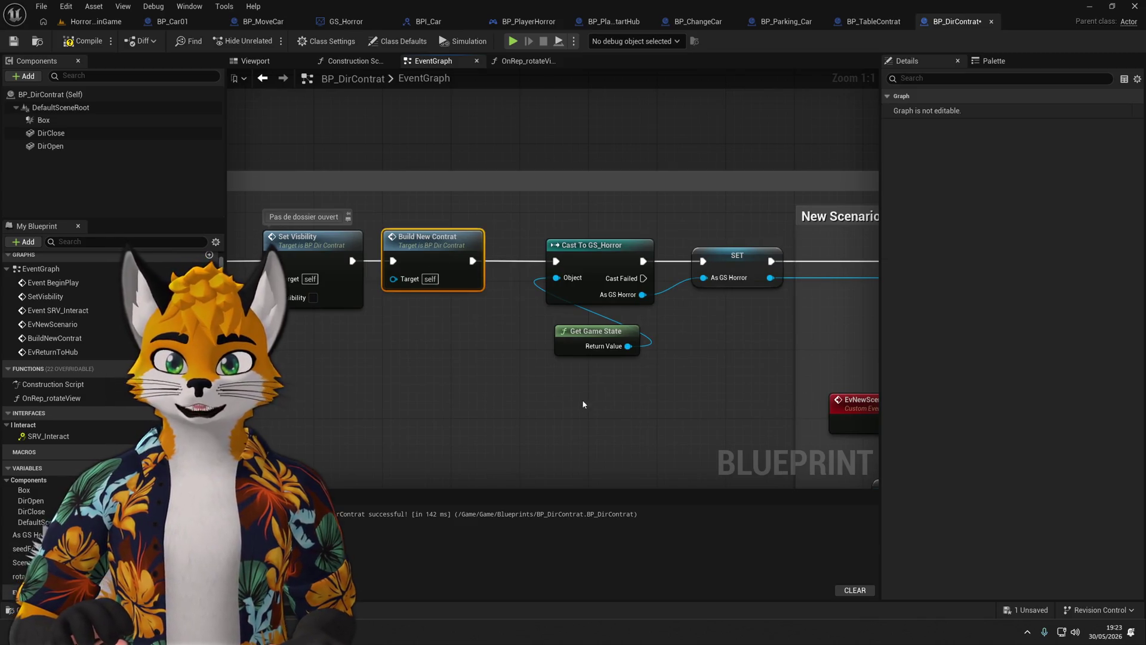
pyautogui.moveTo(583, 404)
pyautogui.mouseDown()
pyautogui.moveTo(668, 298)
pyautogui.moveTo(724, 257)
pyautogui.mouseUp()
pyautogui.write('c')
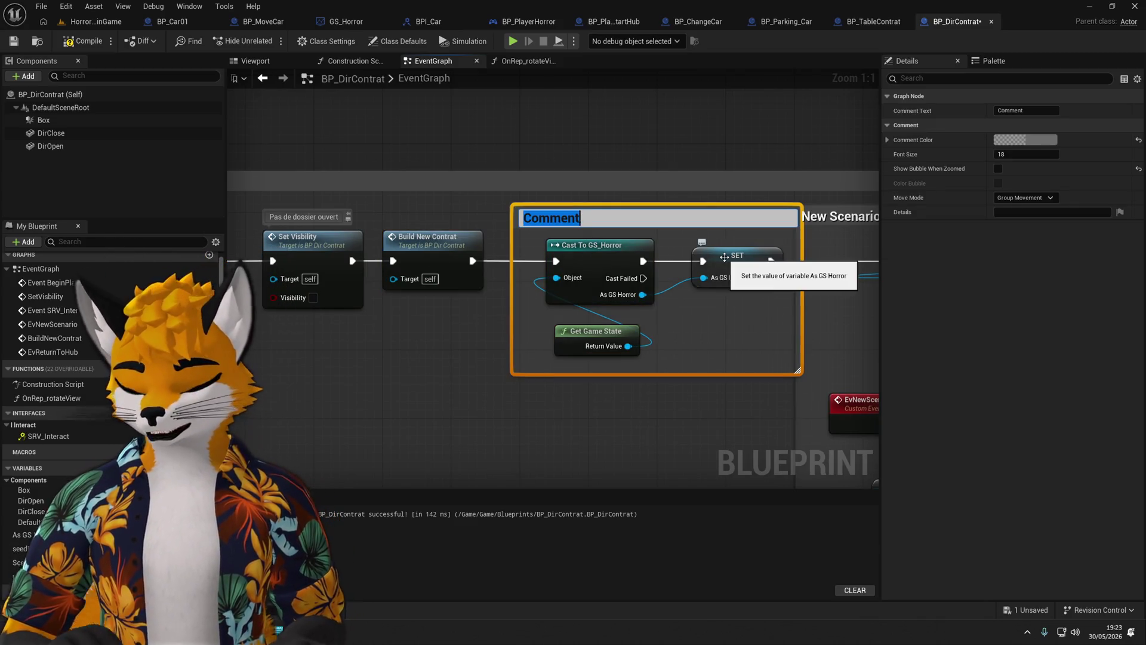
pyautogui.write('st Gam')
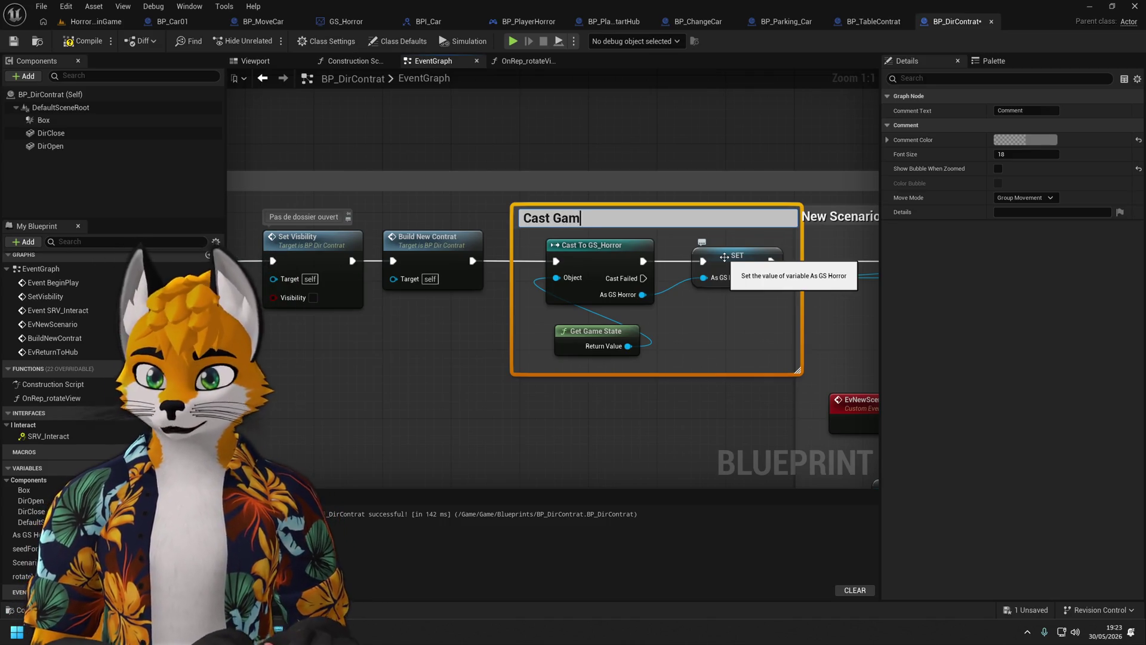
pyautogui.write('e Stats')
pyautogui.press('Return')
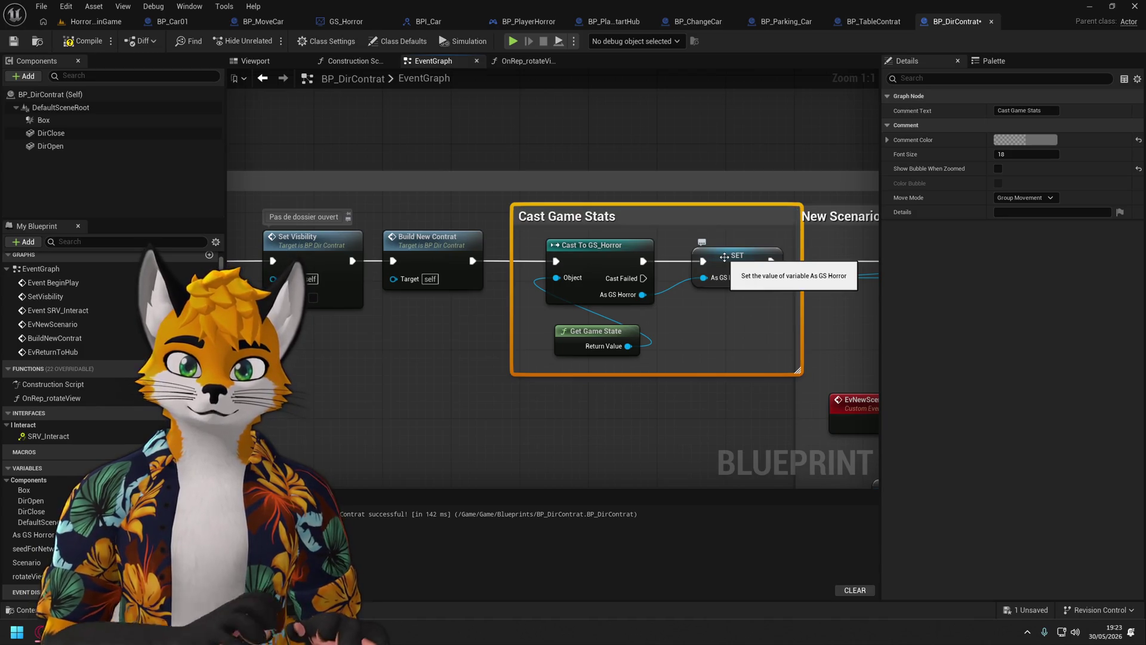
pyautogui.click(754, 331)
pyautogui.moveTo(803, 322)
pyautogui.mouseDown()
pyautogui.moveTo(775, 322)
pyautogui.moveTo(791, 321)
pyautogui.mouseUp()
# Reposition the SET node beside the Create new contrat group and save BP_DirContrat.
pyautogui.click(728, 267)
pyautogui.moveTo(728, 266); pyautogui.dragTo(339, 298)
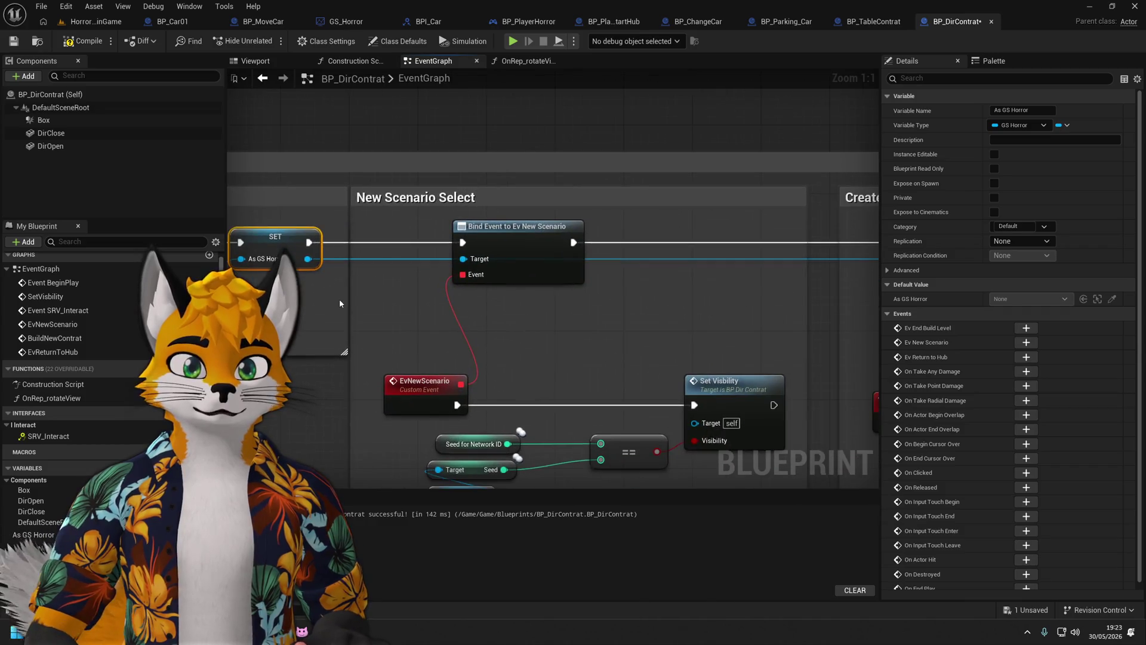
pyautogui.moveTo(925, 310)
pyautogui.mouseDown()
pyautogui.moveTo(484, 314)
pyautogui.moveTo(845, 313)
pyautogui.mouseUp()
pyautogui.scroll(-2, 496, 296)
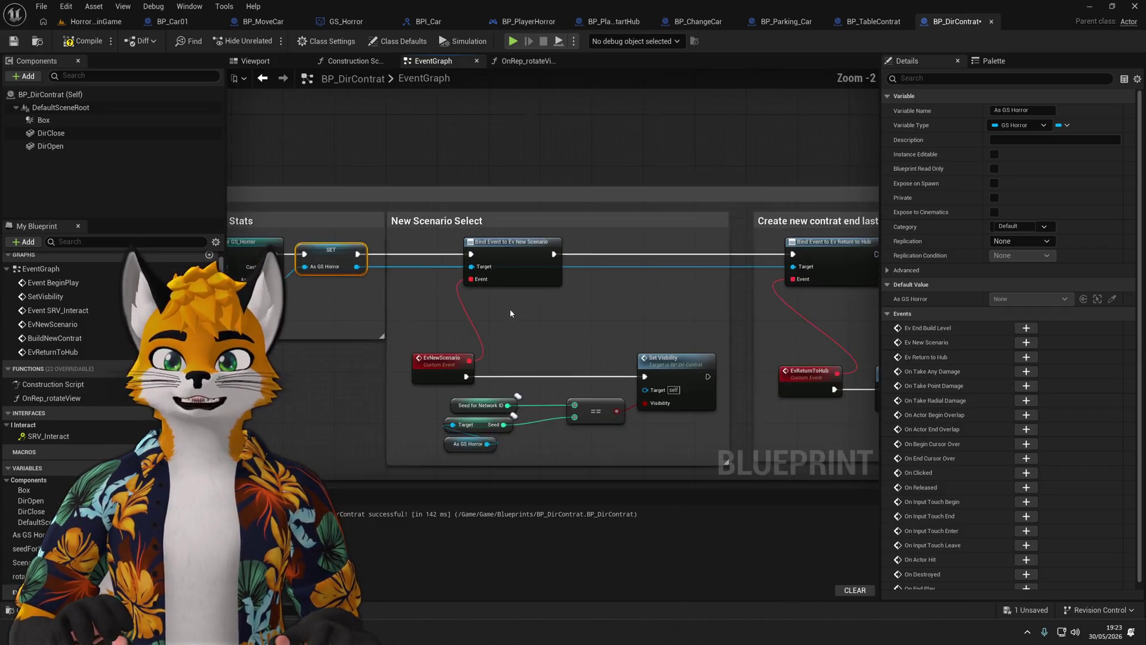
pyautogui.moveTo(496, 297)
pyautogui.mouseDown()
pyautogui.moveTo(484, 270)
pyautogui.moveTo(544, 295)
pyautogui.mouseUp()
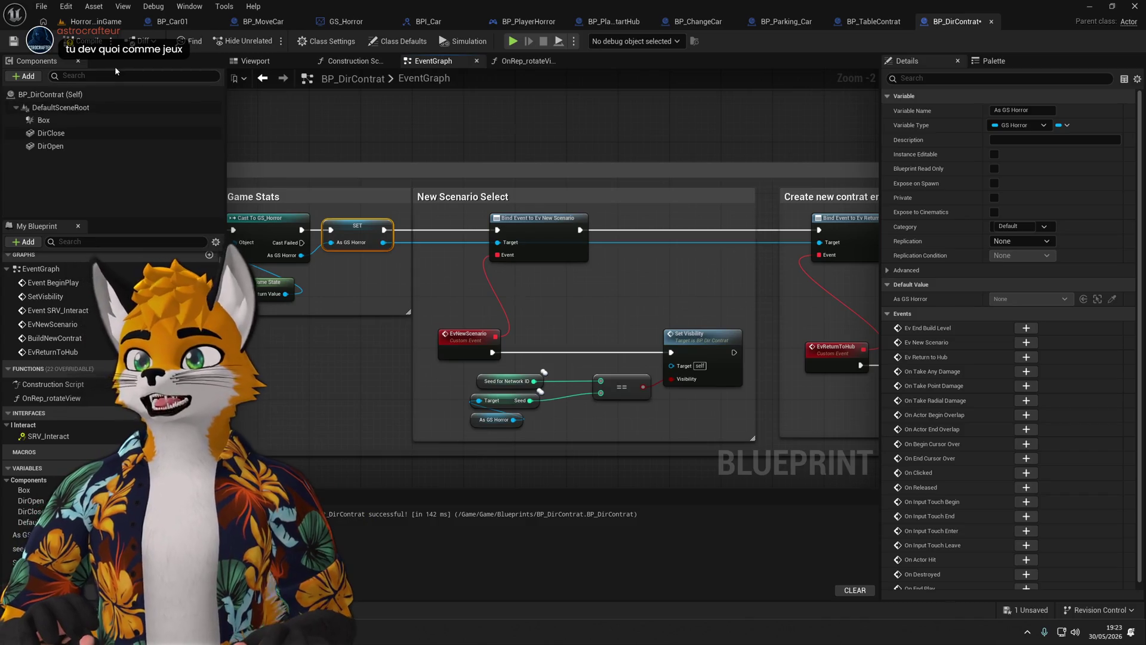
pyautogui.click(13, 42)
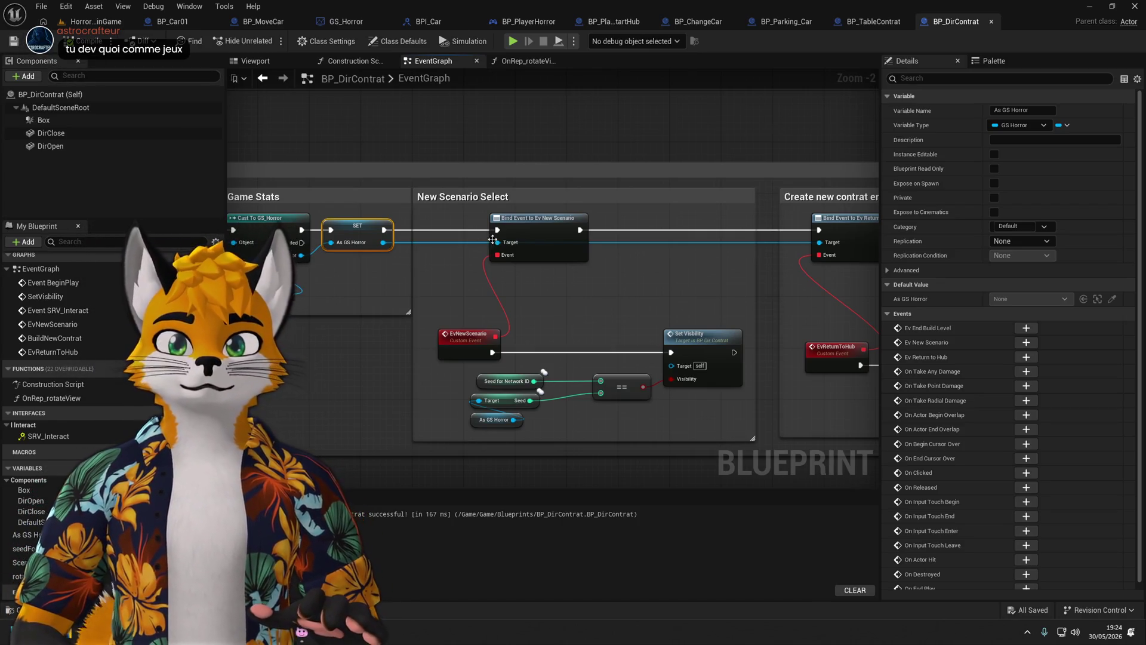
# Move the EvReturnToHub node chain up and to the right.
pyautogui.scroll(-2, 547, 289)
pyautogui.scroll(3, 571, 284)
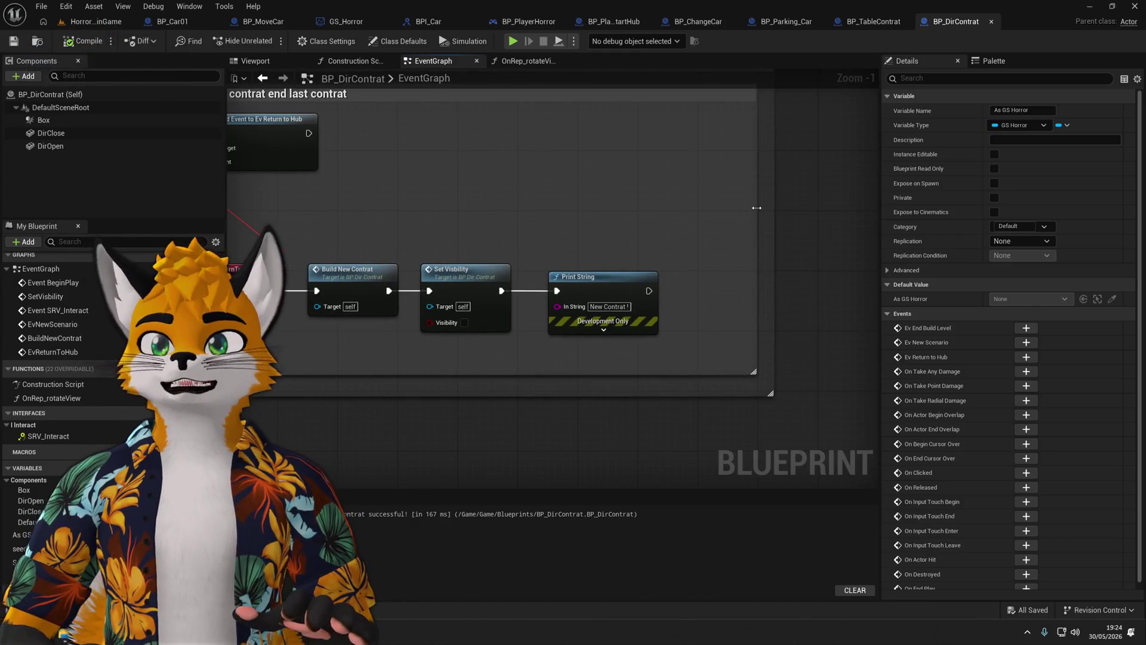
pyautogui.click(756, 207)
pyautogui.scroll(-2, 570, 228)
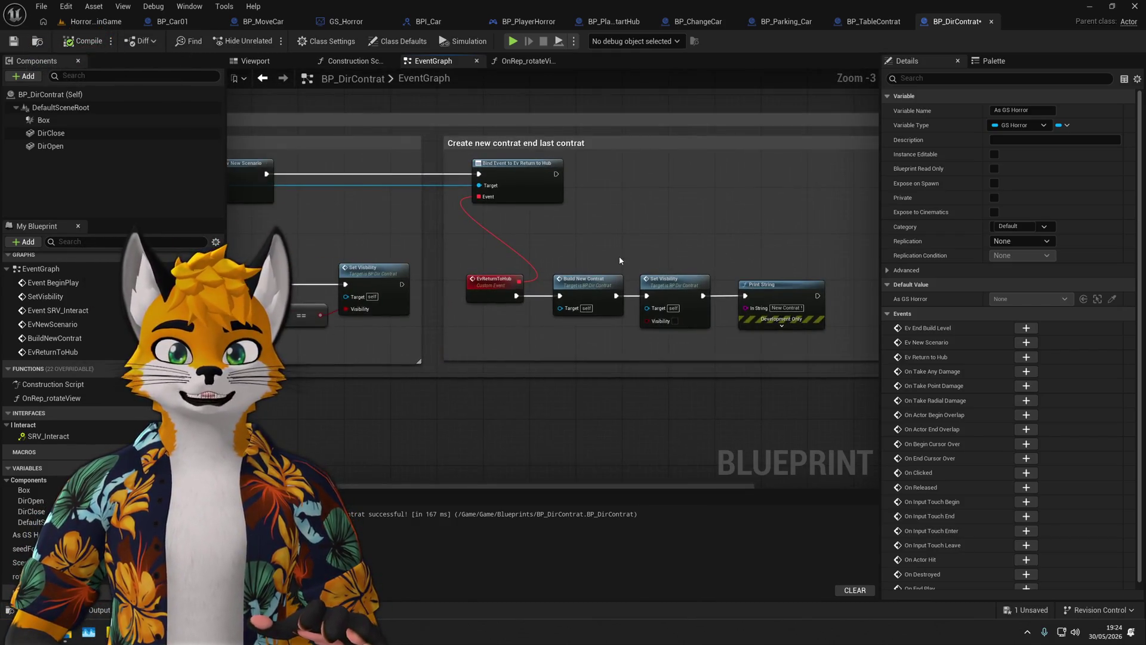
pyautogui.moveTo(481, 354); pyautogui.dragTo(801, 287)
pyautogui.moveTo(467, 325); pyautogui.dragTo(485, 295)
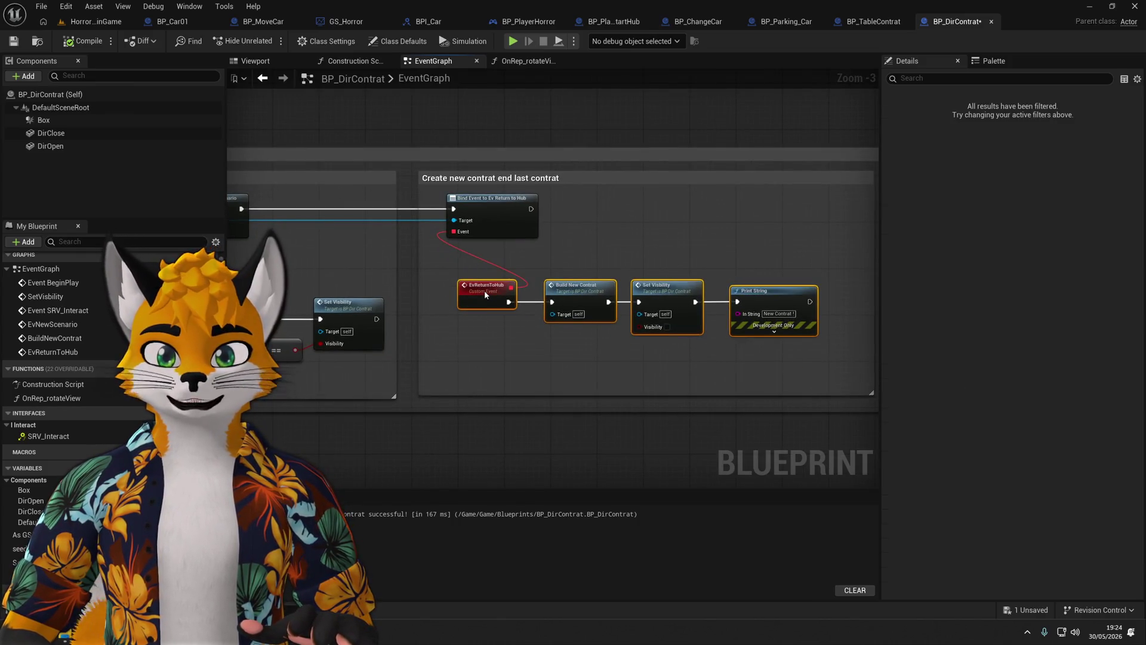
pyautogui.click(485, 293)
# Move the New Scenario Select nodes under EvNewScenario up together.
pyautogui.doubleClick(52, 324)
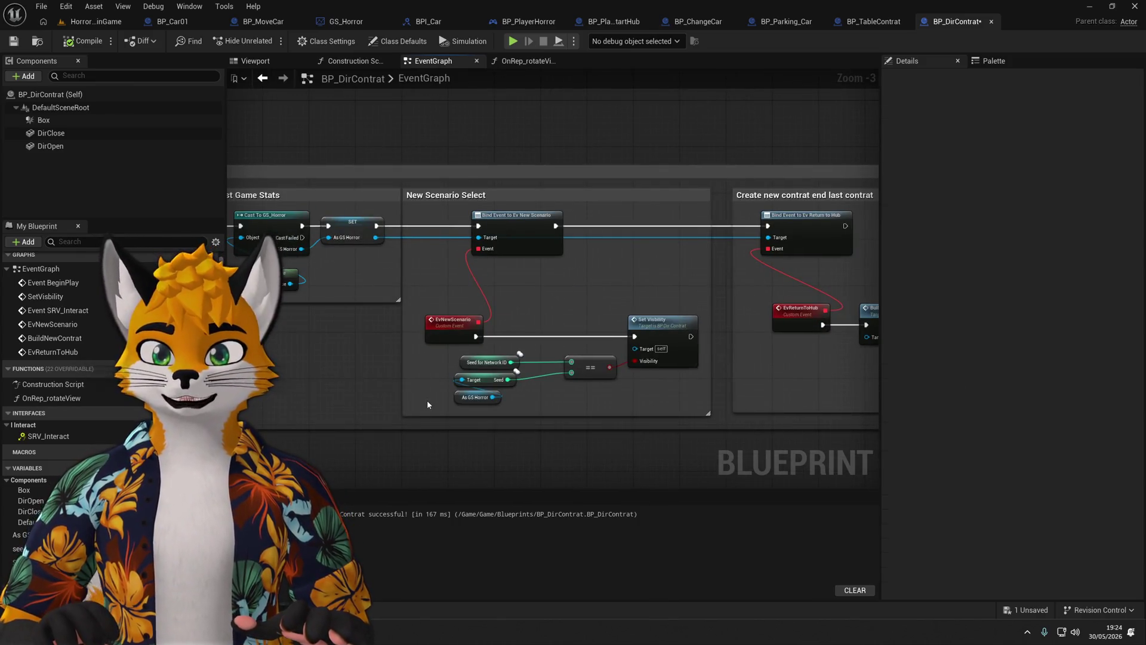
pyautogui.moveTo(428, 405); pyautogui.dragTo(701, 313)
pyautogui.moveTo(467, 314); pyautogui.dragTo(468, 291)
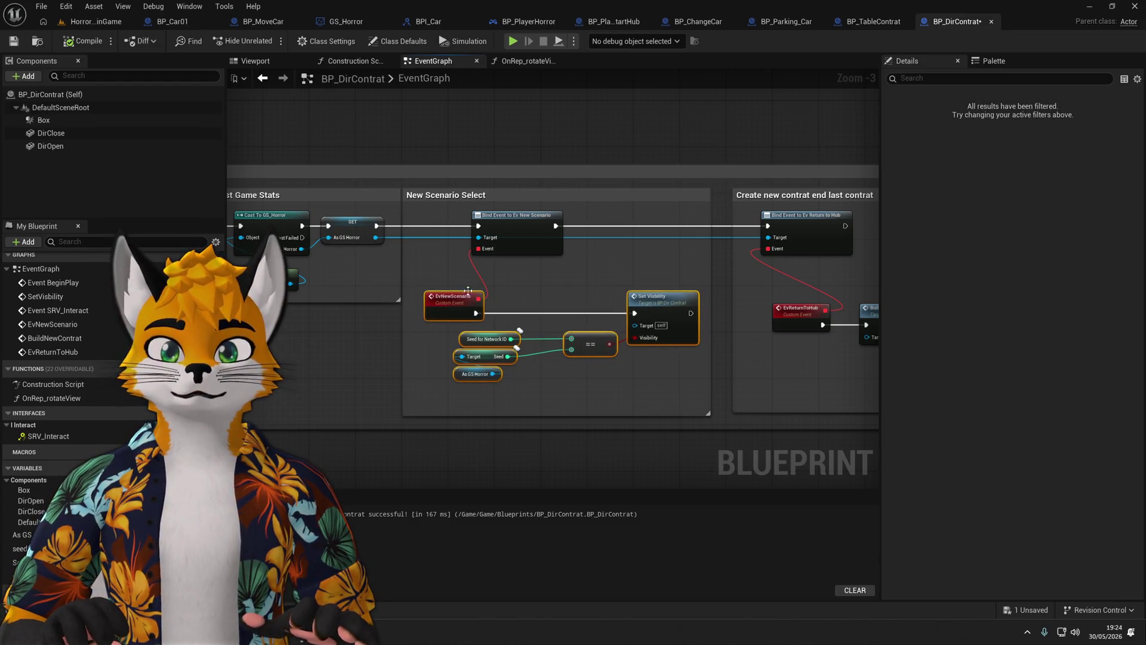
pyautogui.click(593, 271)
pyautogui.scroll(-1, 593, 271)
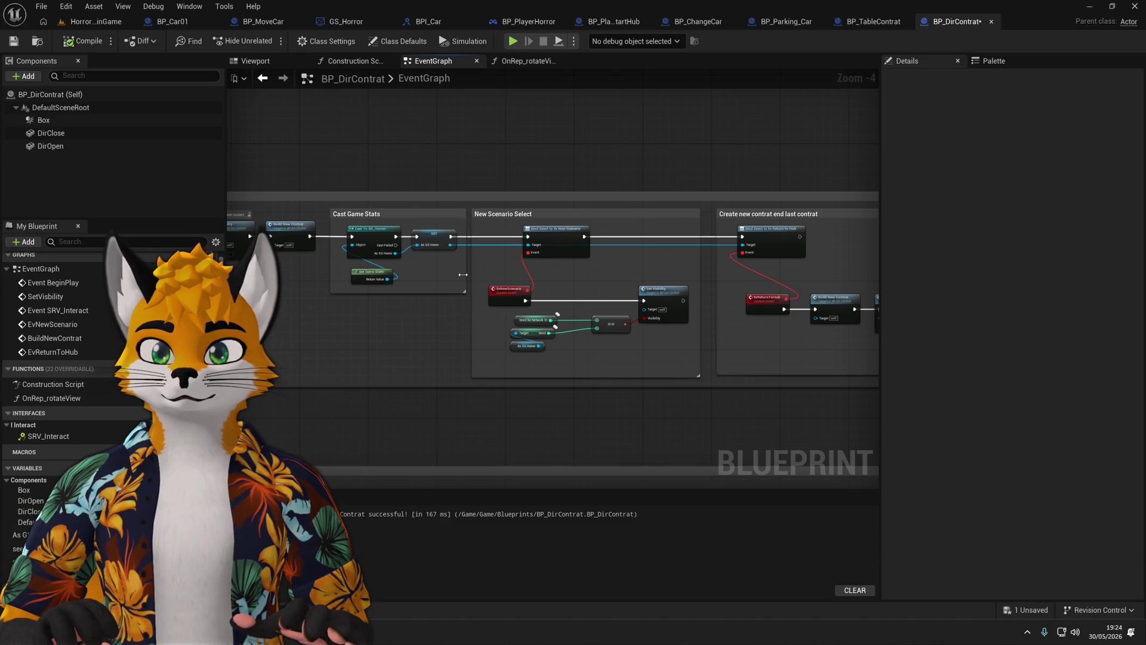
pyautogui.click(573, 41)
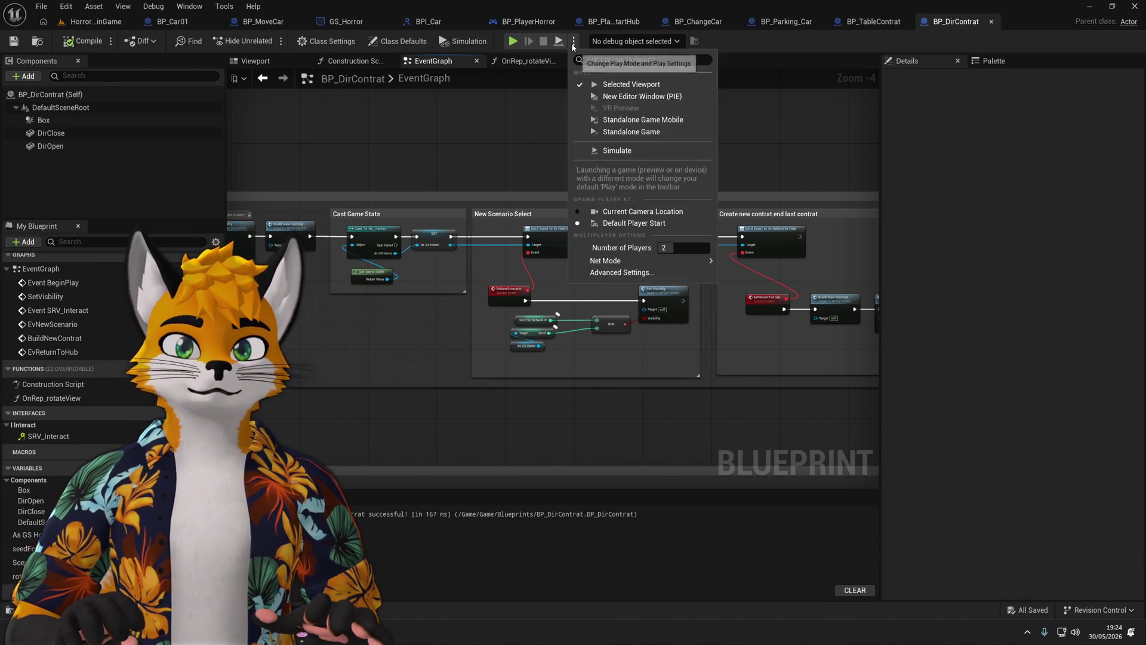
# Confirm Number of Players, play HorrorMainGame, walk to the folder table, then stop with Esc.
pyautogui.click(677, 247)
pyautogui.press('Return')
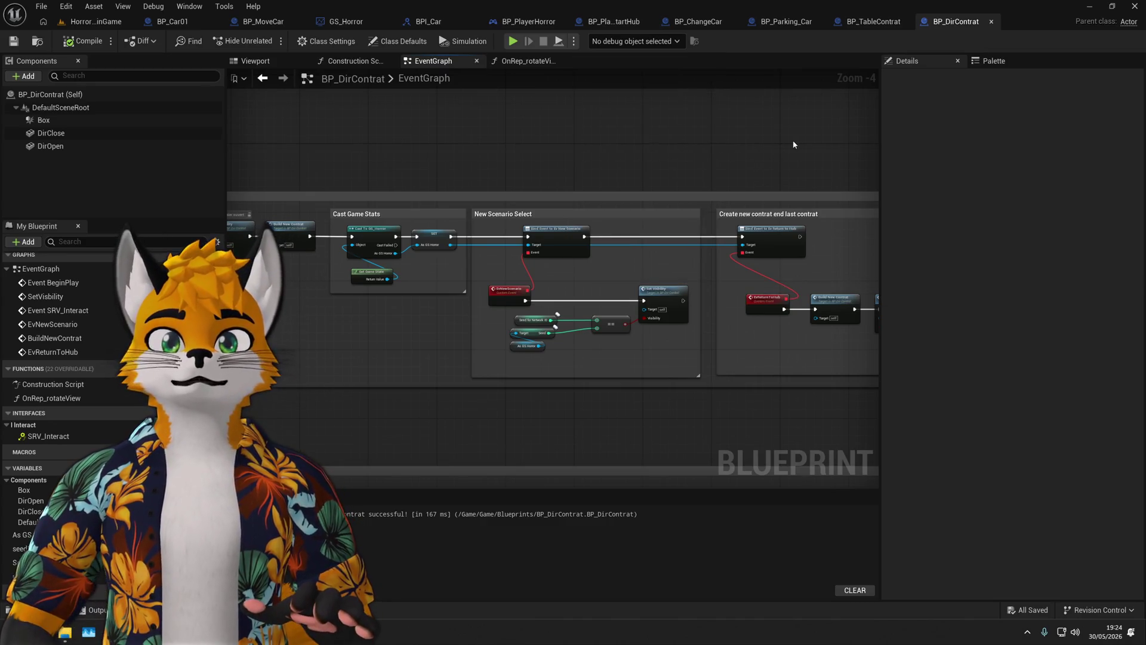
pyautogui.click(95, 21)
pyautogui.click(268, 42)
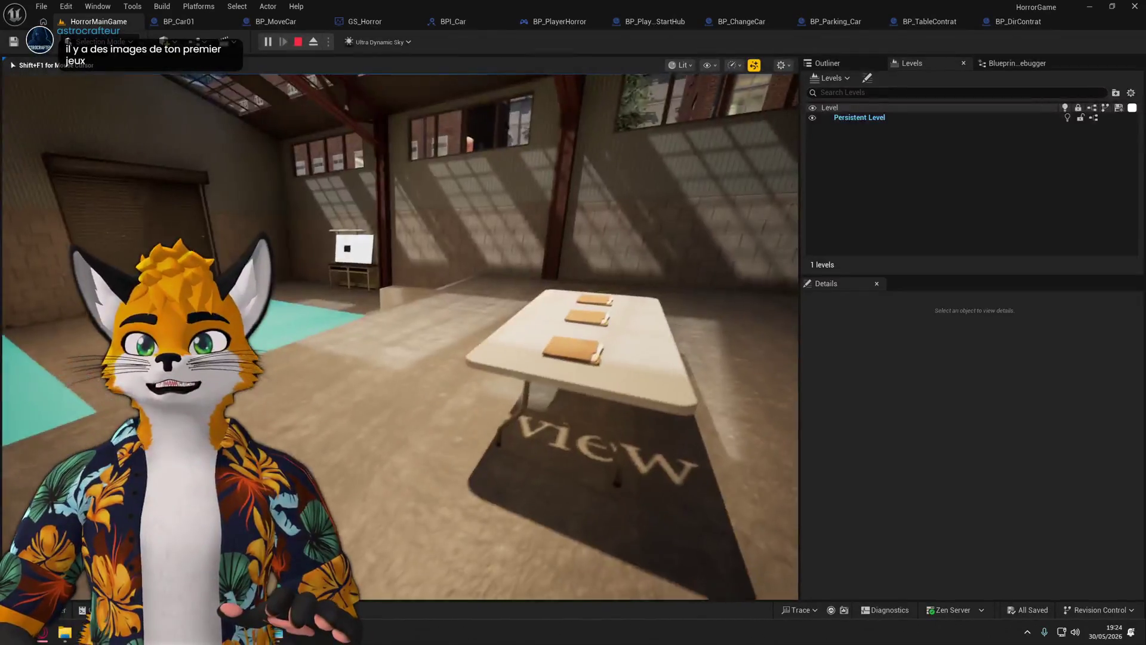
pyautogui.press('w')
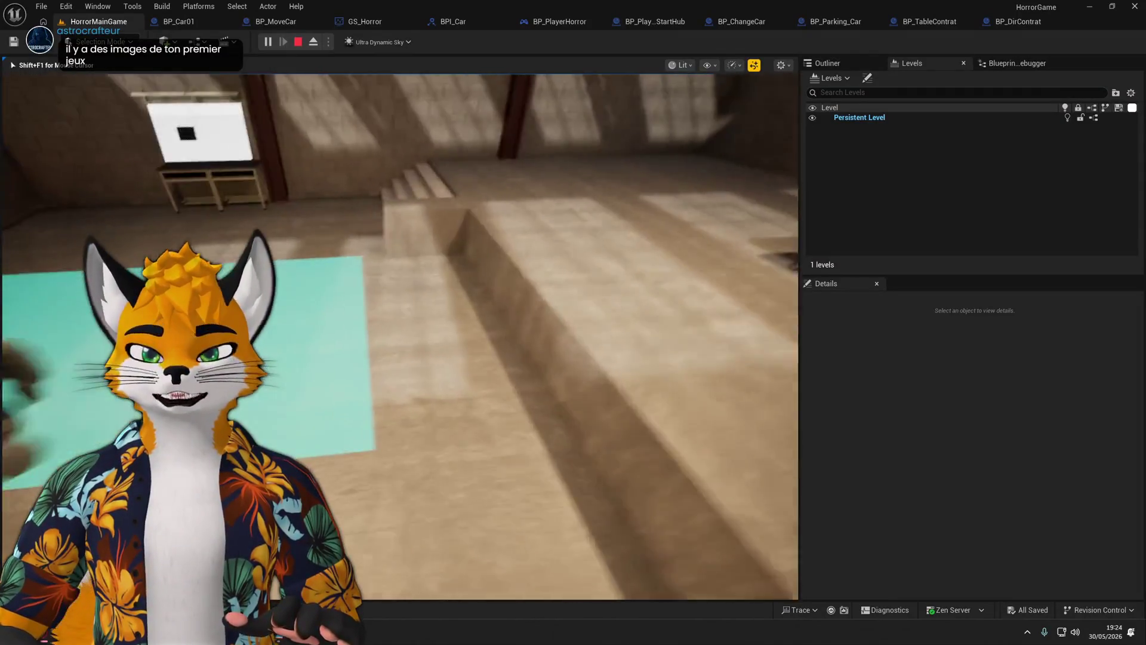
pyautogui.press('w')
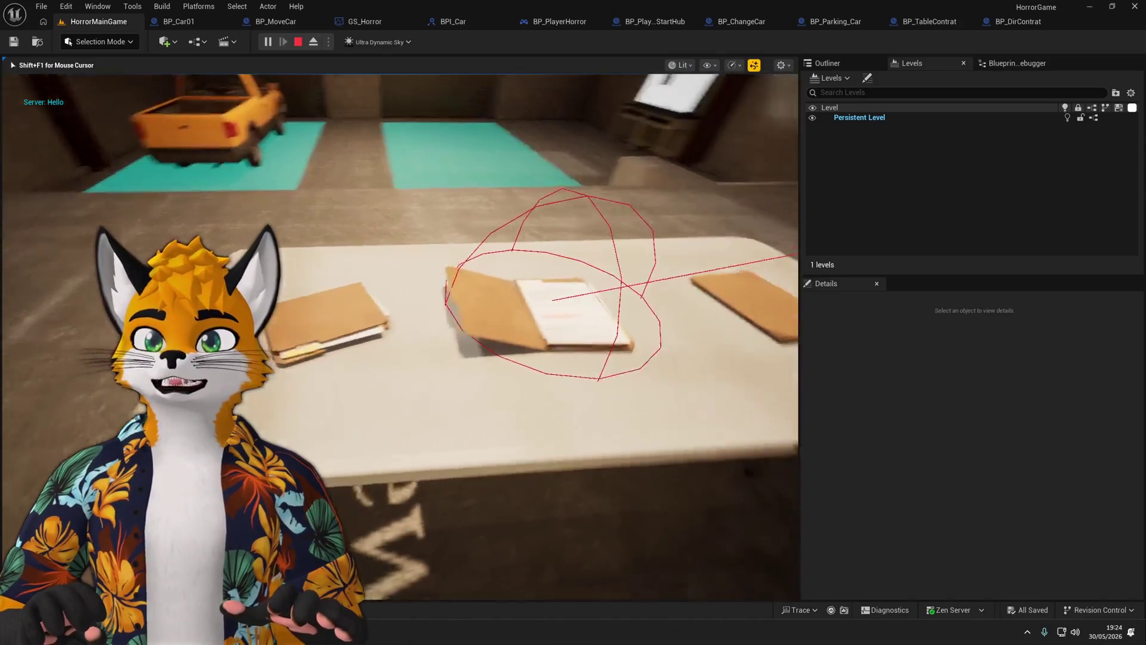
pyautogui.press('Escape')
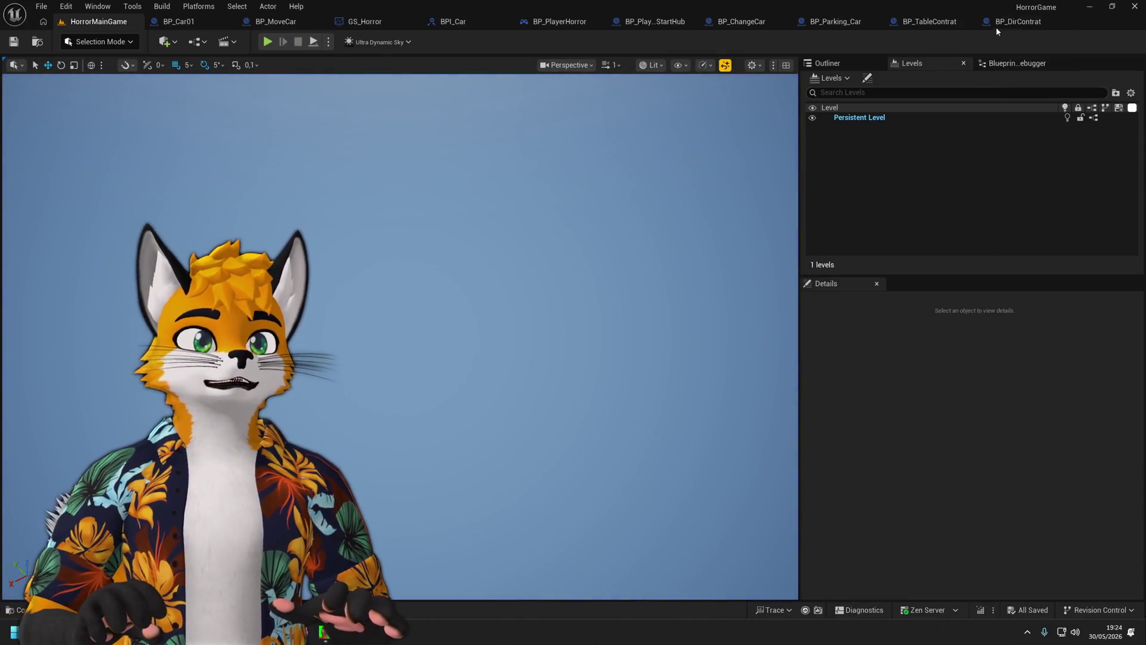
# In BP_DirContrat, select the DirClose, DirOpen and Box components and check DefaultSceneRoot's scale in the preview.
pyautogui.click(1009, 21)
pyautogui.click(82, 112)
pyautogui.click(51, 133)
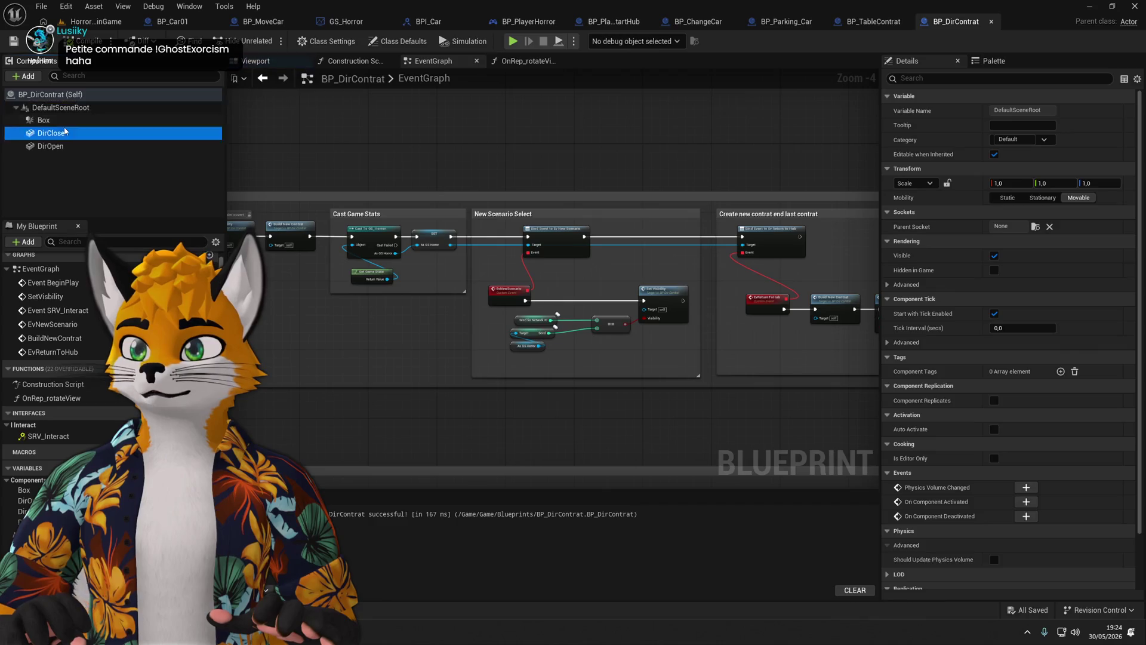
pyautogui.keyDown('ctrl'); pyautogui.click(50, 146); pyautogui.keyUp('ctrl')
pyautogui.click(256, 61)
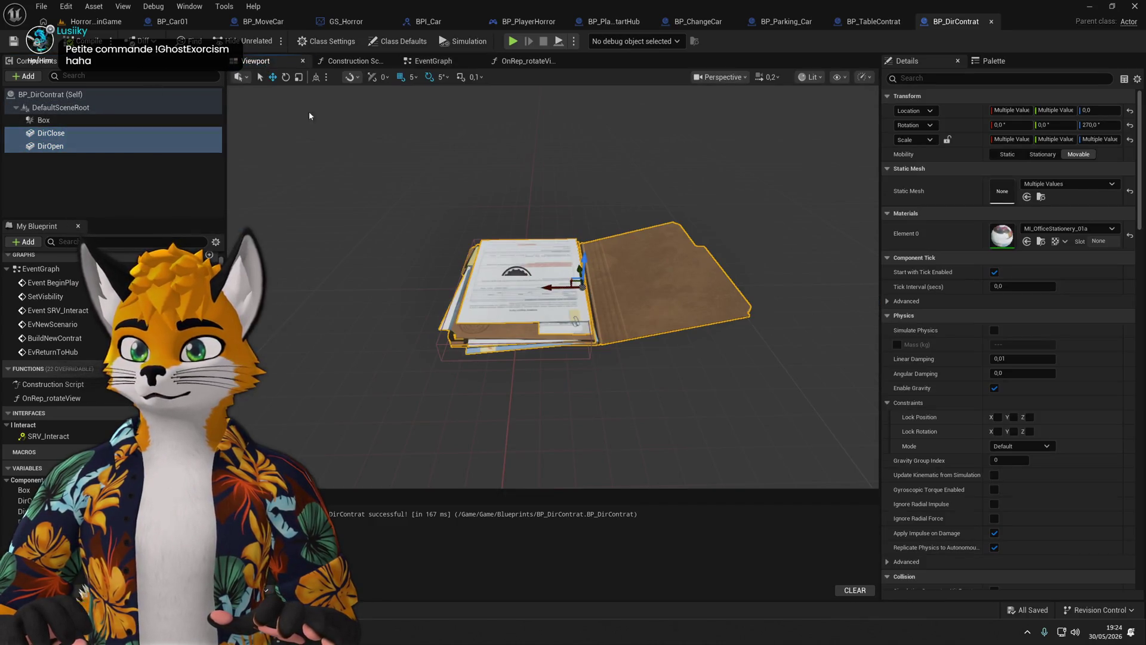
pyautogui.keyDown('ctrl'); pyautogui.click(44, 120); pyautogui.keyUp('ctrl')
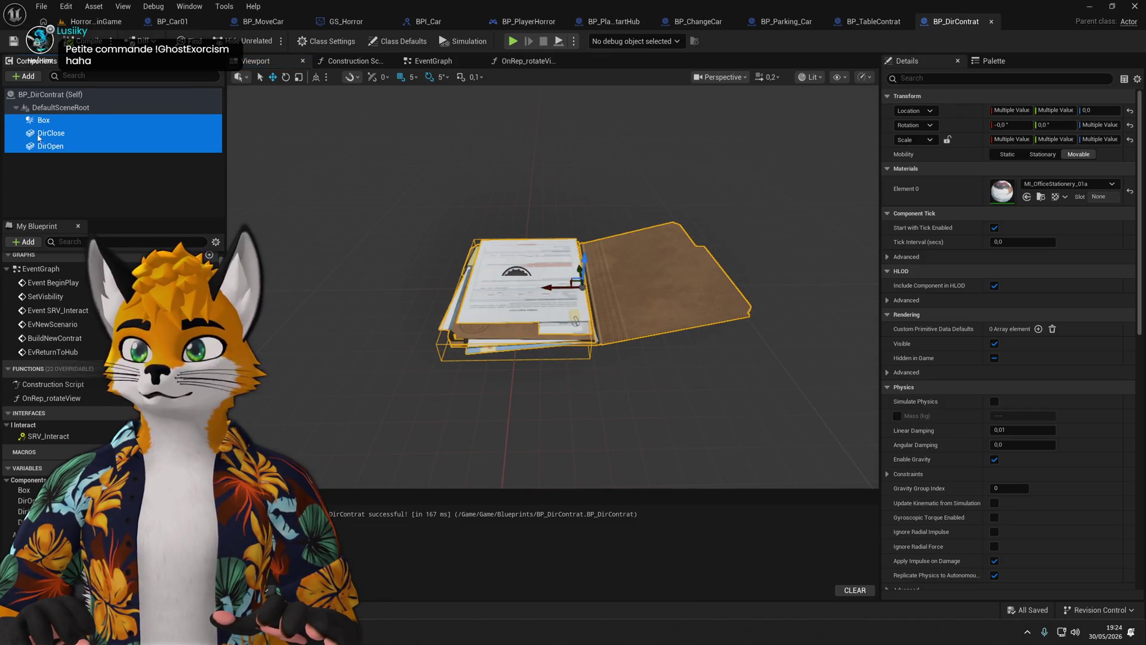
pyautogui.click(290, 94)
pyautogui.click(300, 79)
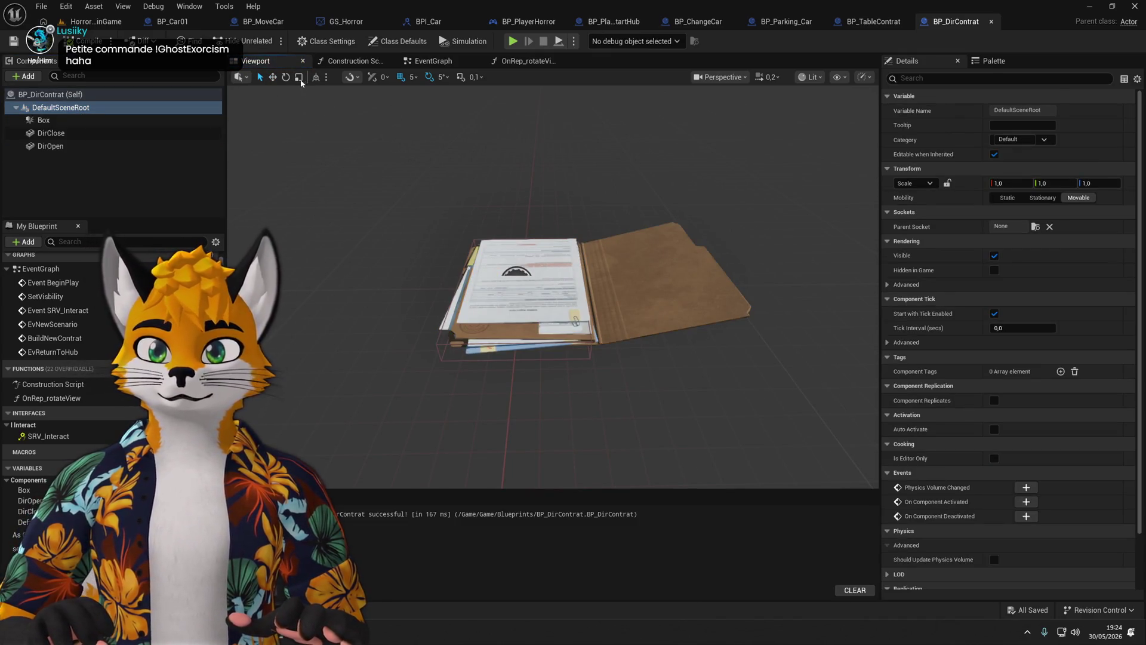
# Try scaling Box, DirClose and DirOpen, undo it, and read DirOpen's 1.125 scale.
pyautogui.click(39, 120)
pyautogui.keyDown('shift'); pyautogui.click(50, 146); pyautogui.keyUp('shift')
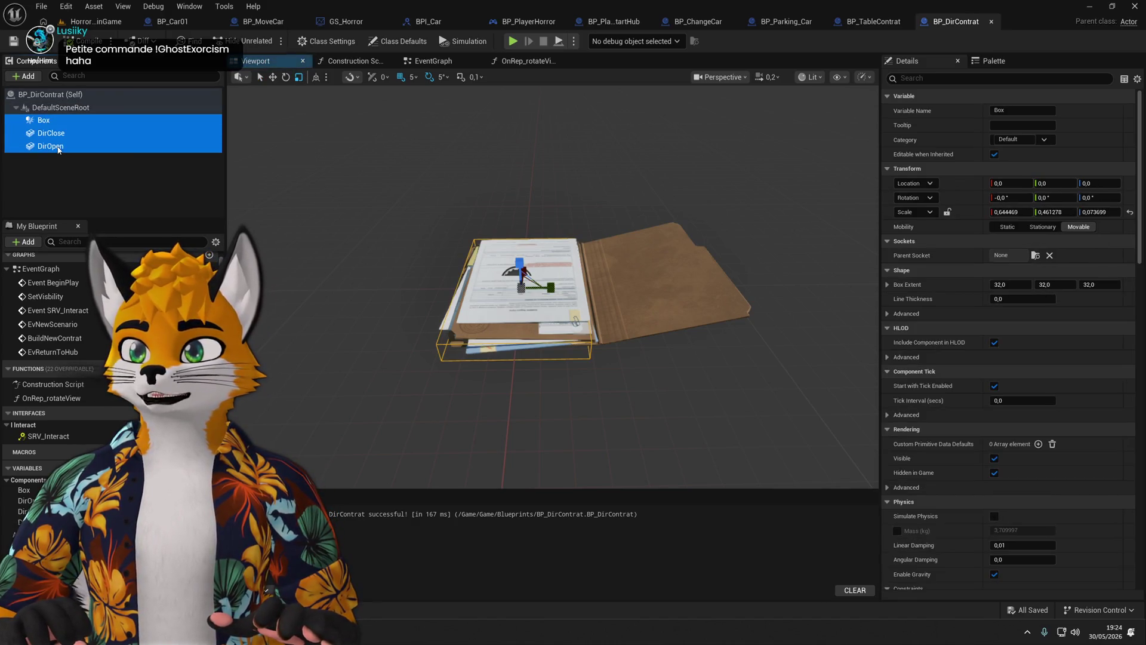
pyautogui.moveTo(519, 262); pyautogui.dragTo(519, 253)
pyautogui.hotkey('ctrl', 'z')
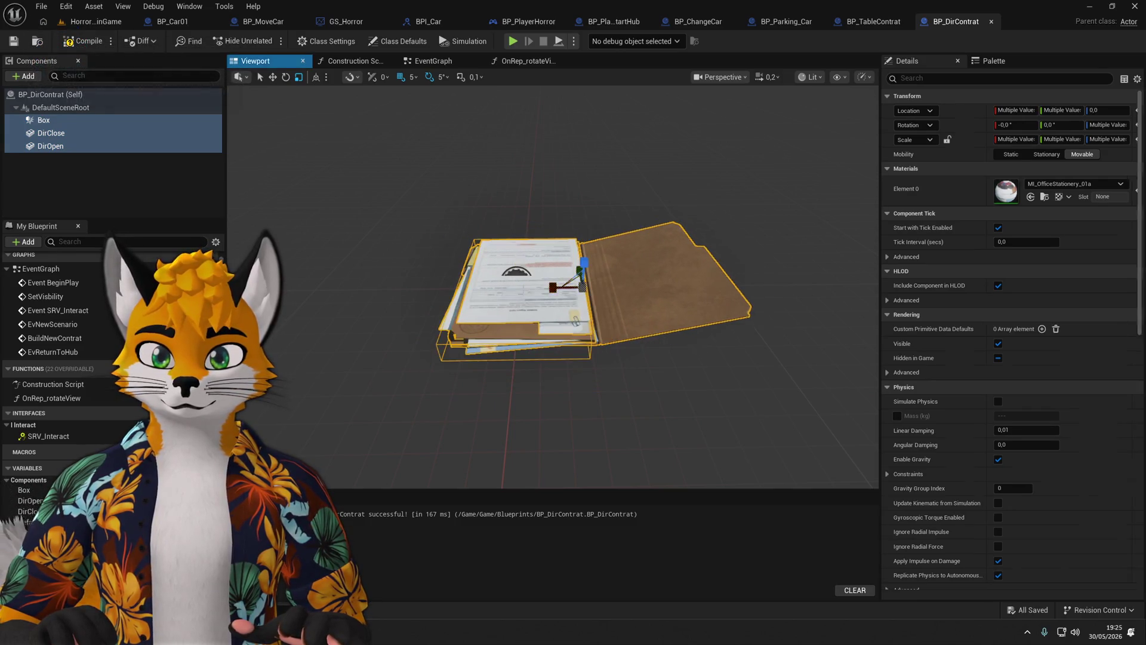
pyautogui.click(51, 146)
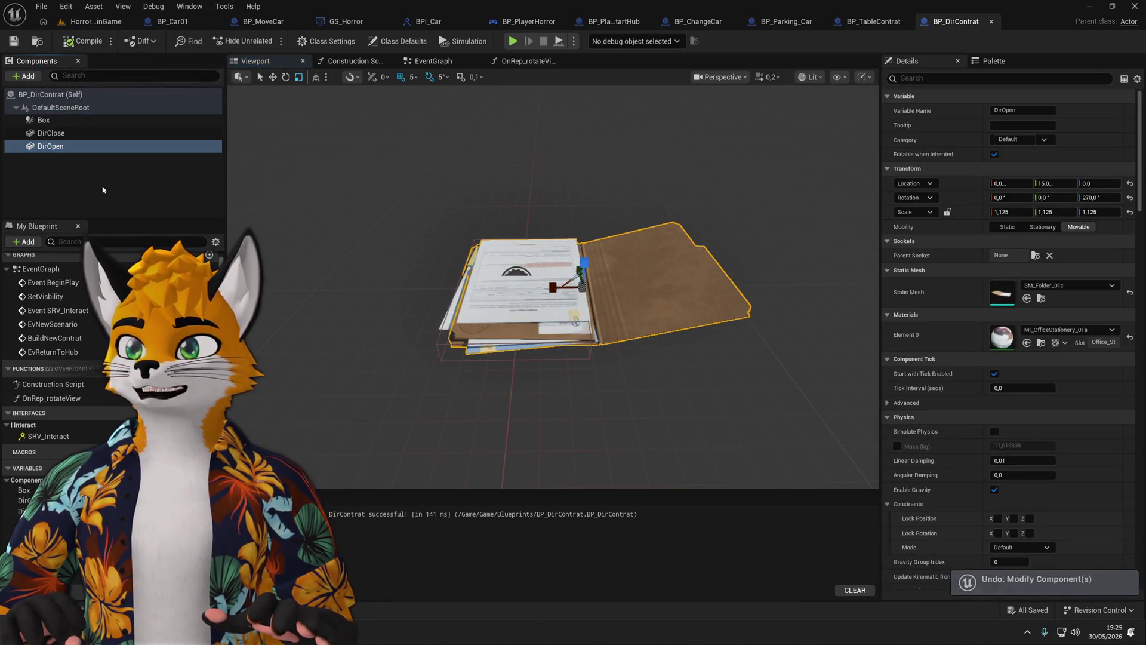
pyautogui.click(113, 194)
pyautogui.click(594, 238)
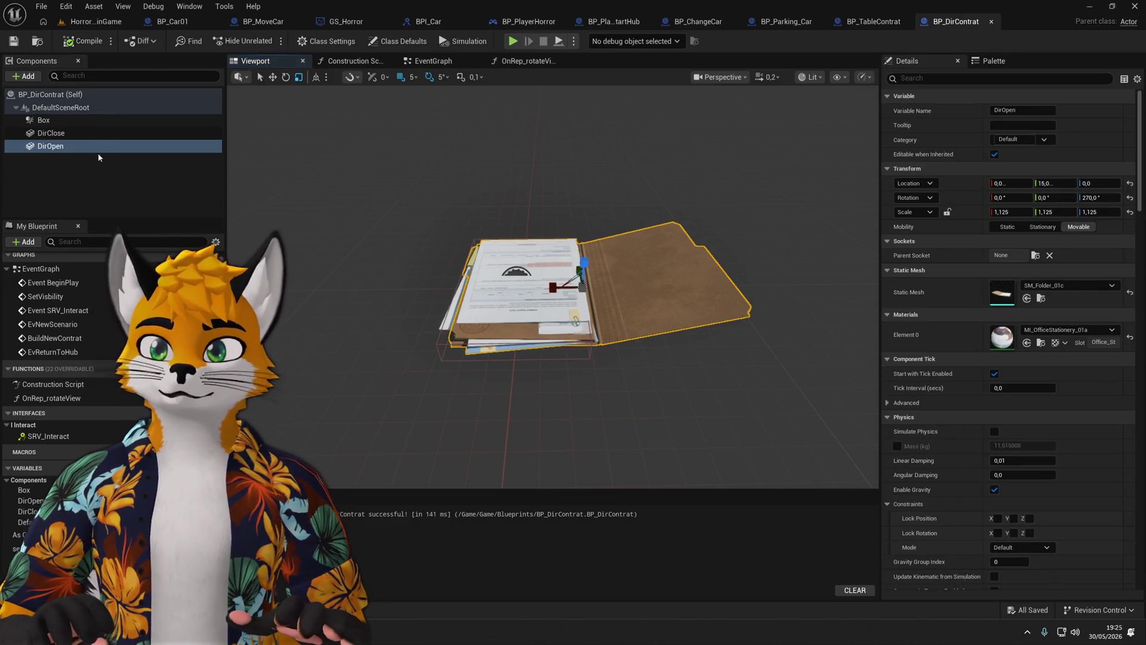
pyautogui.click(101, 173)
pyautogui.click(863, 22)
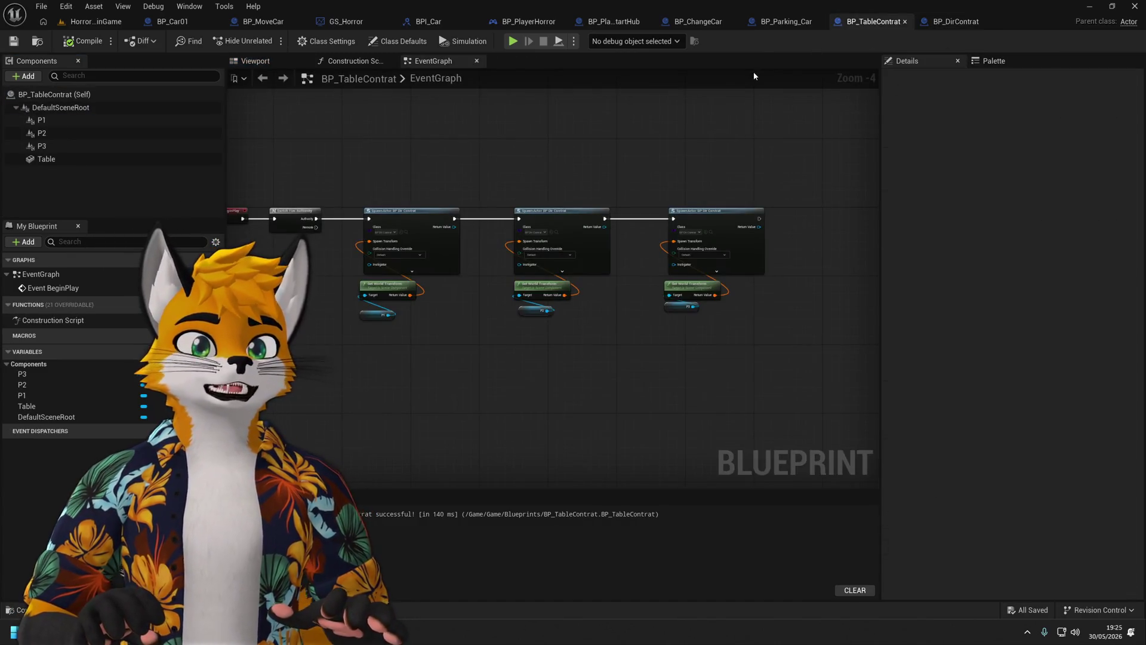
# Split the first spawn's Spawn Transform and P1's world transform, wiring P1's location into the spawn.
pyautogui.scroll(3, 454, 355)
pyautogui.moveTo(494, 429)
pyautogui.mouseDown()
pyautogui.moveTo(454, 319)
pyautogui.moveTo(347, 286)
pyautogui.mouseUp()
pyautogui.moveTo(480, 244)
pyautogui.mouseDown()
pyautogui.moveTo(451, 256)
pyautogui.moveTo(479, 245)
pyautogui.mouseUp()
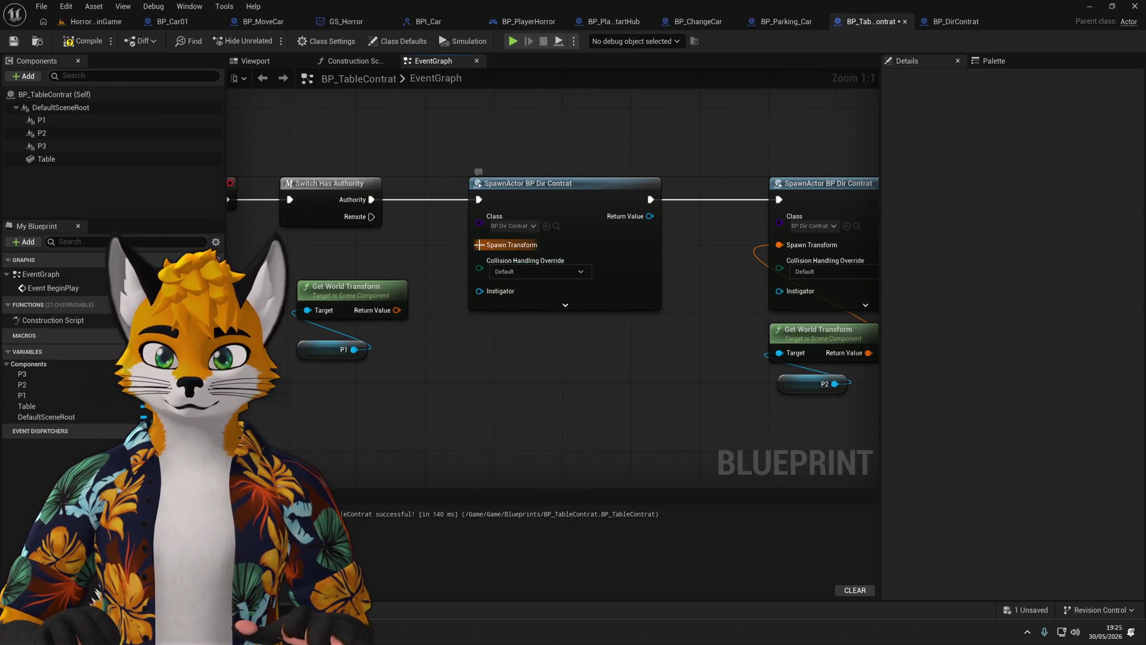
pyautogui.rightClick(479, 244)
pyautogui.click(519, 294)
pyautogui.rightClick(395, 311)
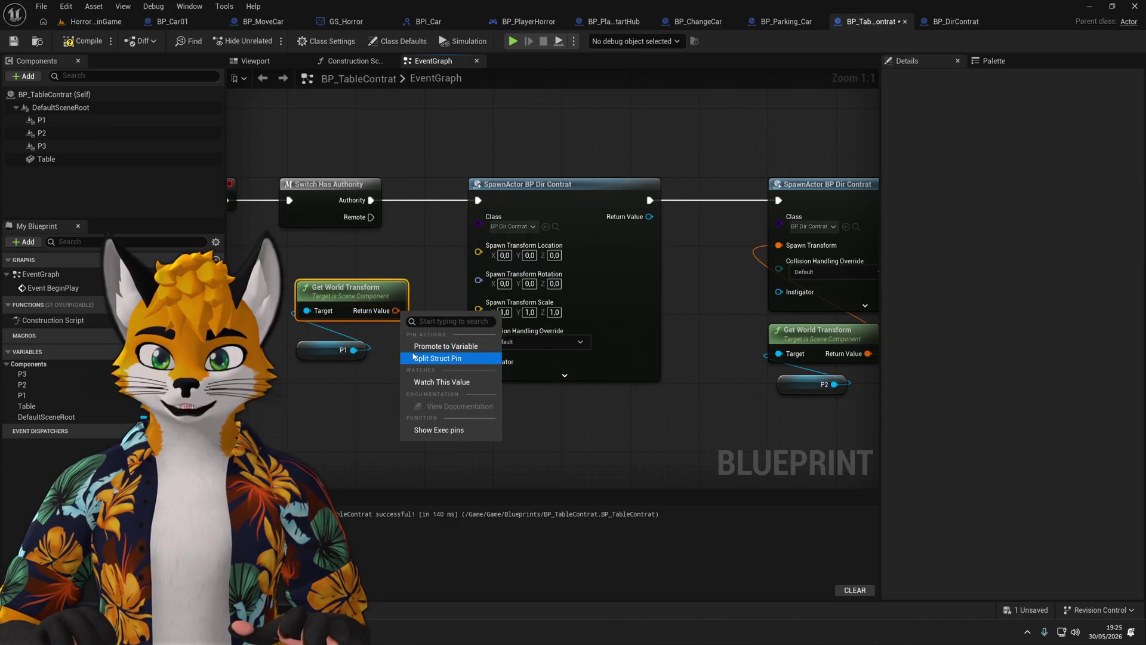
pyautogui.click(448, 358)
pyautogui.moveTo(419, 310); pyautogui.dragTo(478, 261)
pyautogui.moveTo(393, 298); pyautogui.dragTo(393, 264)
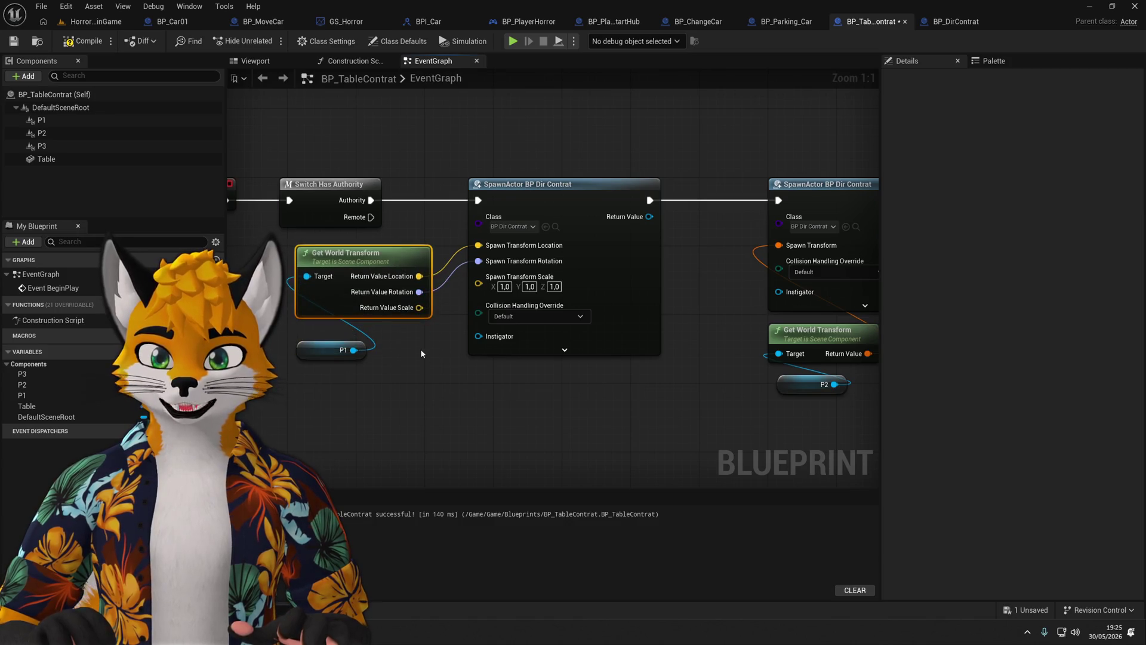
pyautogui.rightClick(479, 283)
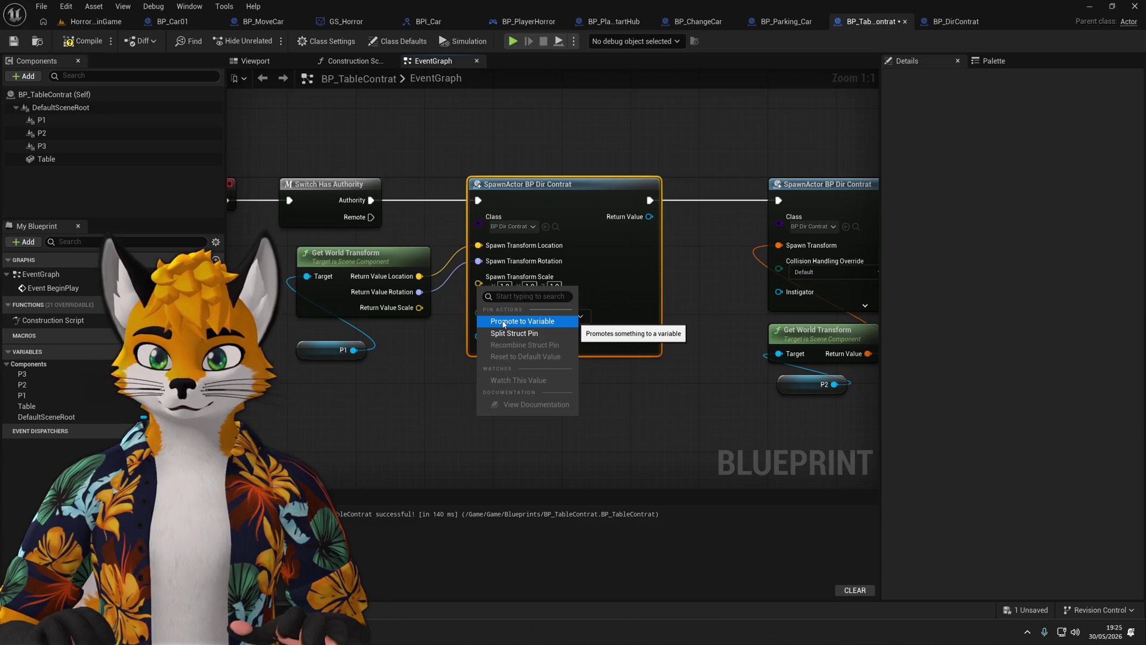
pyautogui.click(507, 285)
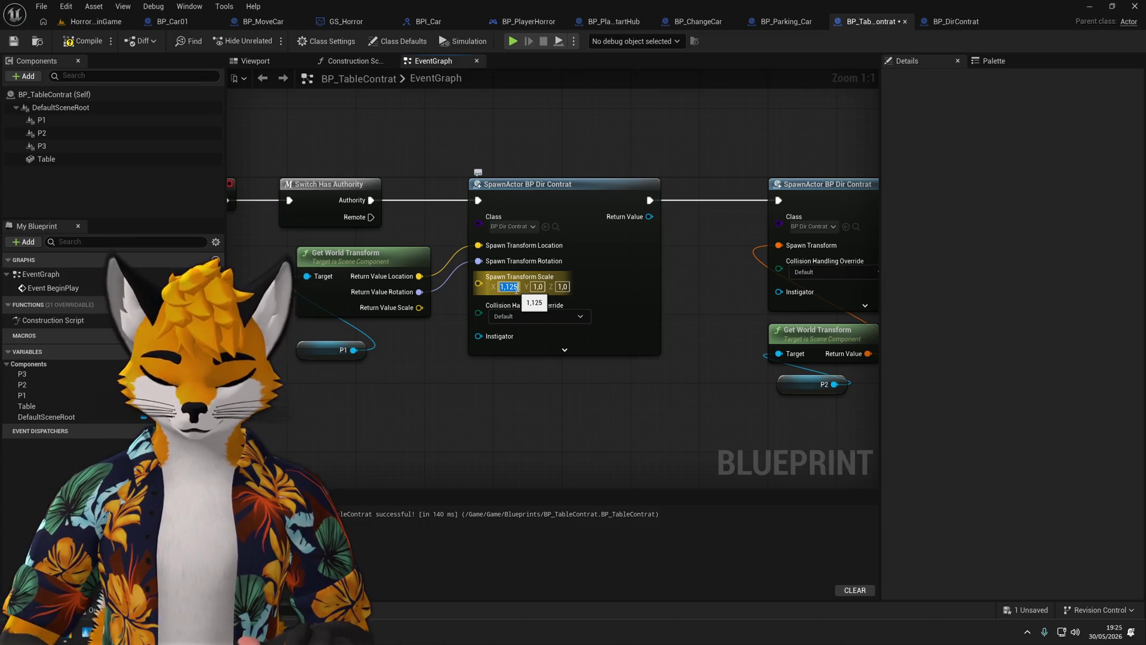
# Promote the spawn scale input to a variable named Scale and recompile.
pyautogui.rightClick(480, 286)
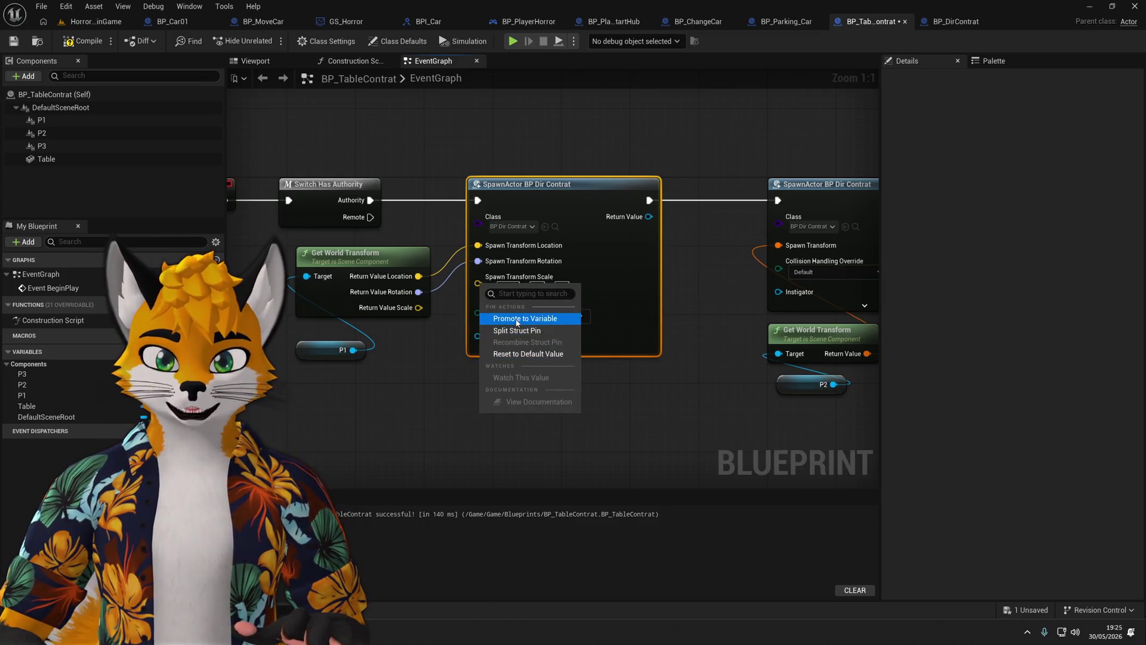
pyautogui.click(453, 328)
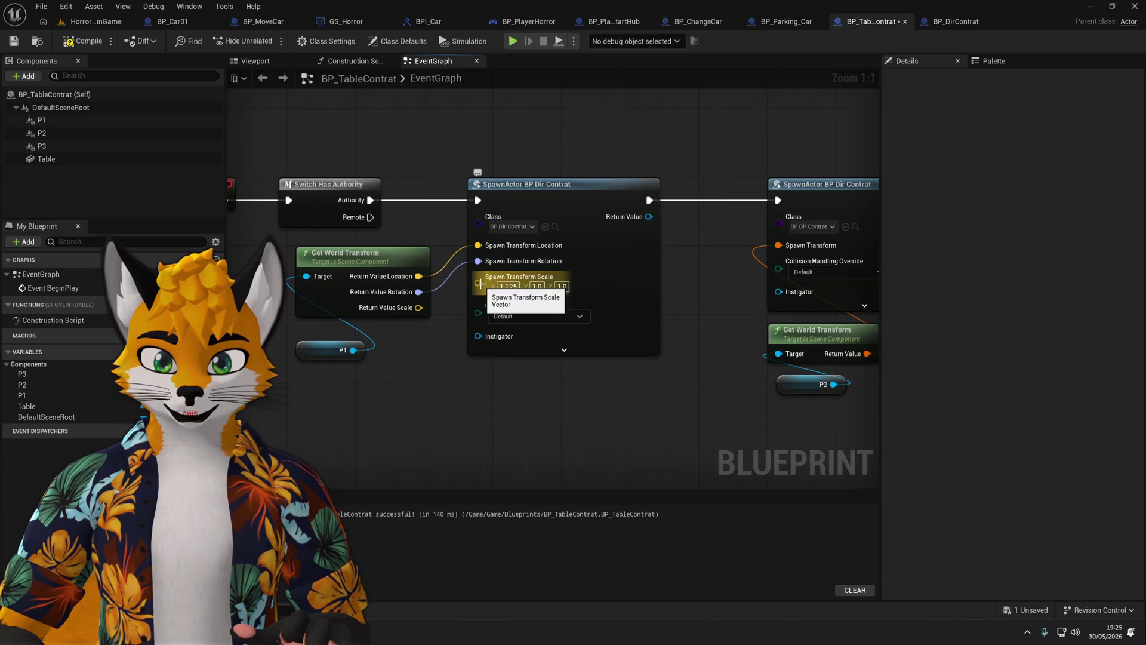
pyautogui.moveTo(475, 285); pyautogui.dragTo(524, 254)
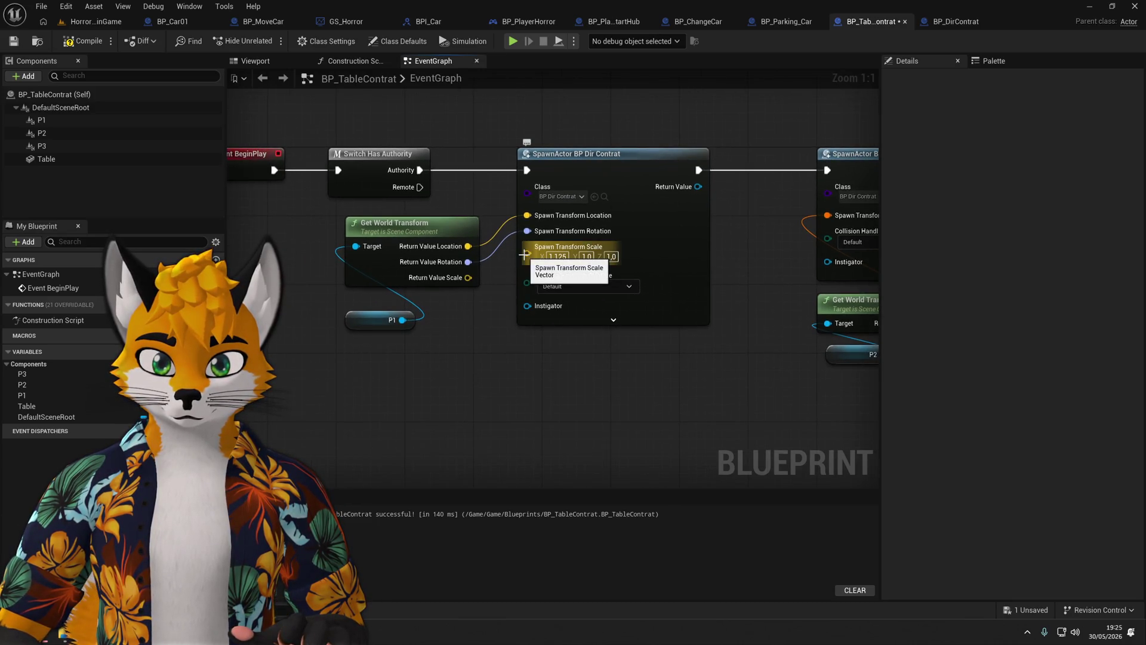
pyautogui.rightClick(524, 255)
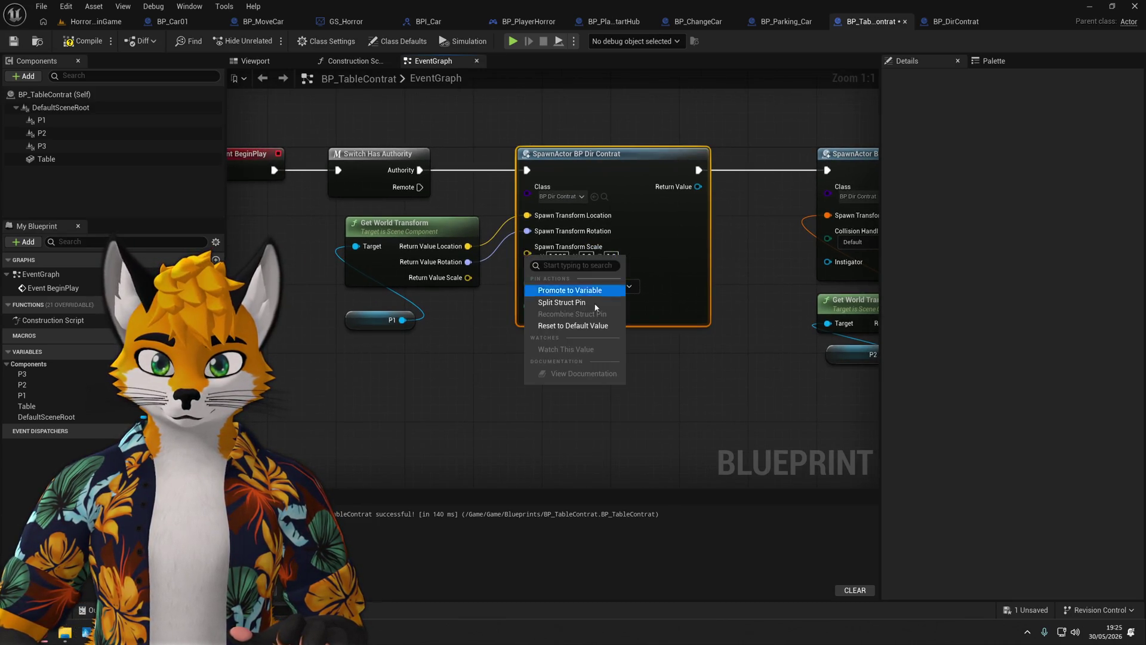
pyautogui.click(593, 291)
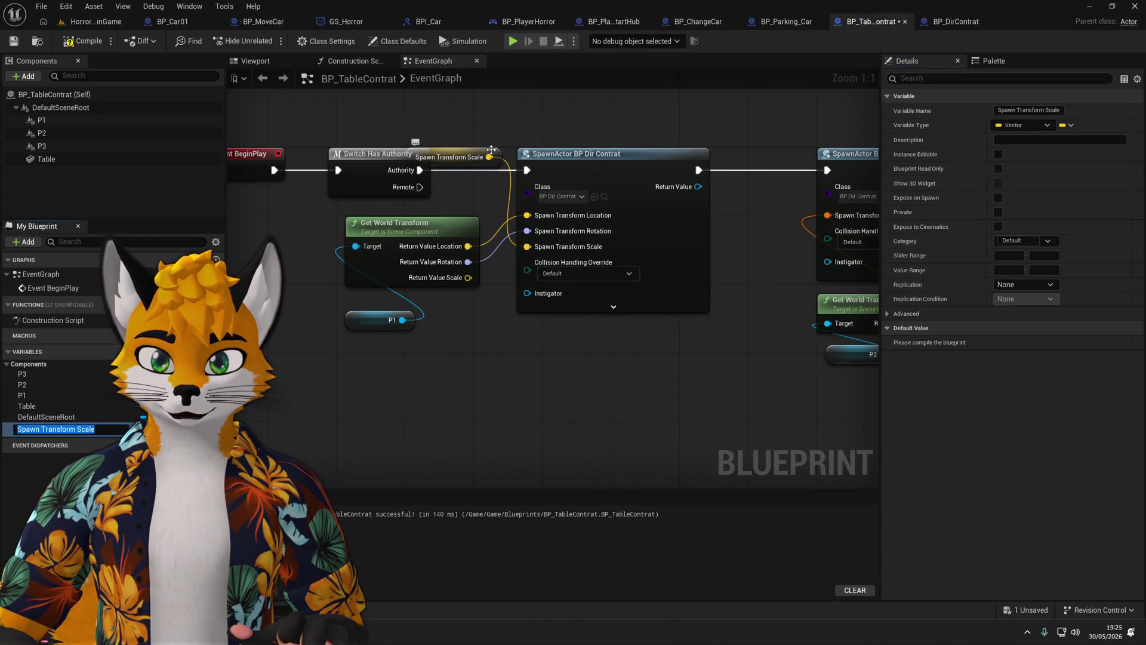
pyautogui.moveTo(491, 150); pyautogui.dragTo(476, 363)
pyautogui.doubleClick(1021, 111)
pyautogui.write('Scale')
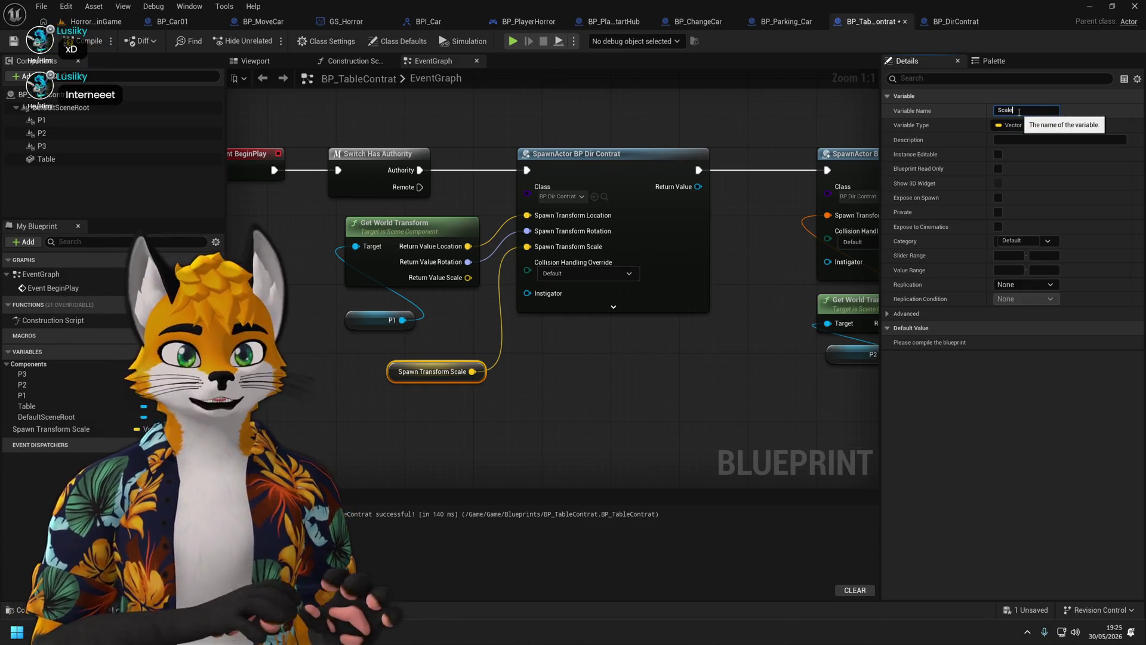
pyautogui.press('Return')
pyautogui.press('F7')
pyautogui.write('1,125')
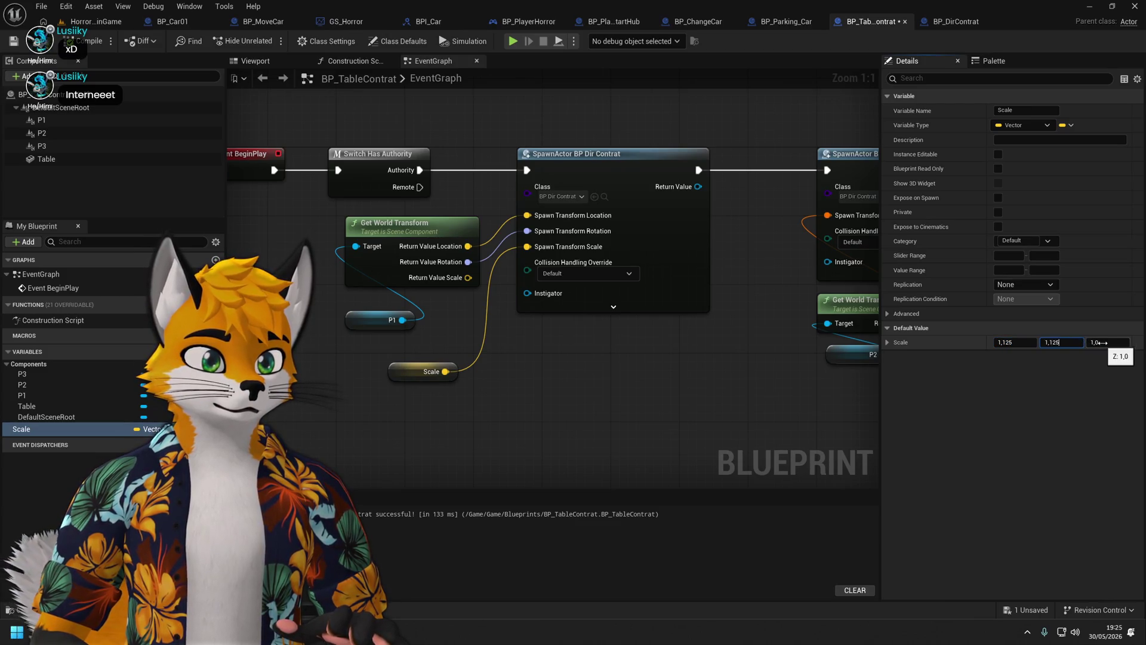
pyautogui.moveTo(402, 377); pyautogui.dragTo(428, 360)
pyautogui.click(599, 381)
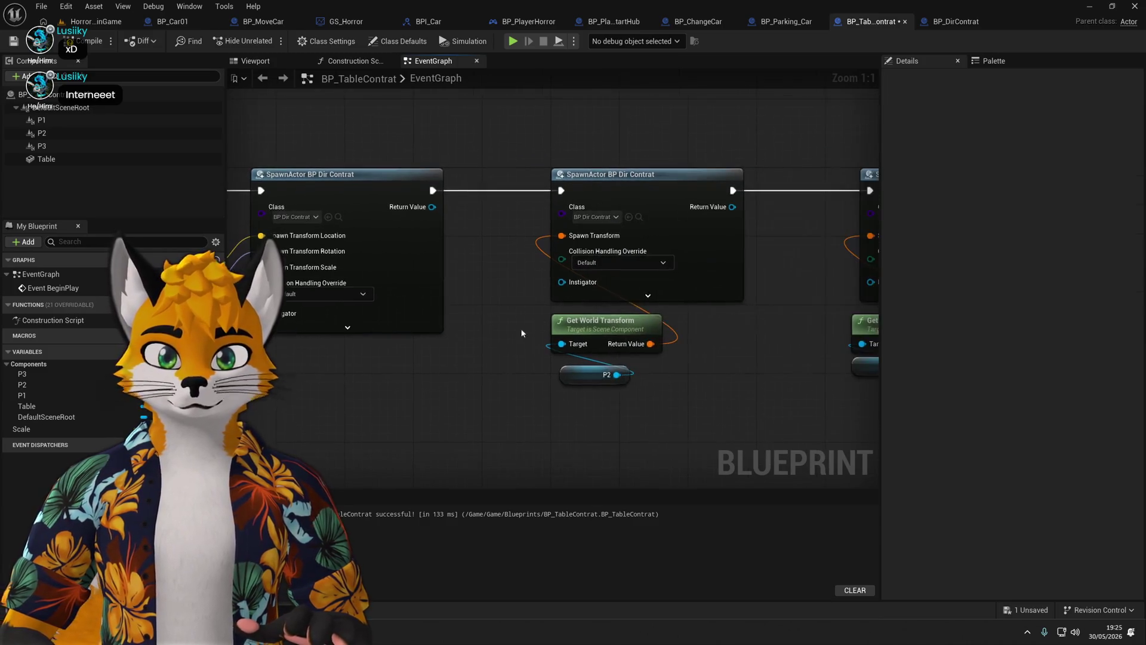
# Shift the second and third spawn chains right and split the middle spawn's Spawn Transform.
pyautogui.scroll(-3, 593, 325)
pyautogui.moveTo(735, 173); pyautogui.dragTo(447, 352)
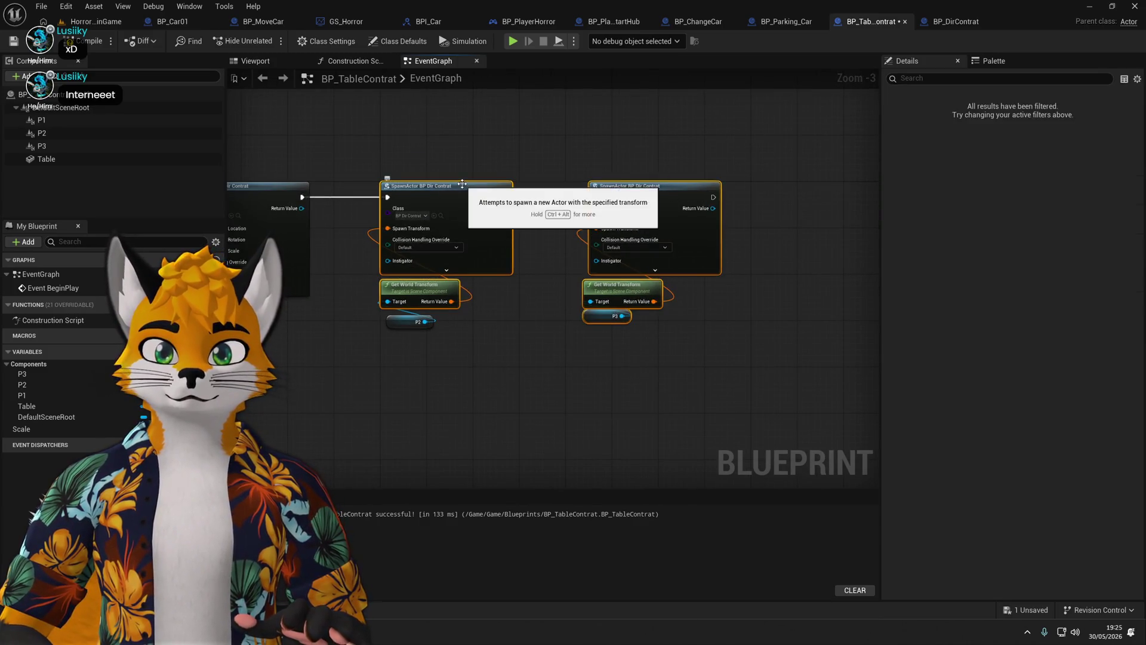
pyautogui.moveTo(470, 191); pyautogui.dragTo(576, 185)
pyautogui.moveTo(400, 328); pyautogui.dragTo(516, 334)
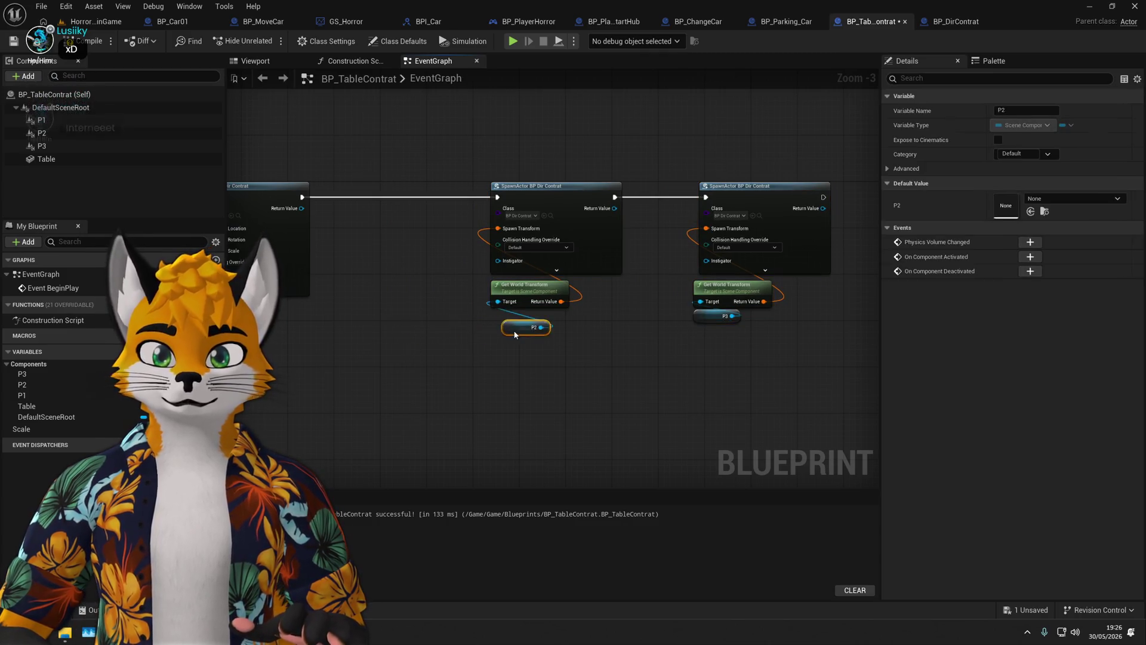
pyautogui.keyDown('alt'); pyautogui.click(500, 229); pyautogui.keyUp('alt')
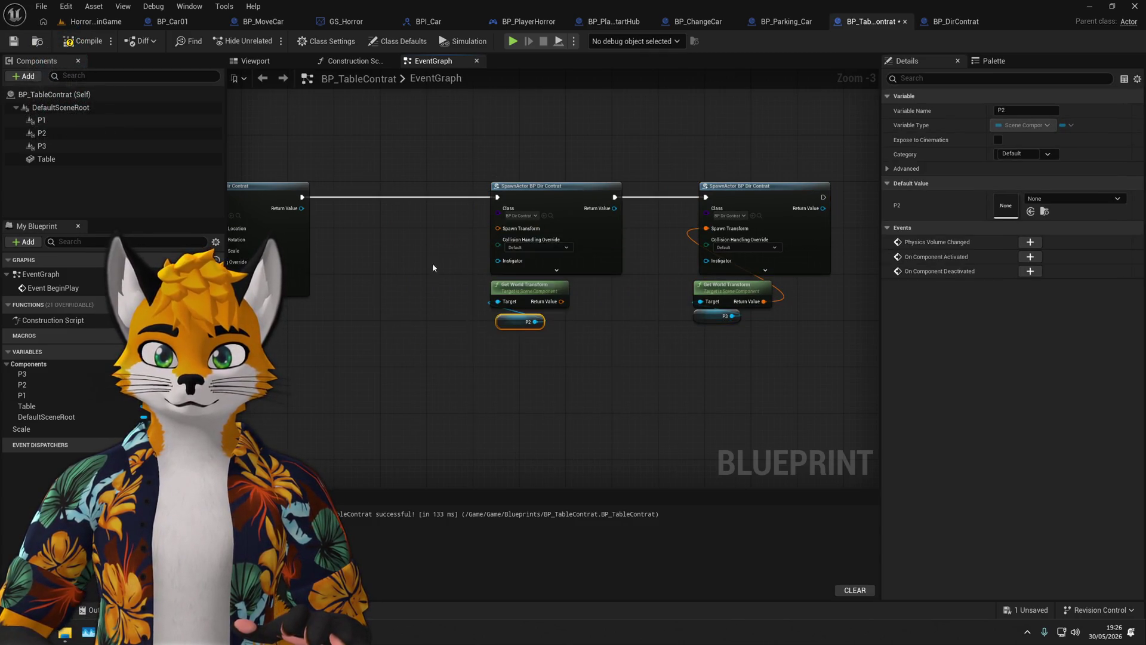
pyautogui.rightClick(499, 232)
pyautogui.click(518, 275)
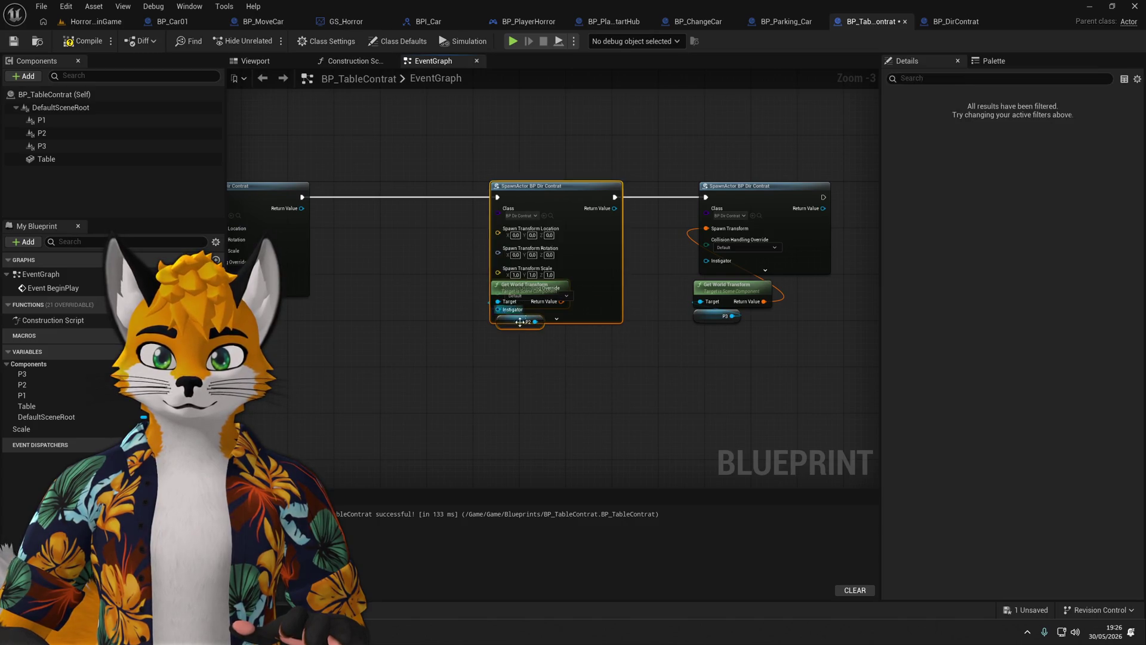
pyautogui.moveTo(511, 327)
pyautogui.mouseDown()
pyautogui.moveTo(372, 352)
pyautogui.moveTo(439, 316)
pyautogui.mouseUp()
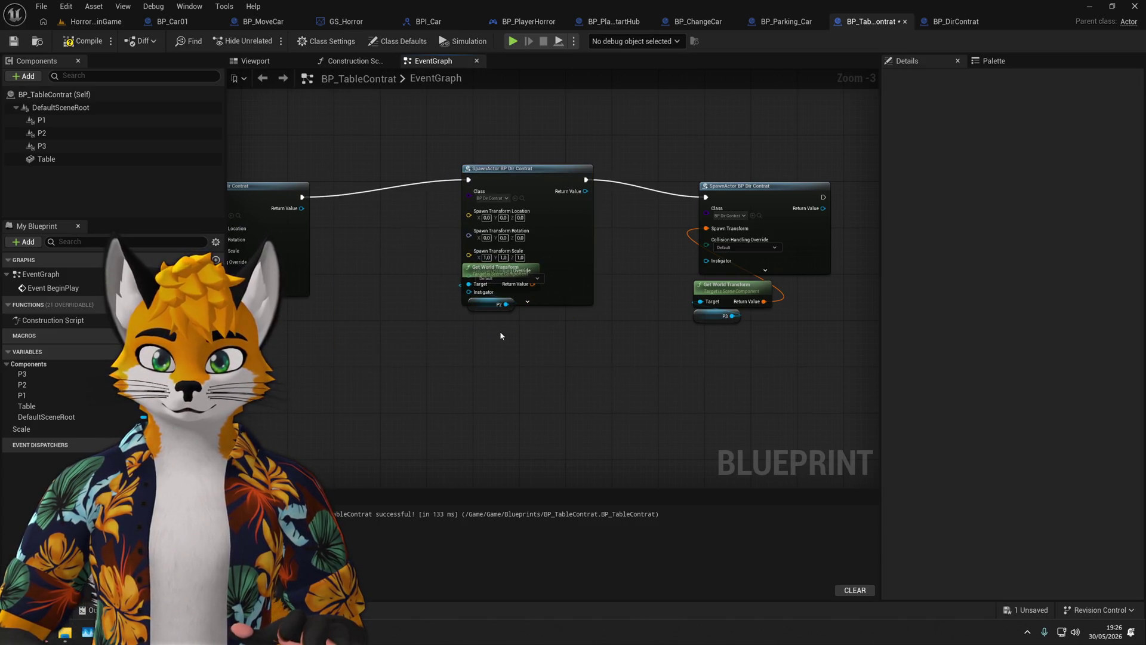
pyautogui.moveTo(526, 168)
pyautogui.mouseDown()
pyautogui.moveTo(448, 173)
pyautogui.moveTo(594, 157)
pyautogui.mouseUp()
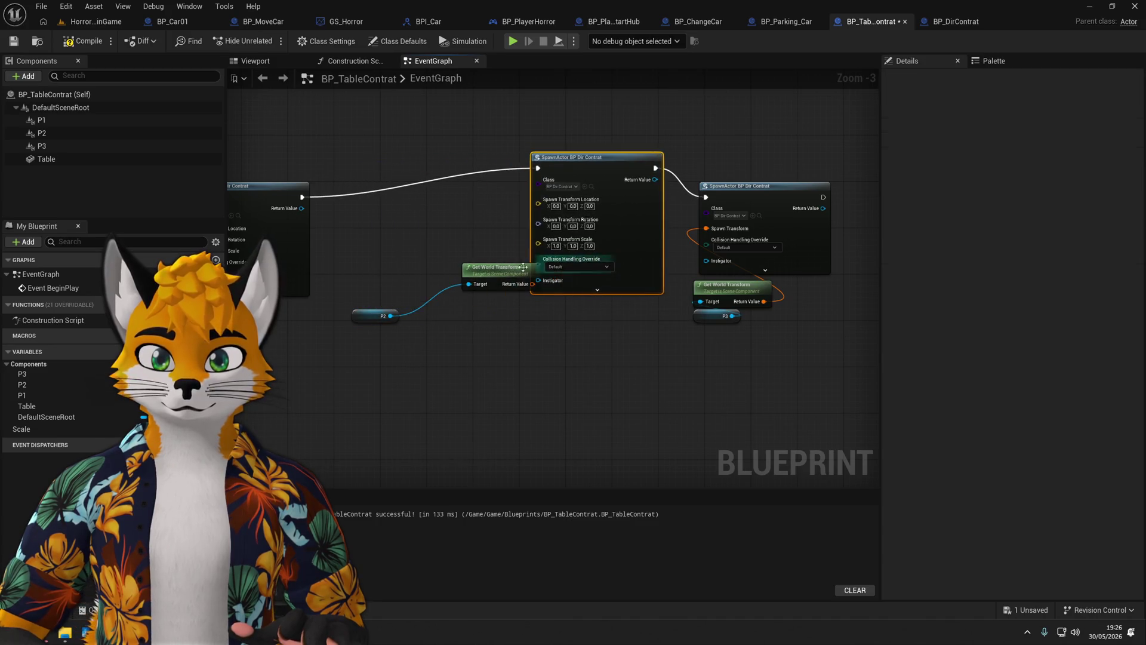
pyautogui.moveTo(570, 258); pyautogui.dragTo(367, 264)
pyautogui.moveTo(587, 168); pyautogui.dragTo(536, 197)
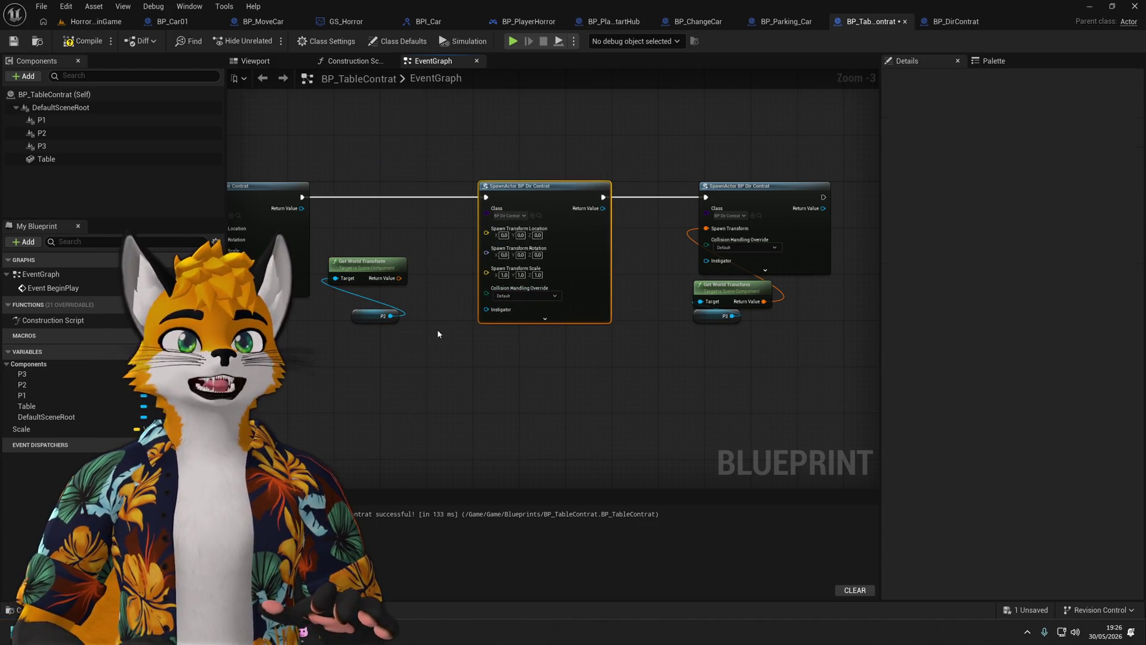
pyautogui.click(437, 333)
# Split P2's world transform and wire its location and rotation into the middle spawn.
pyautogui.scroll(1, 437, 333)
pyautogui.scroll(1, 453, 367)
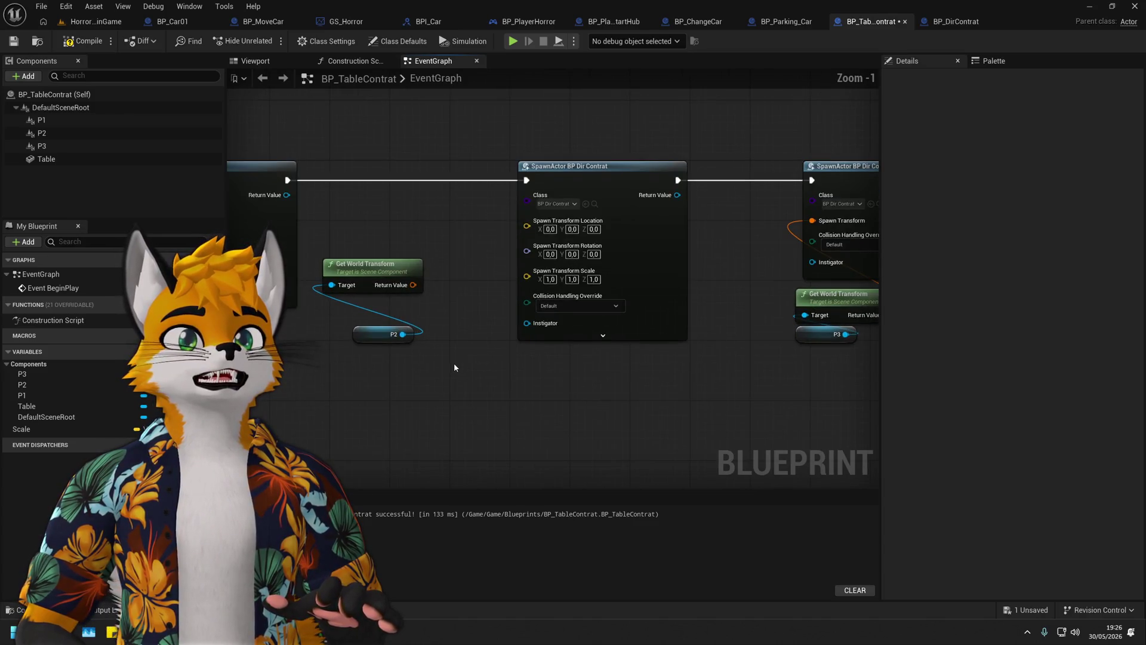
pyautogui.moveTo(448, 369)
pyautogui.mouseDown()
pyautogui.moveTo(490, 340)
pyautogui.moveTo(490, 370)
pyautogui.moveTo(345, 242)
pyautogui.mouseUp()
pyautogui.scroll(1, 491, 341)
pyautogui.moveTo(448, 276); pyautogui.dragTo(499, 293)
pyautogui.rightClick(499, 293)
pyautogui.click(537, 343)
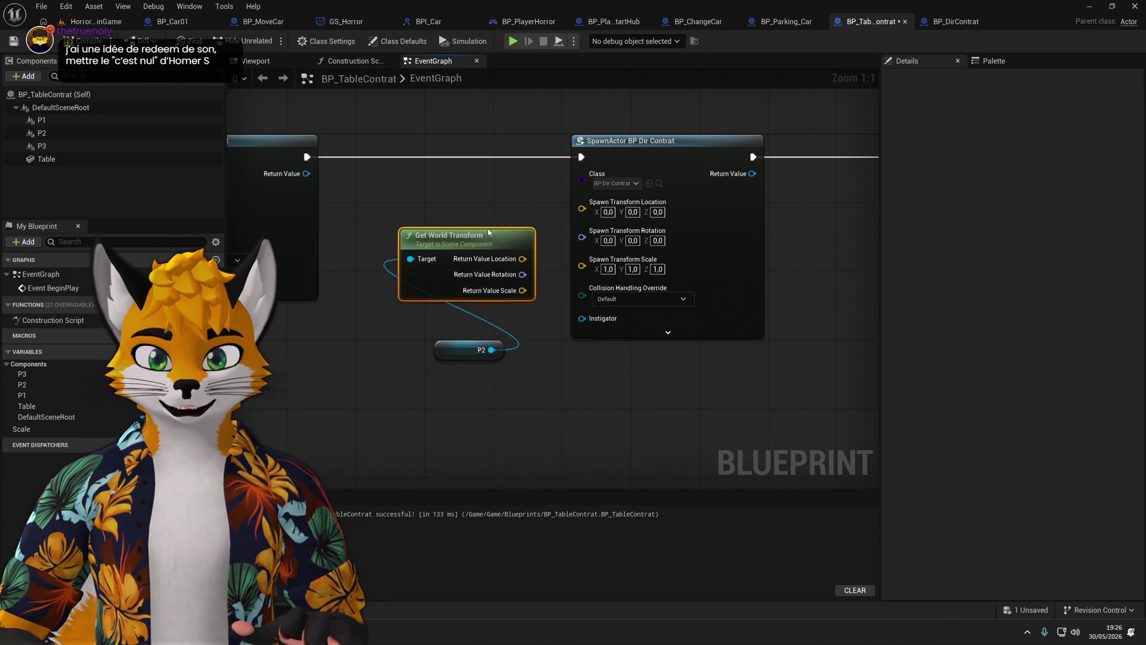
pyautogui.moveTo(522, 250)
pyautogui.mouseDown()
pyautogui.moveTo(597, 265)
pyautogui.moveTo(582, 202)
pyautogui.mouseUp()
pyautogui.moveTo(556, 246); pyautogui.dragTo(582, 224)
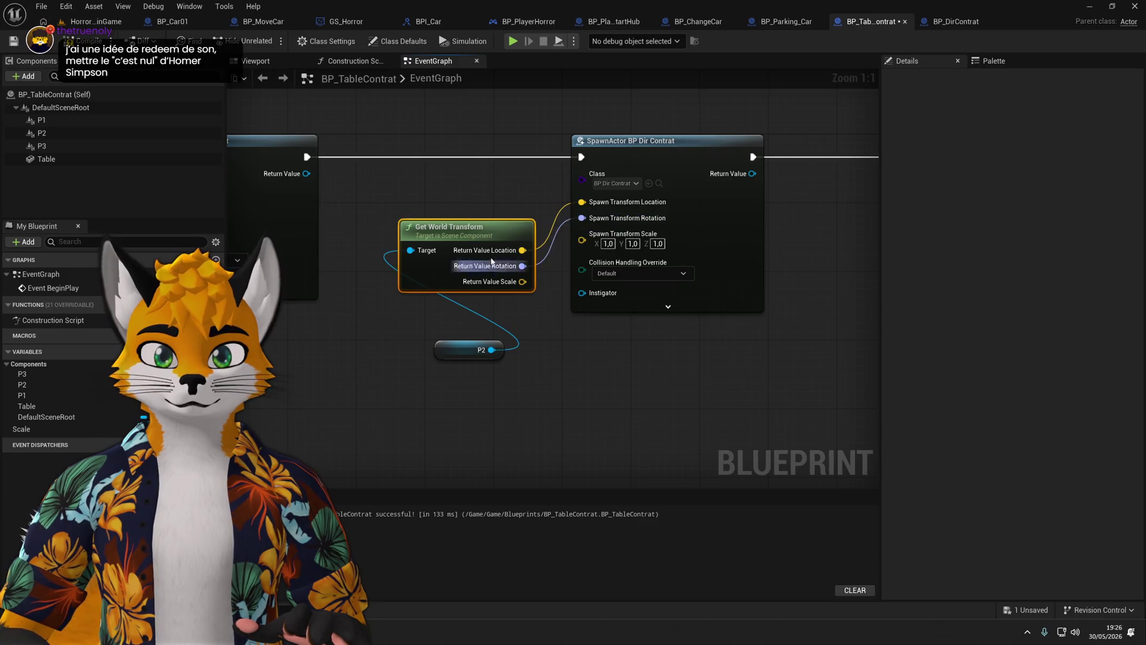
pyautogui.moveTo(465, 227)
pyautogui.mouseDown()
pyautogui.moveTo(499, 182)
pyautogui.moveTo(460, 198)
pyautogui.mouseUp()
# Feed the Scale vector into the middle spawn's scale and tidy the P2, Scale and spawn nodes.
pyautogui.moveTo(441, 386)
pyautogui.mouseDown()
pyautogui.moveTo(734, 347)
pyautogui.moveTo(770, 360)
pyautogui.mouseUp()
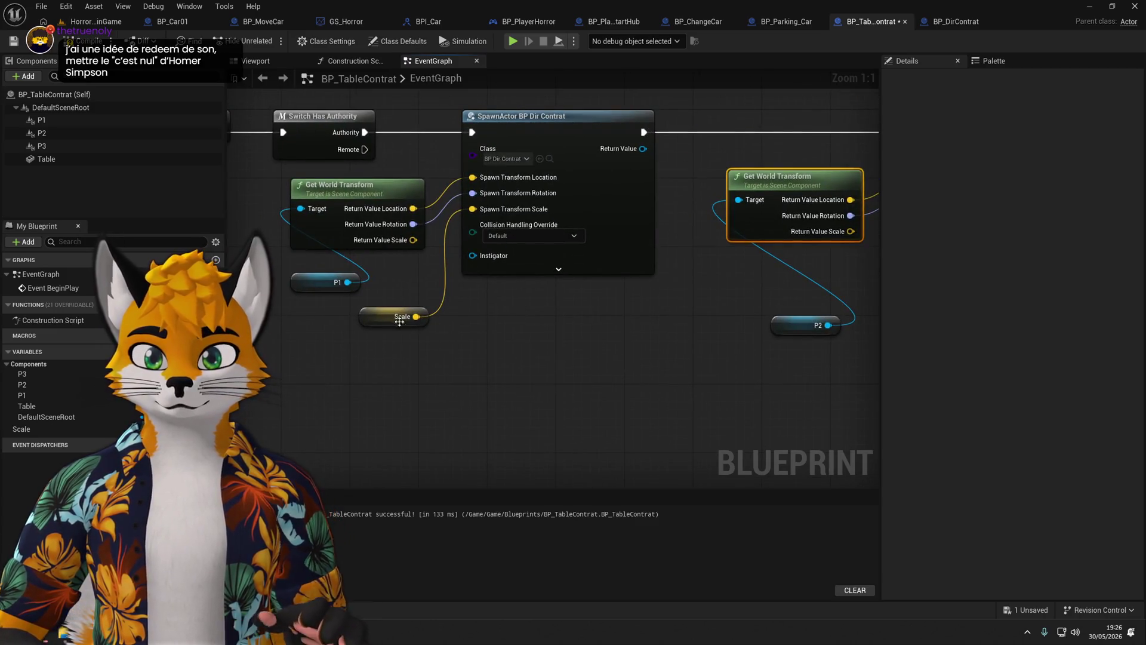
pyautogui.click(388, 316)
pyautogui.moveTo(686, 352); pyautogui.dragTo(674, 349)
pyautogui.moveTo(754, 345)
pyautogui.mouseDown()
pyautogui.moveTo(699, 280)
pyautogui.moveTo(693, 242)
pyautogui.mouseUp()
pyautogui.moveTo(709, 353); pyautogui.dragTo(691, 321)
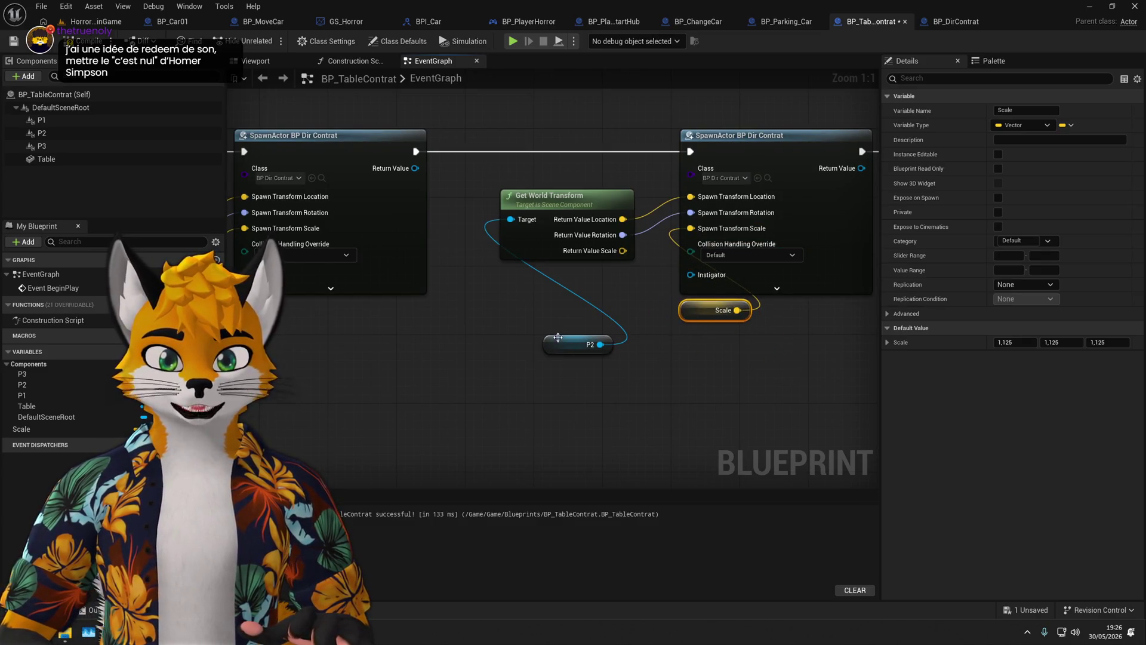
pyautogui.moveTo(558, 337); pyautogui.dragTo(514, 268)
pyautogui.click(538, 333)
pyautogui.scroll(-1, 520, 358)
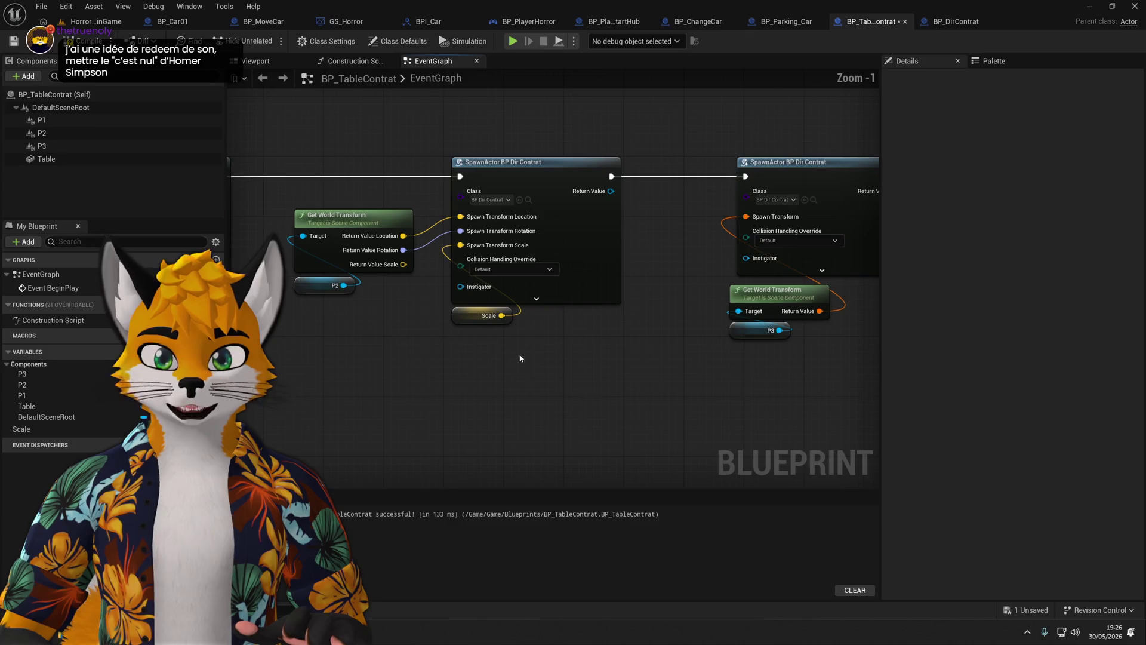
pyautogui.moveTo(477, 316)
pyautogui.mouseDown()
pyautogui.moveTo(406, 320)
pyautogui.moveTo(395, 302)
pyautogui.mouseUp()
pyautogui.click(456, 368)
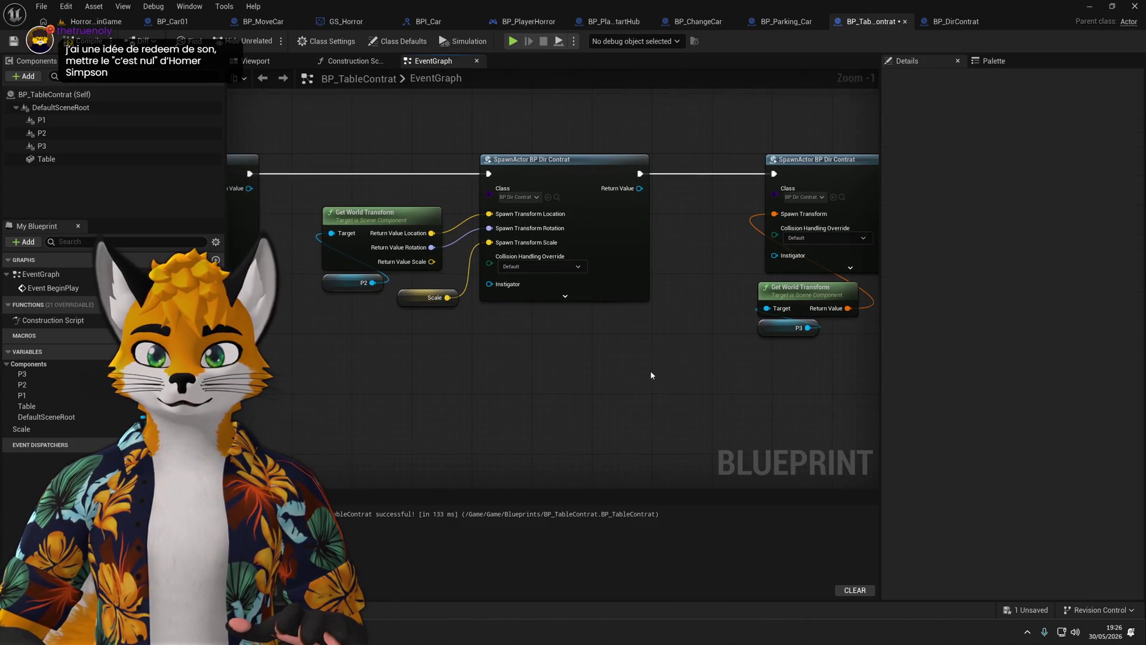
pyautogui.moveTo(650, 374); pyautogui.dragTo(603, 303)
pyautogui.moveTo(682, 170); pyautogui.dragTo(750, 170)
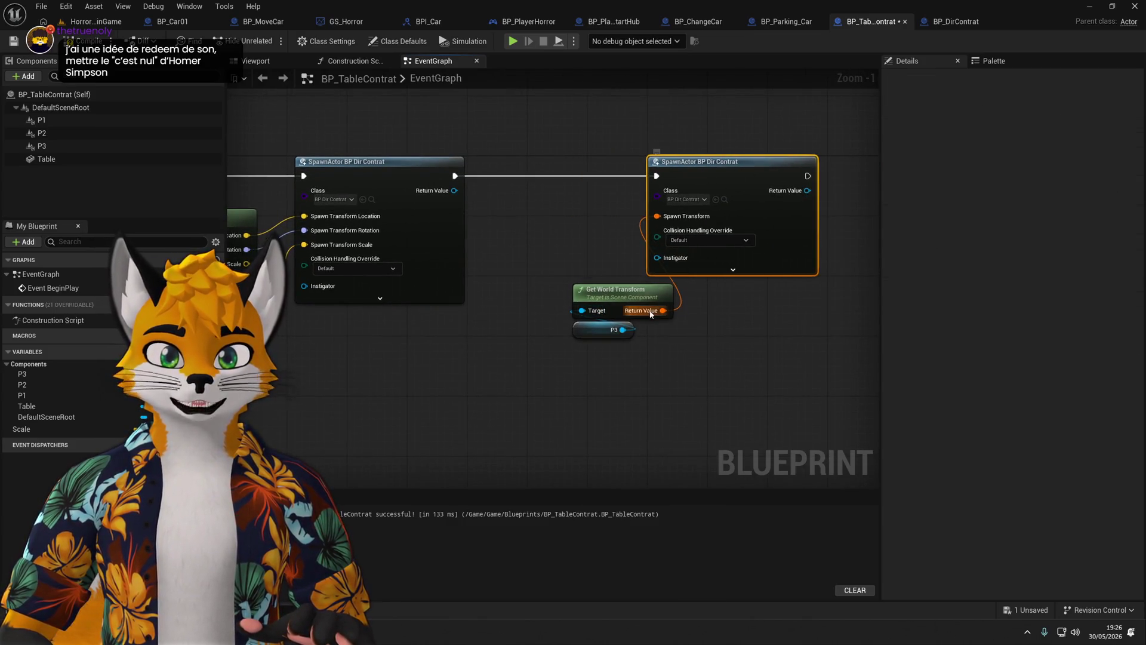
# Split the last spawn's transform and P3's world transform, wiring P3's location and rotation in.
pyautogui.moveTo(656, 216)
pyautogui.mouseDown()
pyautogui.moveTo(581, 207)
pyautogui.moveTo(656, 218)
pyautogui.mouseUp()
pyautogui.rightClick(657, 217)
pyautogui.click(686, 269)
pyautogui.moveTo(614, 290); pyautogui.dragTo(524, 213)
pyautogui.rightClick(572, 235)
pyautogui.click(595, 285)
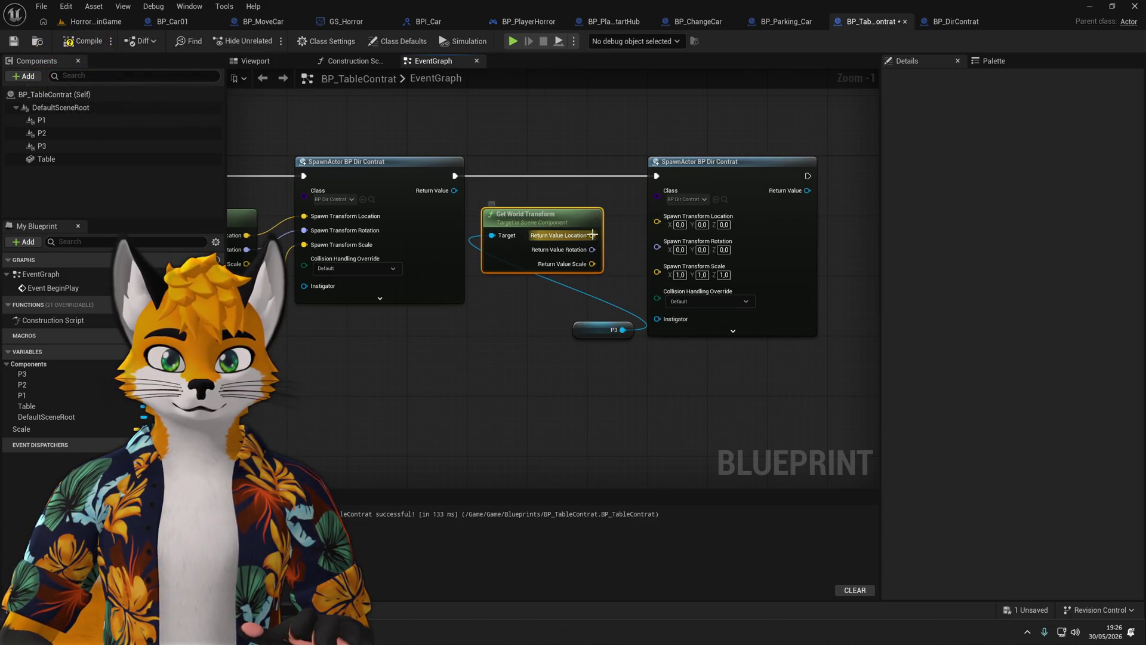
pyautogui.moveTo(593, 235)
pyautogui.mouseDown()
pyautogui.moveTo(656, 216)
pyautogui.moveTo(657, 231)
pyautogui.mouseUp()
pyautogui.moveTo(575, 337)
pyautogui.mouseDown()
pyautogui.moveTo(495, 317)
pyautogui.moveTo(492, 293)
pyautogui.mouseUp()
pyautogui.click(537, 217)
# Copy the Scale getter and wire the duplicate into the last spawn's scale.
pyautogui.moveTo(385, 384); pyautogui.dragTo(615, 330)
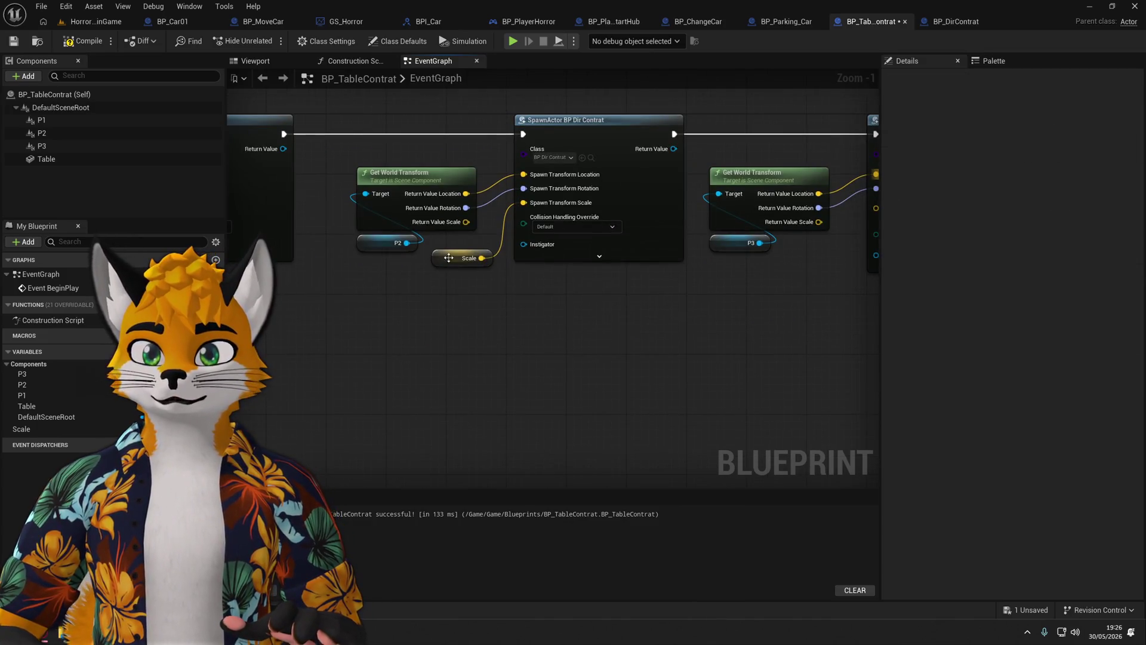
pyautogui.click(377, 266)
pyautogui.hotkey('ctrl', 'c')
pyautogui.hotkey('ctrl', 'v')
pyautogui.moveTo(682, 308)
pyautogui.mouseDown()
pyautogui.moveTo(717, 231)
pyautogui.moveTo(656, 285)
pyautogui.mouseUp()
pyautogui.click(420, 382)
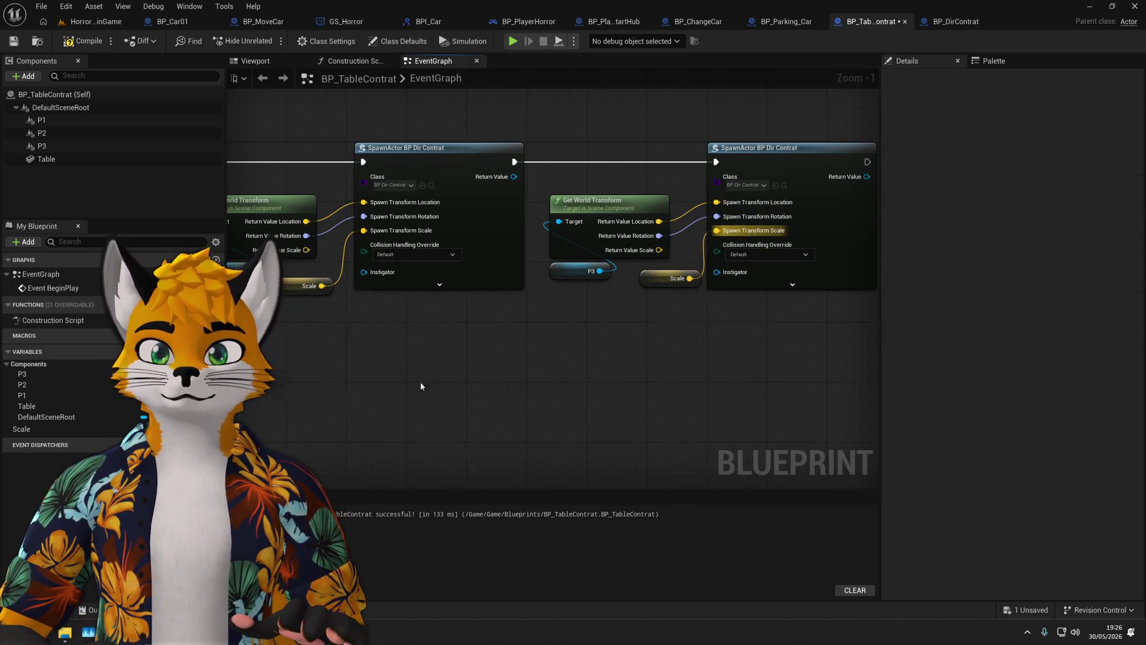
pyautogui.scroll(-1, 275, 252)
pyautogui.moveTo(478, 319); pyautogui.dragTo(484, 312)
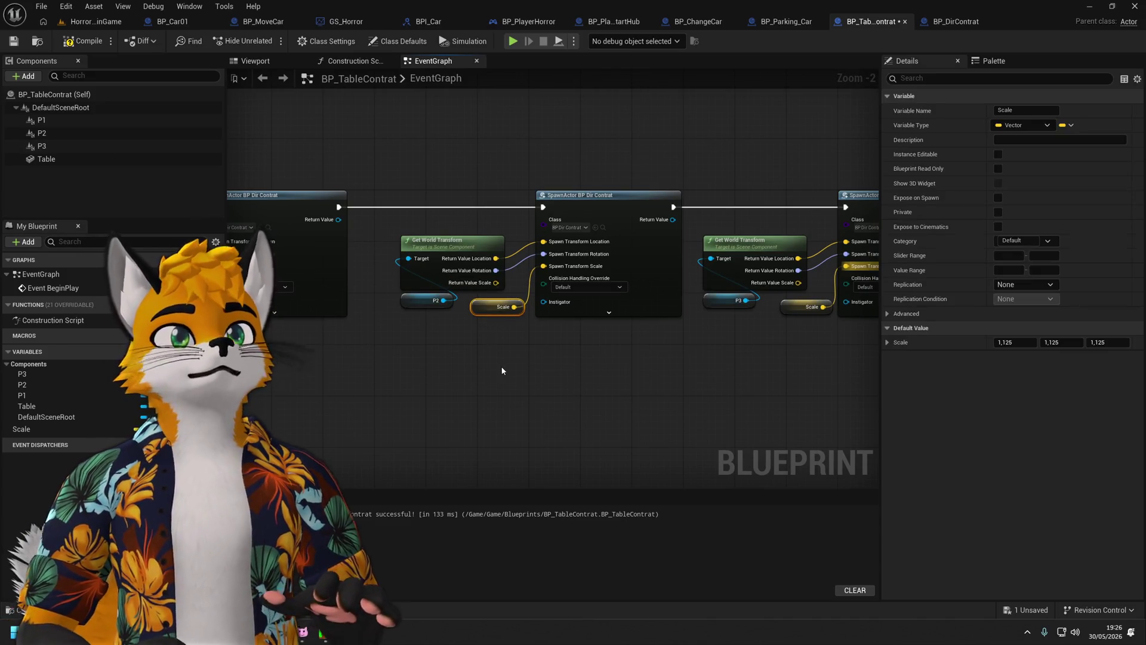
pyautogui.click(502, 370)
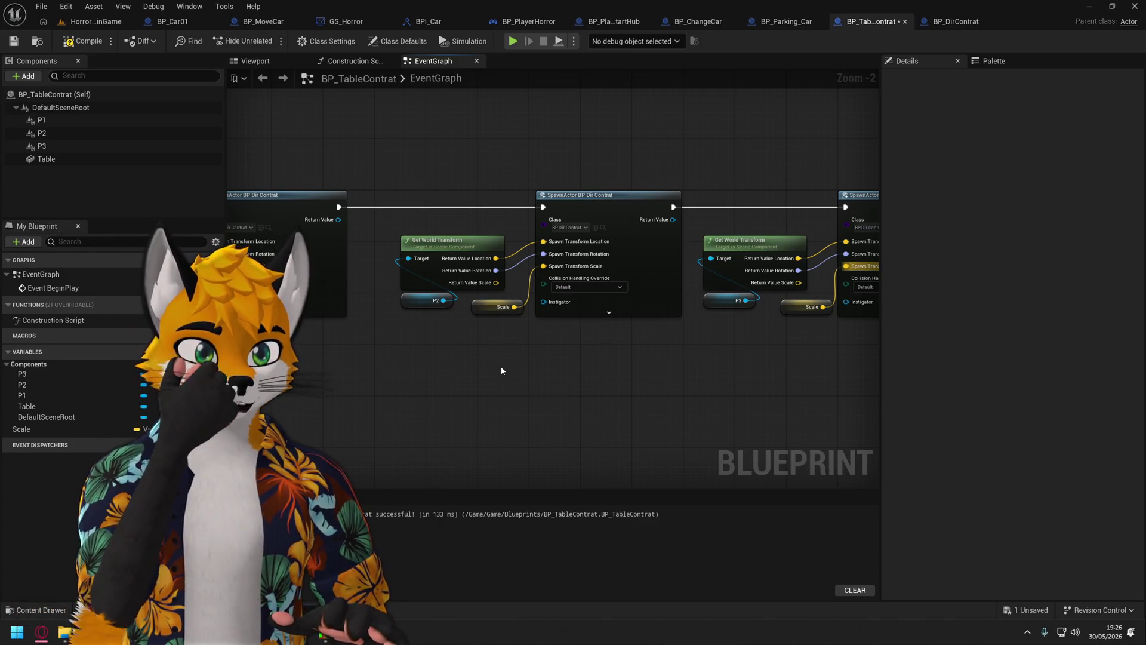
pyautogui.moveTo(524, 352); pyautogui.dragTo(473, 359)
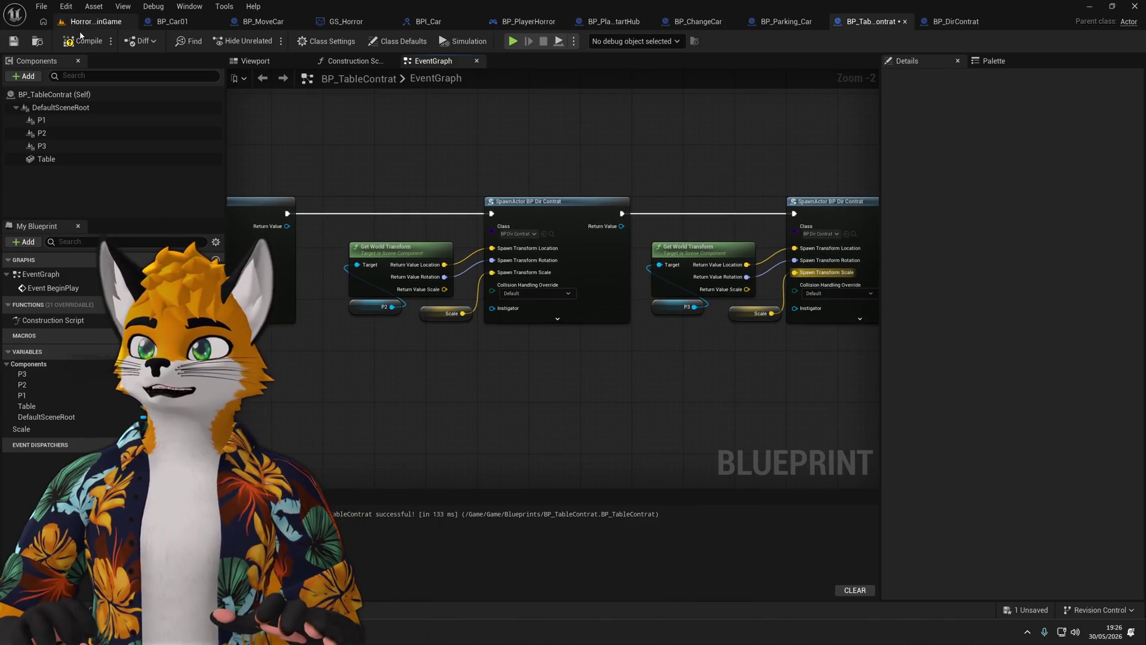
# Compile BP_TableContrat, shift the last spawn nodes right, and save.
pyautogui.click(83, 39)
pyautogui.scroll(-2, 809, 275)
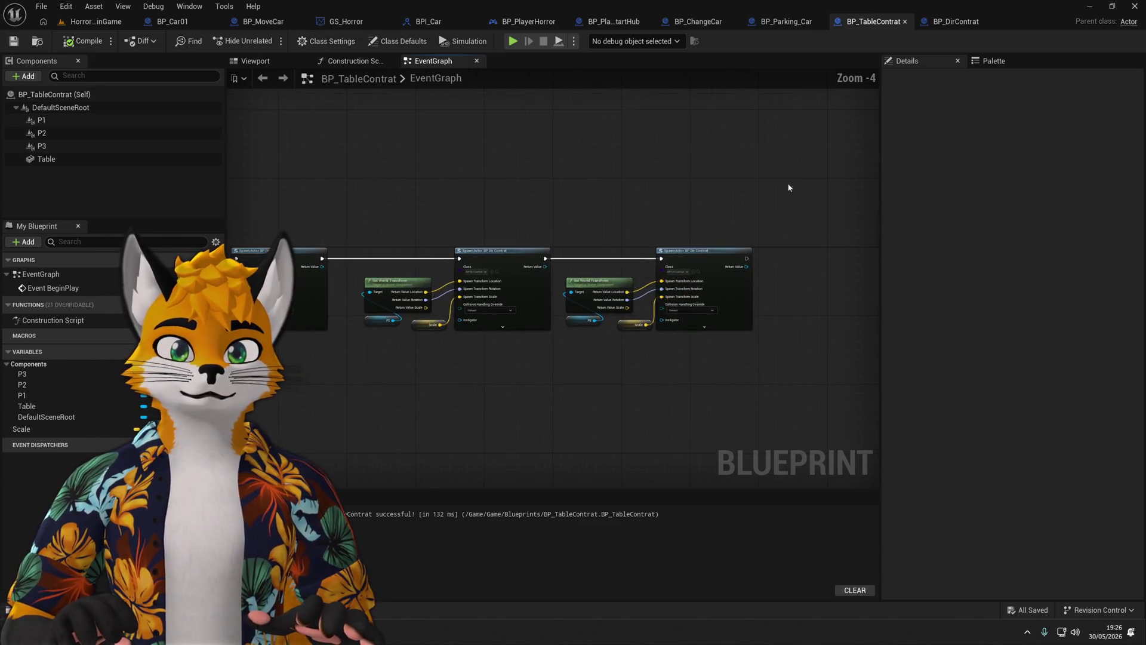
pyautogui.moveTo(788, 184); pyautogui.dragTo(561, 340)
pyautogui.moveTo(710, 251); pyautogui.dragTo(733, 250)
pyautogui.click(418, 179)
pyautogui.click(13, 41)
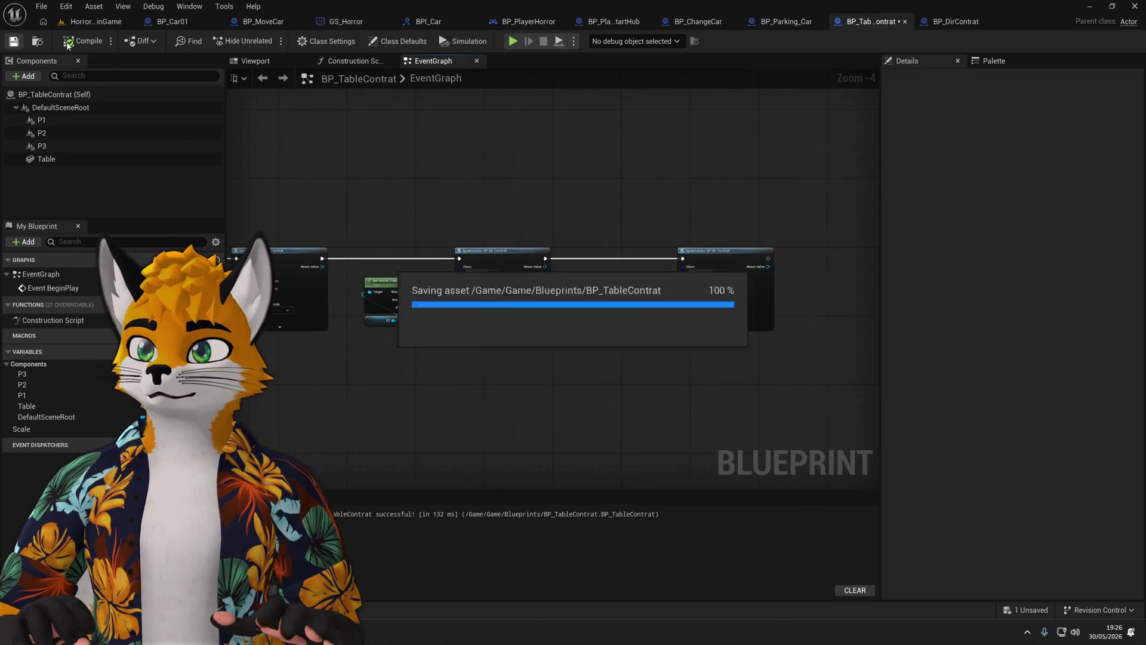
# Play-test, change the Scale variable's default to 2.0 on every axis, then play-test again.
pyautogui.click(513, 40)
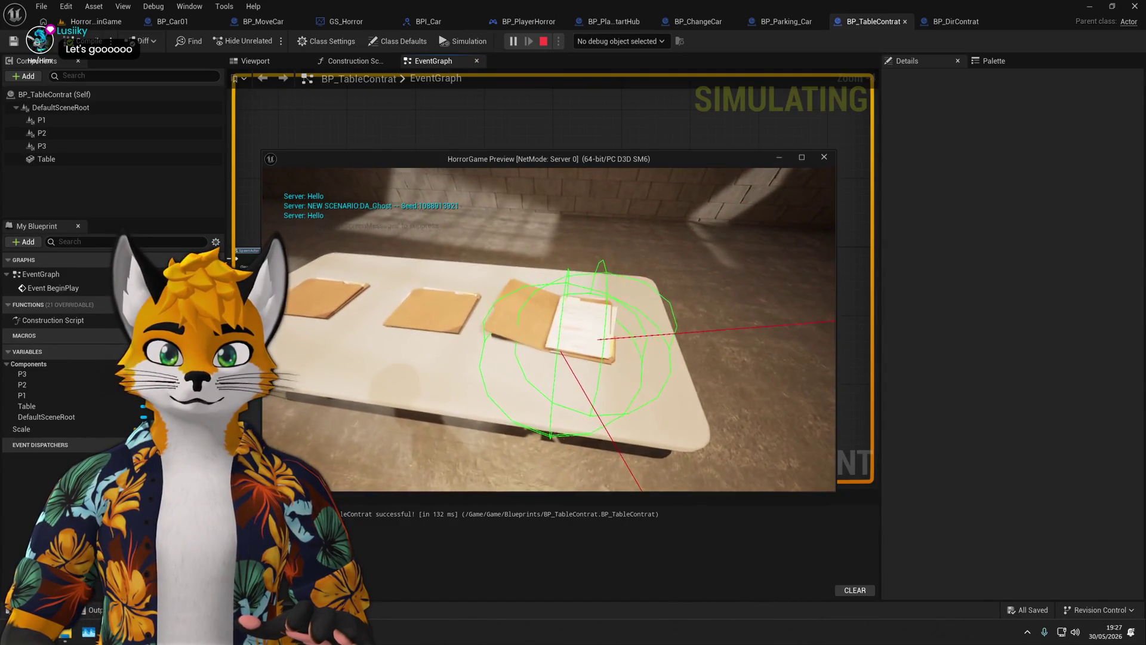
pyautogui.press('Escape')
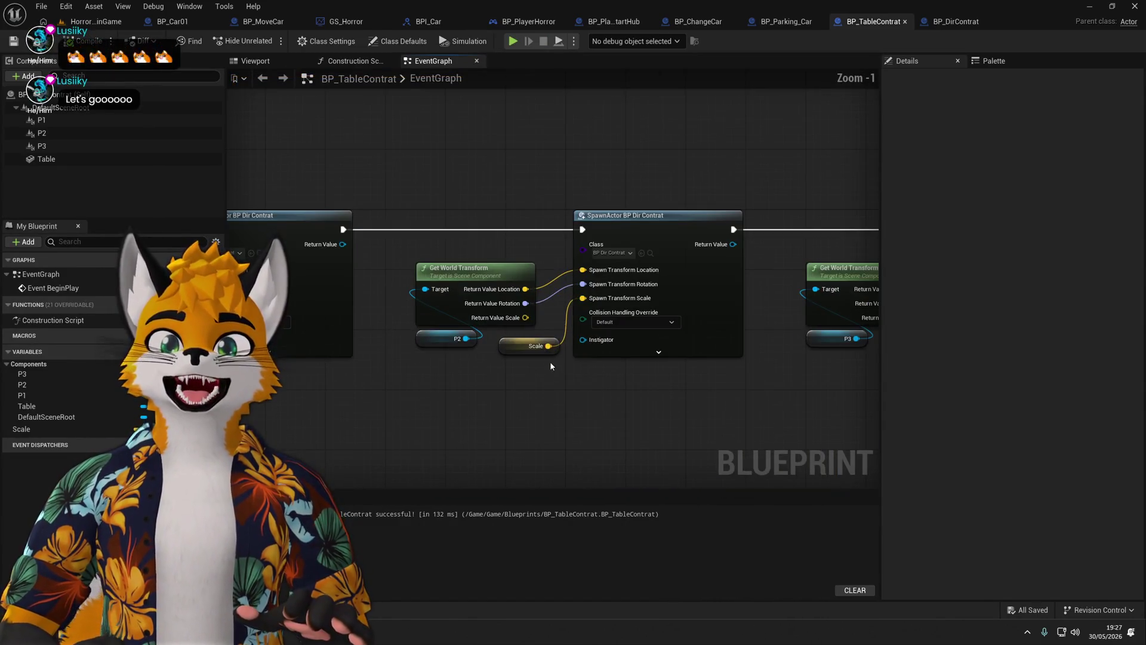
pyautogui.click(513, 349)
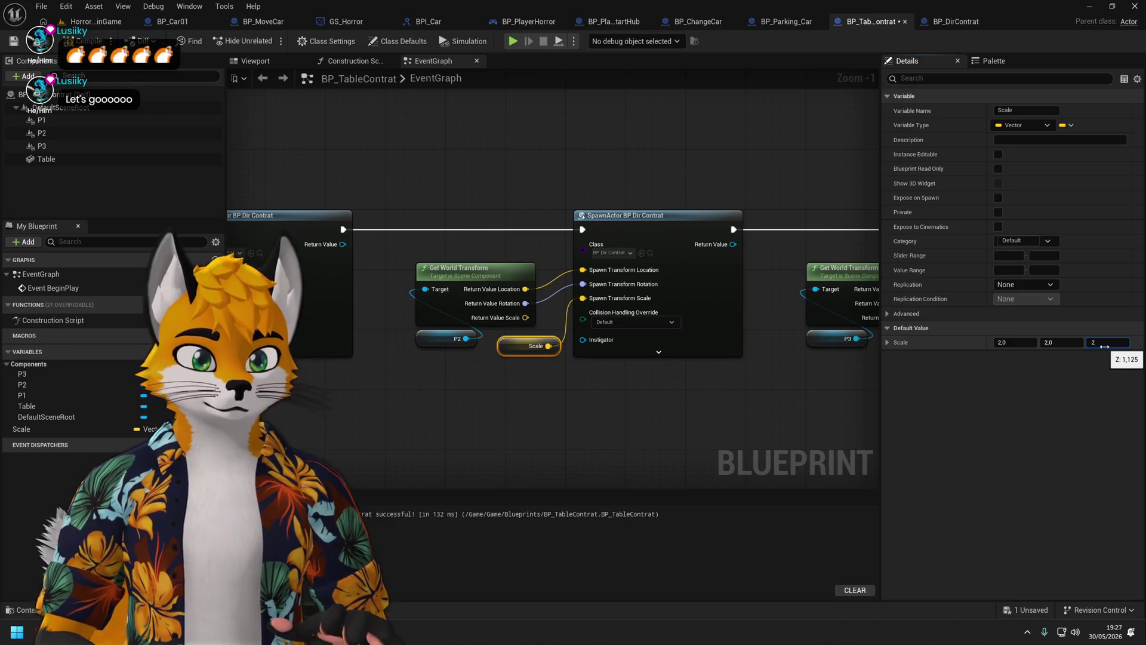
pyautogui.click(496, 341)
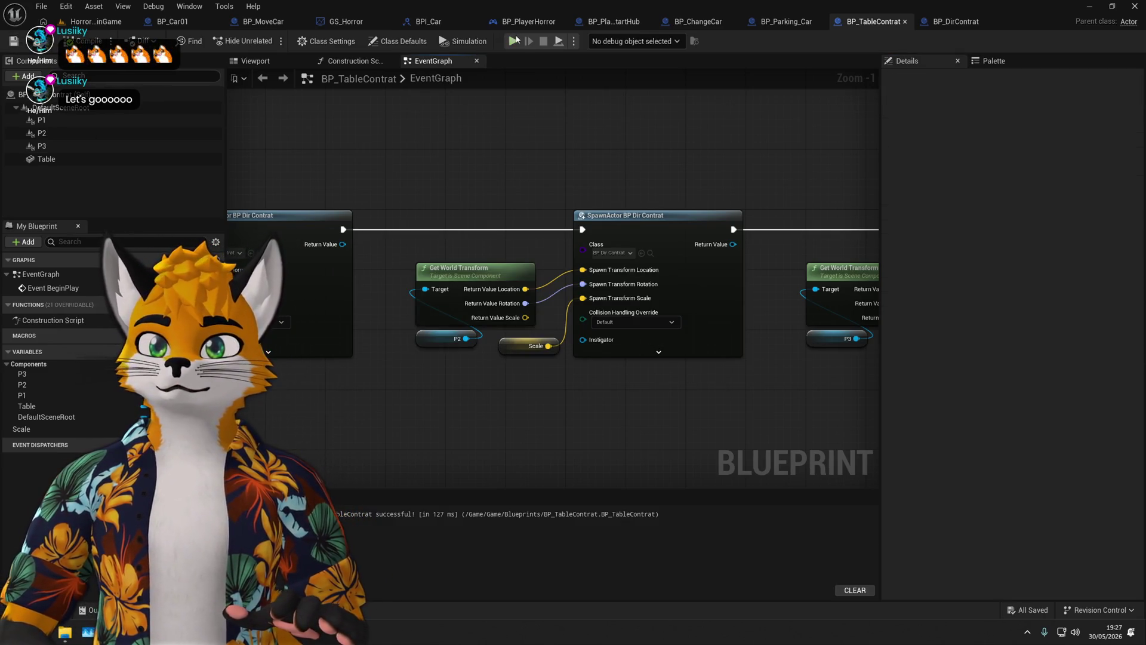
pyautogui.click(512, 41)
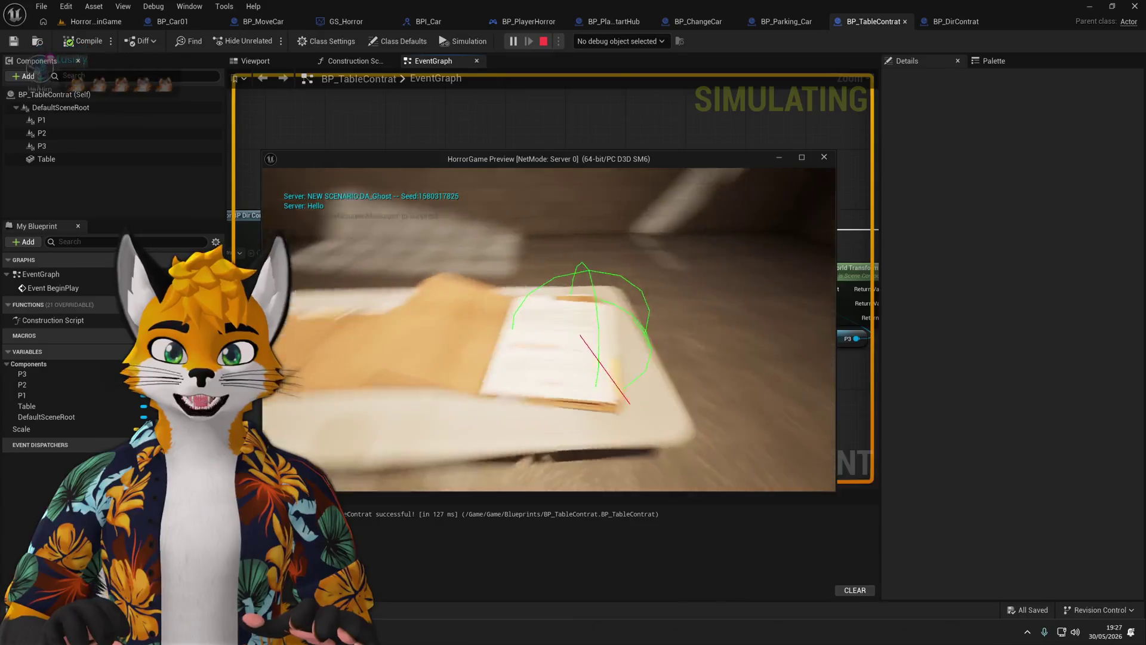
pyautogui.press('Escape')
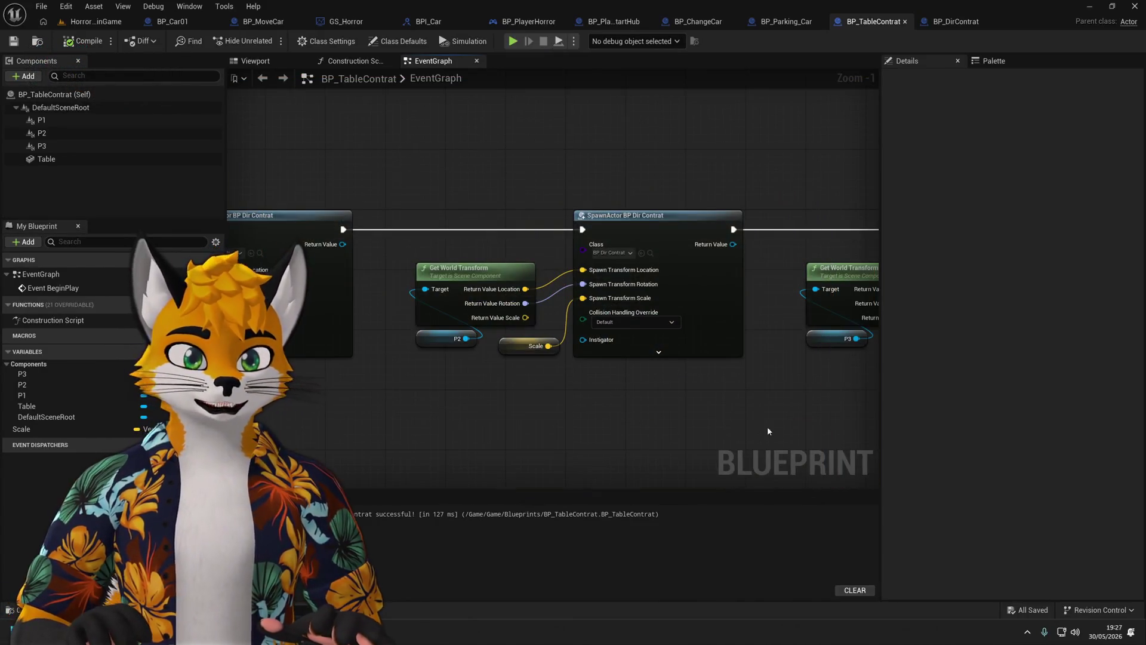
# Enter 1.7,1.7,1.7 as the Scale variable's default value.
pyautogui.click(522, 344)
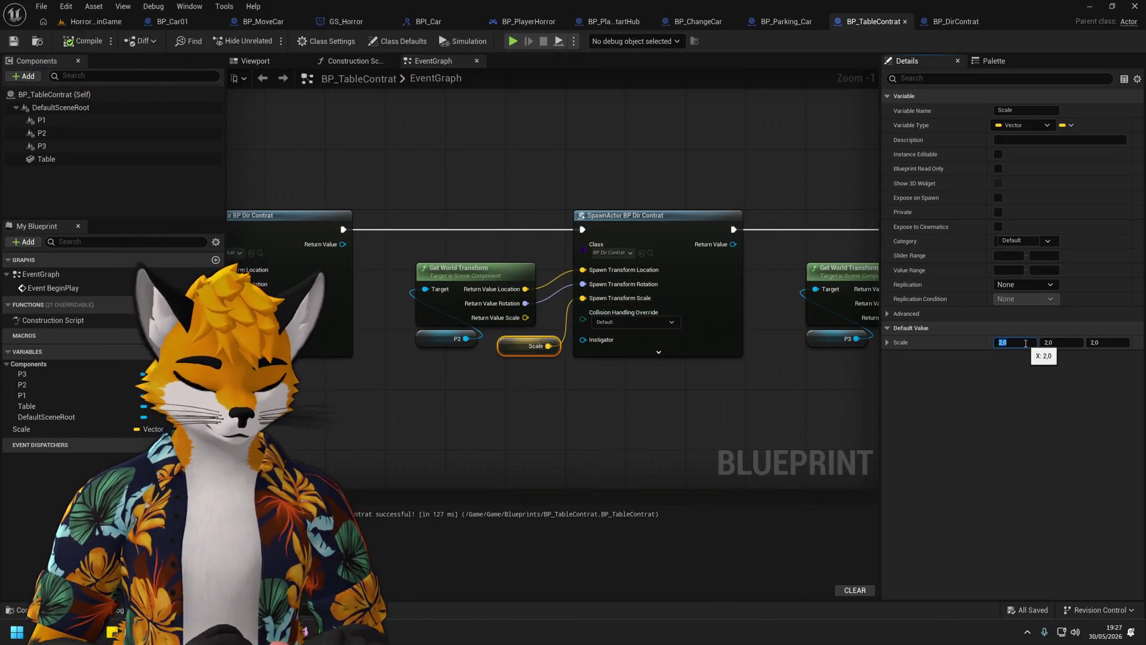
pyautogui.click(1067, 329)
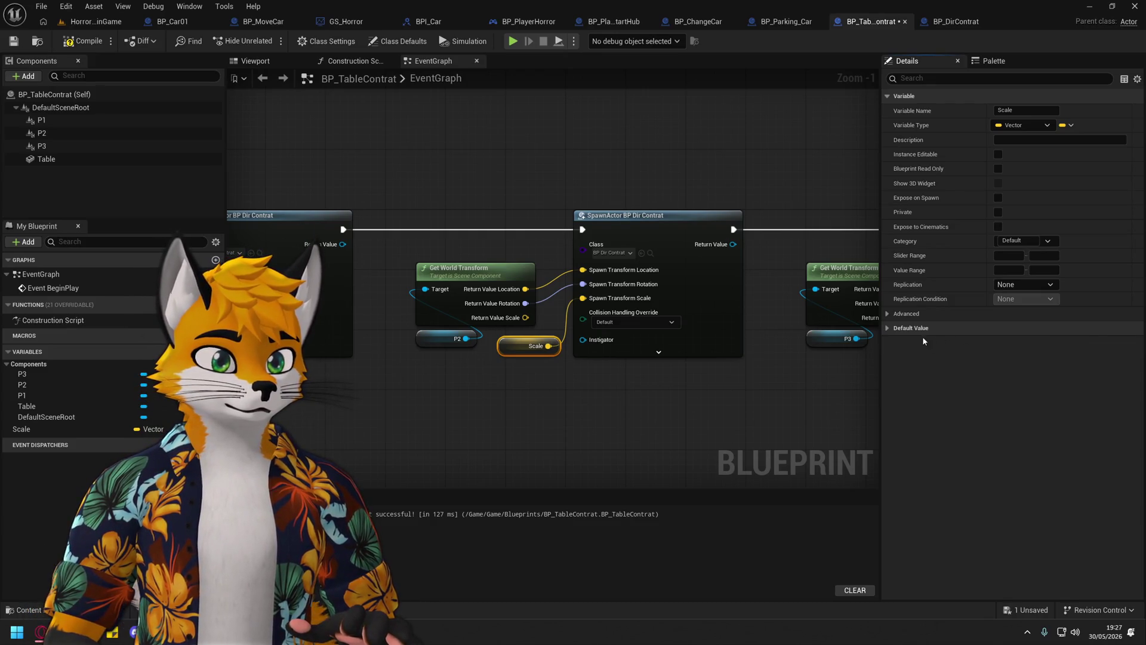
pyautogui.click(893, 329)
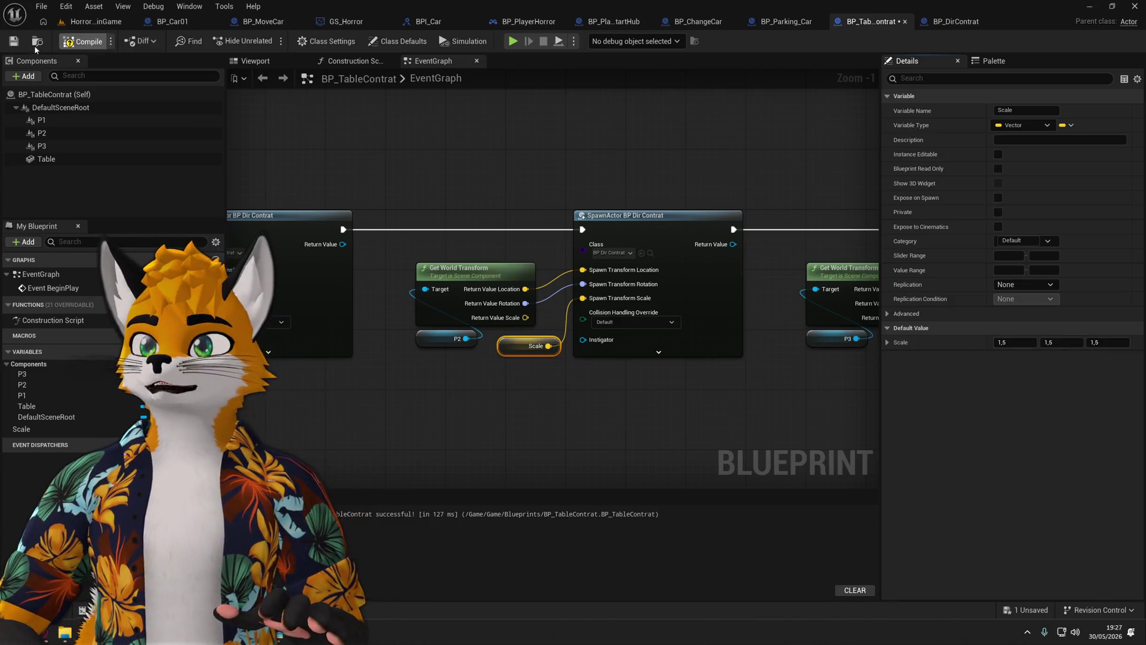
# Run a brief playtest, walking toward the folder table, then stop it.
pyautogui.click(512, 42)
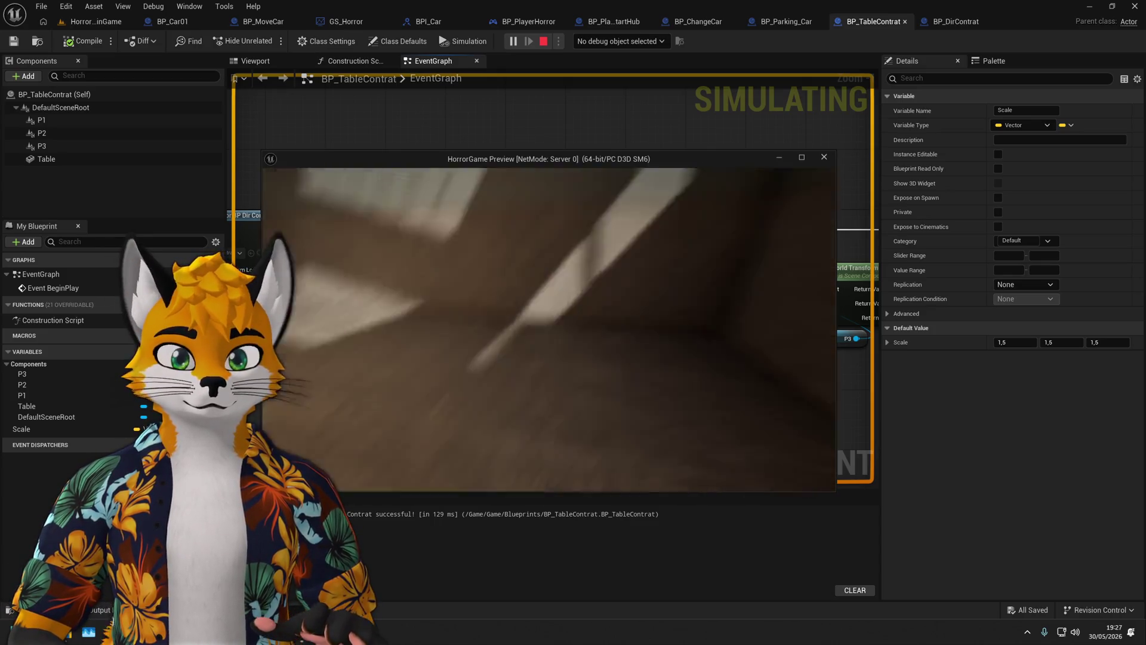
pyautogui.press('w')
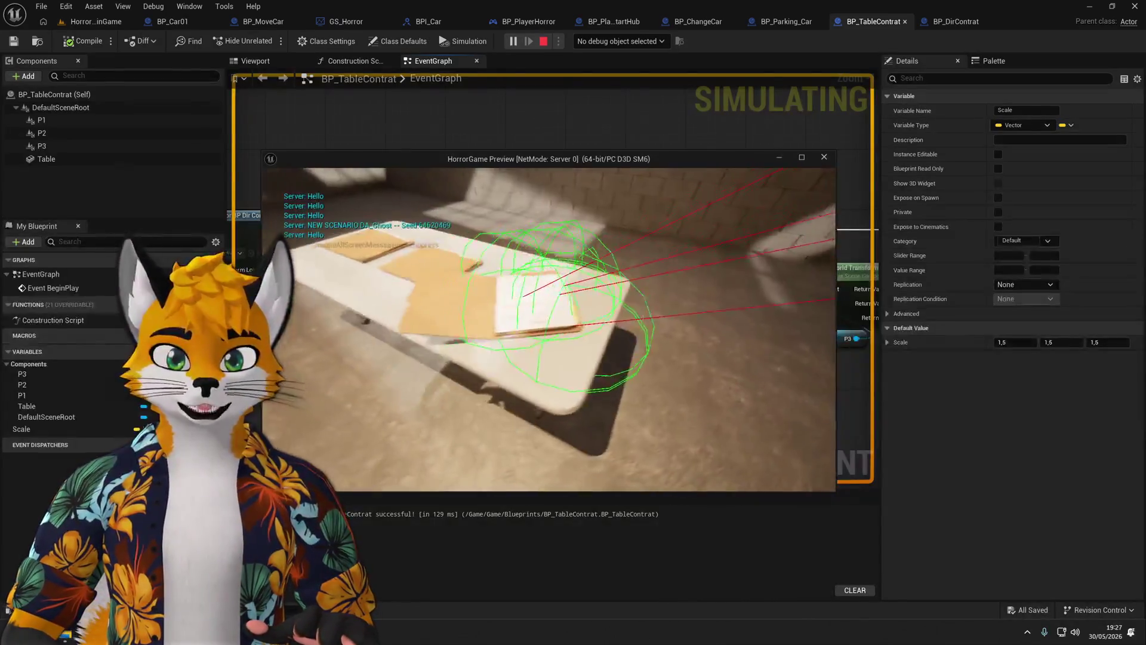
pyautogui.press('Escape')
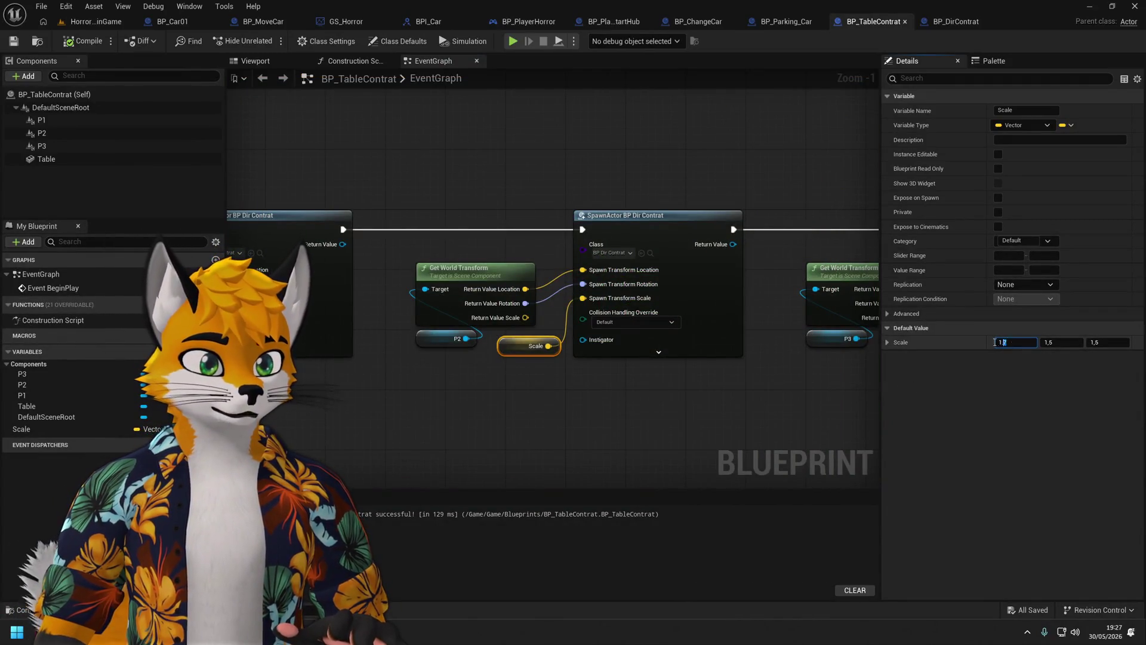
pyautogui.click(1107, 342)
pyautogui.write('1,7')
# Commit the 1.7 Scale default, mark it Blueprint Read Only, and save BP_TableContrat.
pyautogui.press('Return')
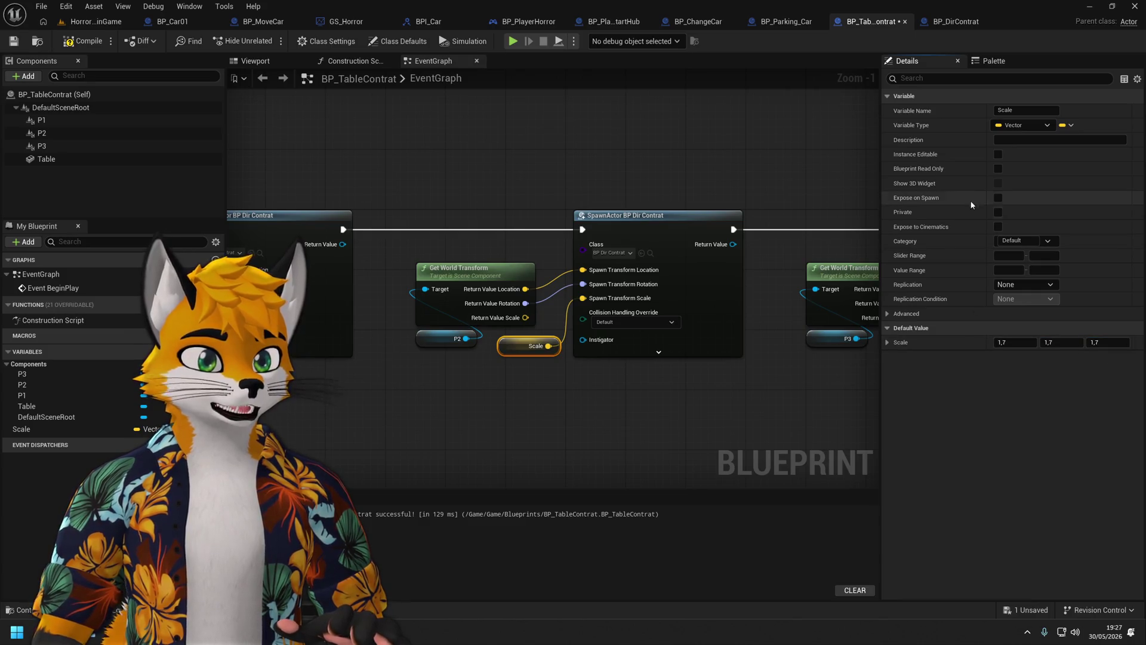
pyautogui.click(998, 169)
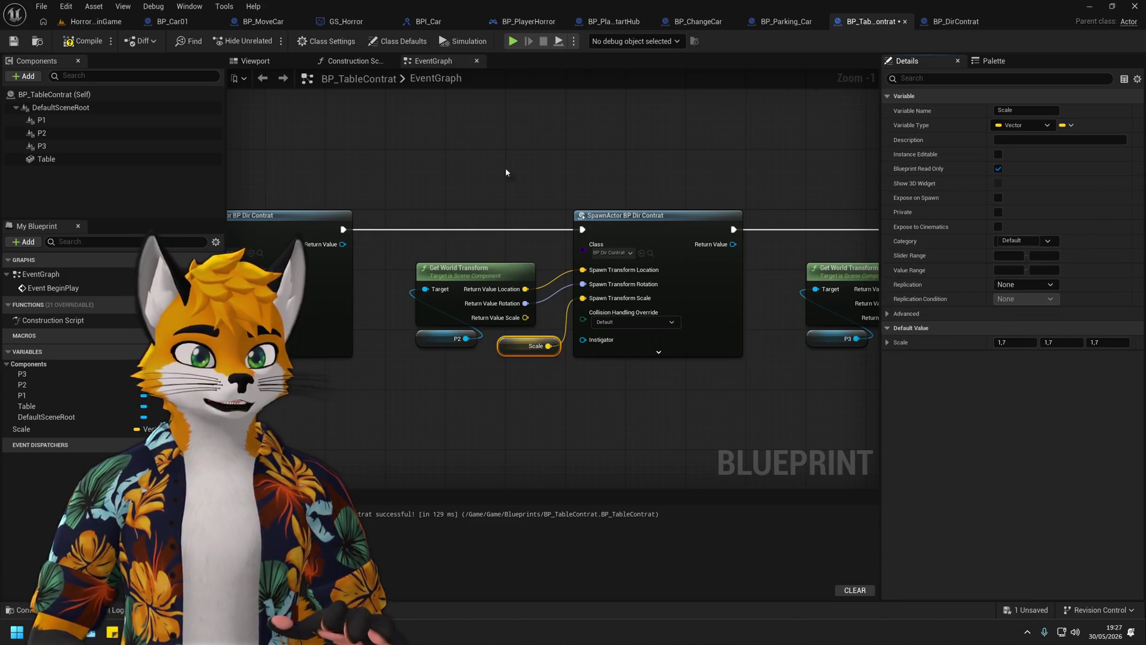
pyautogui.click(14, 43)
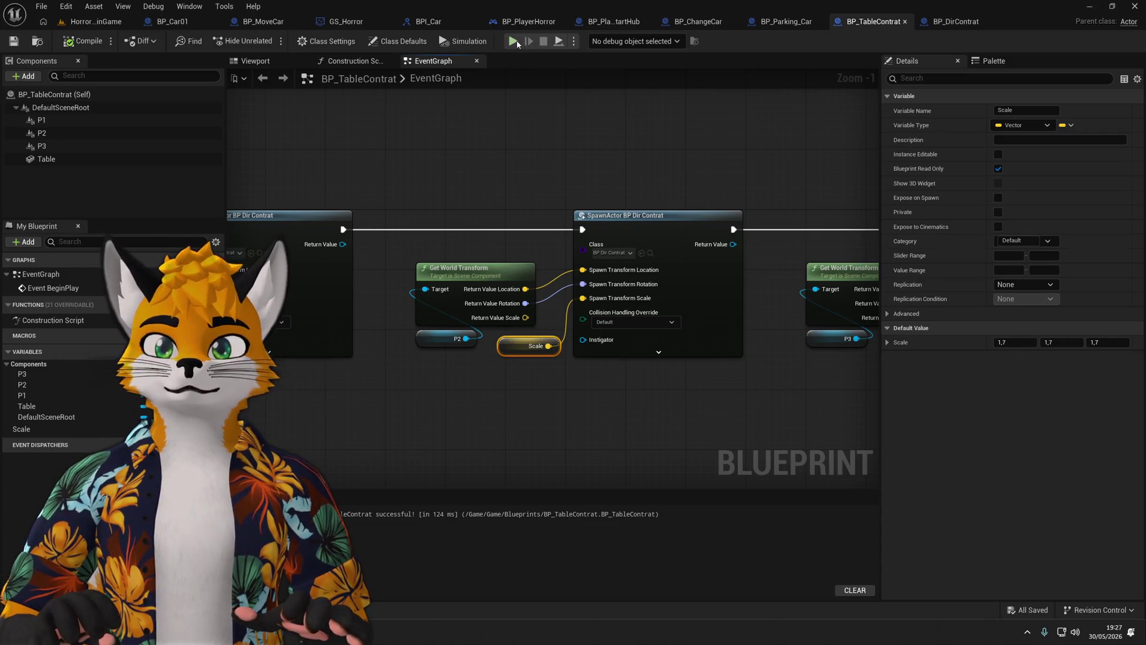
pyautogui.click(34, 376)
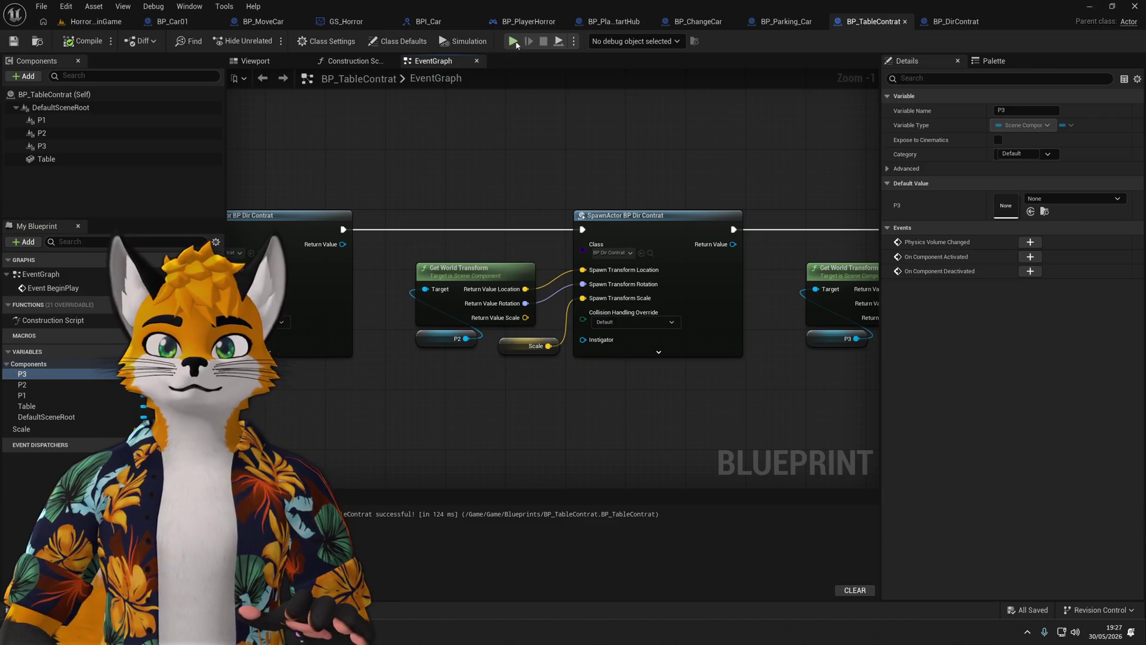
# Playtest the level, walking around the table to view the three enlarged folders.
pyautogui.click(513, 42)
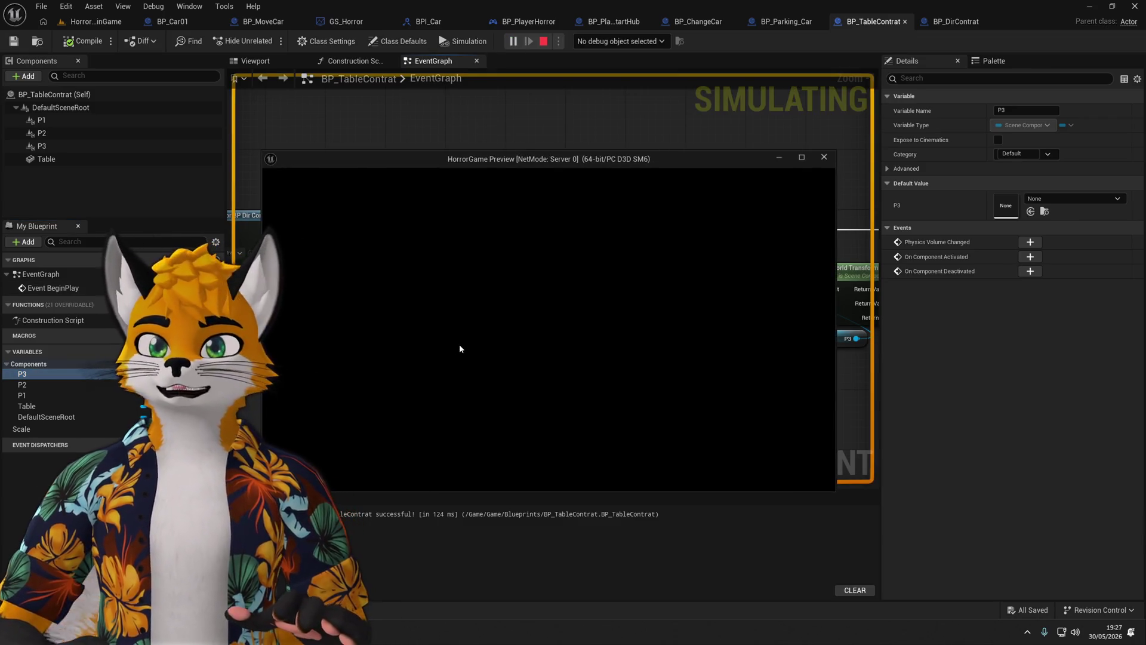
pyautogui.press('w')
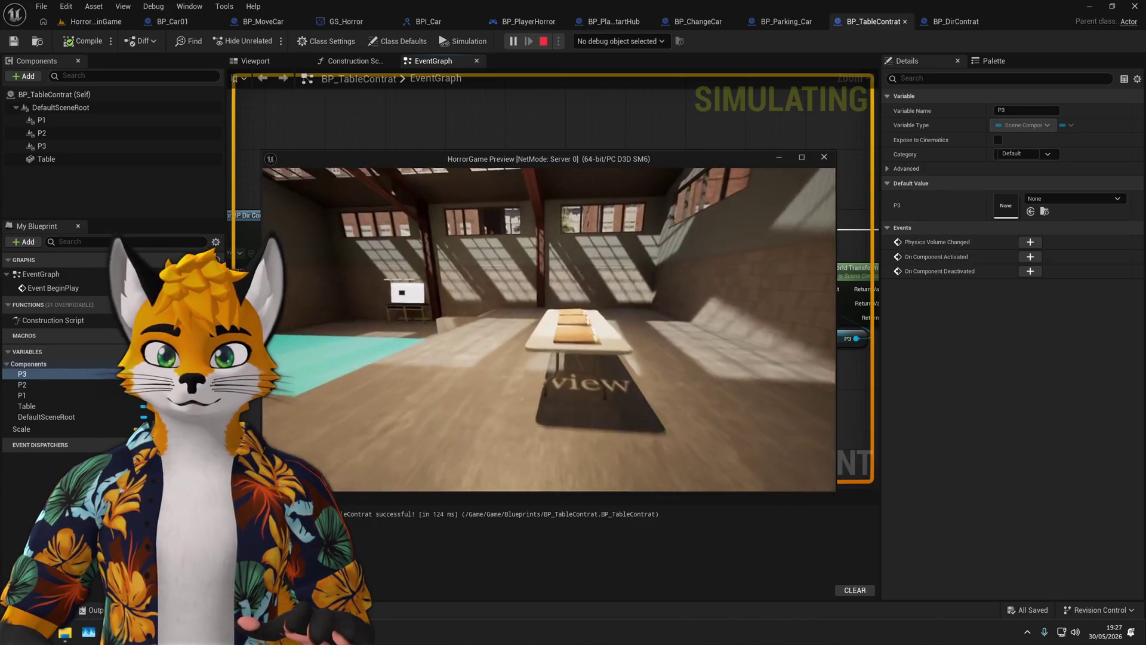
pyautogui.press('w')
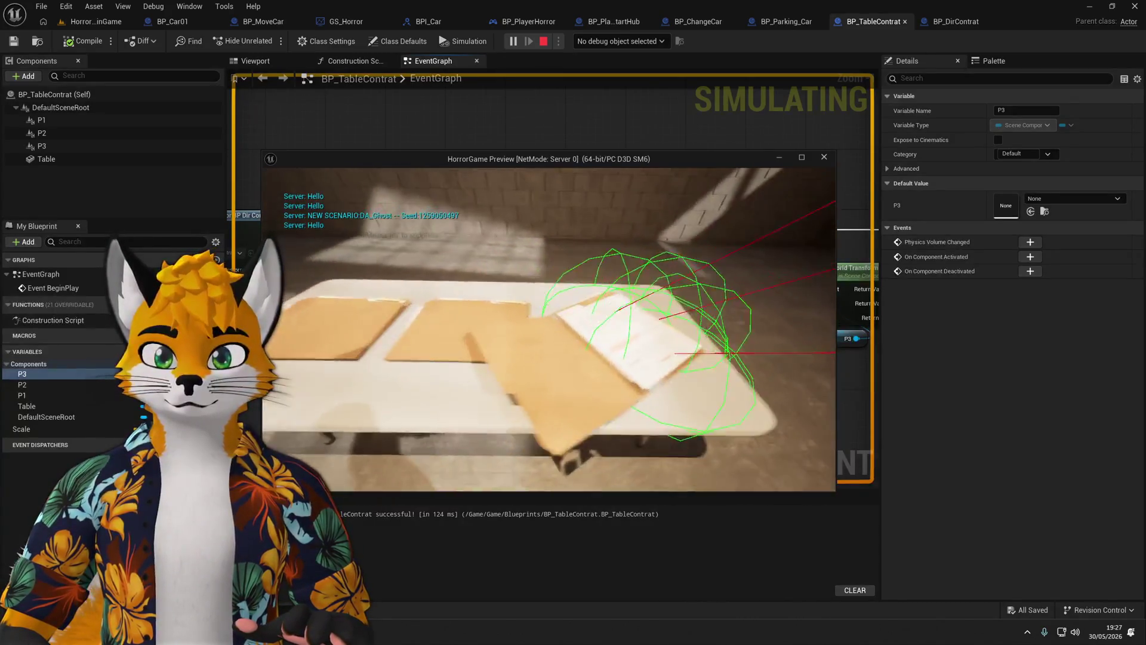
pyautogui.press('w')
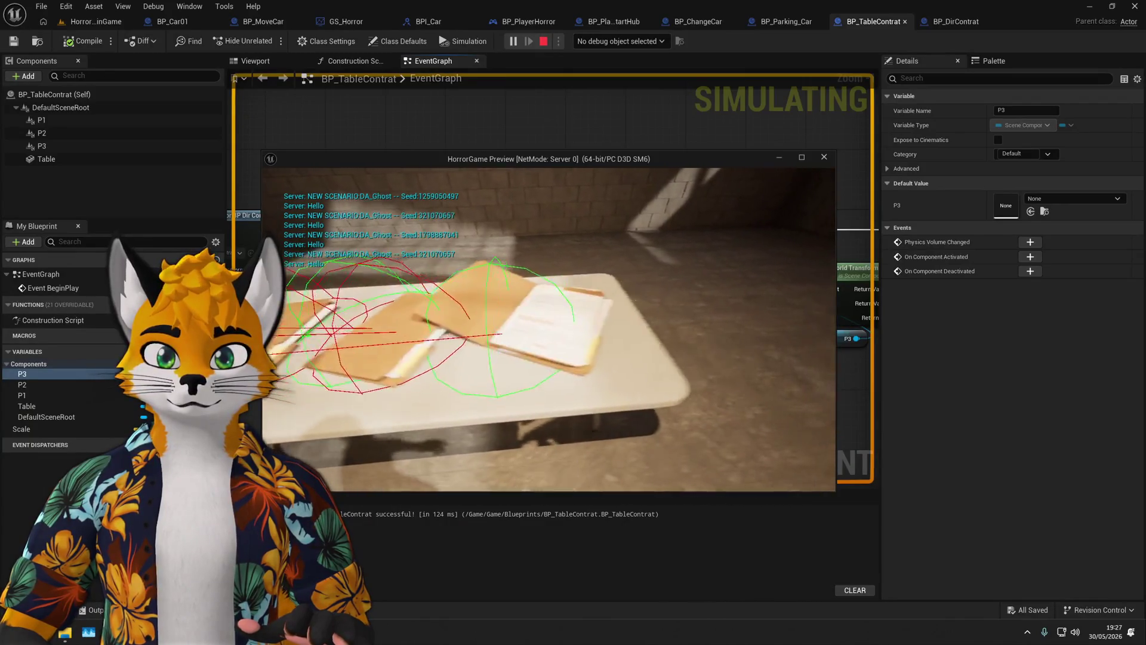
pyautogui.press('s')
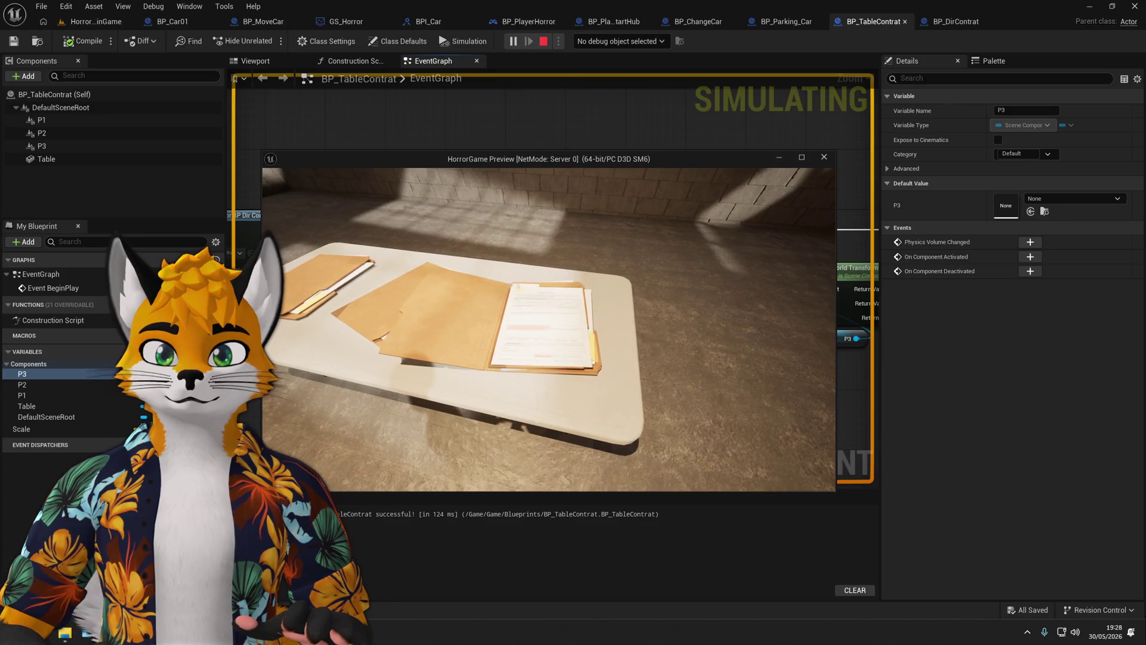
# Restart the playtest, stop it, and return to BP_TableContrat's Viewport preview of the table.
pyautogui.press('Escape')
pyautogui.hotkey('alt', 'p')
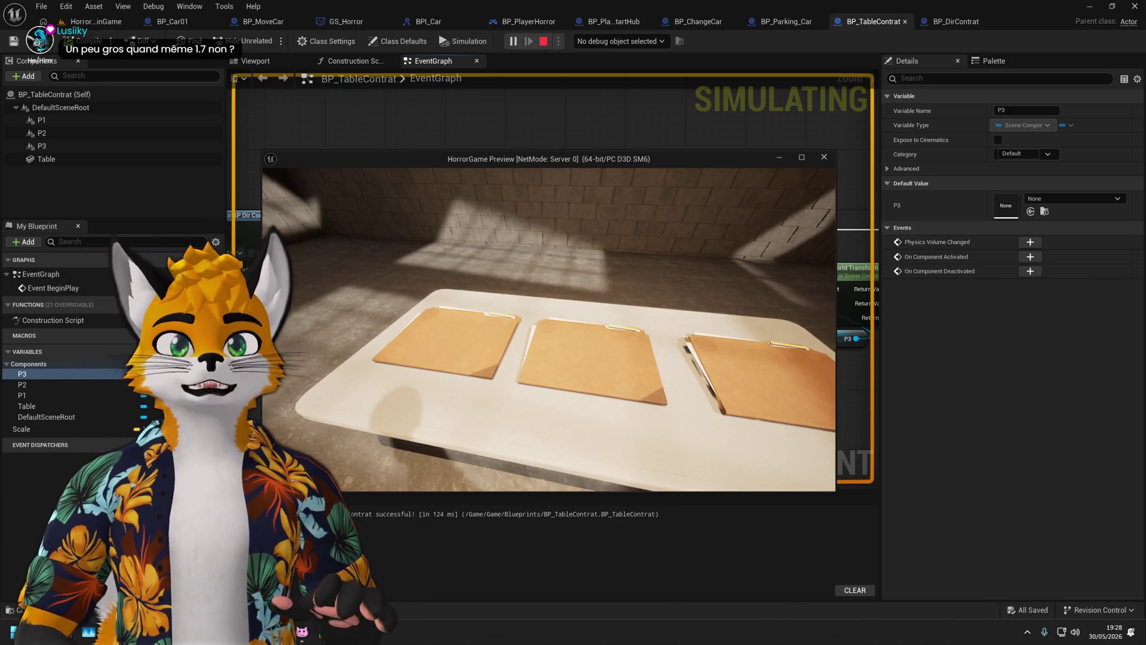
pyautogui.press('Escape')
pyautogui.click(256, 61)
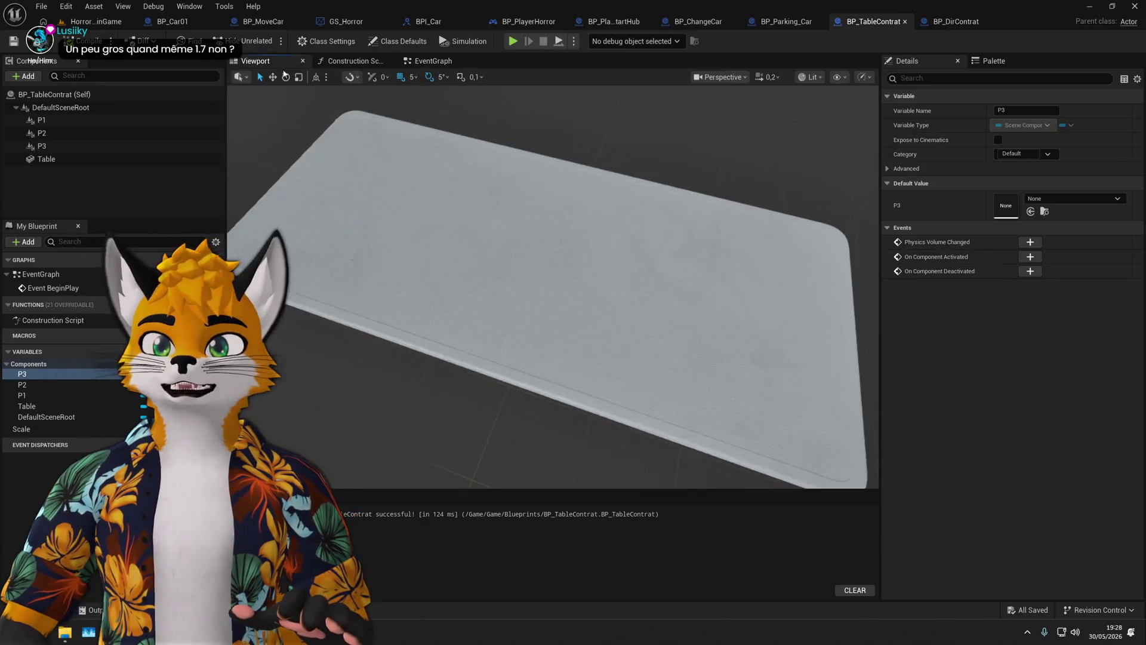
# Rotate the P1 spawn point to a yaw of 270°.
pyautogui.scroll(-3, 280, 215)
pyautogui.click(44, 120)
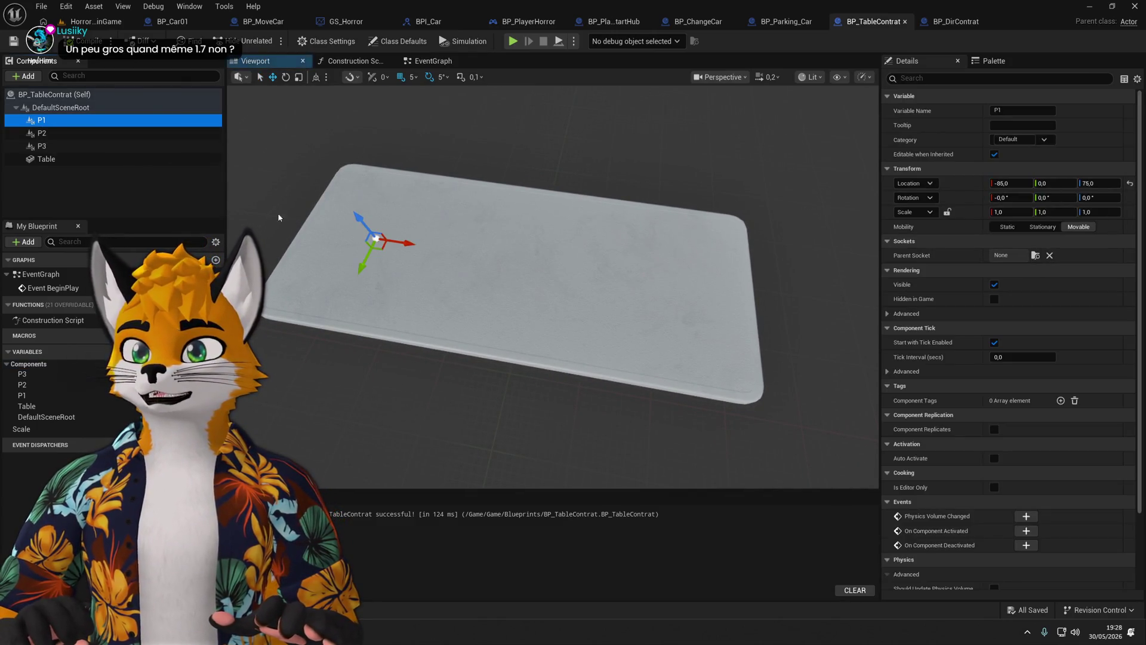
pyautogui.click(286, 77)
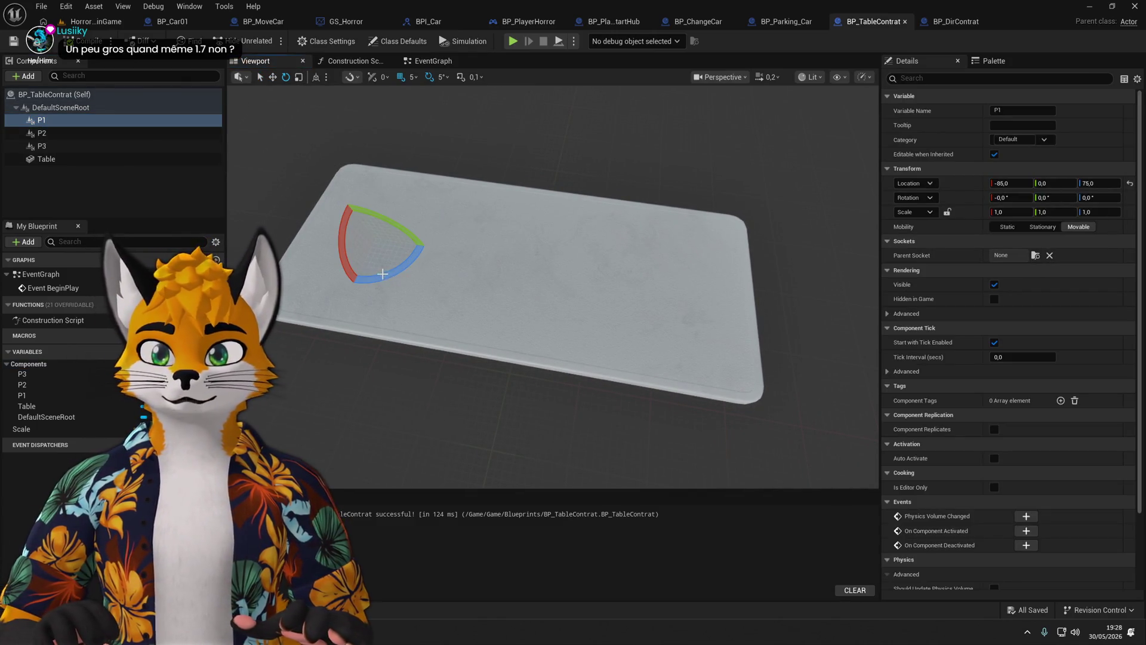
pyautogui.moveTo(383, 274)
pyautogui.mouseDown()
pyautogui.moveTo(412, 253)
pyautogui.moveTo(415, 231)
pyautogui.moveTo(382, 206)
pyautogui.mouseUp()
pyautogui.click(1099, 197)
pyautogui.write('270')
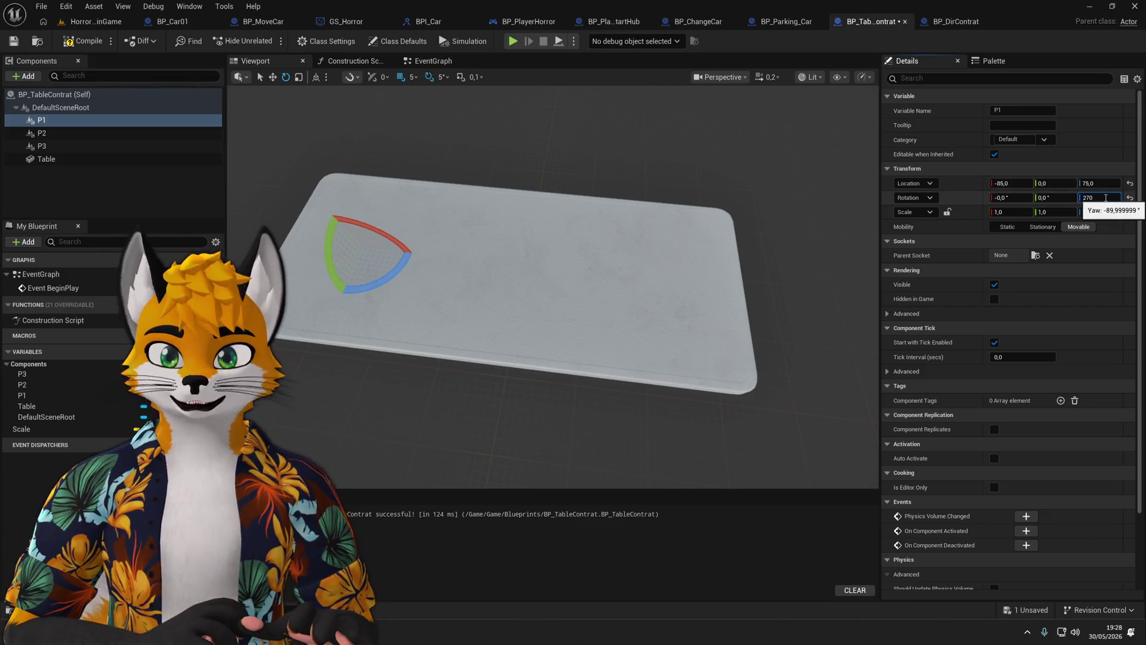
pyautogui.press('Return')
# Give P2 and P3 the same 270° yaw, then compile and save BP_TableContrat.
pyautogui.click(168, 135)
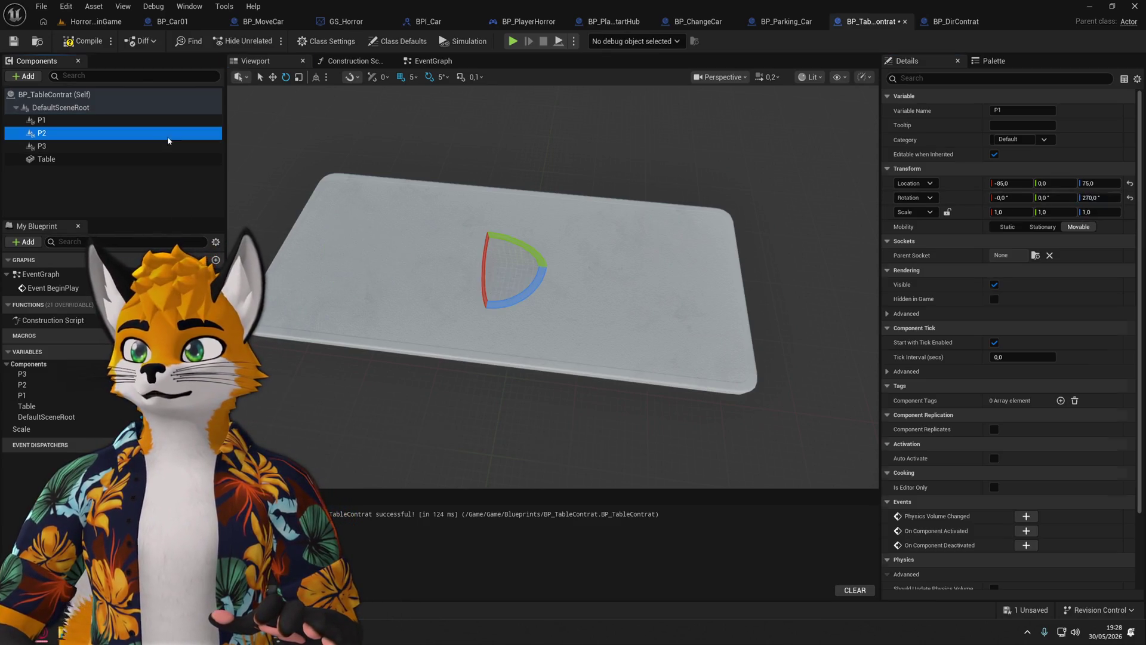
pyautogui.click(1098, 197)
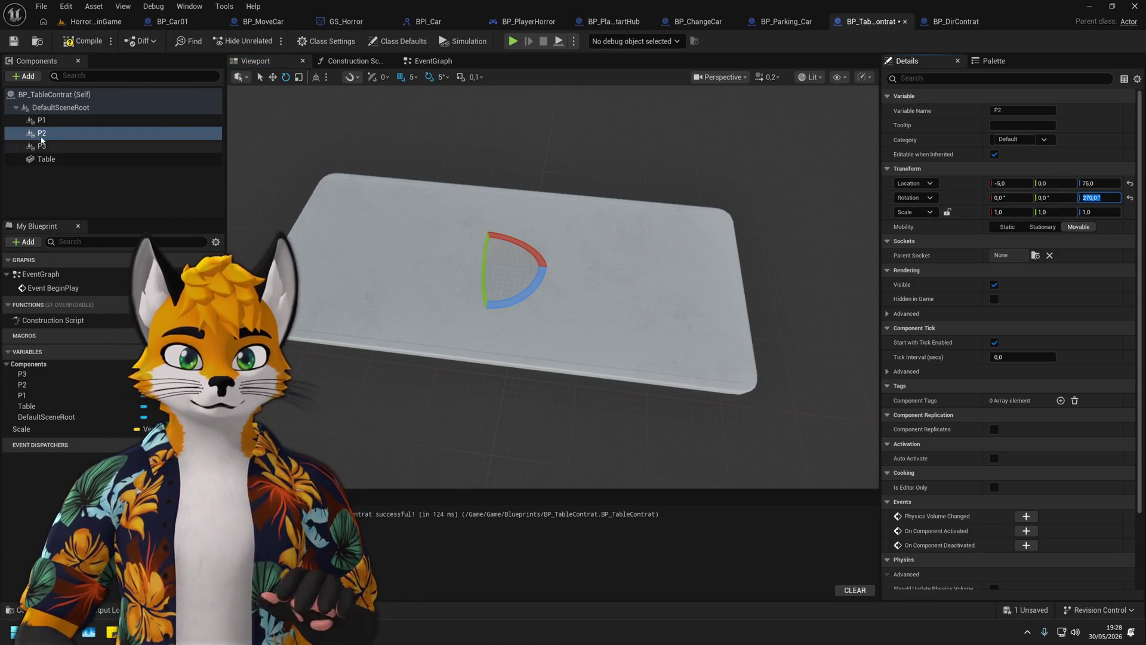
pyautogui.click(42, 146)
pyautogui.click(1092, 197)
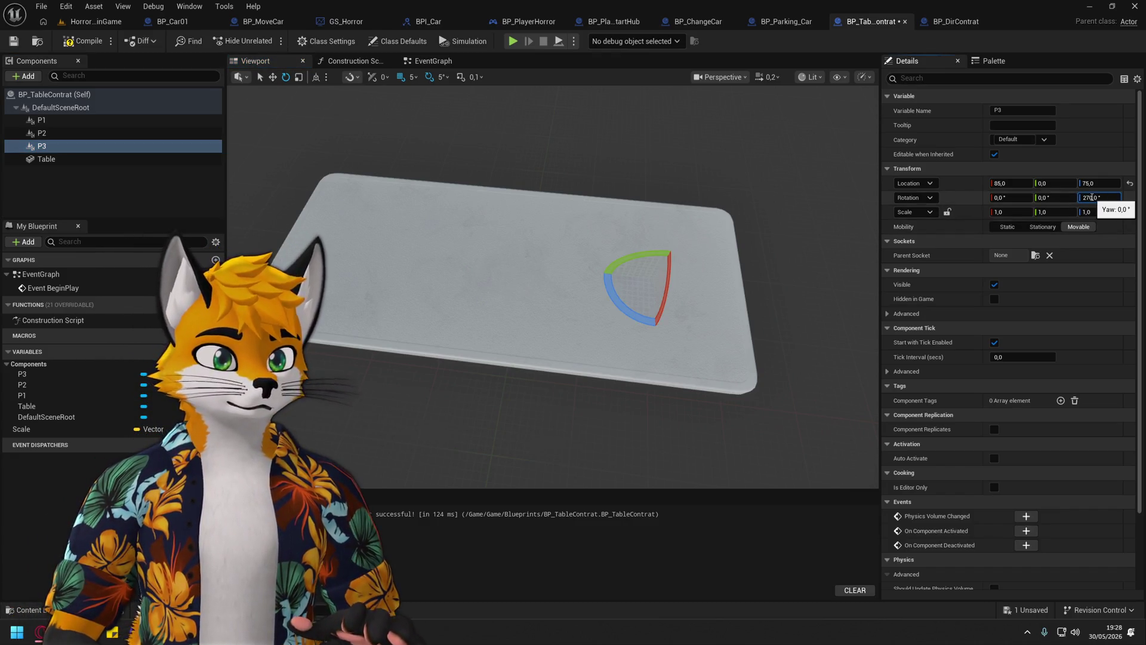
pyautogui.press('Return')
pyautogui.click(84, 41)
pyautogui.hotkey('ctrl', 's')
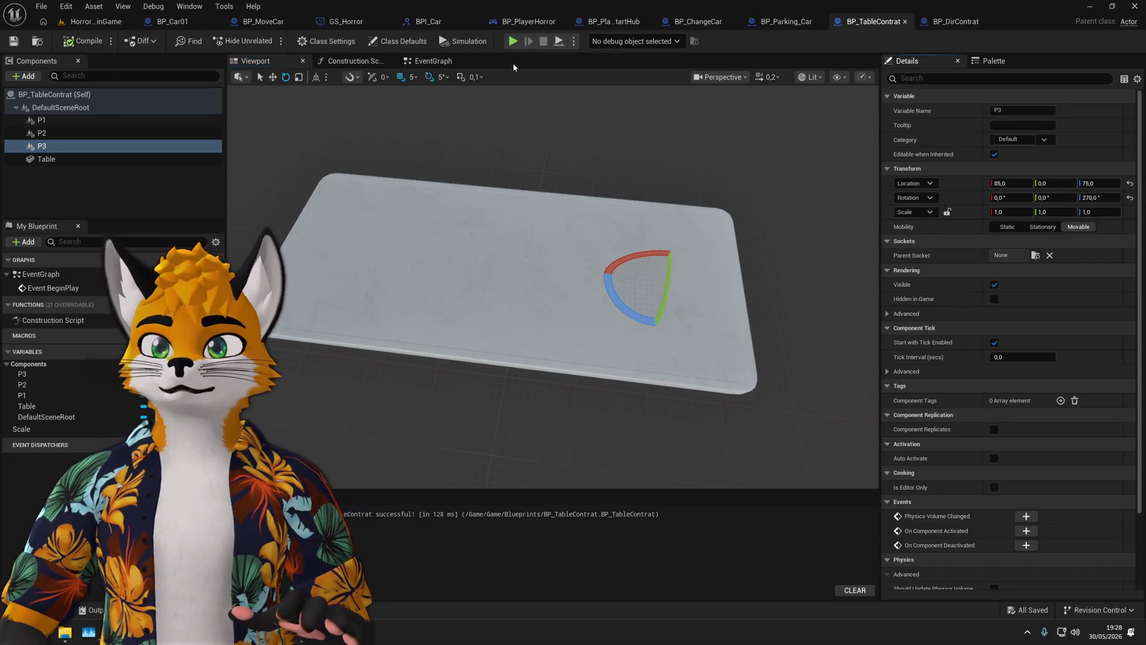
pyautogui.click(512, 41)
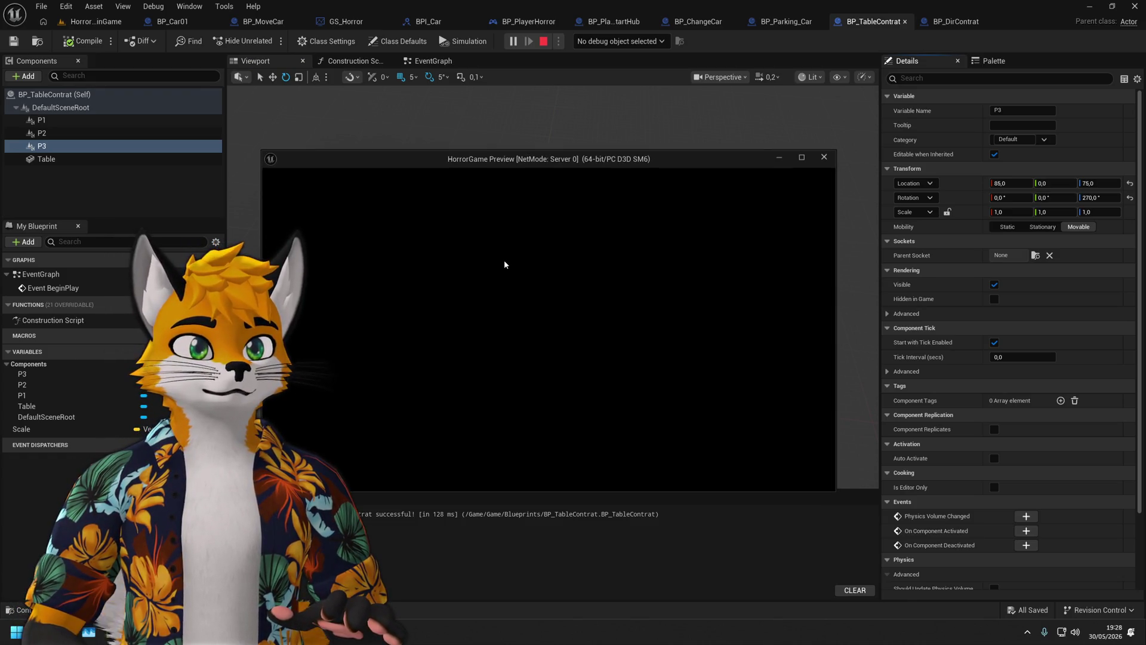
# In the running game, press E on the table's folders repeatedly to roll new DA_Ghost scenarios.
pyautogui.click(504, 260)
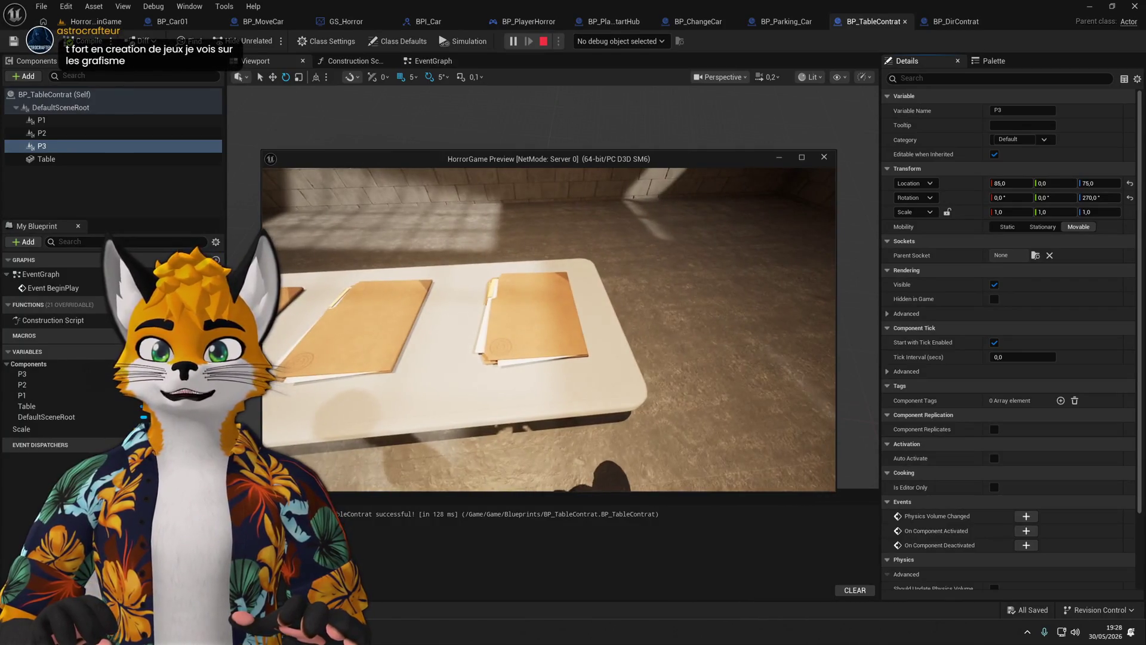
pyautogui.press('e')
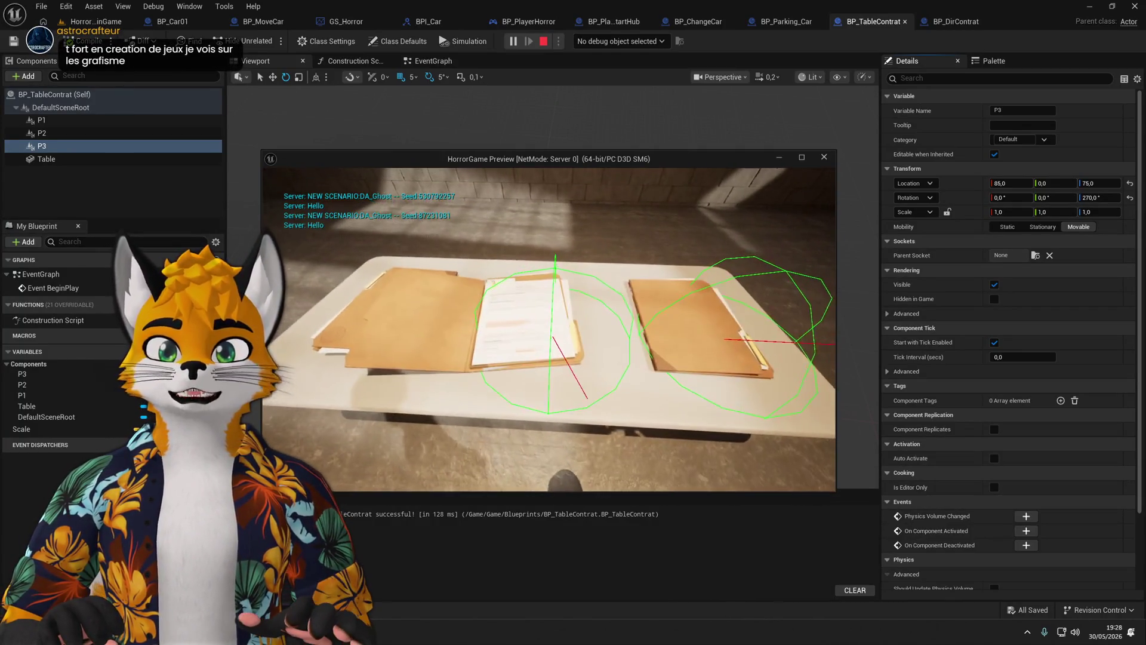
pyautogui.press('e')
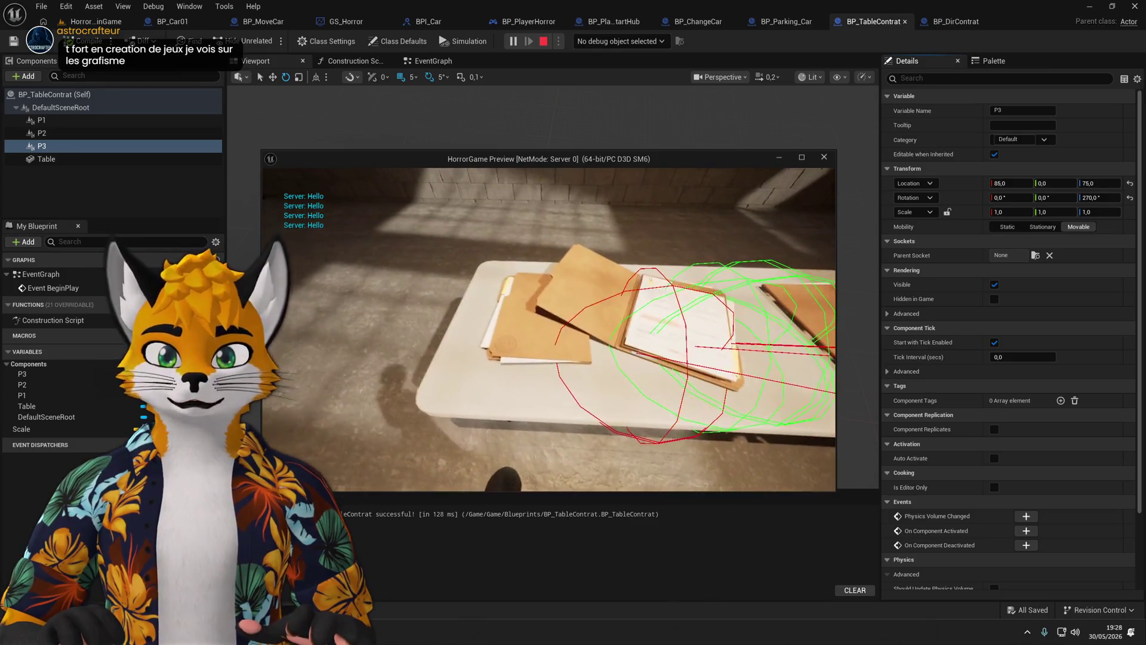
pyautogui.press('e')
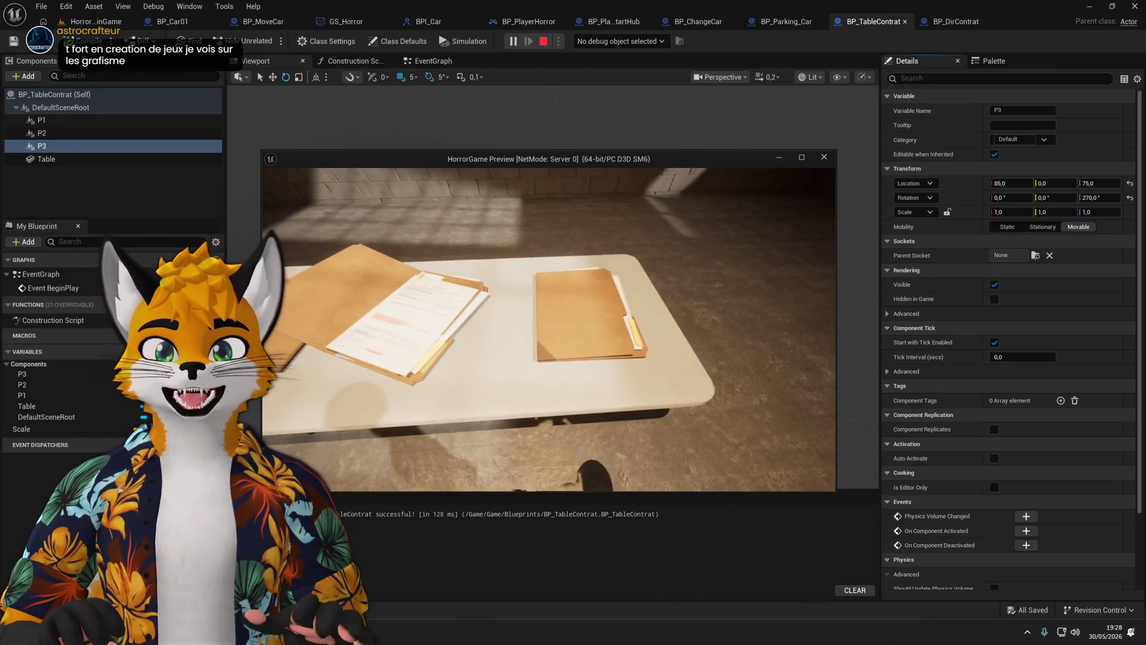
pyautogui.press('e')
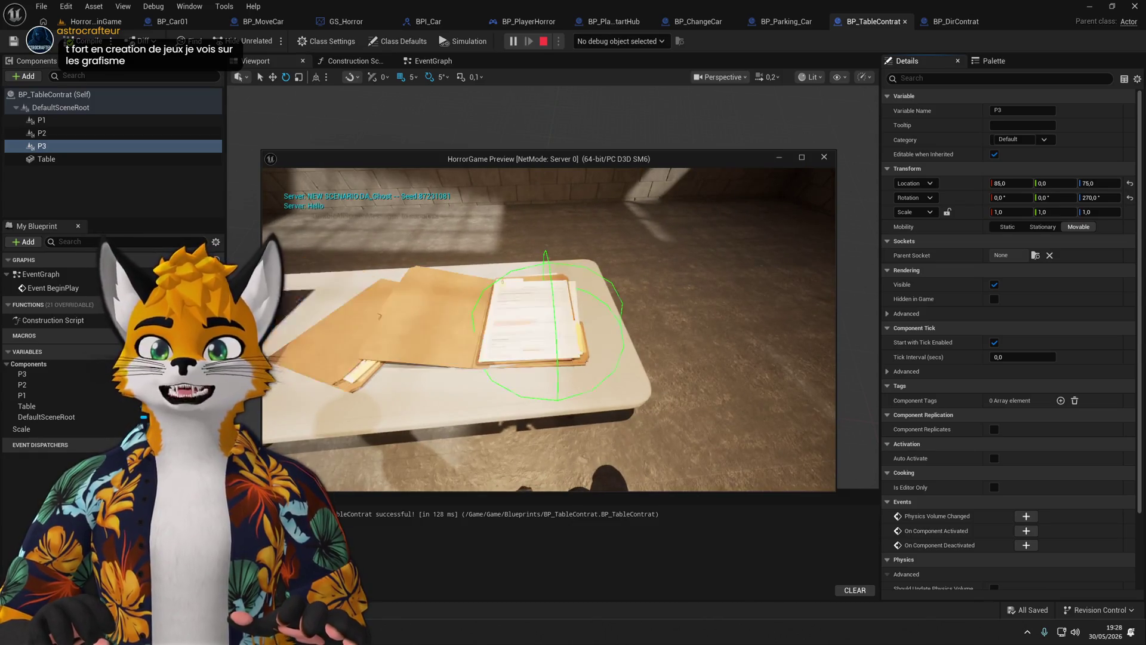
pyautogui.press('e')
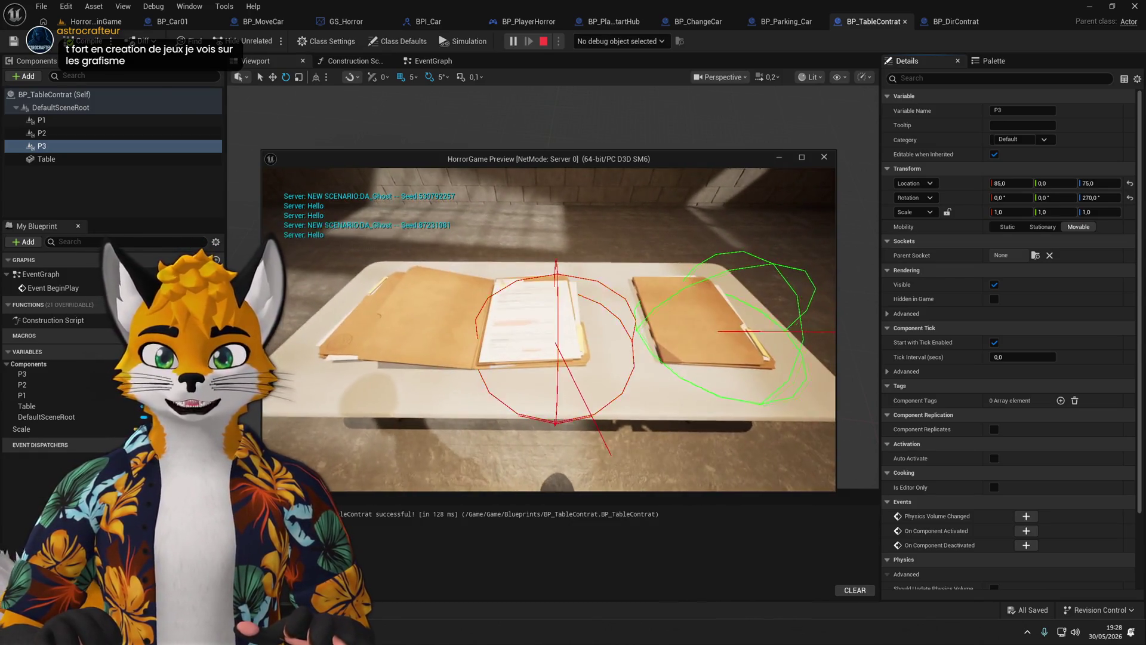
pyautogui.press('e')
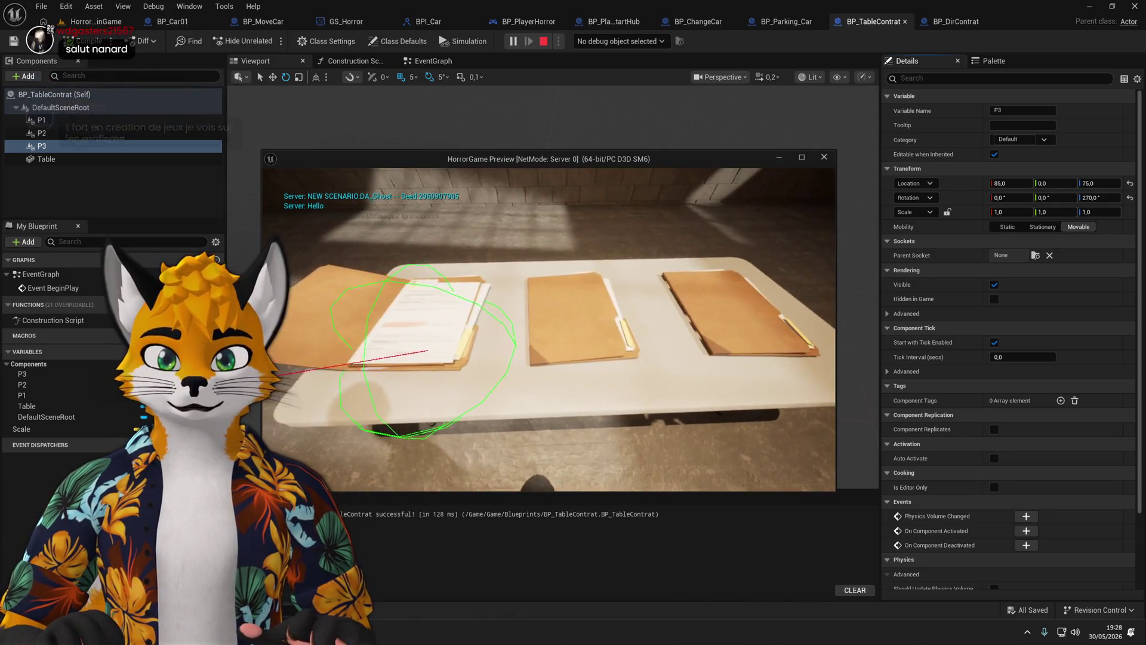
pyautogui.press('e')
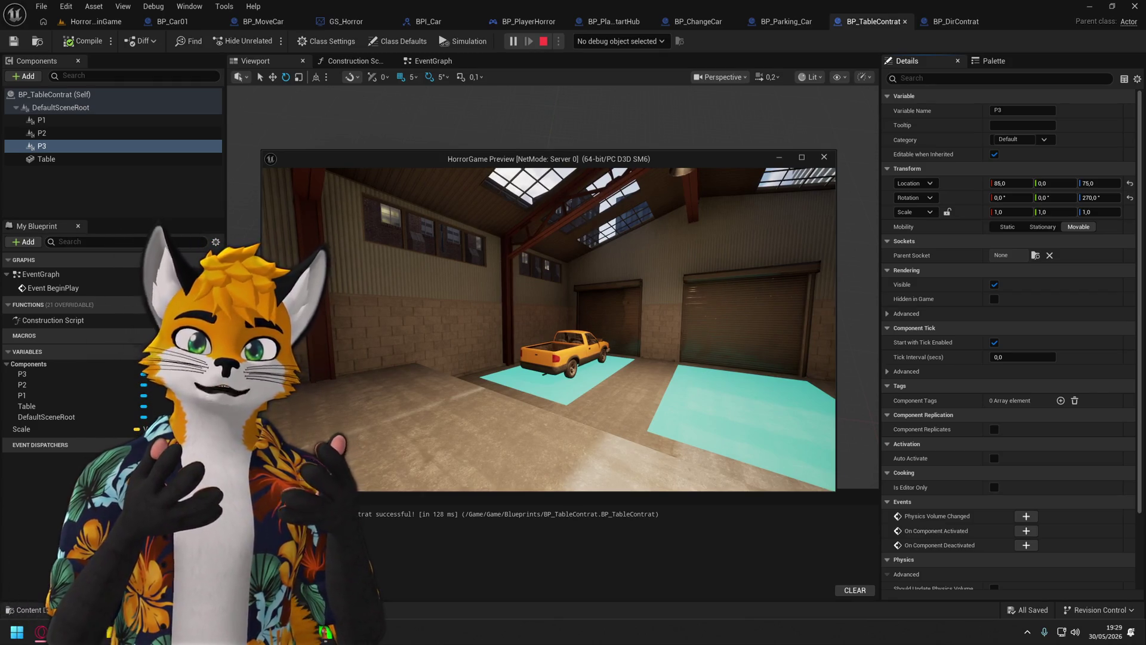
# Walk the player around the room and back up to the folder table.
pyautogui.press('w')
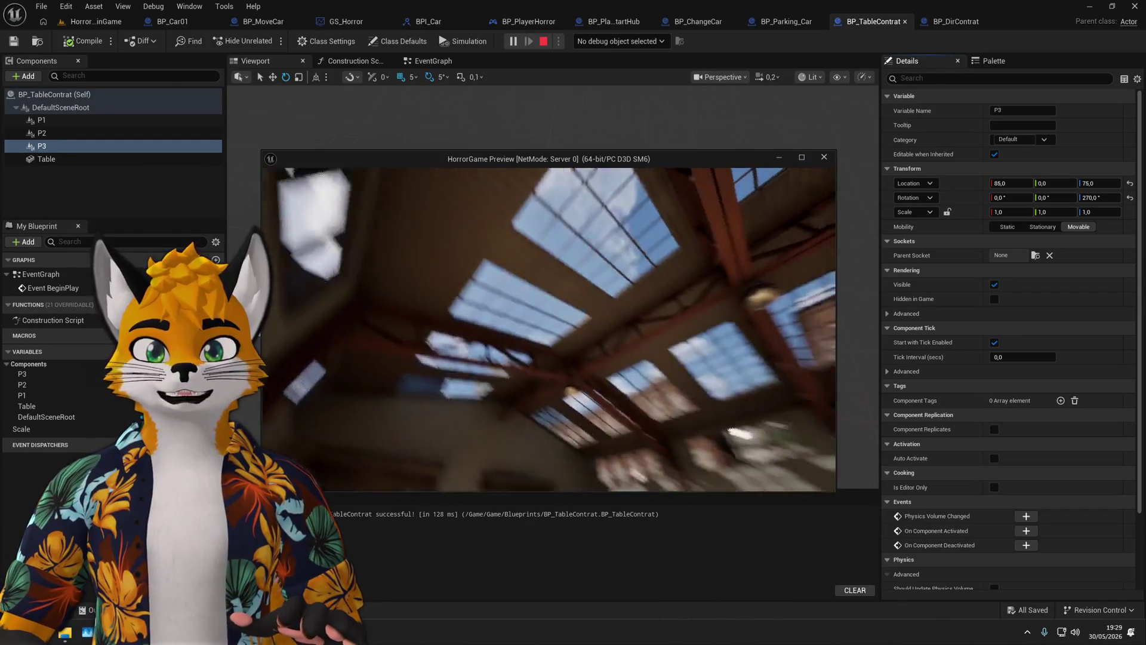
pyautogui.press('w')
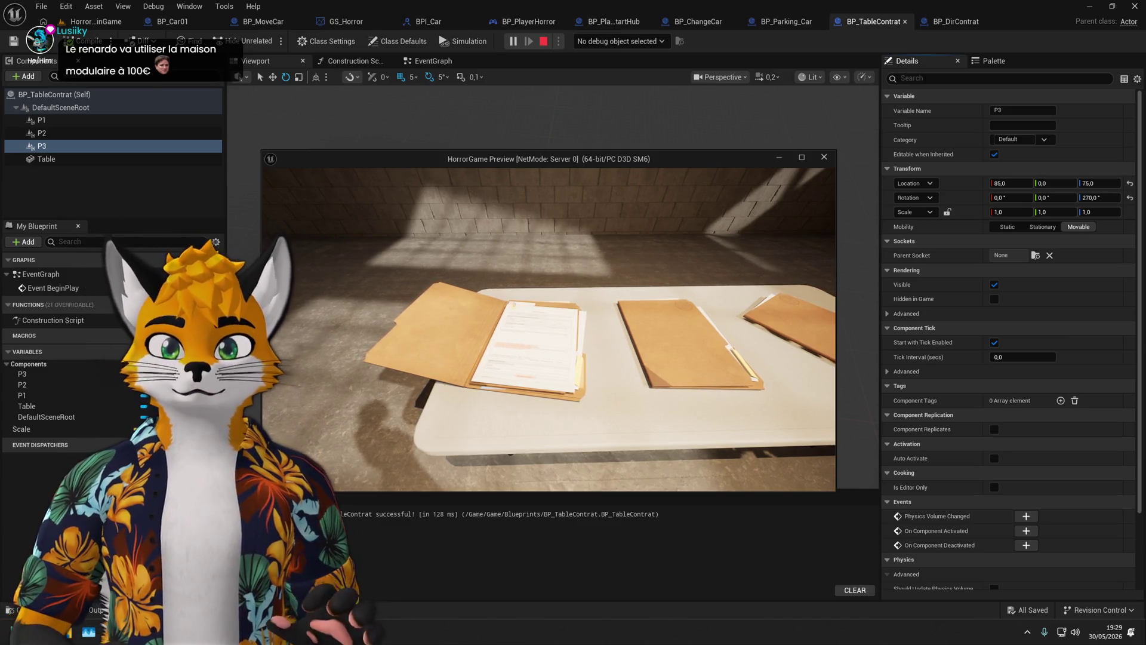
# Press E on a folder so the right-hand one opens onto its papers.
pyautogui.press('e')
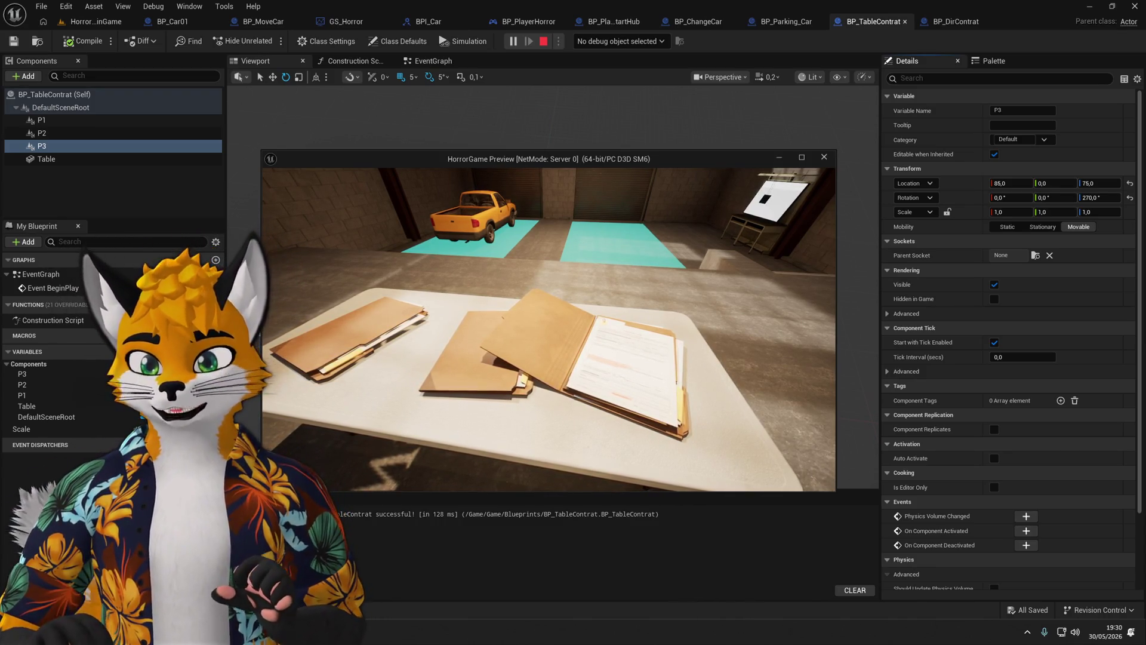
# Interact with the folders twice more, then press Escape to end Play In Editor.
pyautogui.press('e')
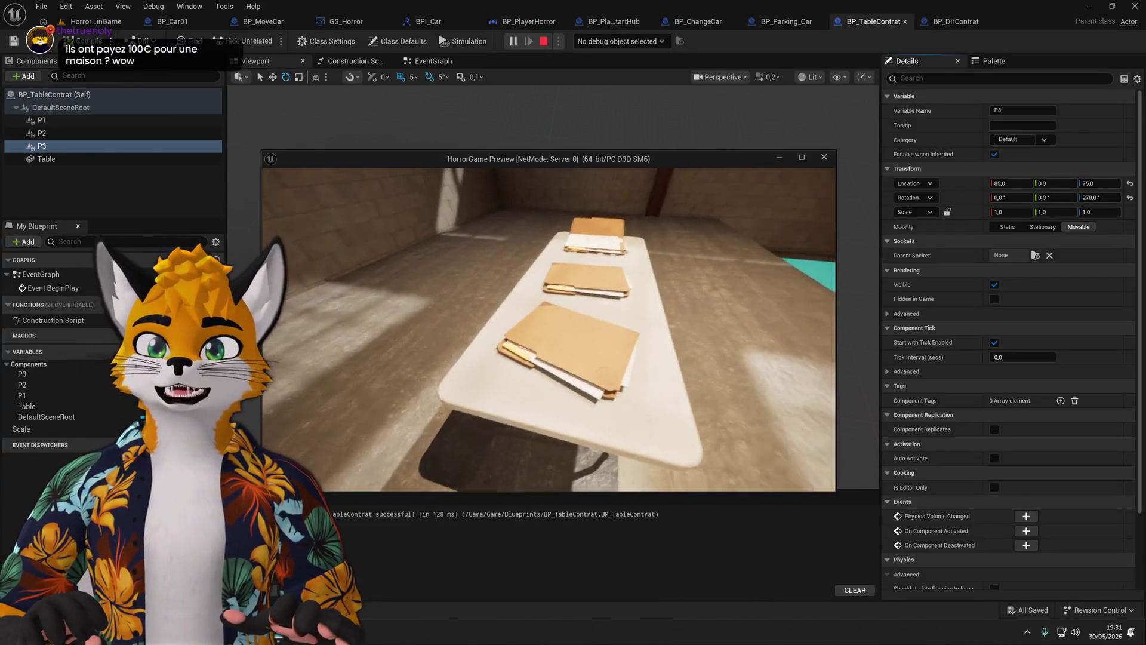
pyautogui.press('e')
pyautogui.press('e')
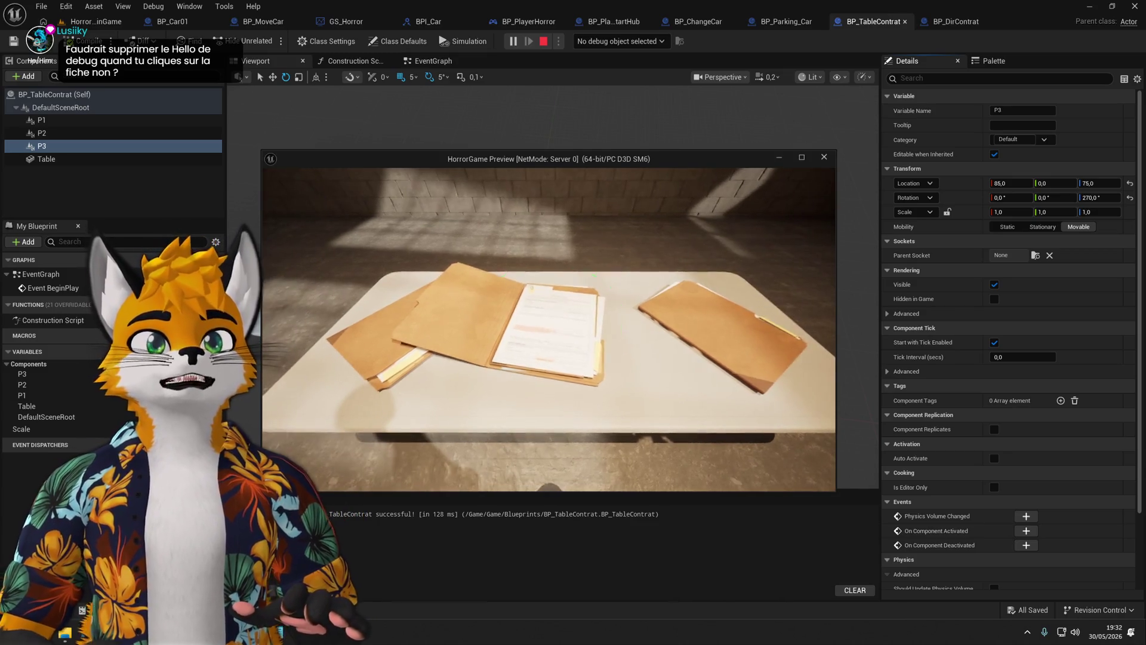
pyautogui.press('Escape')
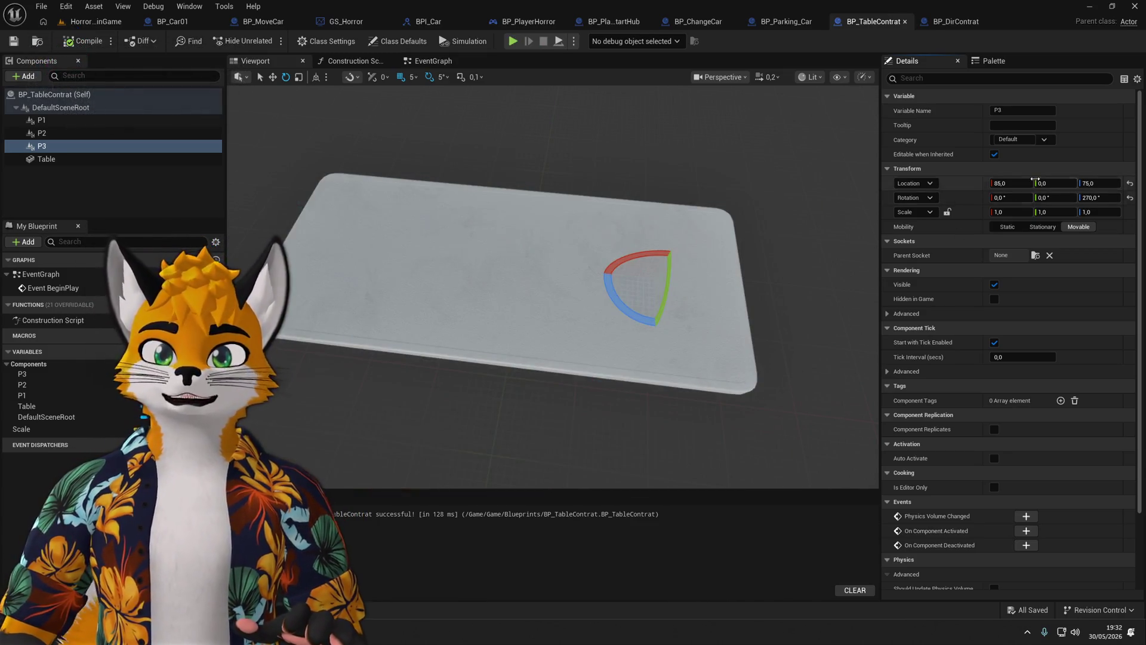
# In BP_DirContrat, browse the EventGraph's Begin Play, New Scenario Select and Cast Game Stats sections.
pyautogui.click(955, 22)
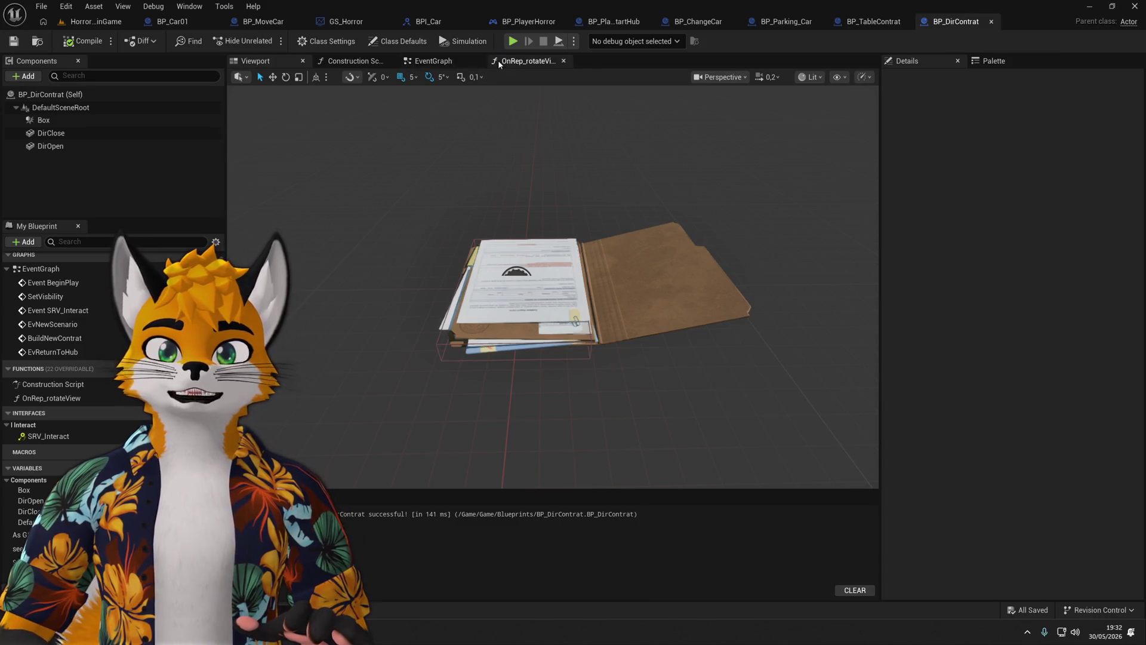
pyautogui.click(519, 60)
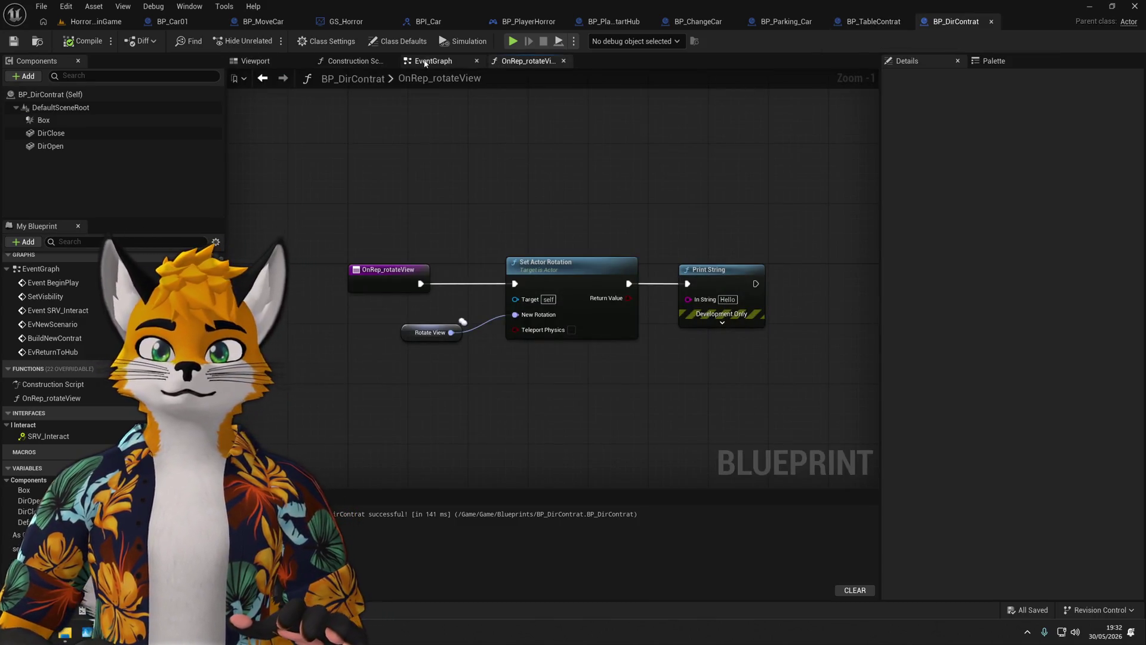
pyautogui.click(433, 60)
pyautogui.scroll(-3, 494, 242)
pyautogui.scroll(3, 672, 241)
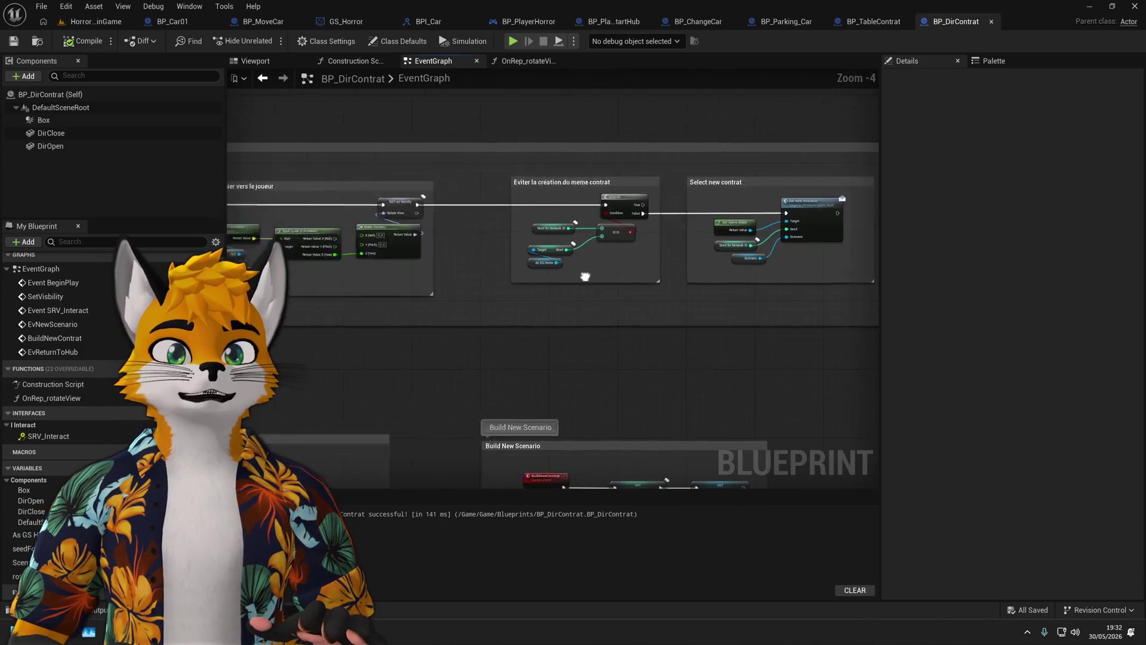
pyautogui.moveTo(509, 304)
pyautogui.mouseDown()
pyautogui.moveTo(523, 286)
pyautogui.moveTo(374, 253)
pyautogui.moveTo(597, 358)
pyautogui.moveTo(750, 471)
pyautogui.moveTo(849, 566)
pyautogui.mouseUp()
pyautogui.moveTo(675, 422)
pyautogui.mouseDown()
pyautogui.moveTo(384, 384)
pyautogui.moveTo(245, 347)
pyautogui.mouseUp()
pyautogui.scroll(4, 656, 287)
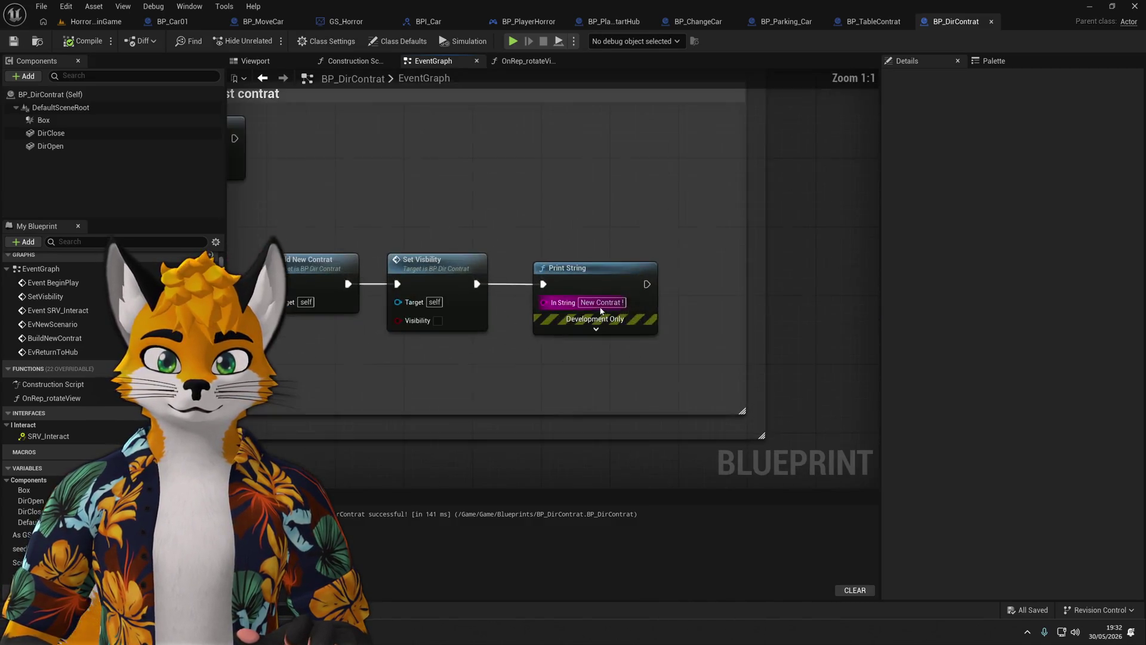
pyautogui.scroll(-4, 496, 377)
pyautogui.moveTo(496, 377); pyautogui.dragTo(908, 360)
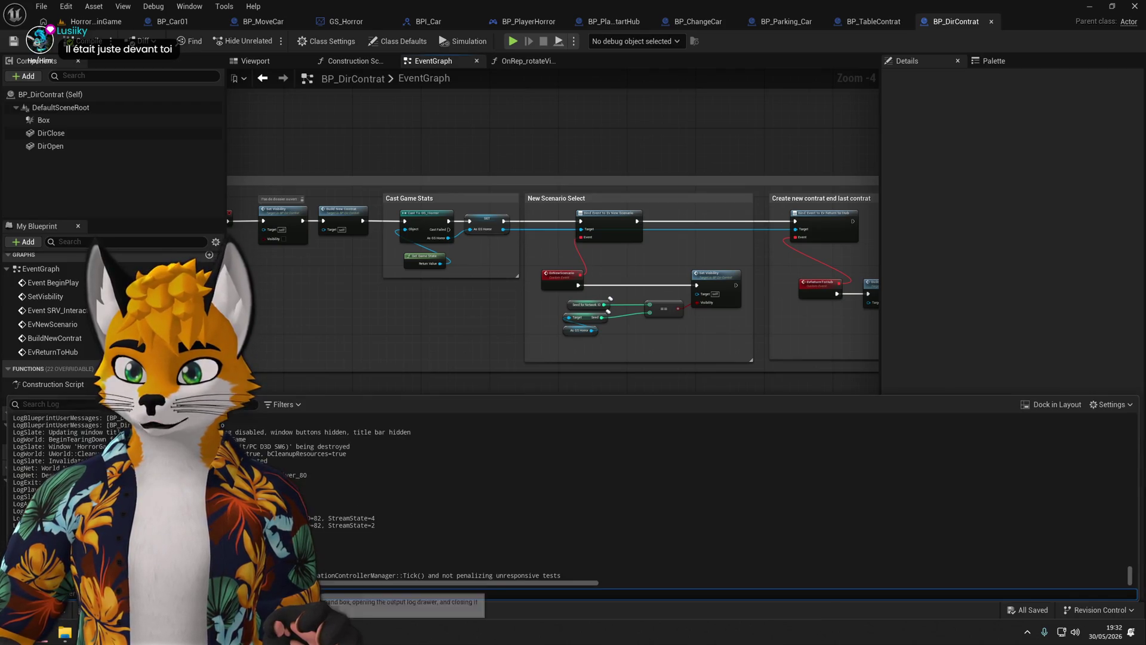
# Check the output log, then open OnRep_rotateView and select its Hello Print String node.
pyautogui.press('`')
pyautogui.scroll(5, 418, 489)
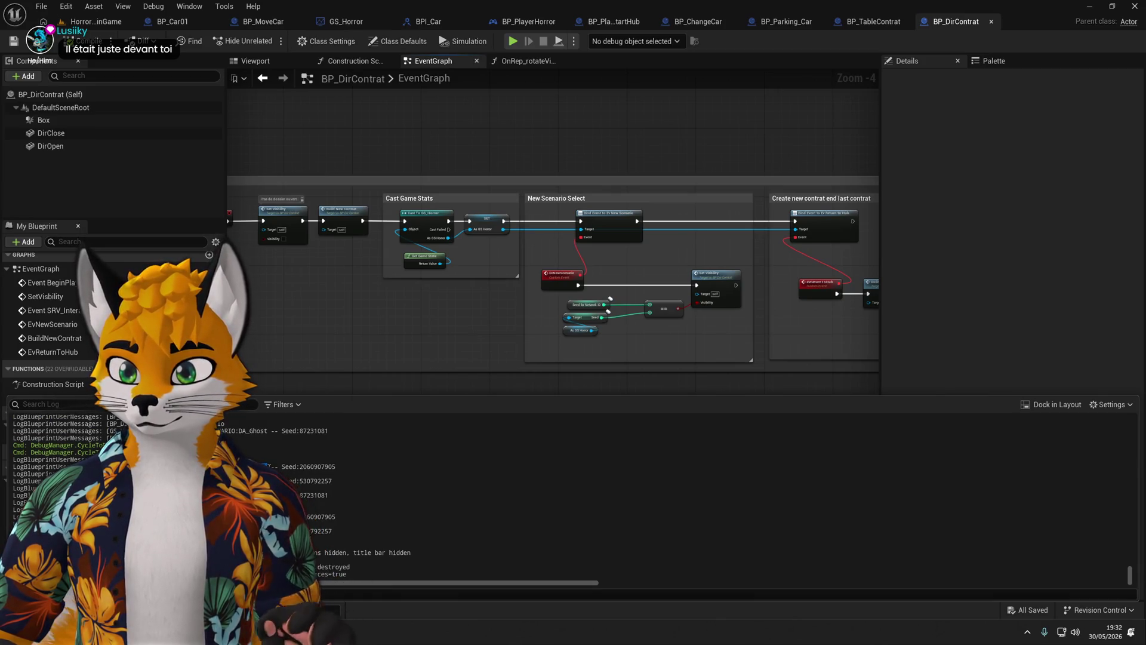
pyautogui.click(409, 332)
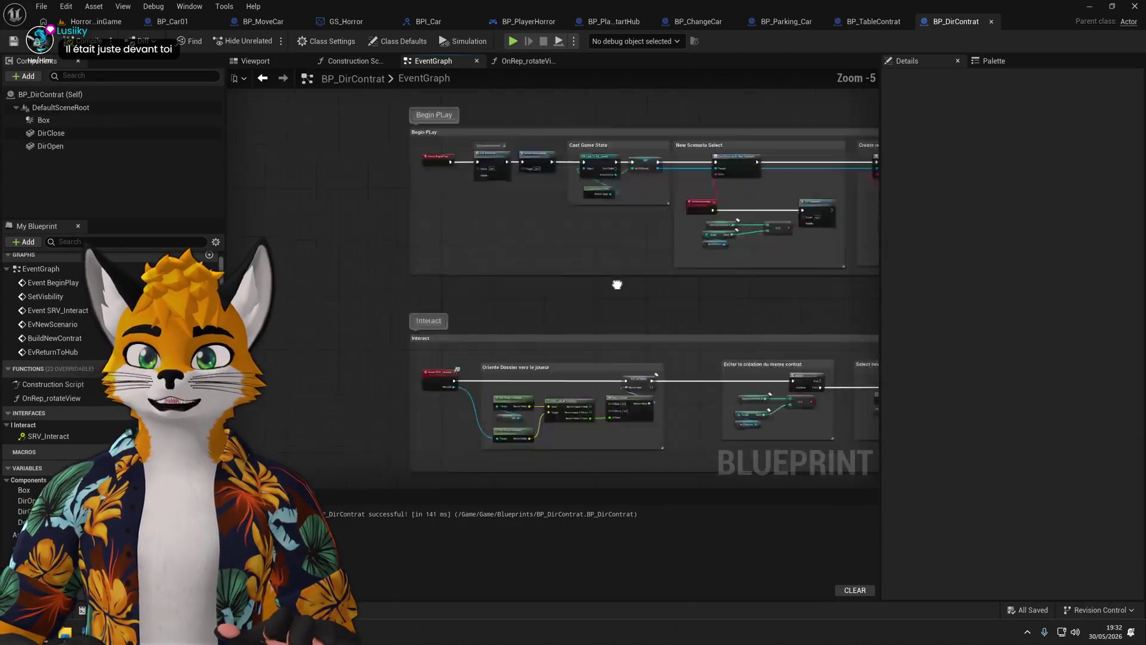
pyautogui.scroll(2, 511, 281)
pyautogui.doubleClick(49, 438)
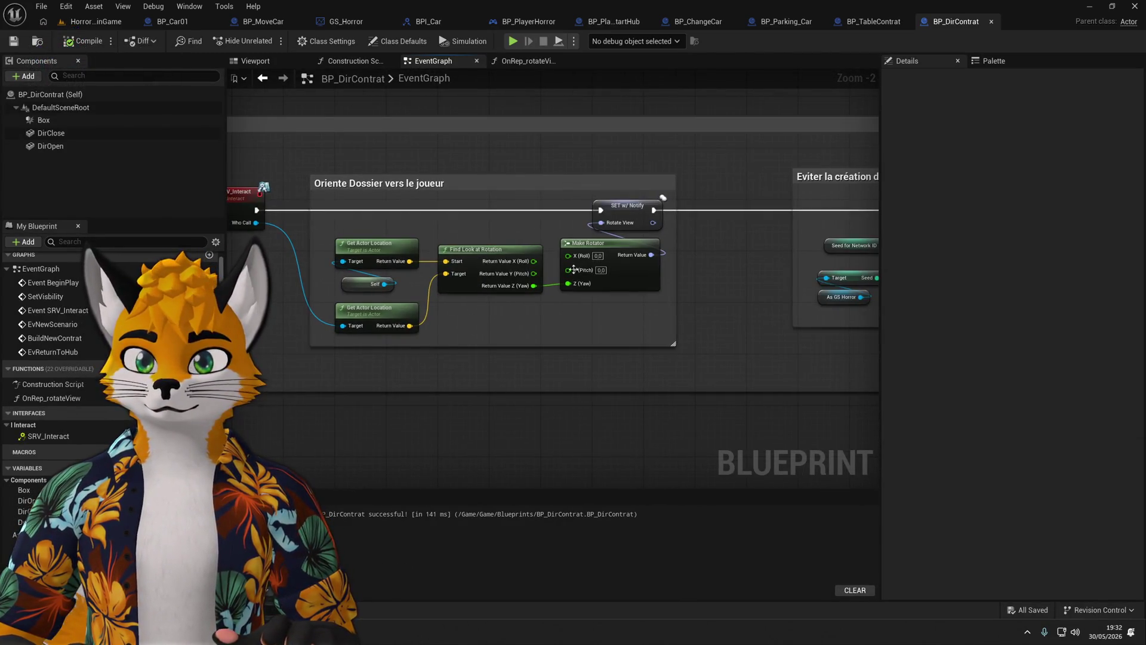
pyautogui.doubleClick(42, 398)
pyautogui.click(741, 280)
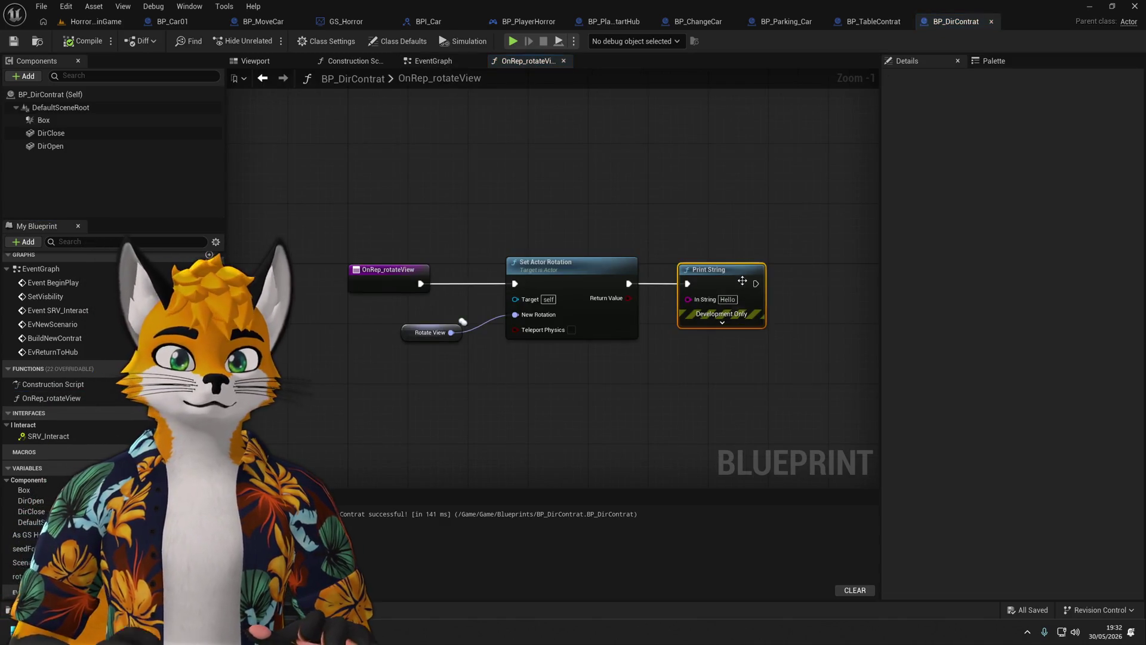
# Delete the Hello Print String node, save BP_DirContrat, and switch to the HorrorMainGame level.
pyautogui.press('Delete')
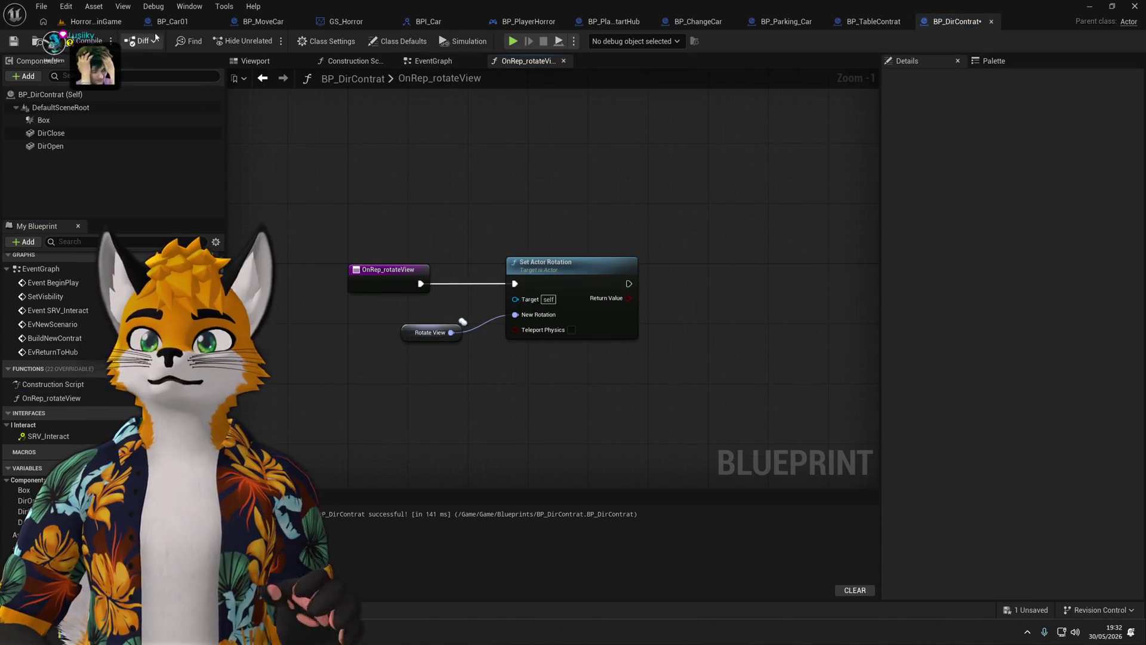
pyautogui.hotkey('ctrl', 's')
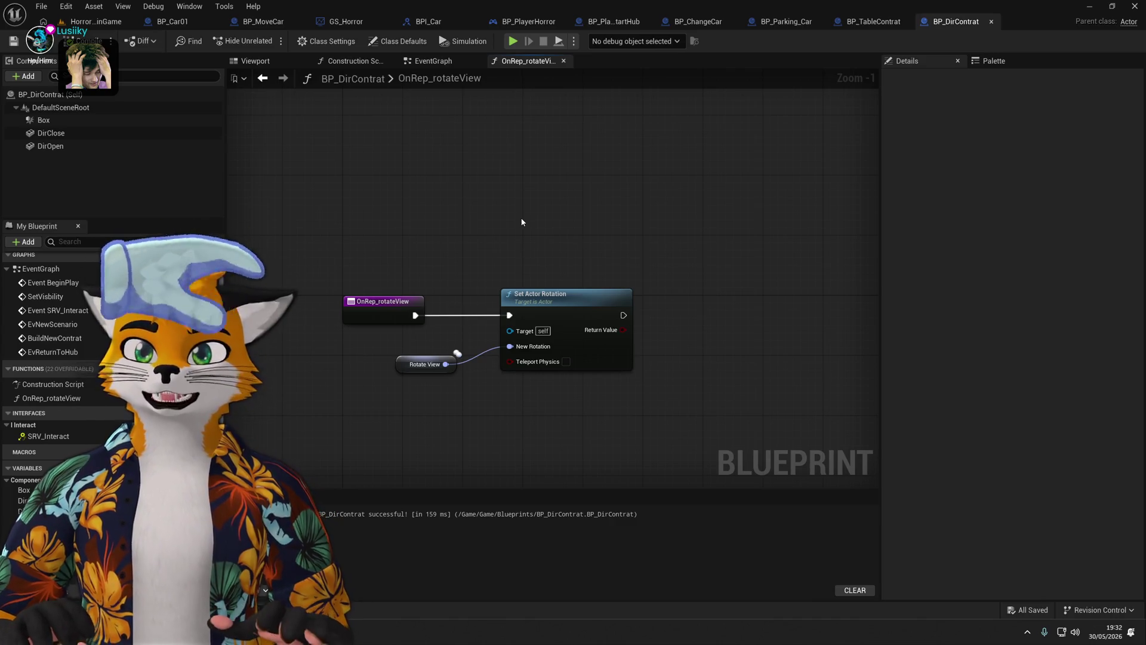
pyautogui.click(84, 26)
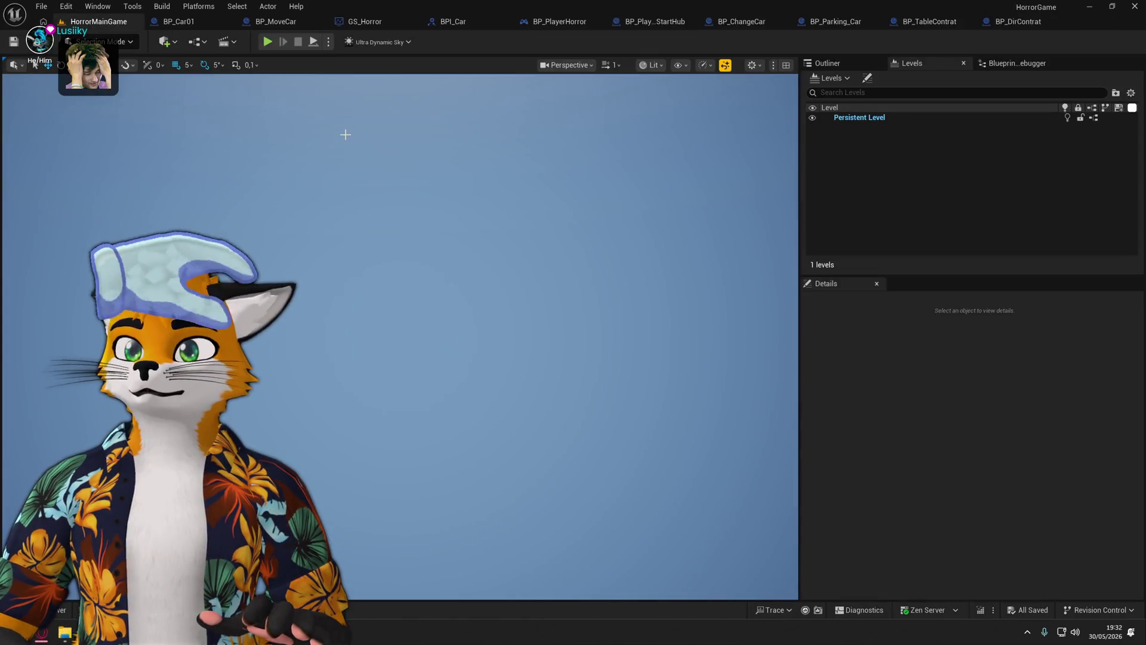
# Play HorrorMainGame to view the folders on the table, then stop and reopen BP_DirContrat.
pyautogui.click(269, 41)
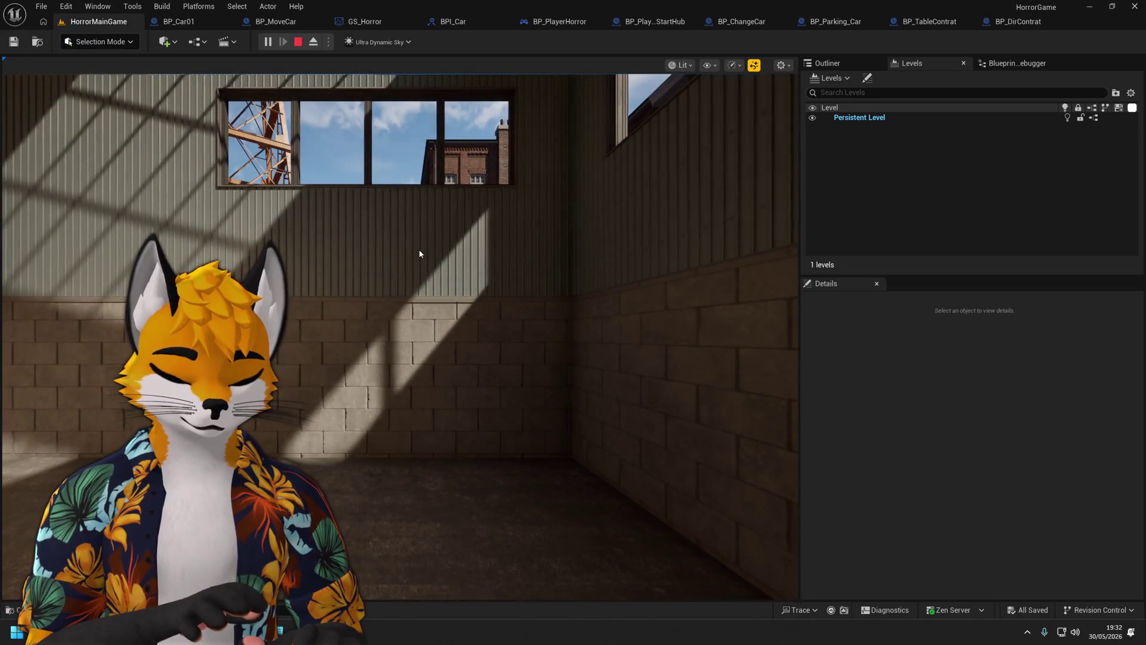
pyautogui.click(440, 271)
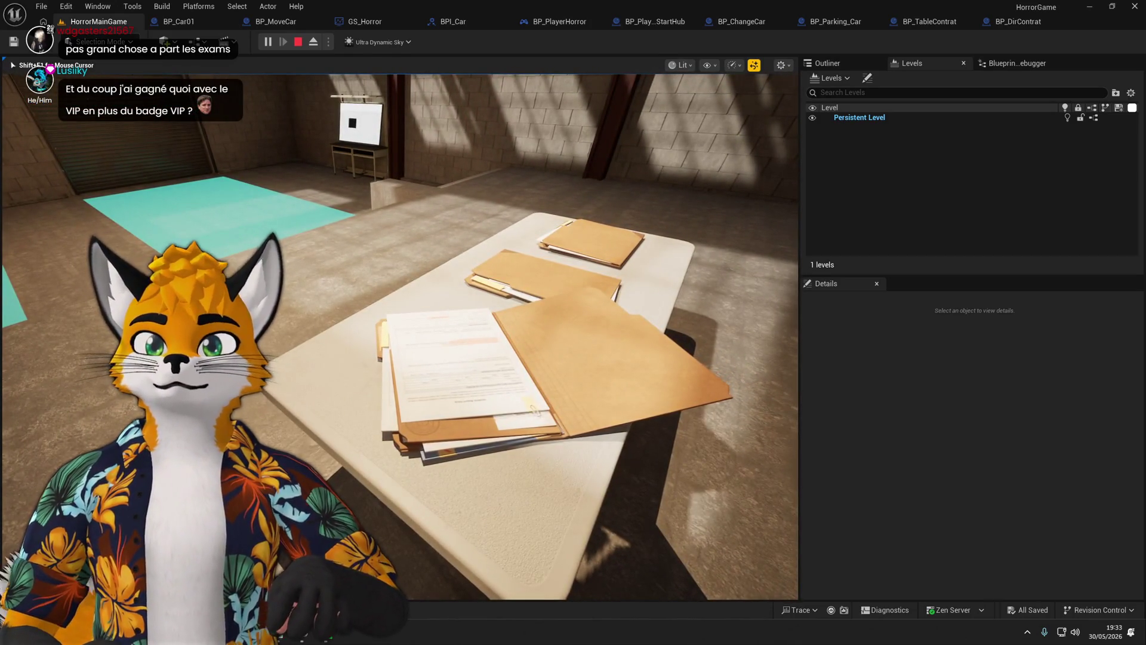
pyautogui.press('Escape')
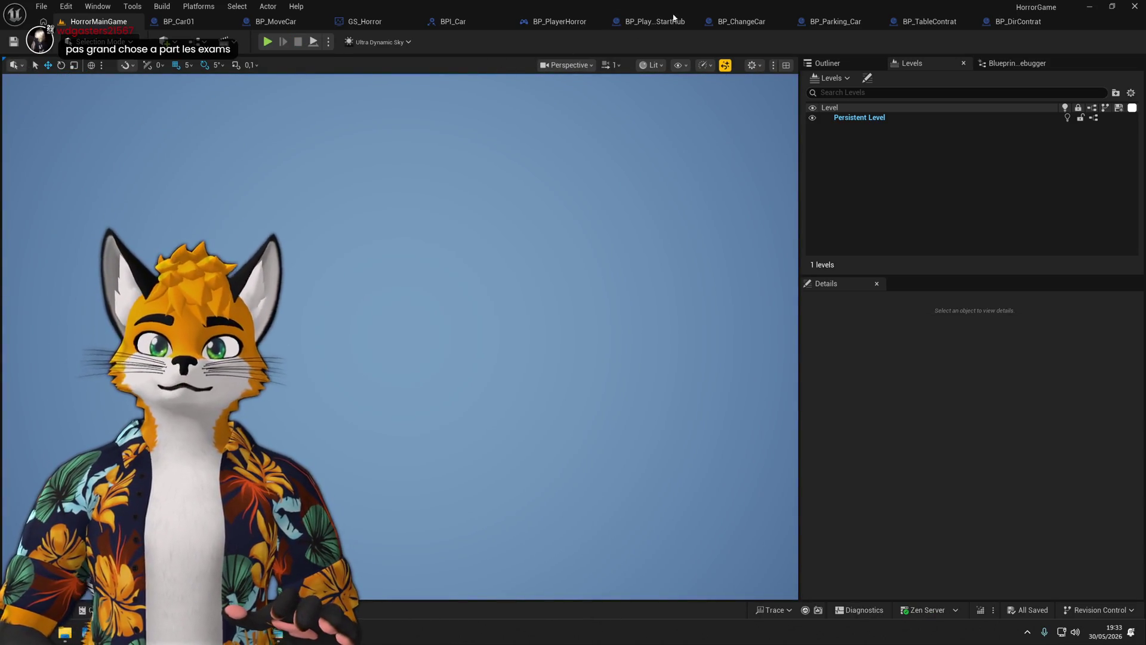
pyautogui.click(1015, 21)
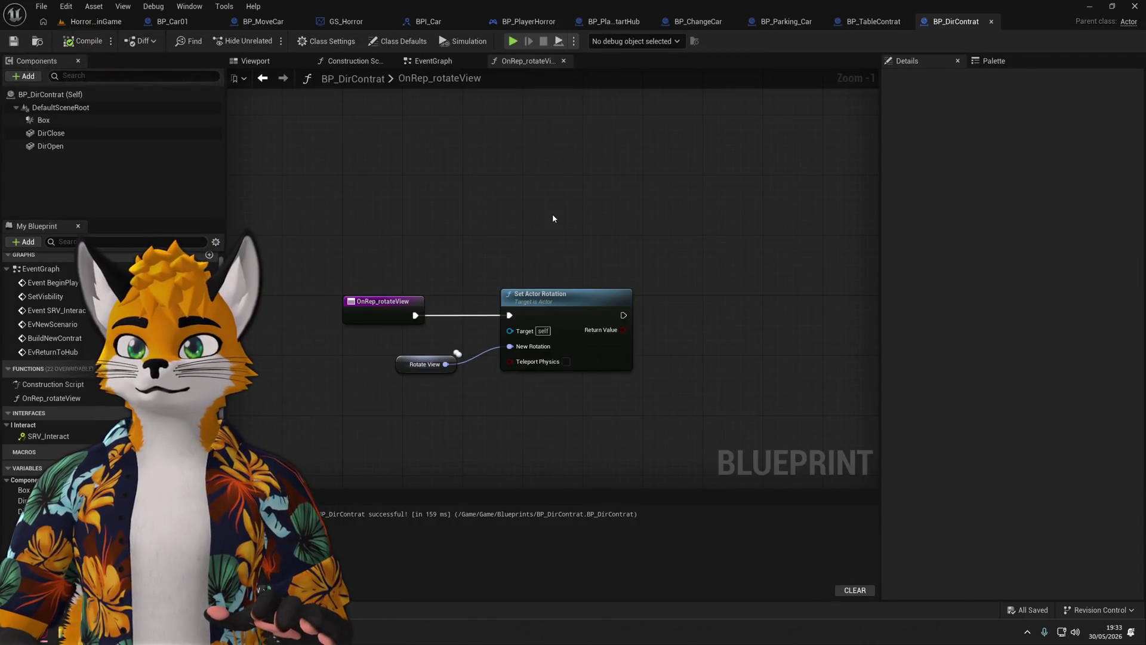